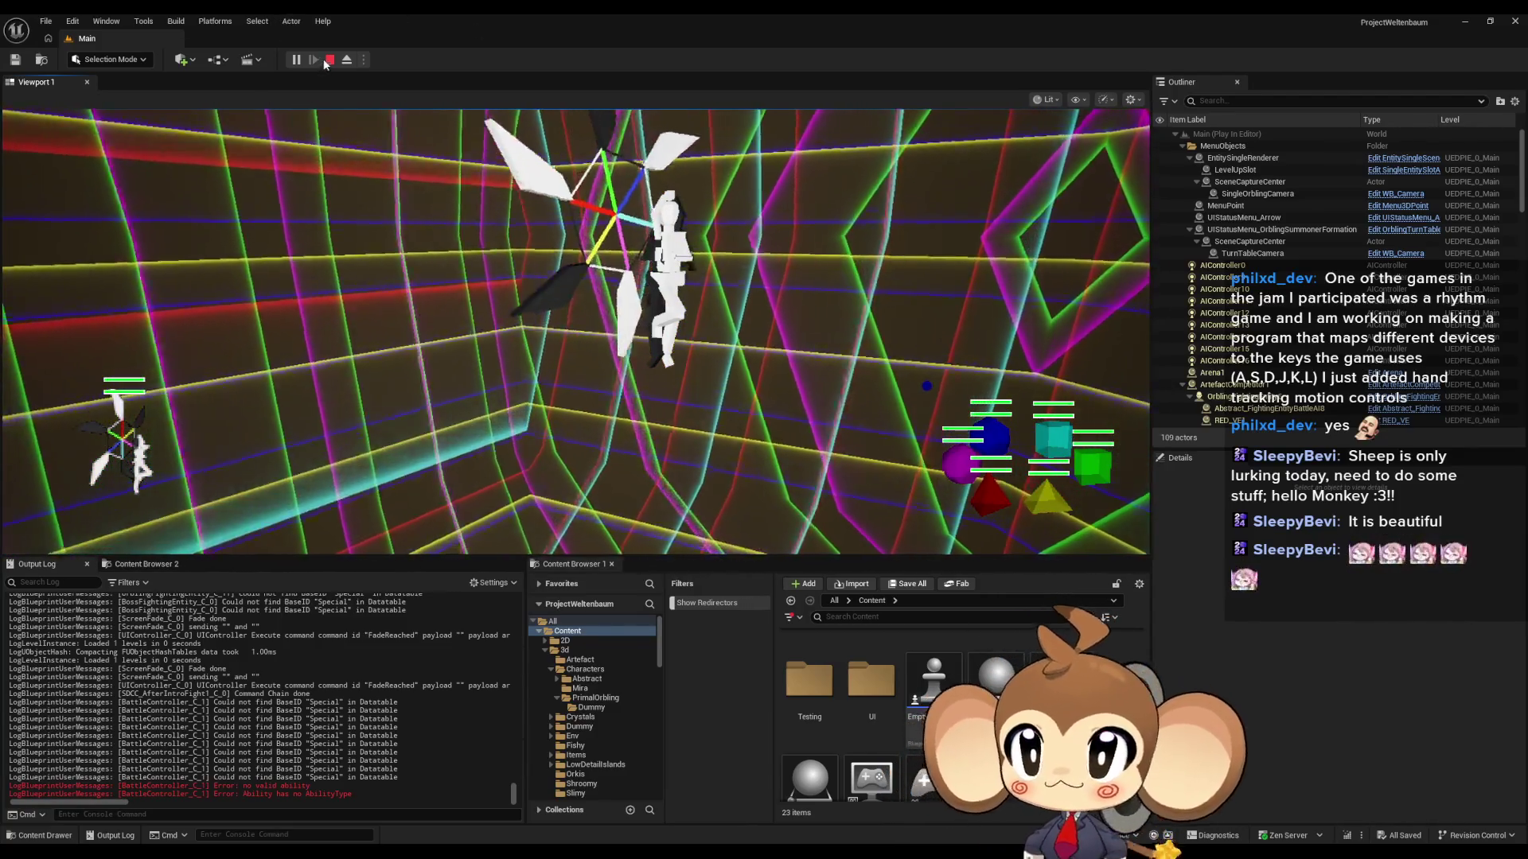
Step: Stop the Unreal Engine game preview and switch through GIMP to the blank Paint canvas
left_click(329, 60)
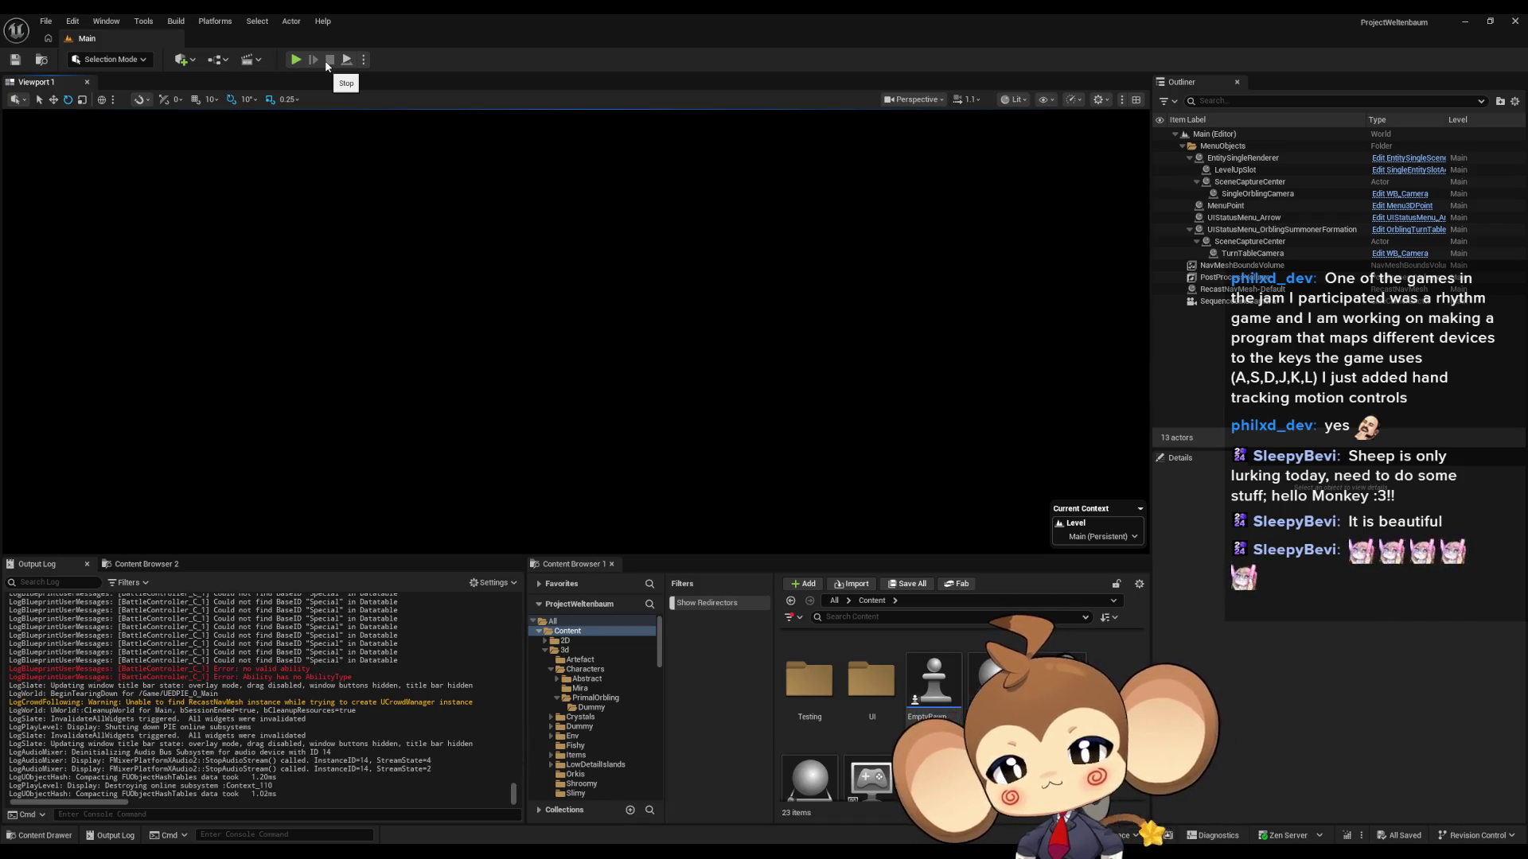
key("alt+Tab")
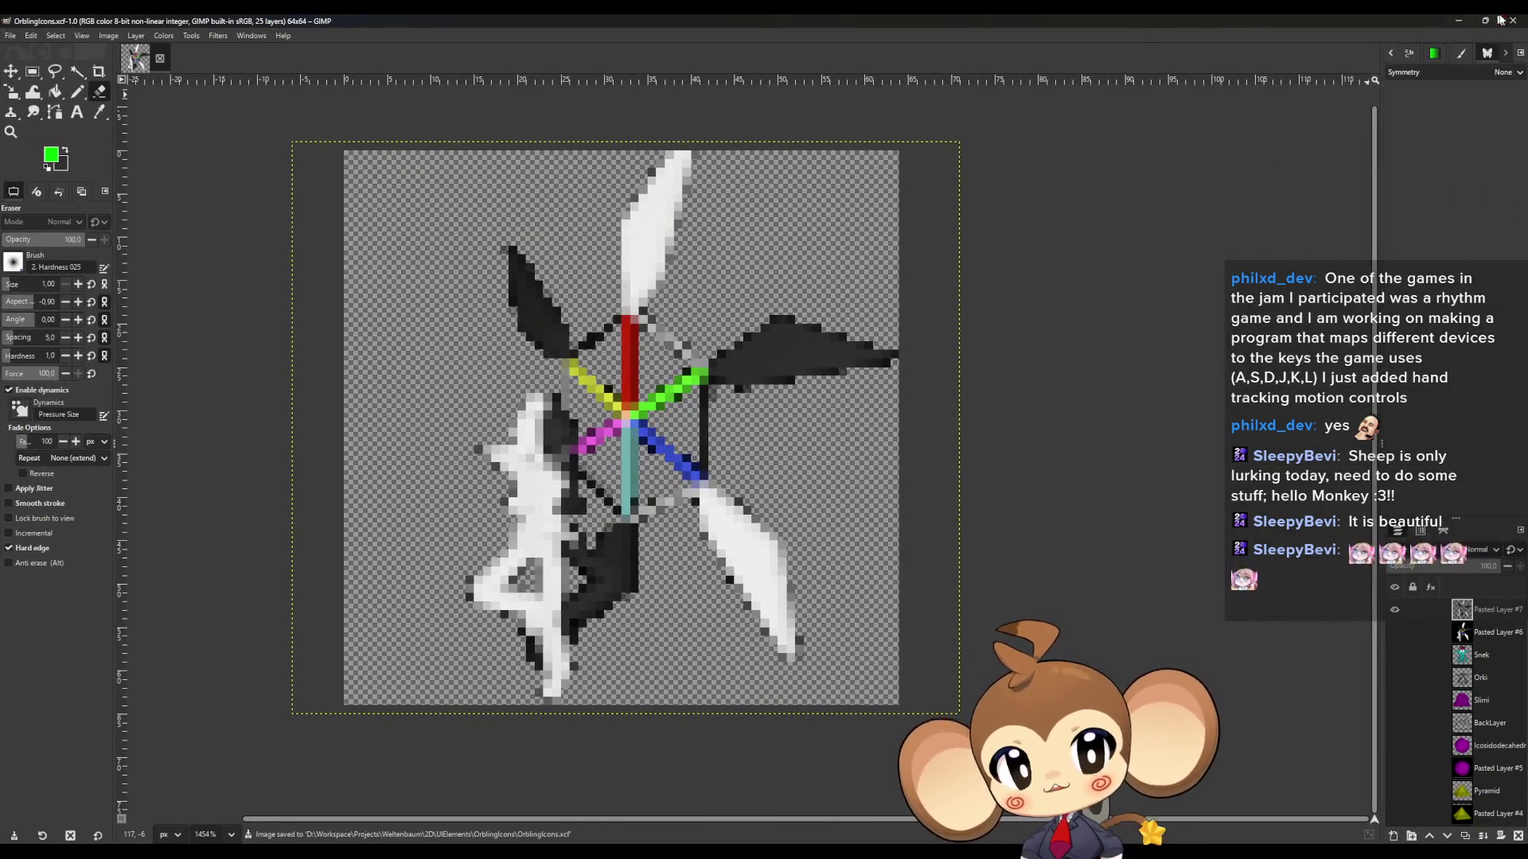
key("alt+Tab")
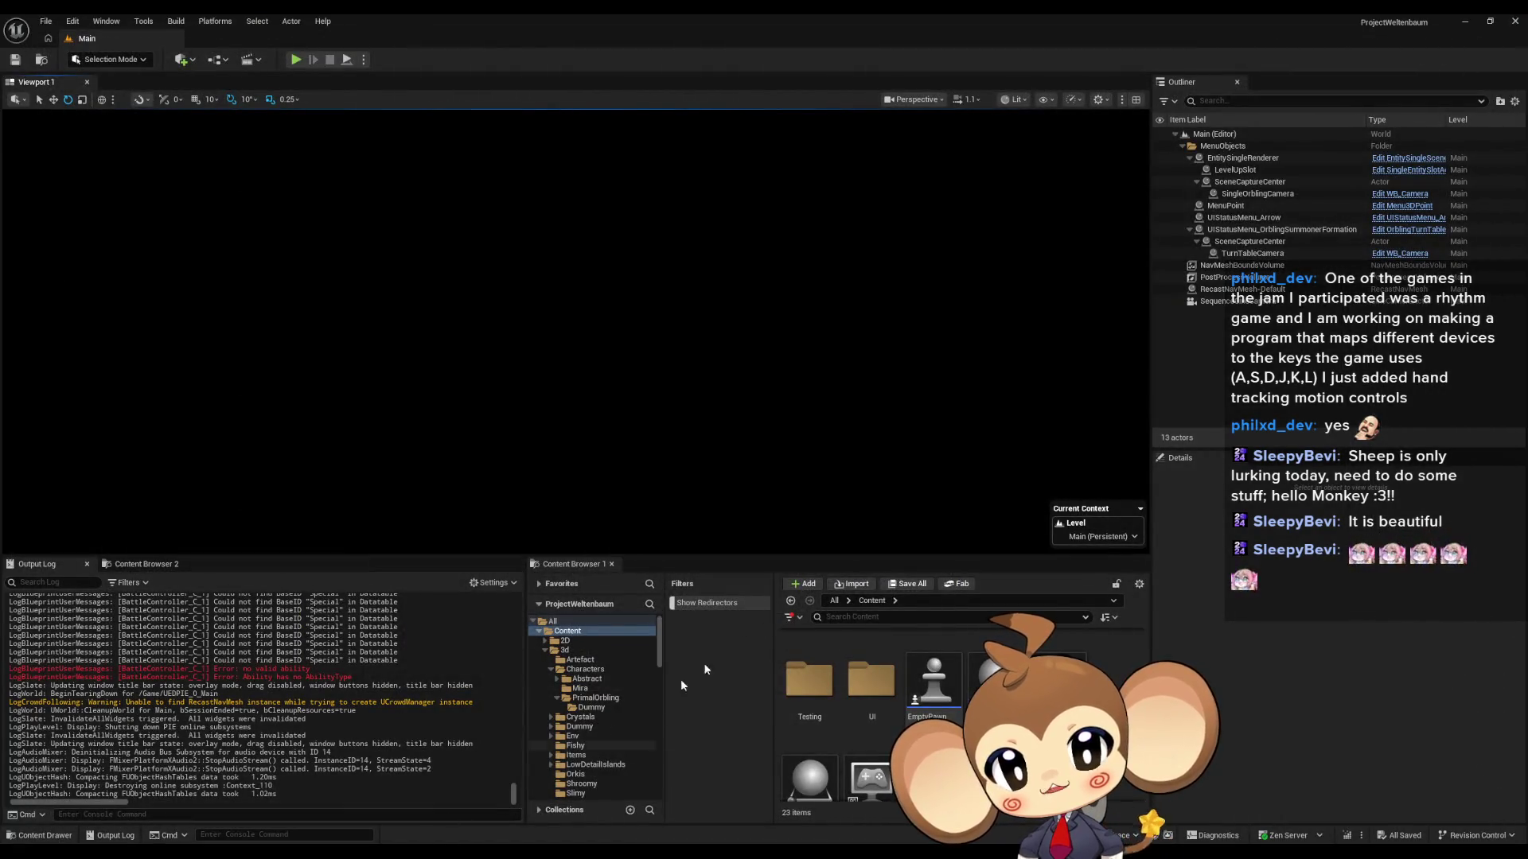
key("alt+Tab")
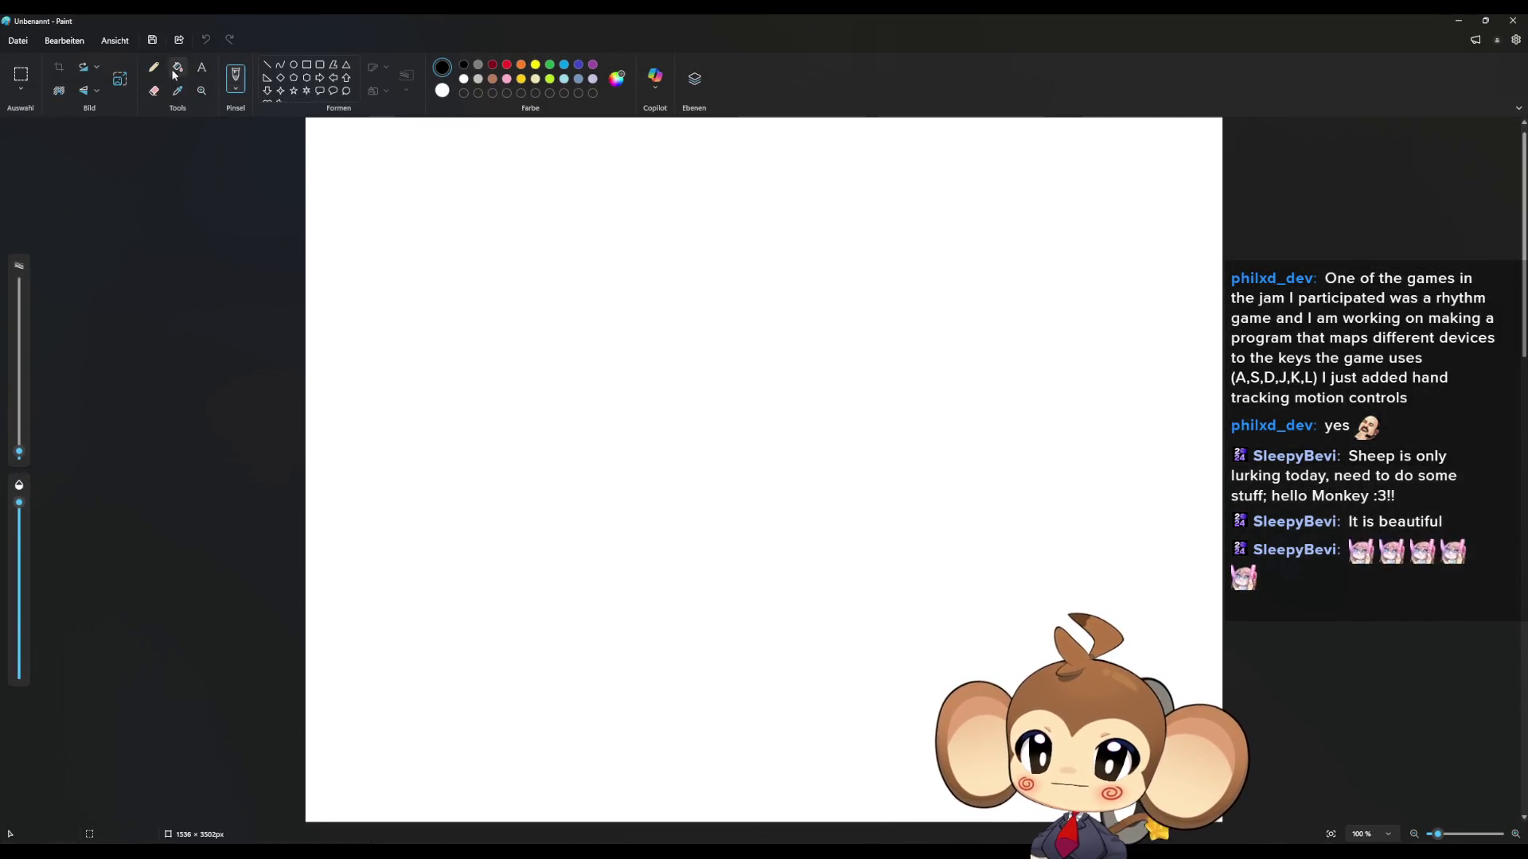
Step: Fill the entire canvas black with the bucket, then sketch a first white pencil arch
left_click(178, 67)
left_click(698, 423)
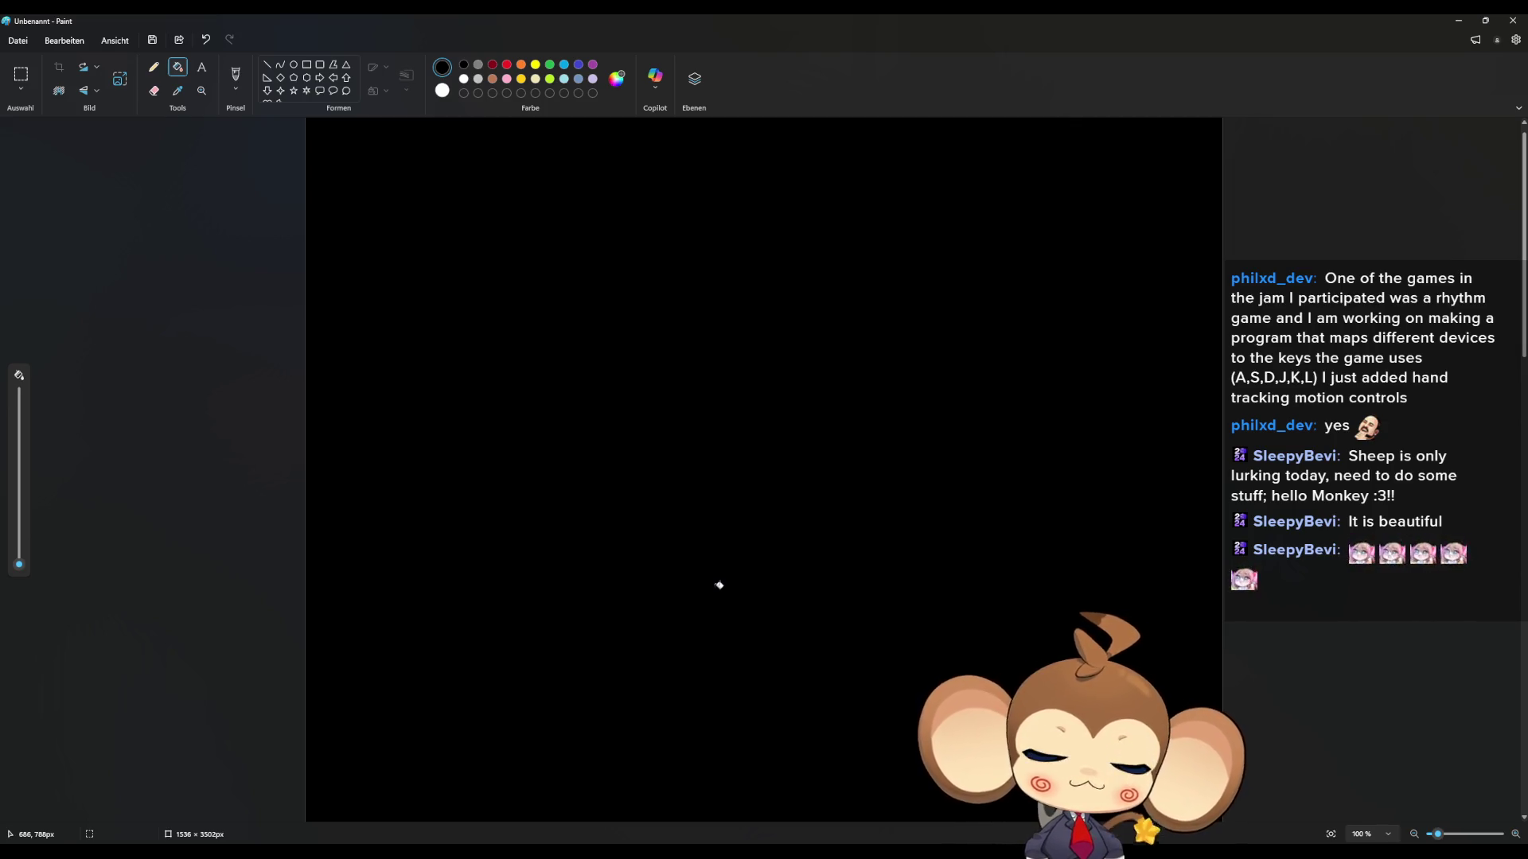
left_click(153, 67)
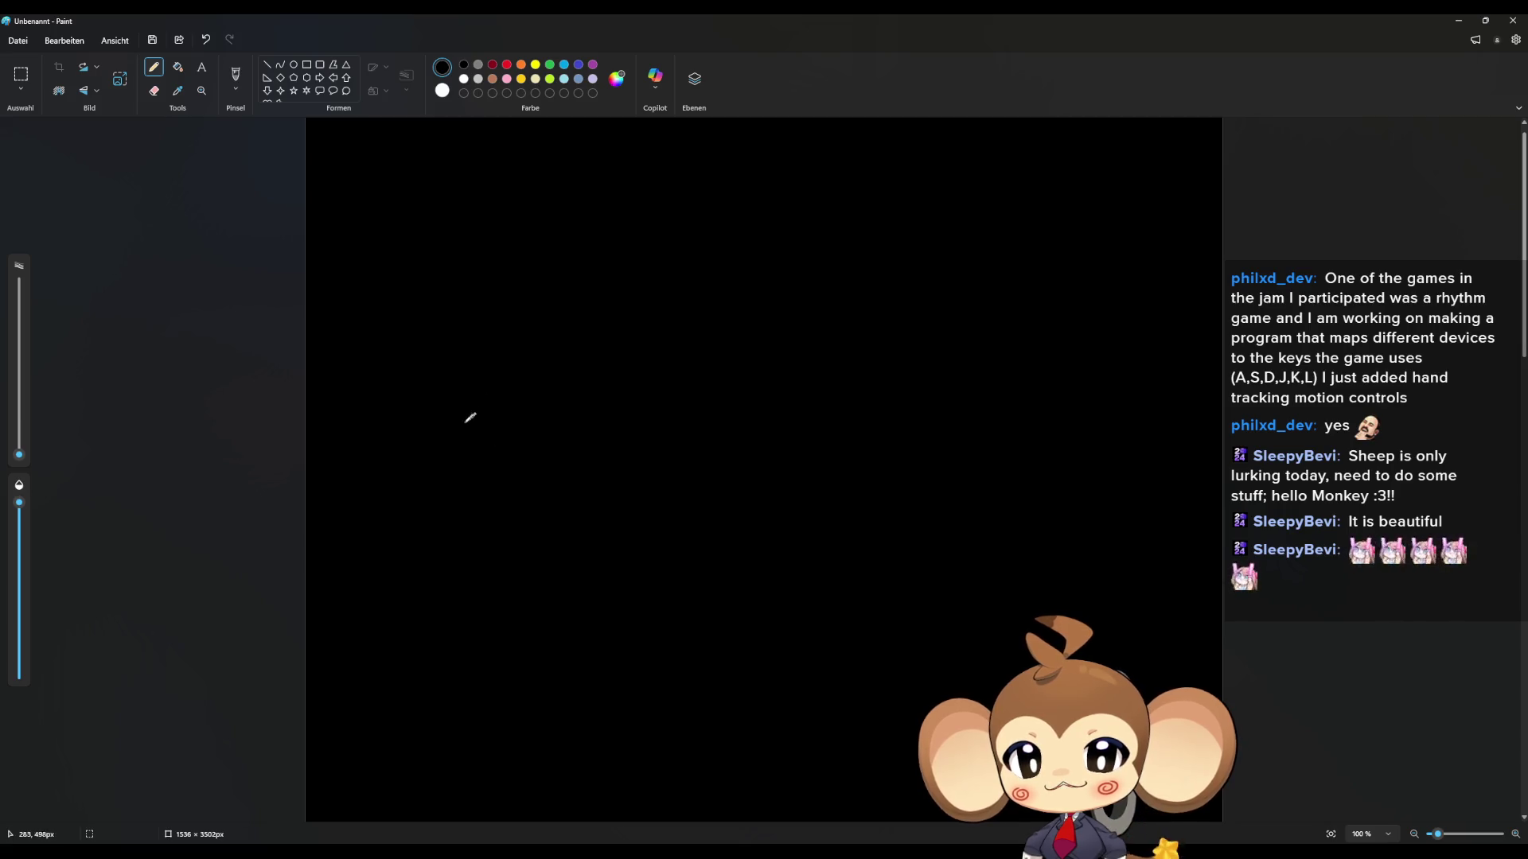
left_click_drag(388, 425, 459, 404)
Step: Undo the stray arch, draw a circle with an X and vertical line, a stick figure, and begin the hexagon
key("ctrl+z")
mouse_move(21, 452)
mouse_move(396, 426)
left_mouse_down()
mouse_move(433, 331)
mouse_move(398, 442)
mouse_move(394, 427)
left_mouse_up()
left_click_drag(390, 360, 497, 418)
left_click_drag(474, 348, 400, 430)
left_click_drag(435, 333, 440, 440)
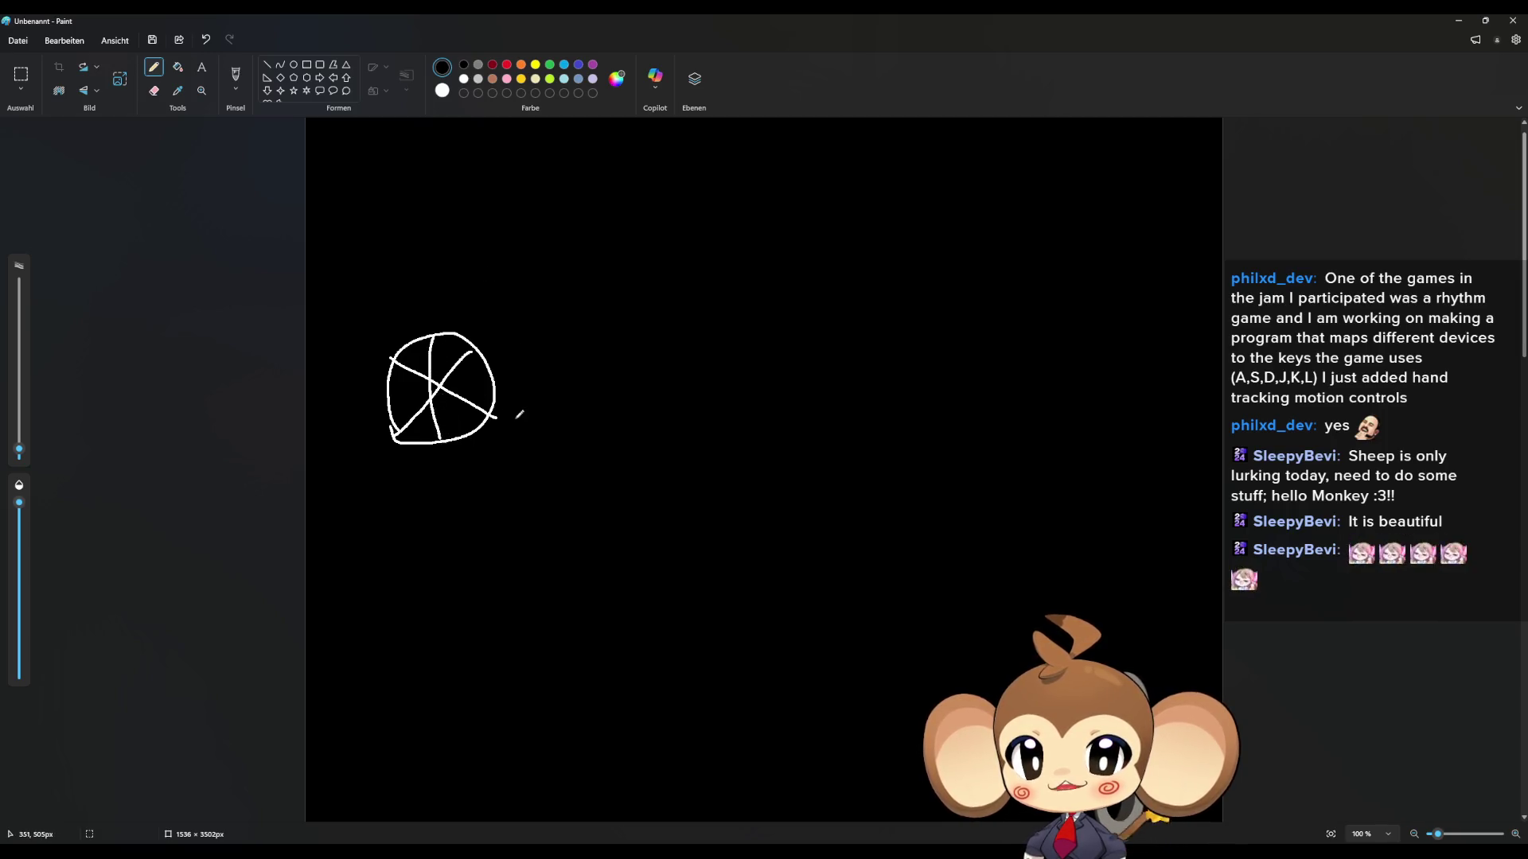
mouse_move(506, 410)
left_mouse_down()
mouse_move(513, 384)
mouse_move(529, 403)
mouse_move(522, 319)
mouse_move(511, 342)
mouse_move(526, 330)
left_mouse_up()
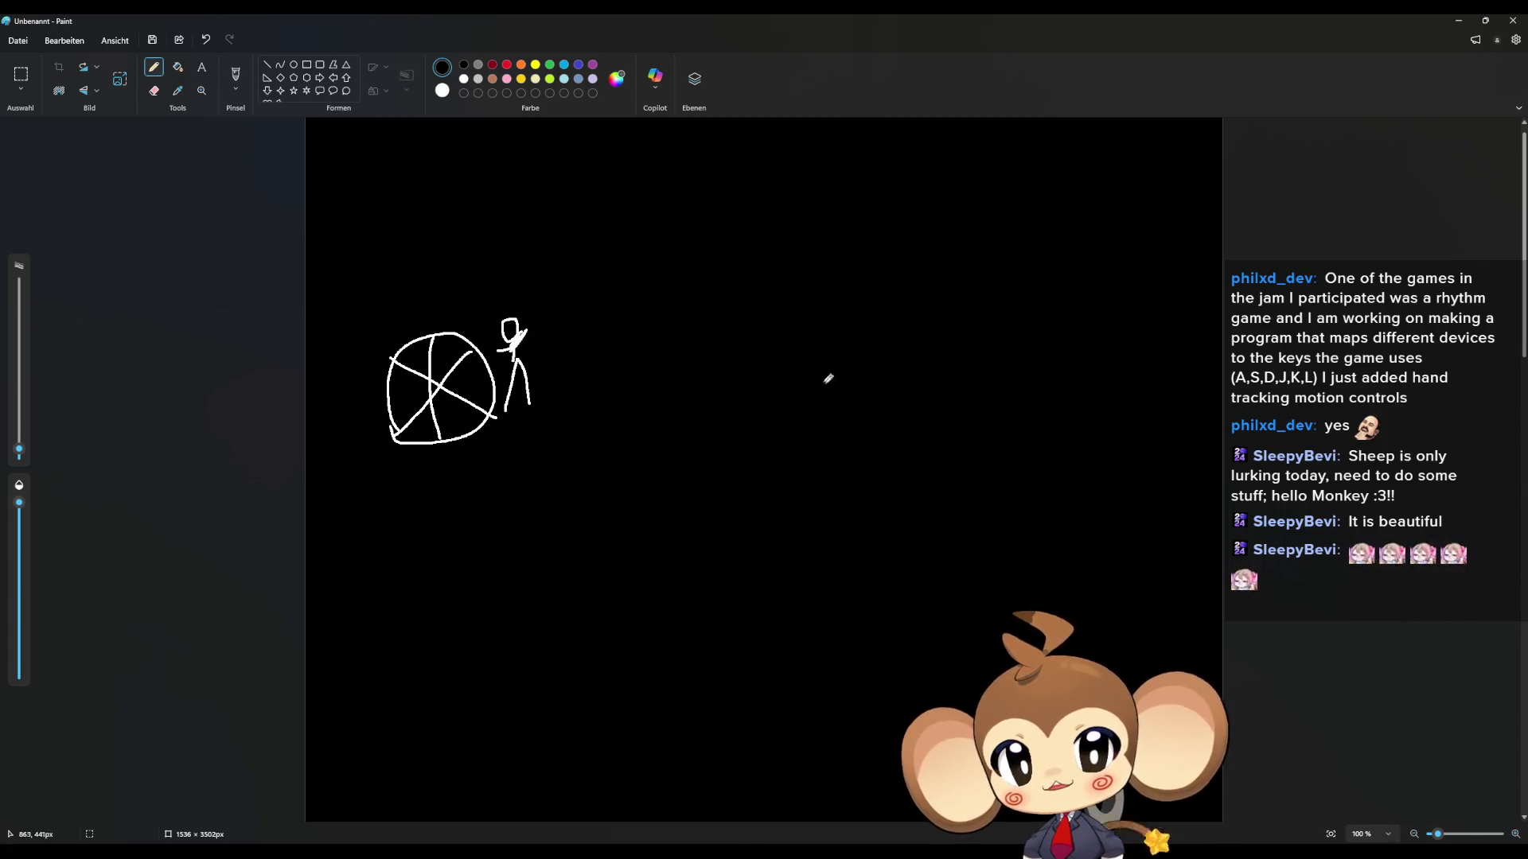
mouse_move(738, 402)
left_mouse_down()
mouse_move(747, 370)
mouse_move(767, 374)
mouse_move(754, 422)
mouse_move(737, 401)
left_mouse_up()
Step: Add a red dot left of the hexagon, purple above-left, and blue above-right
left_click(506, 65)
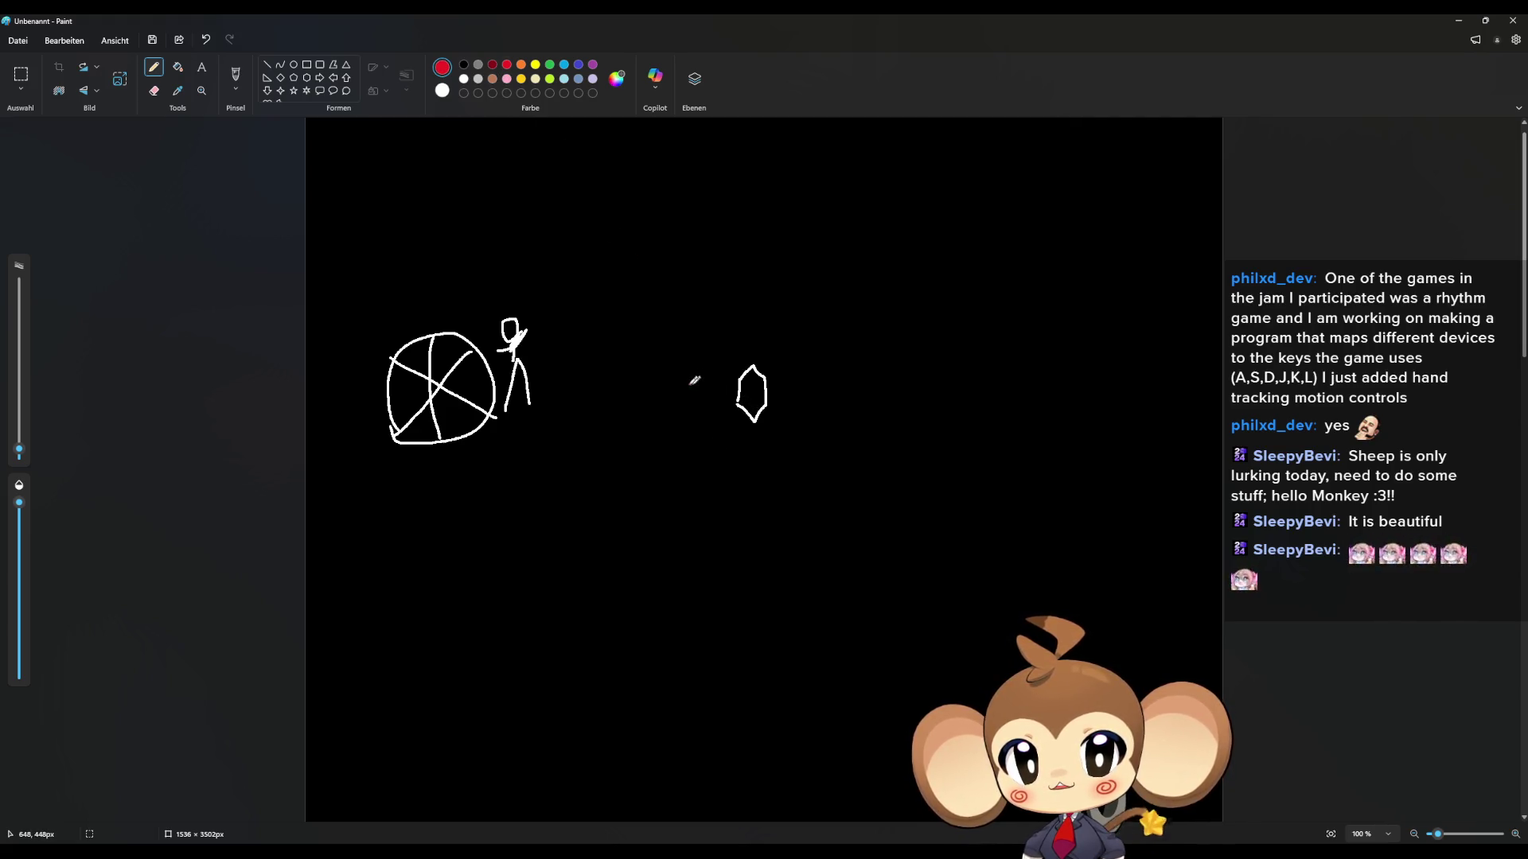
left_click_drag(685, 396, 690, 388)
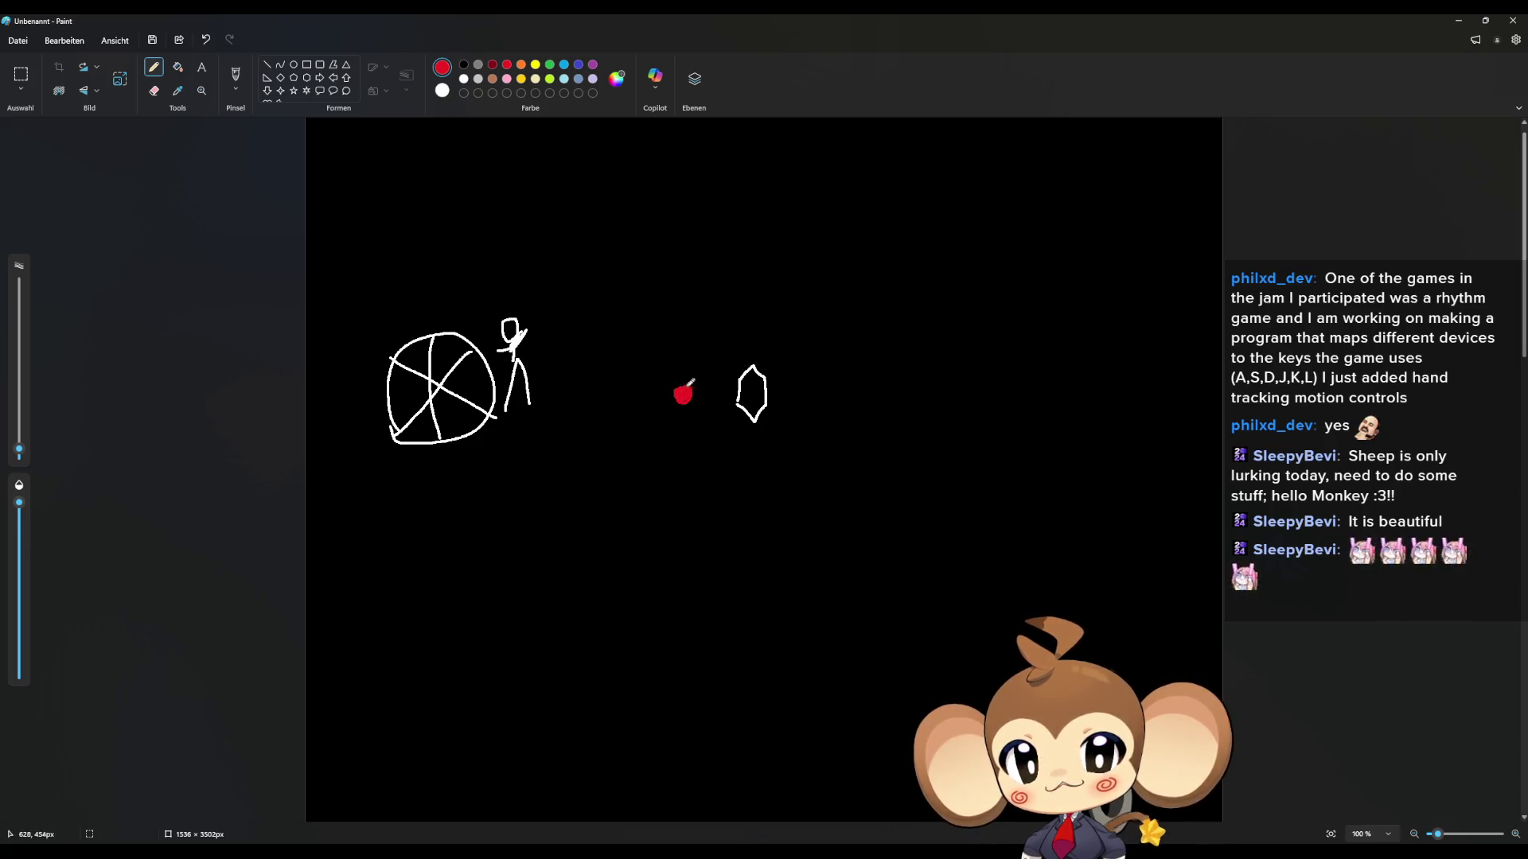
left_click(593, 64)
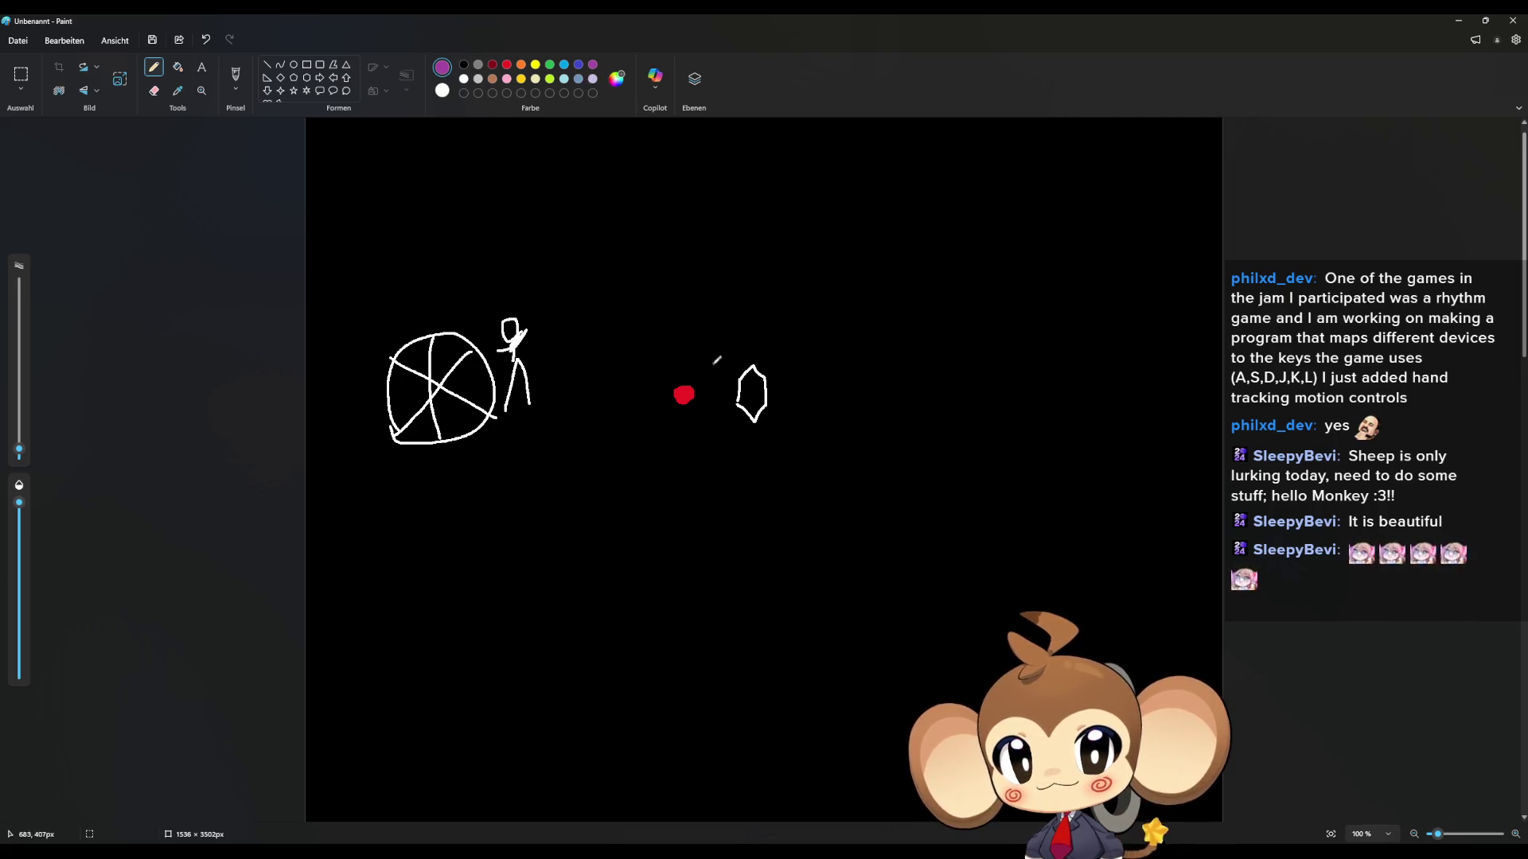
left_click_drag(716, 338, 719, 329)
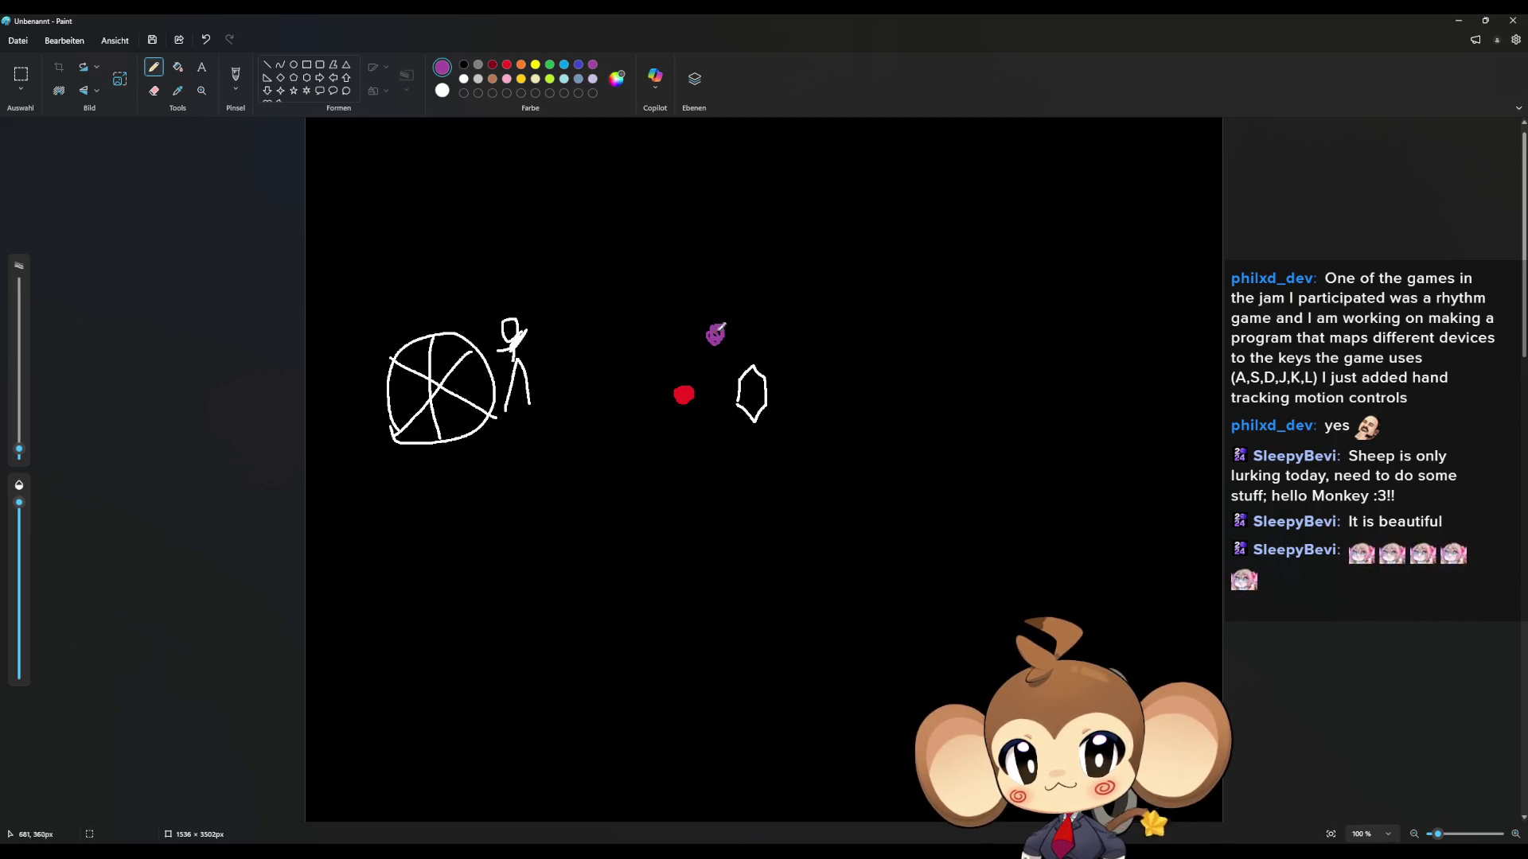
left_click(578, 64)
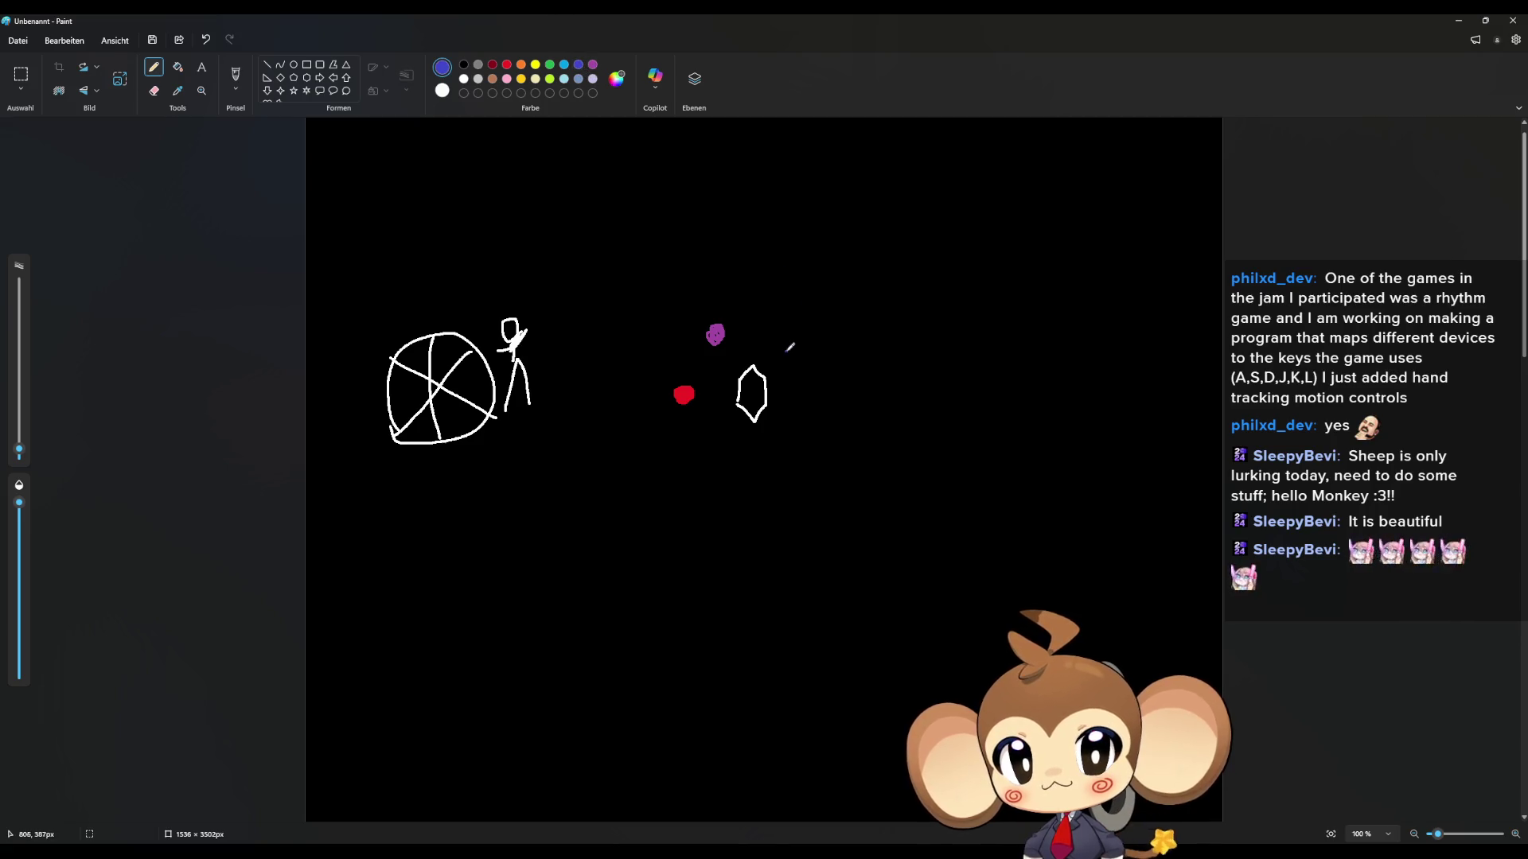
left_click_drag(781, 340, 792, 342)
Step: Add a cyan dot to the right and a green one below, select yellow, then restore default colours
left_click(564, 64)
left_click_drag(818, 393, 824, 413)
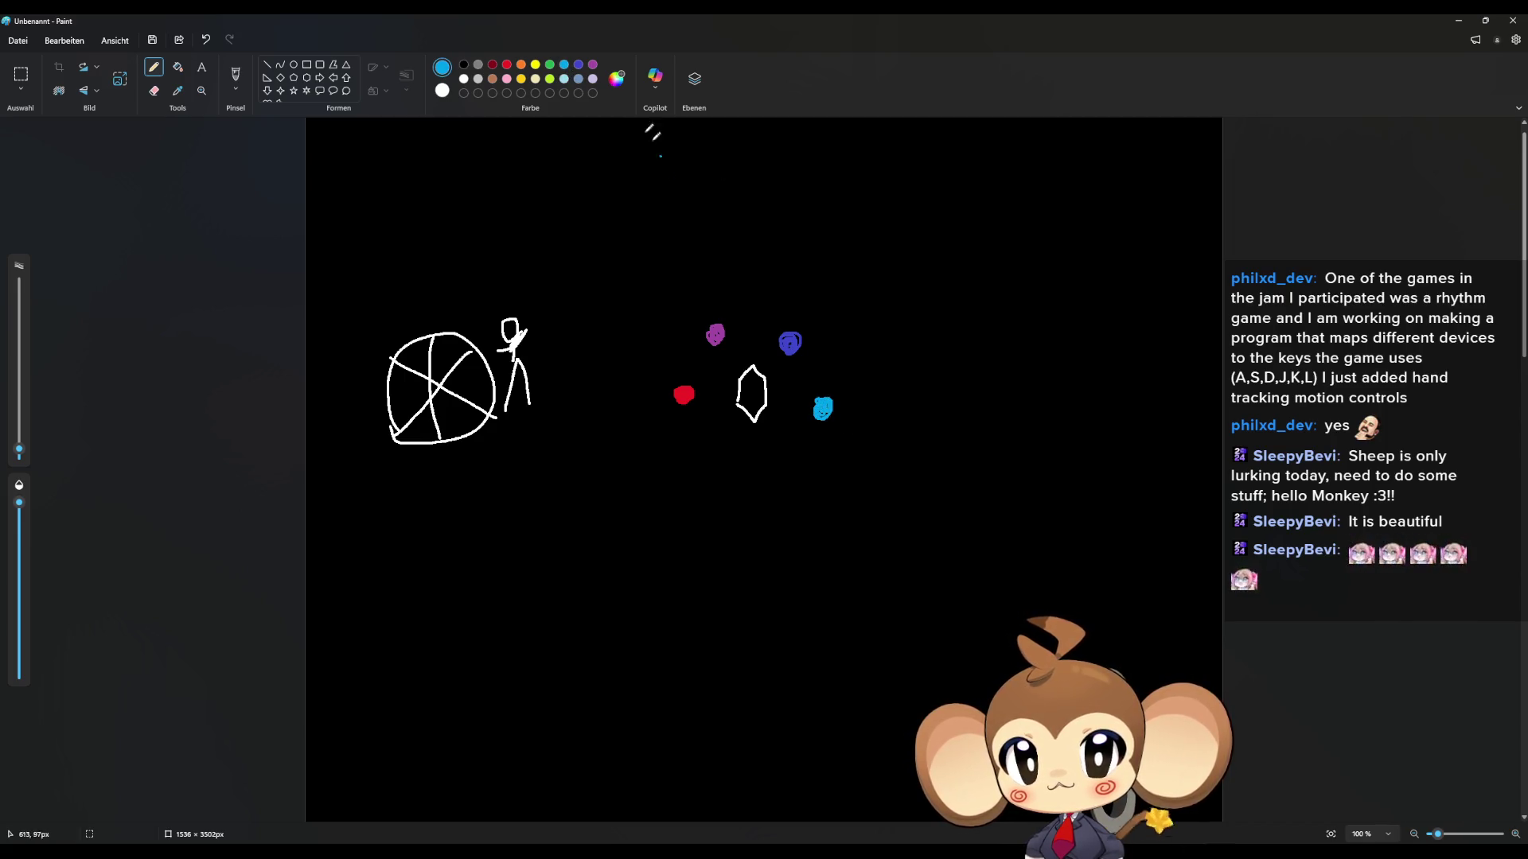
left_click(551, 65)
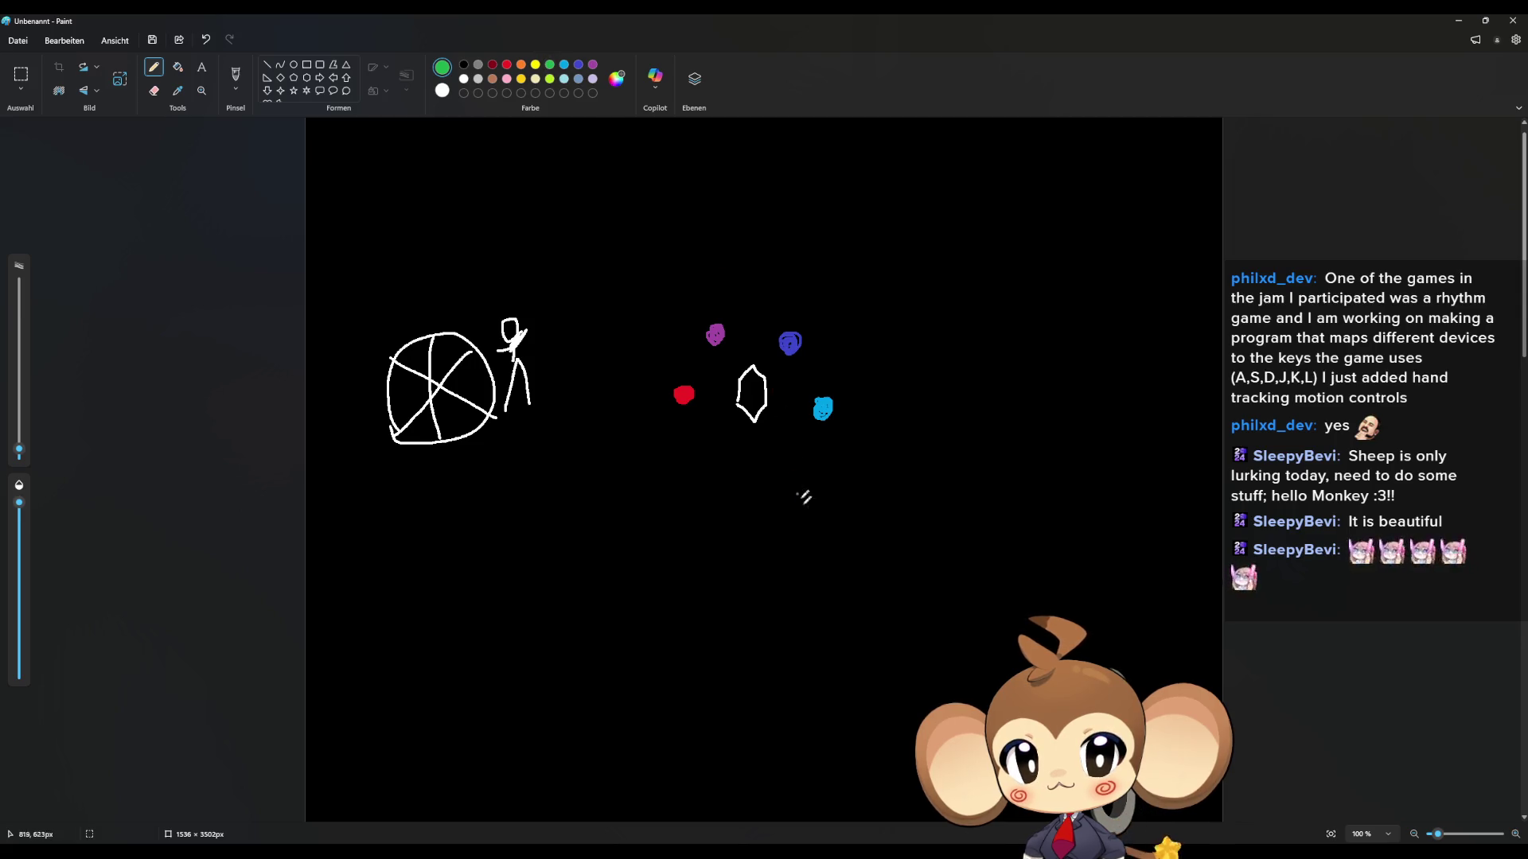
mouse_move(782, 468)
left_mouse_down()
mouse_move(788, 455)
mouse_move(720, 464)
left_mouse_up()
left_click(535, 65)
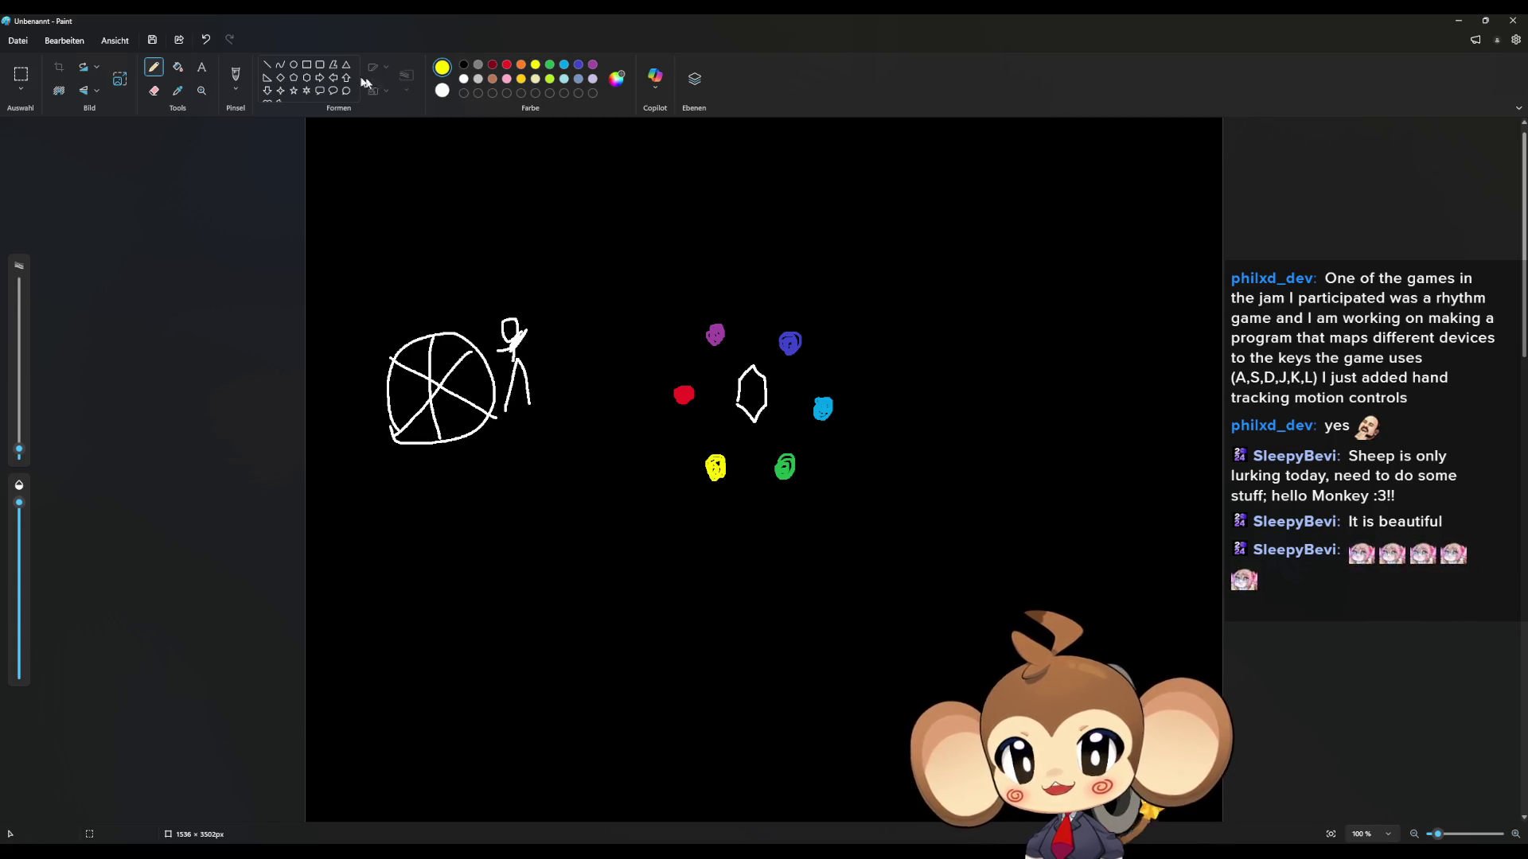
left_click(464, 65)
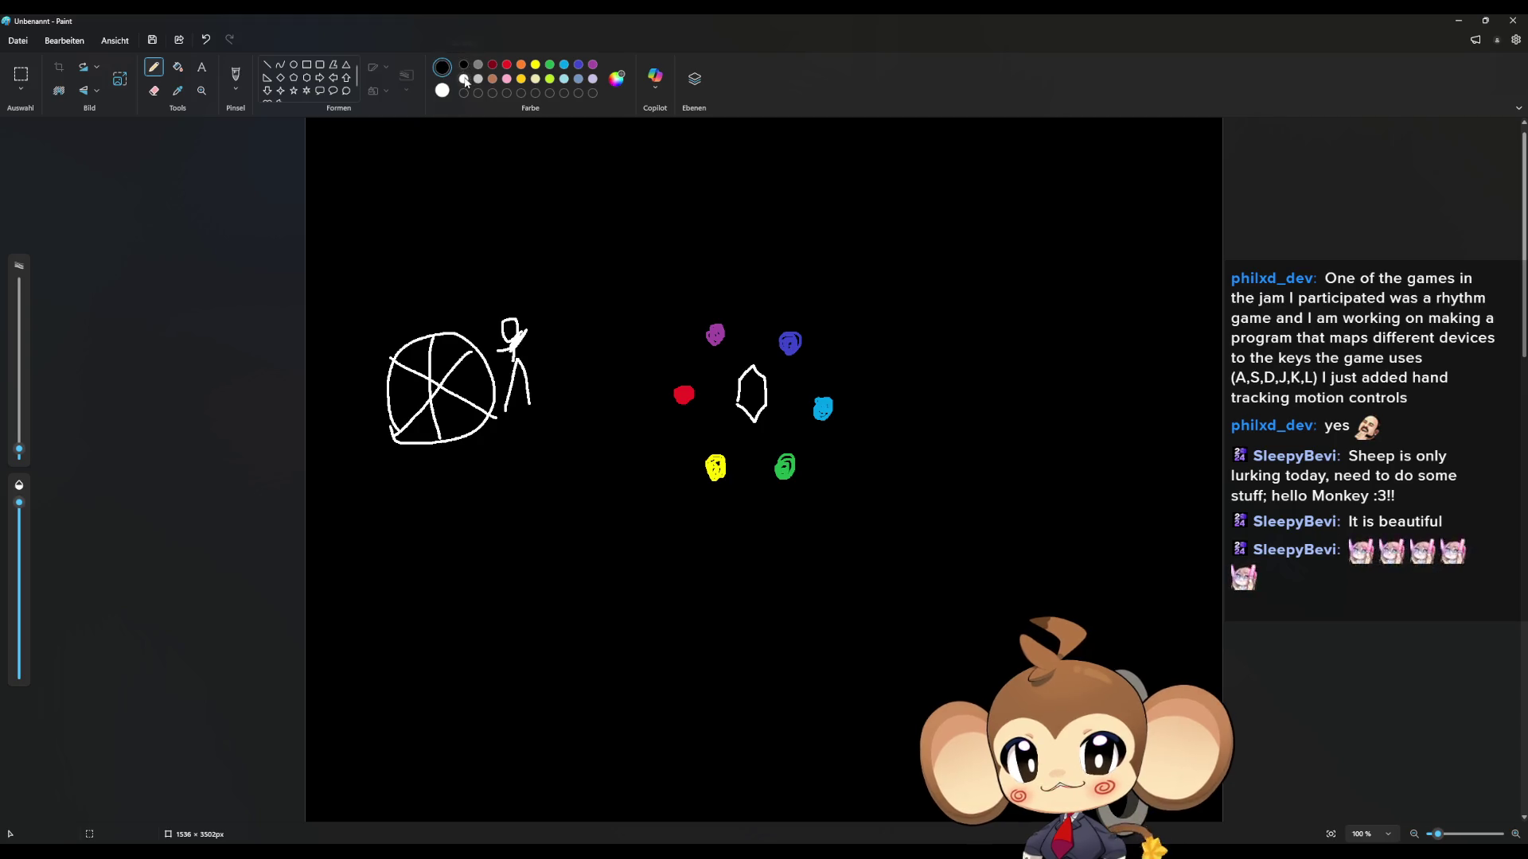
Step: Draw a white bean-shaped curve enclosing the red, purple and yellow dots left of the hexagon
mouse_move(701, 299)
left_mouse_down()
mouse_move(672, 310)
mouse_move(649, 401)
mouse_move(684, 492)
mouse_move(740, 495)
mouse_move(716, 366)
mouse_move(738, 310)
mouse_move(694, 299)
left_mouse_up()
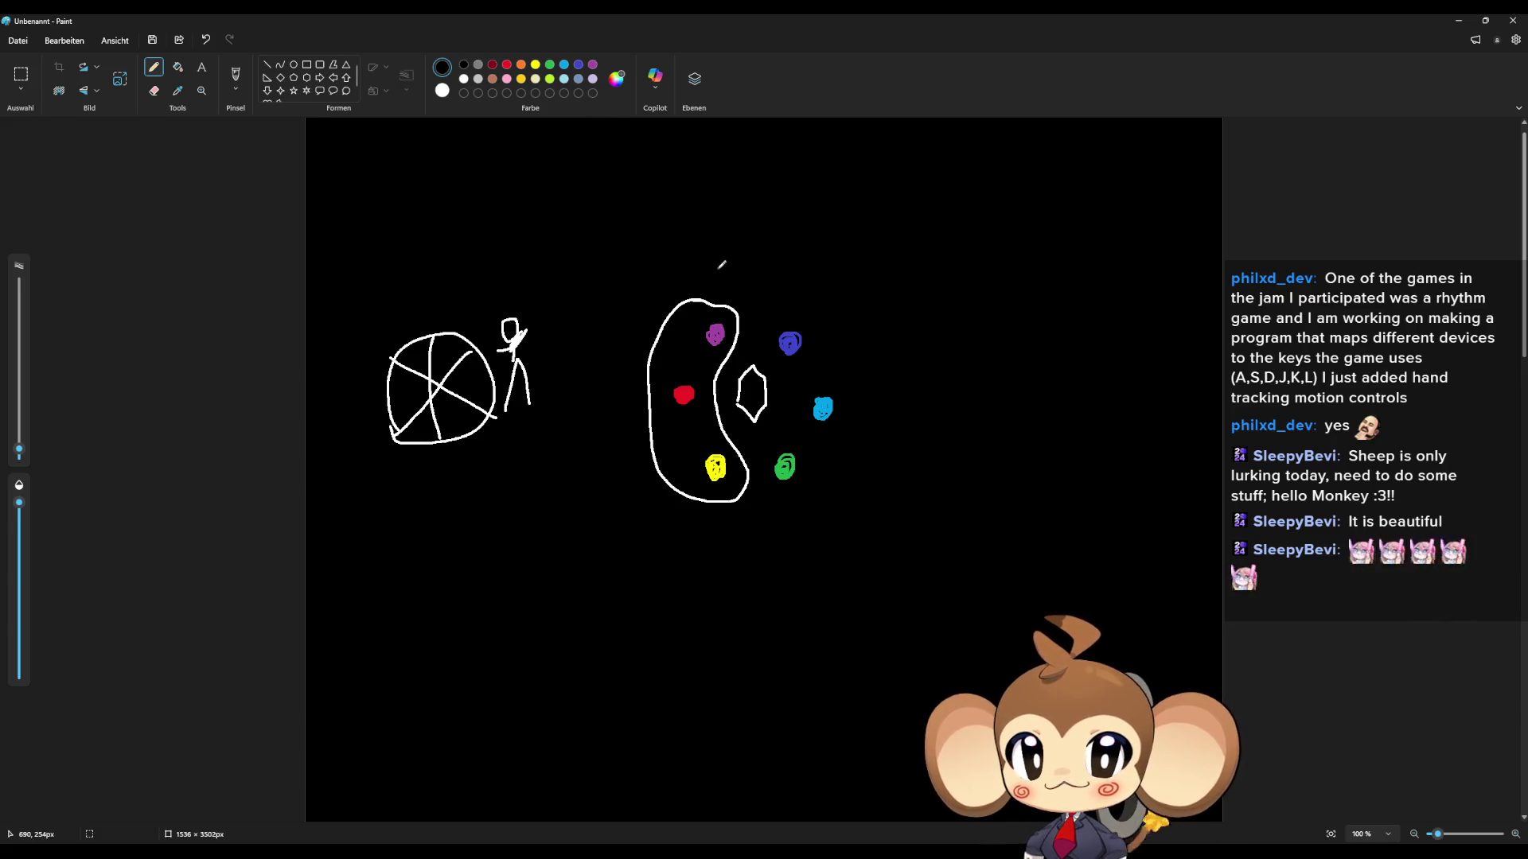
Step: Draw small white ovals above the bean outline and an angular shape beside the stick figure
mouse_move(700, 268)
left_mouse_down()
mouse_move(818, 253)
mouse_move(791, 272)
left_mouse_up()
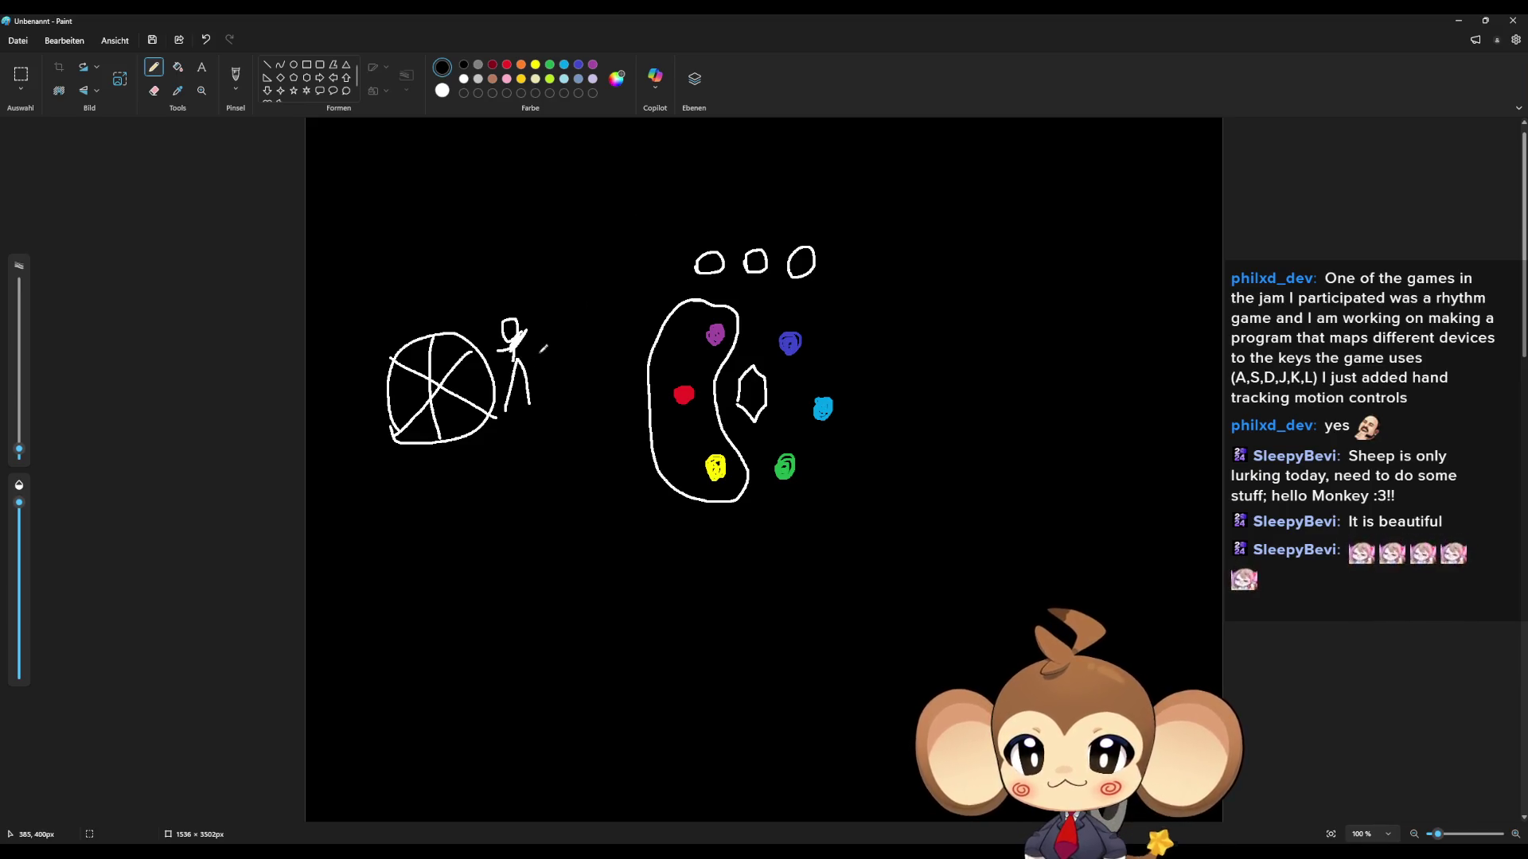
mouse_move(538, 350)
left_mouse_down()
mouse_move(563, 324)
mouse_move(598, 327)
mouse_move(575, 396)
mouse_move(553, 404)
mouse_move(541, 347)
left_mouse_up()
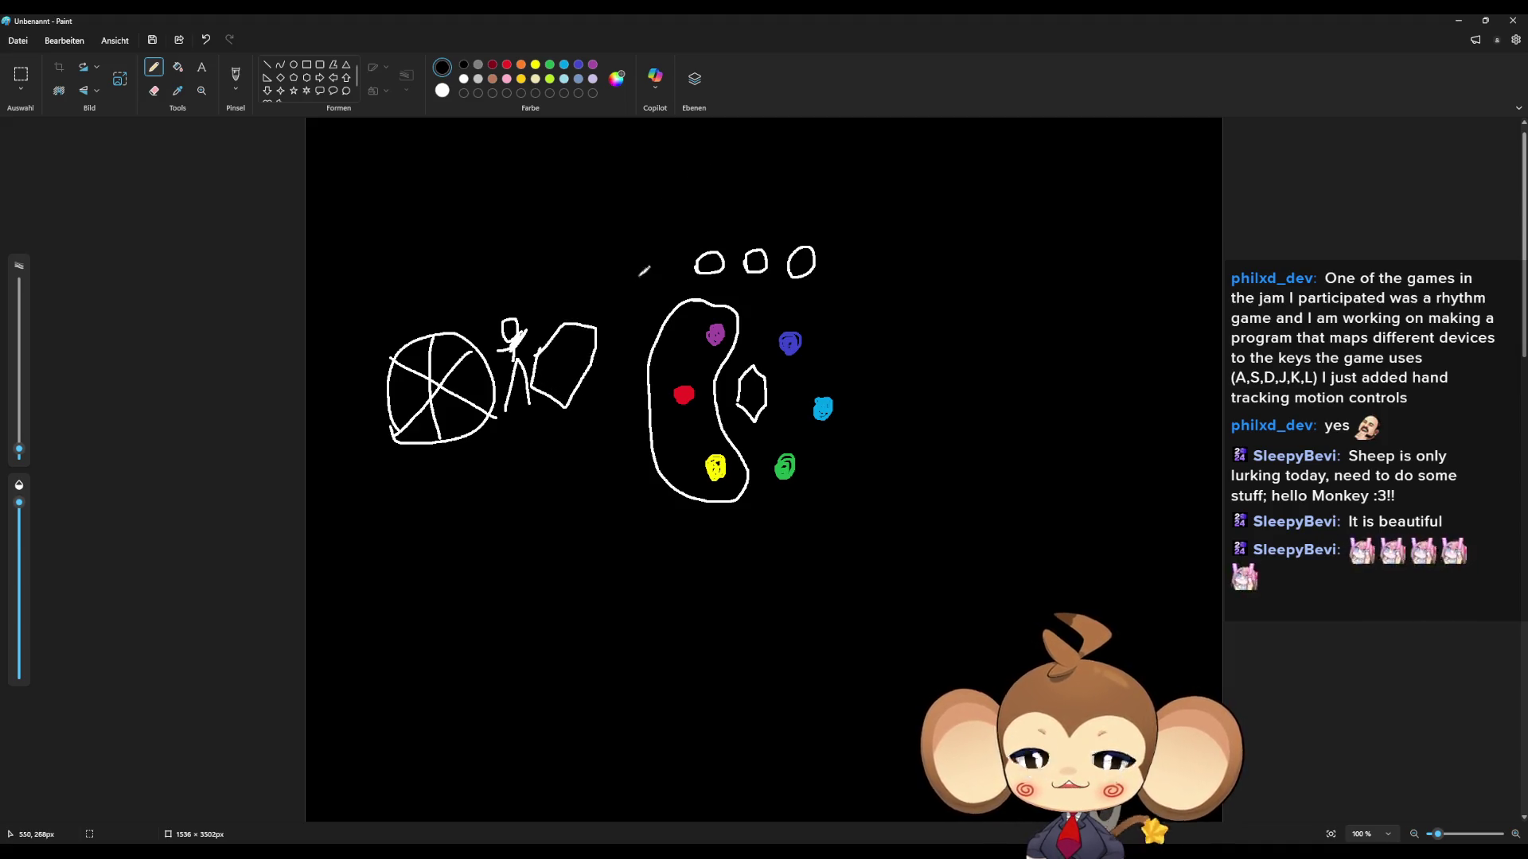
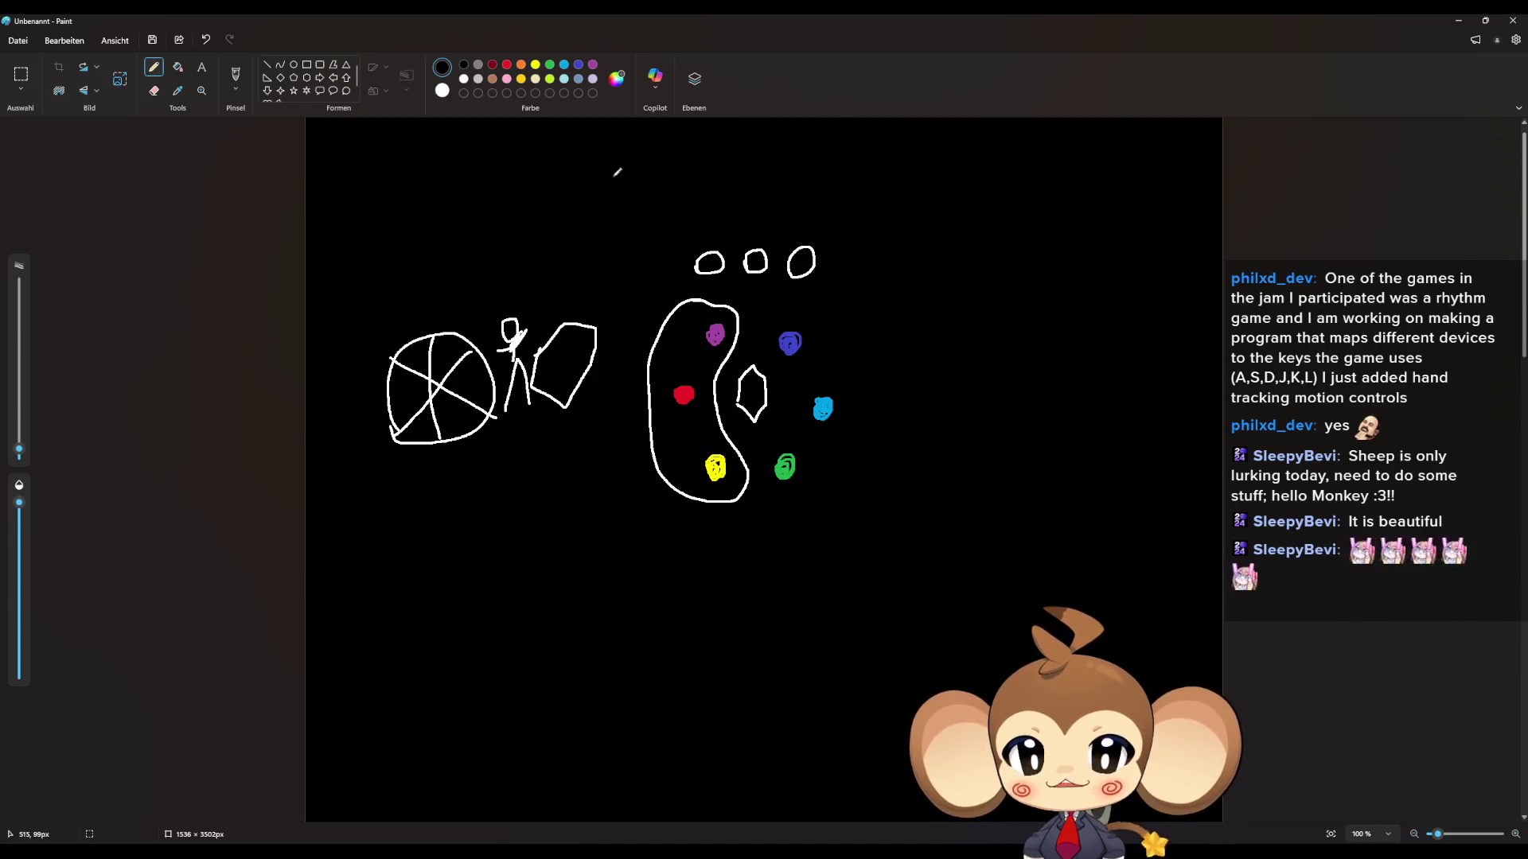
Step: Hand-write a 6 and a 3 below the sketches, then strike through the third small circle at the top
mouse_move(632, 566)
left_mouse_down()
mouse_move(609, 575)
mouse_move(628, 591)
mouse_move(601, 609)
left_mouse_up()
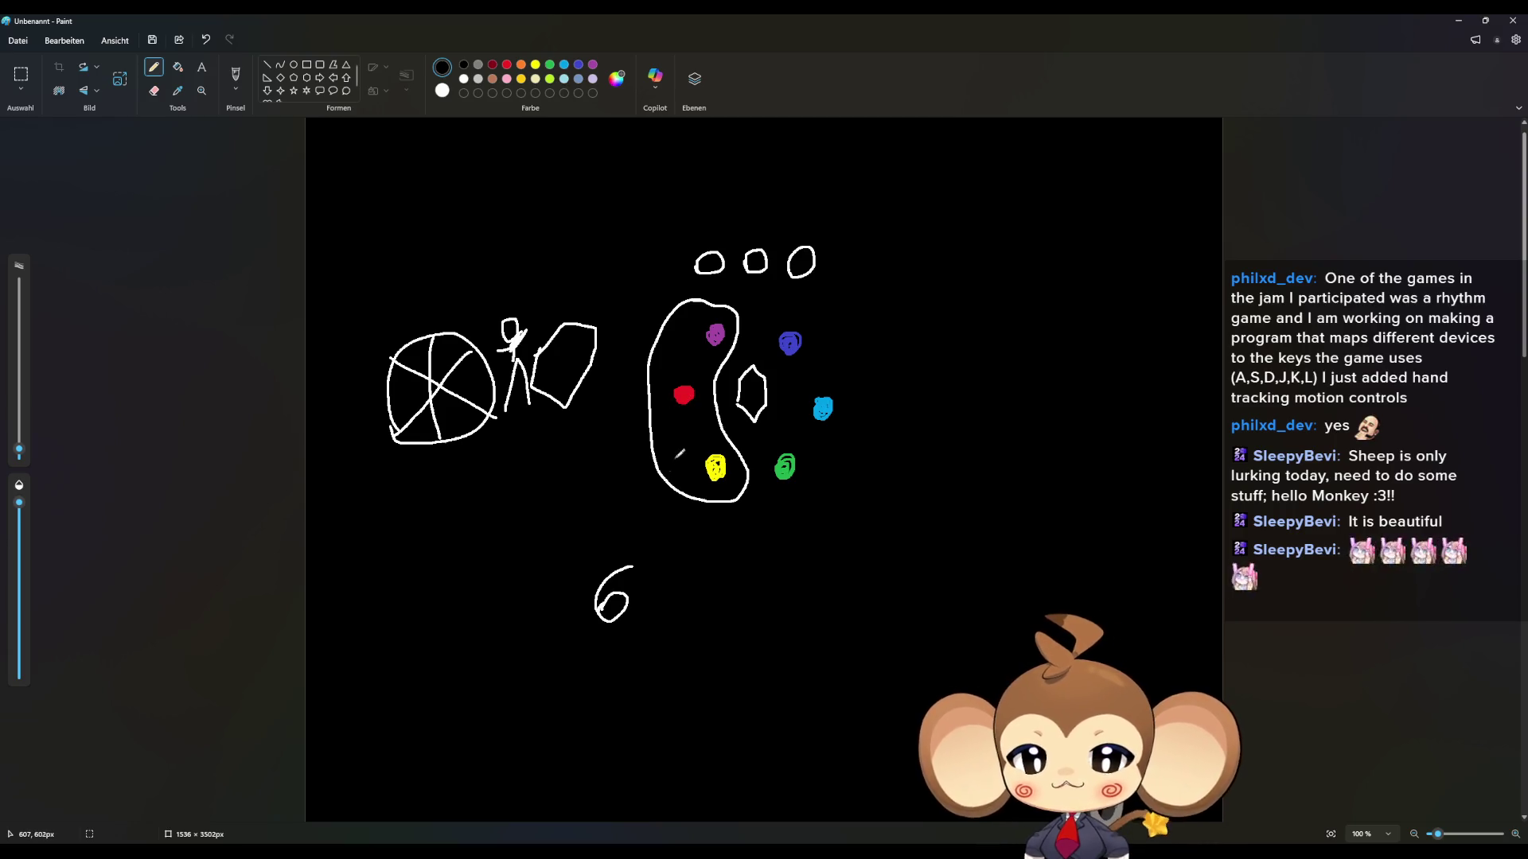
mouse_move(479, 579)
left_mouse_down()
mouse_move(498, 579)
mouse_move(460, 614)
left_mouse_up()
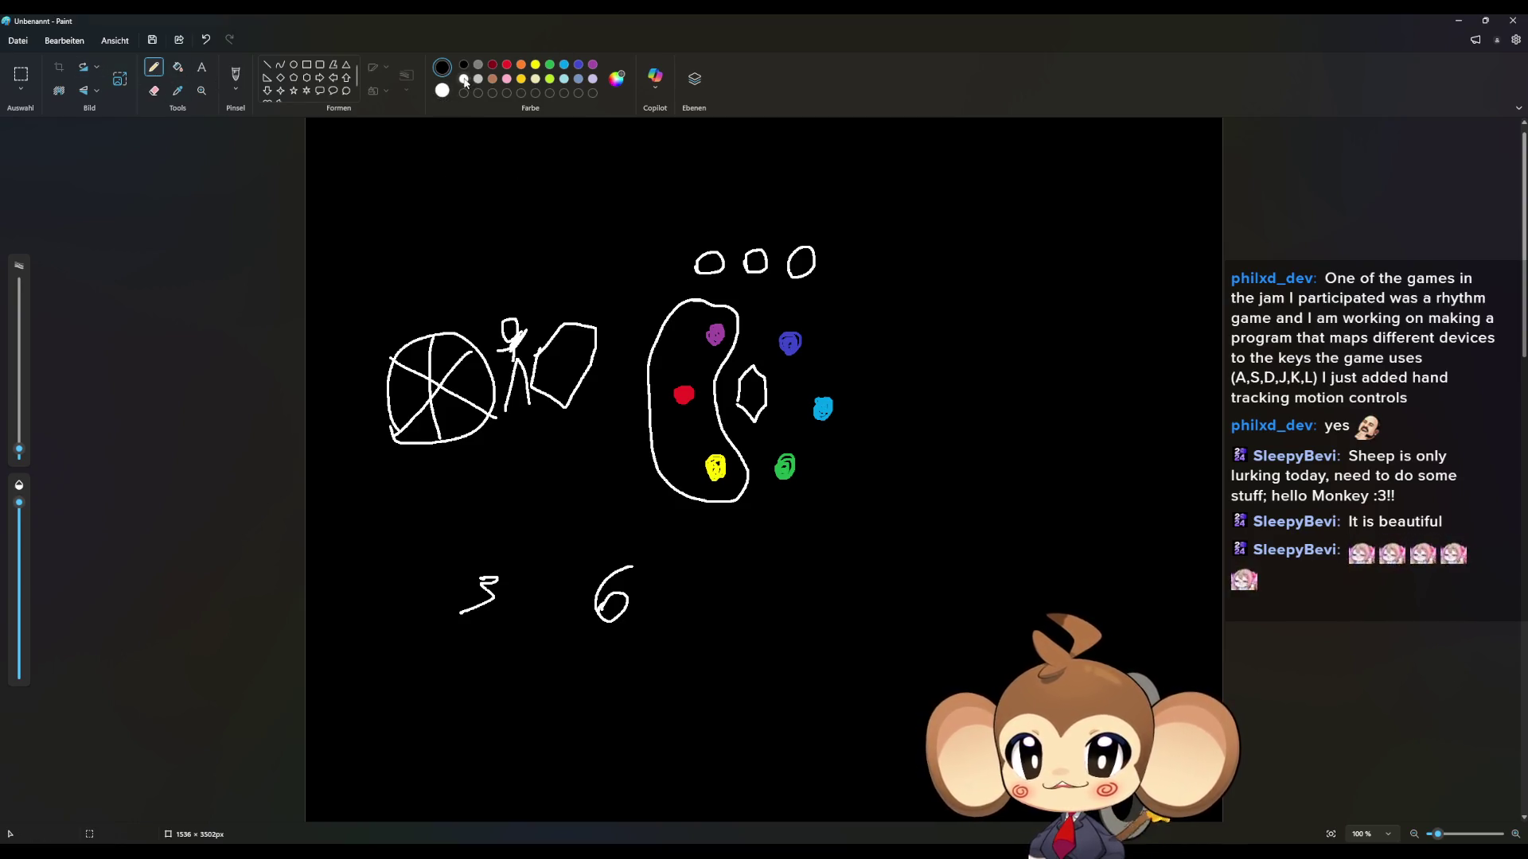
mouse_move(811, 251)
left_mouse_down()
mouse_move(795, 278)
mouse_move(798, 233)
mouse_move(795, 274)
mouse_move(815, 275)
mouse_move(804, 245)
mouse_move(802, 265)
mouse_move(810, 242)
left_mouse_up()
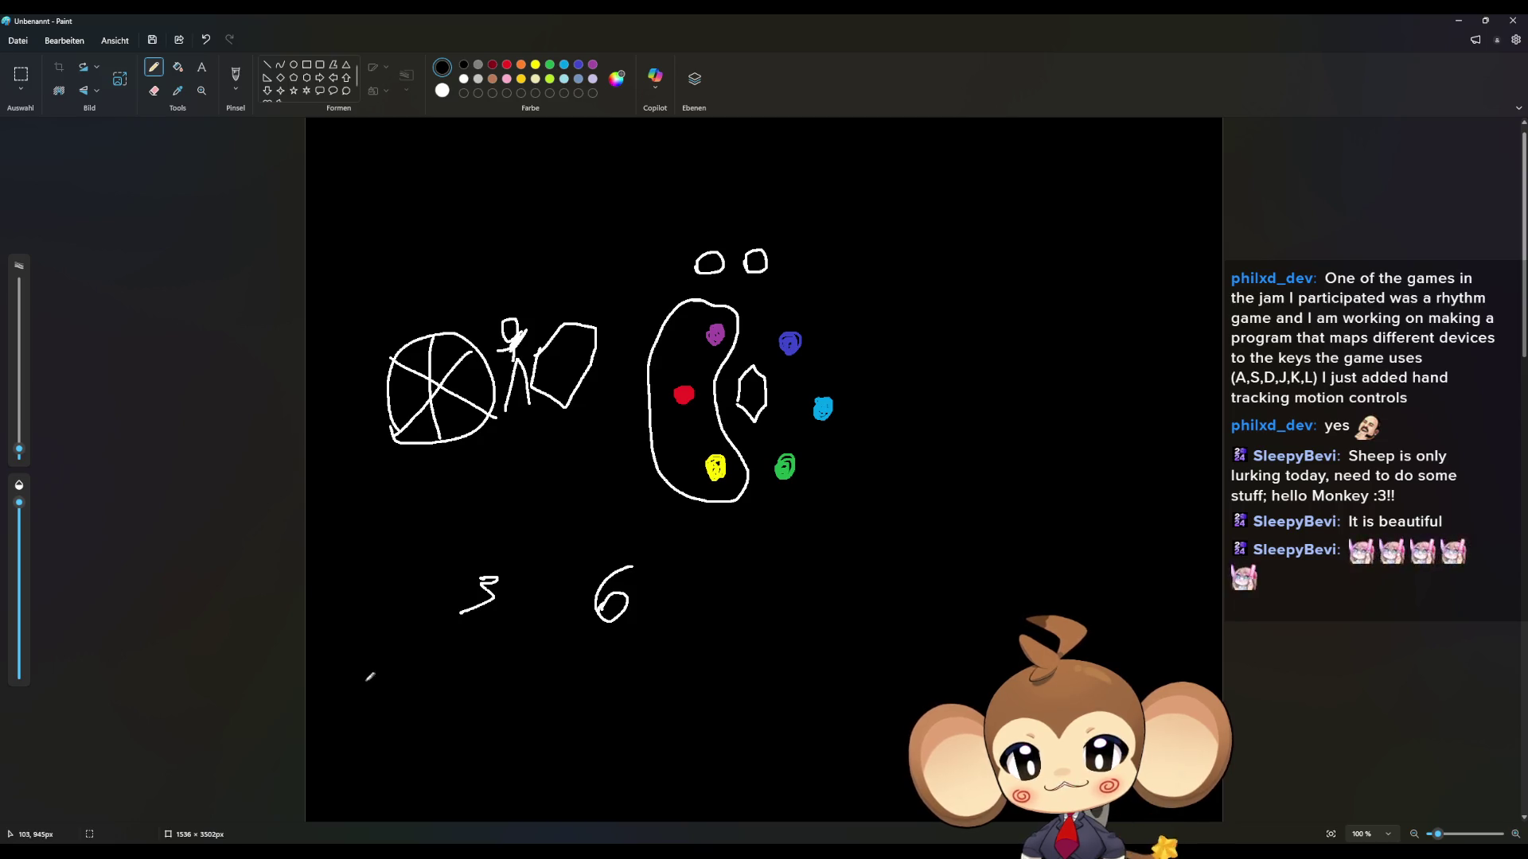
Step: Pencil 'if front empty, hit summ…' in white handwriting beneath the 3 and 6
mouse_move(353, 674)
left_mouse_down()
mouse_move(353, 703)
mouse_move(357, 651)
mouse_move(399, 657)
mouse_move(391, 703)
mouse_move(410, 682)
left_mouse_up()
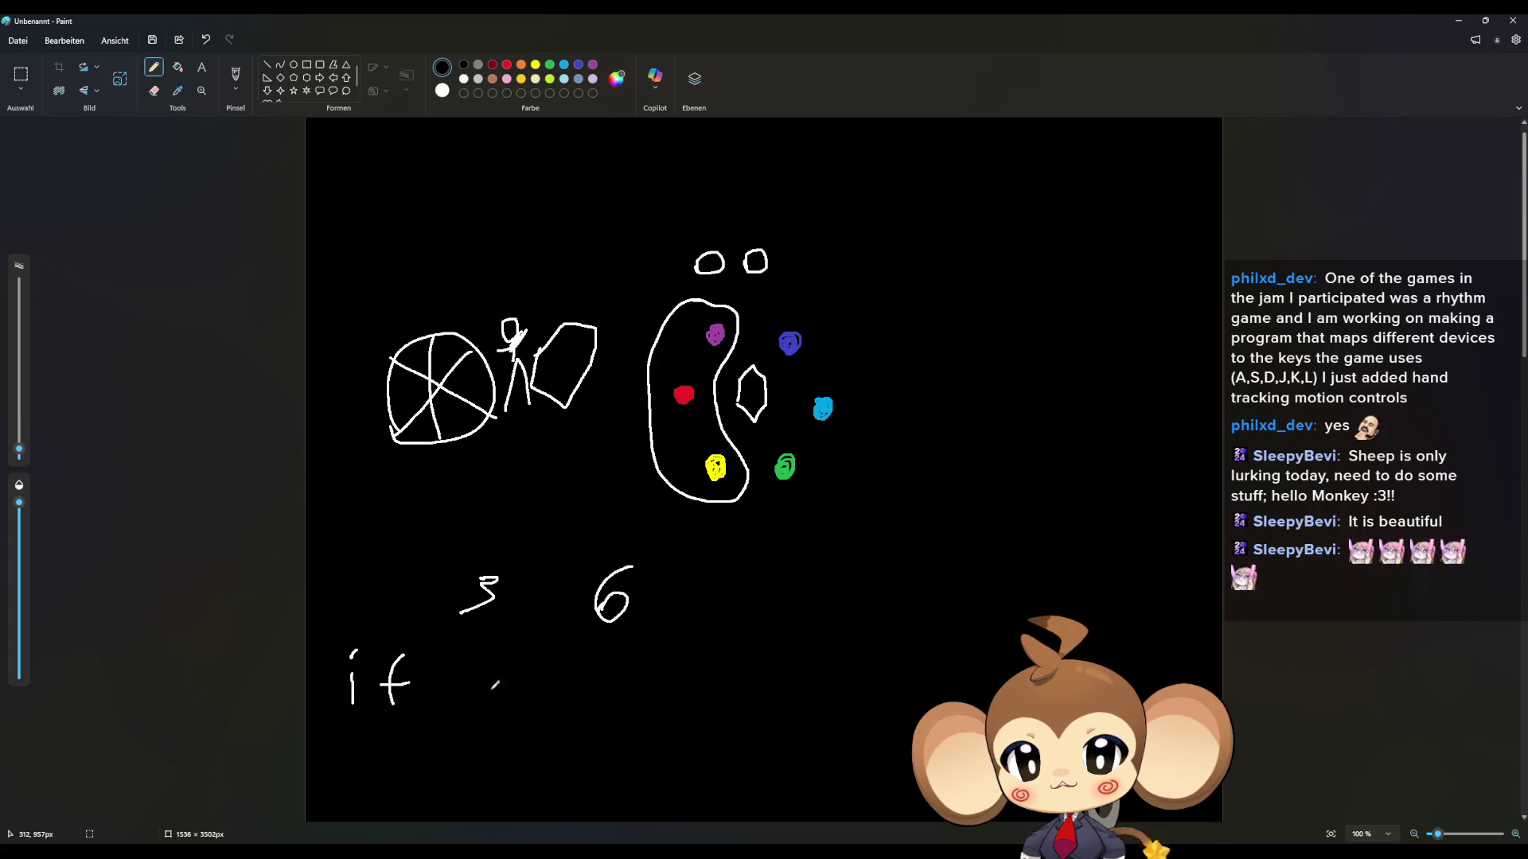
mouse_move(513, 659)
left_mouse_down()
mouse_move(495, 699)
mouse_move(507, 675)
mouse_move(565, 689)
left_mouse_up()
left_click_drag(573, 665, 574, 698)
left_click_drag(562, 681, 579, 678)
left_click_drag(597, 694, 646, 709)
mouse_move(647, 683)
left_mouse_down()
mouse_move(676, 701)
mouse_move(684, 673)
left_mouse_up()
mouse_move(690, 676)
left_mouse_down()
mouse_move(691, 718)
mouse_move(724, 717)
left_mouse_up()
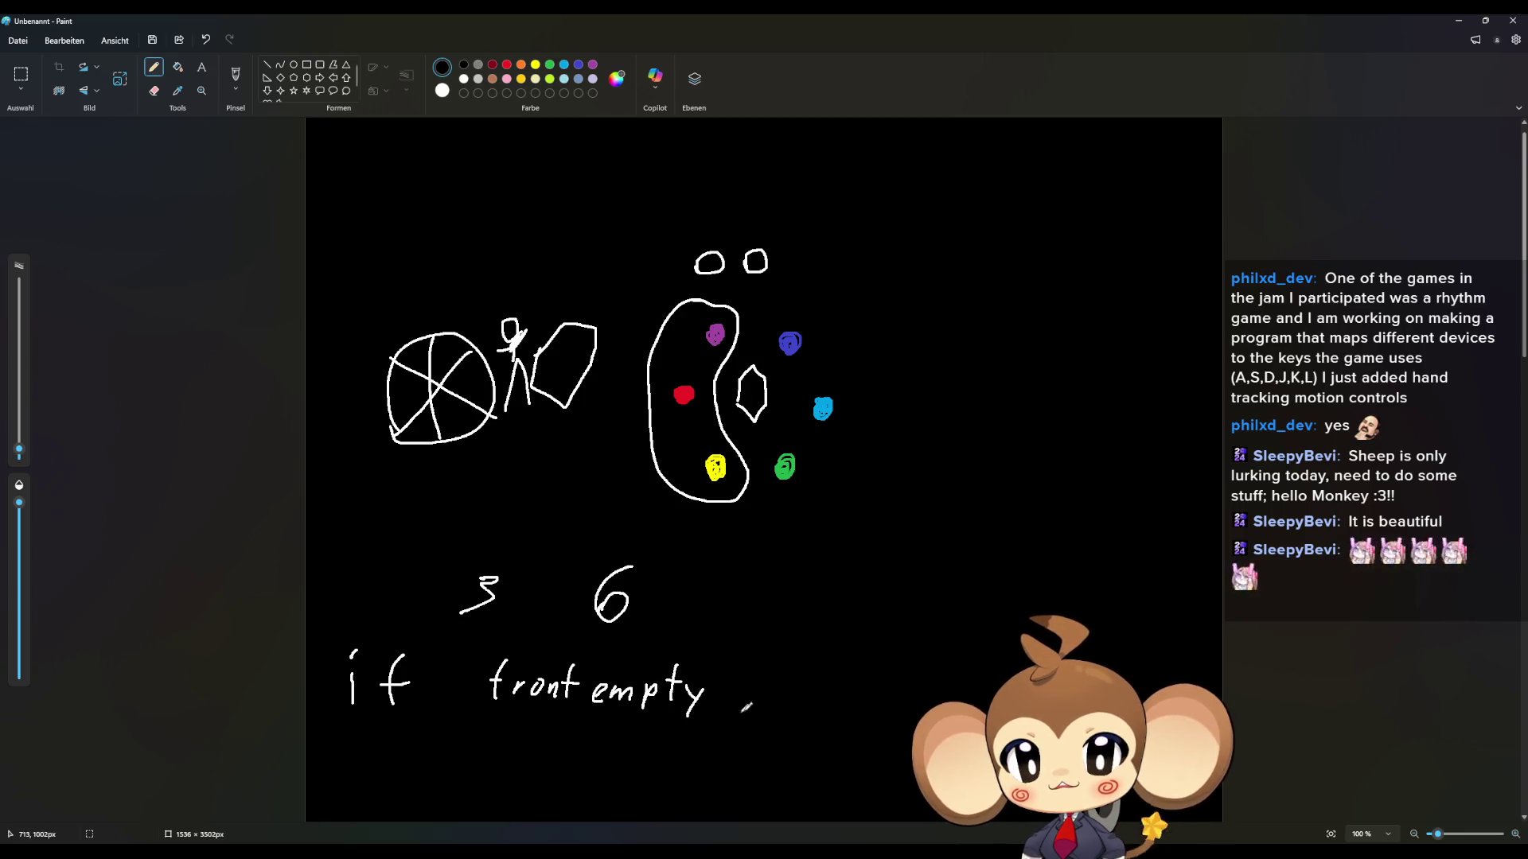
mouse_move(795, 657)
left_mouse_down()
mouse_move(794, 701)
mouse_move(848, 703)
mouse_move(859, 678)
left_mouse_up()
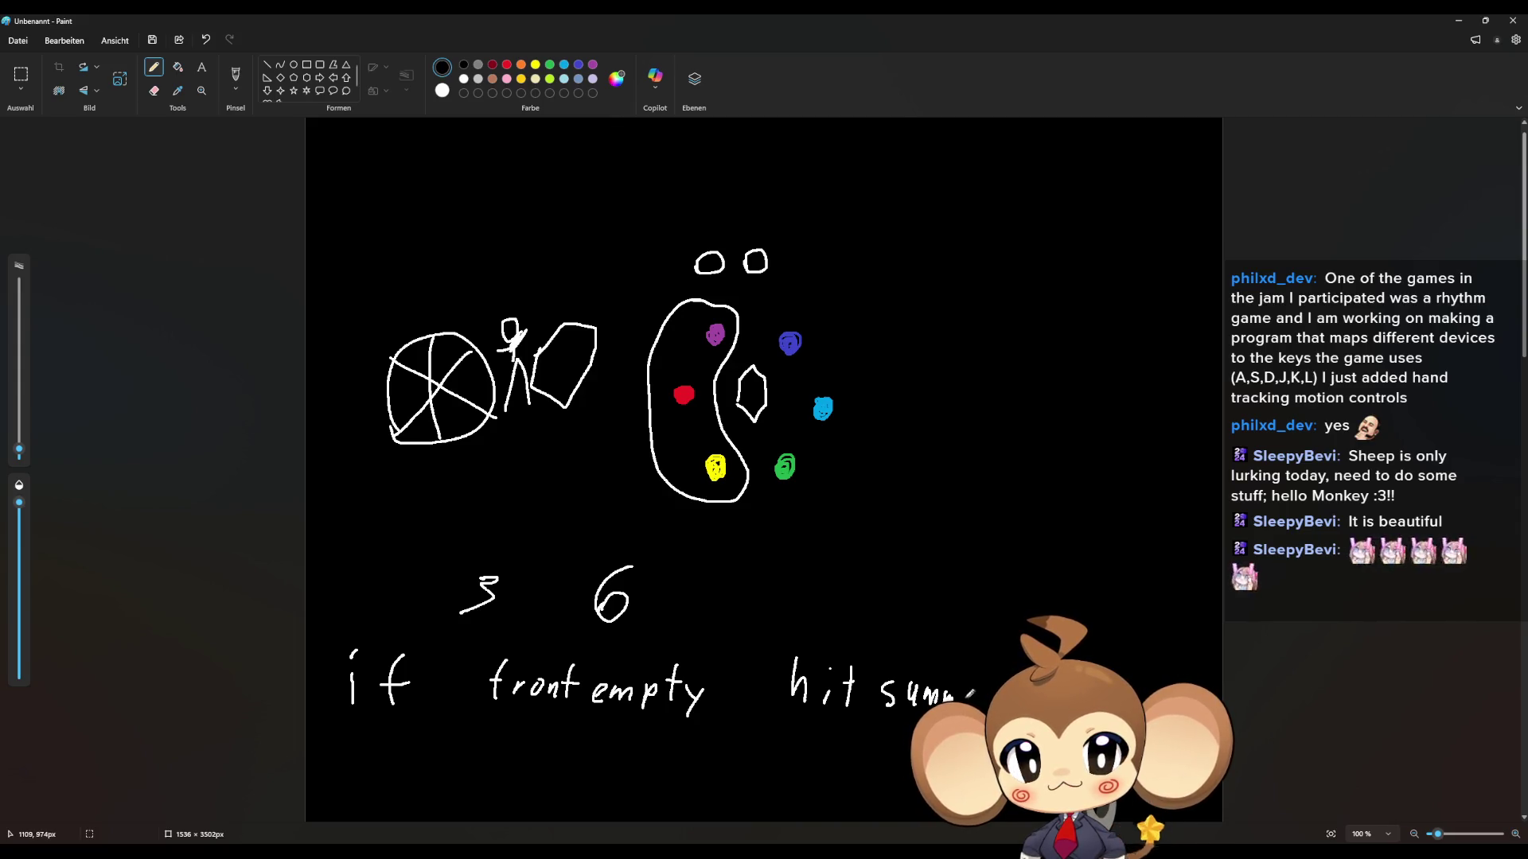
left_click_drag(937, 694, 953, 698)
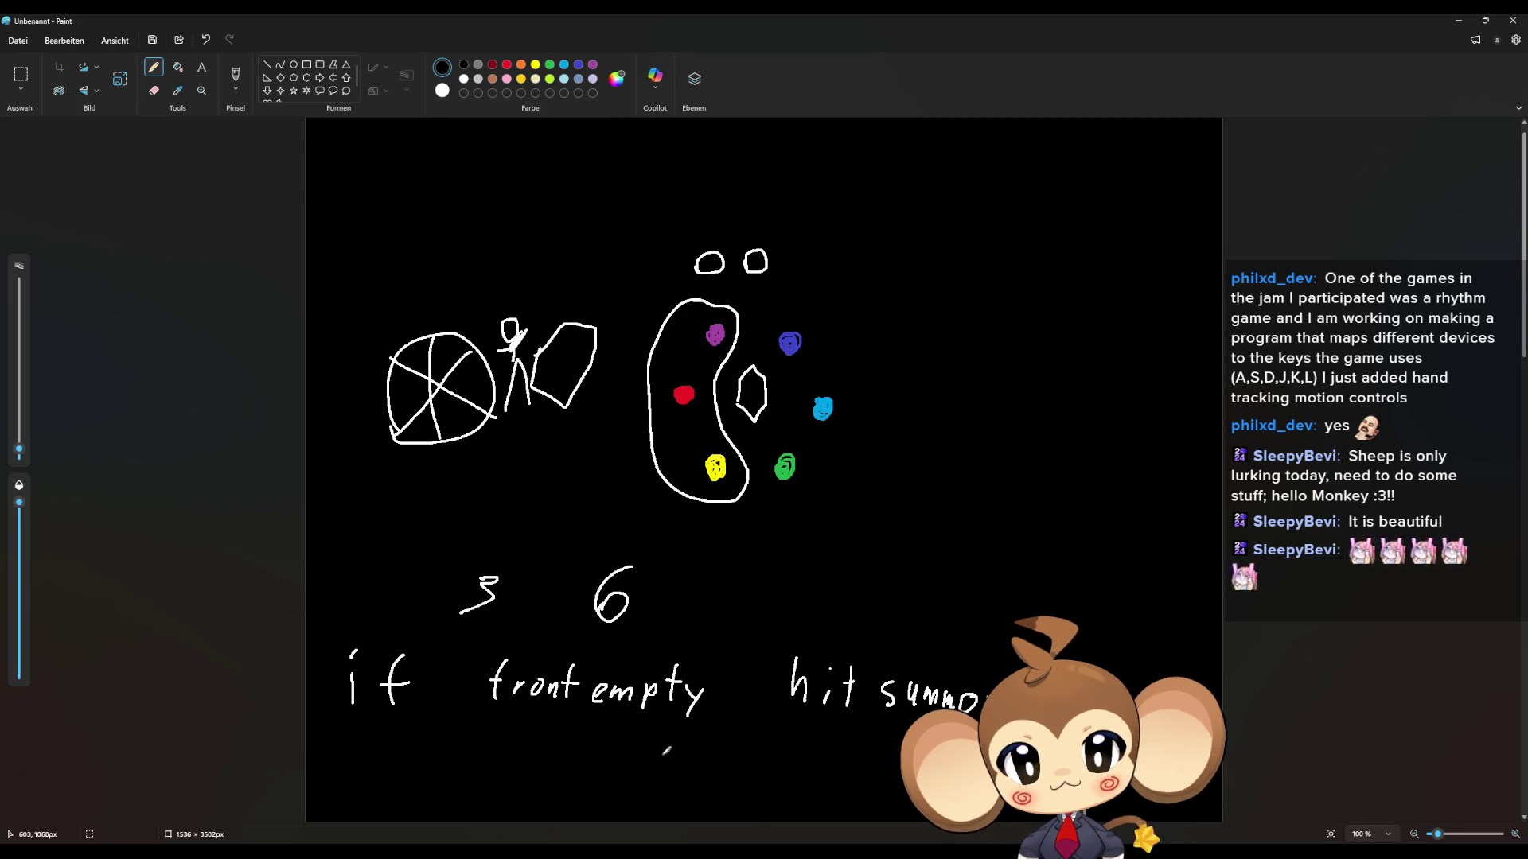
Step: Write 'focused' and then 'multy' stacked one above the other under 'front empty'
mouse_move(662, 733)
left_mouse_down()
mouse_move(657, 755)
mouse_move(747, 744)
left_mouse_up()
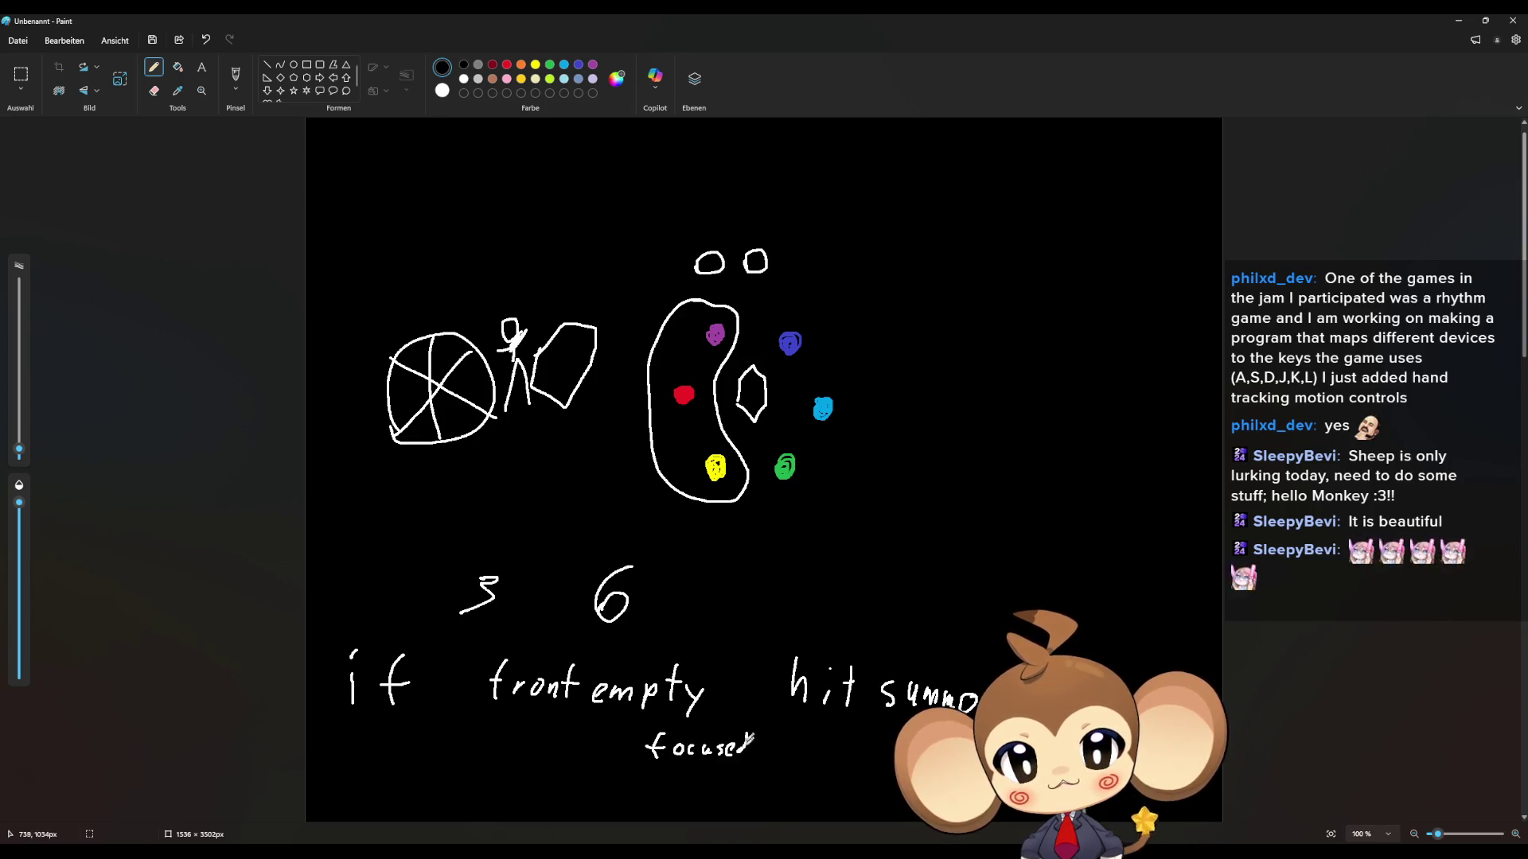
left_click_drag(650, 796, 673, 796)
mouse_move(681, 788)
left_mouse_down()
mouse_move(709, 795)
mouse_move(711, 773)
mouse_move(725, 805)
mouse_move(759, 780)
left_mouse_up()
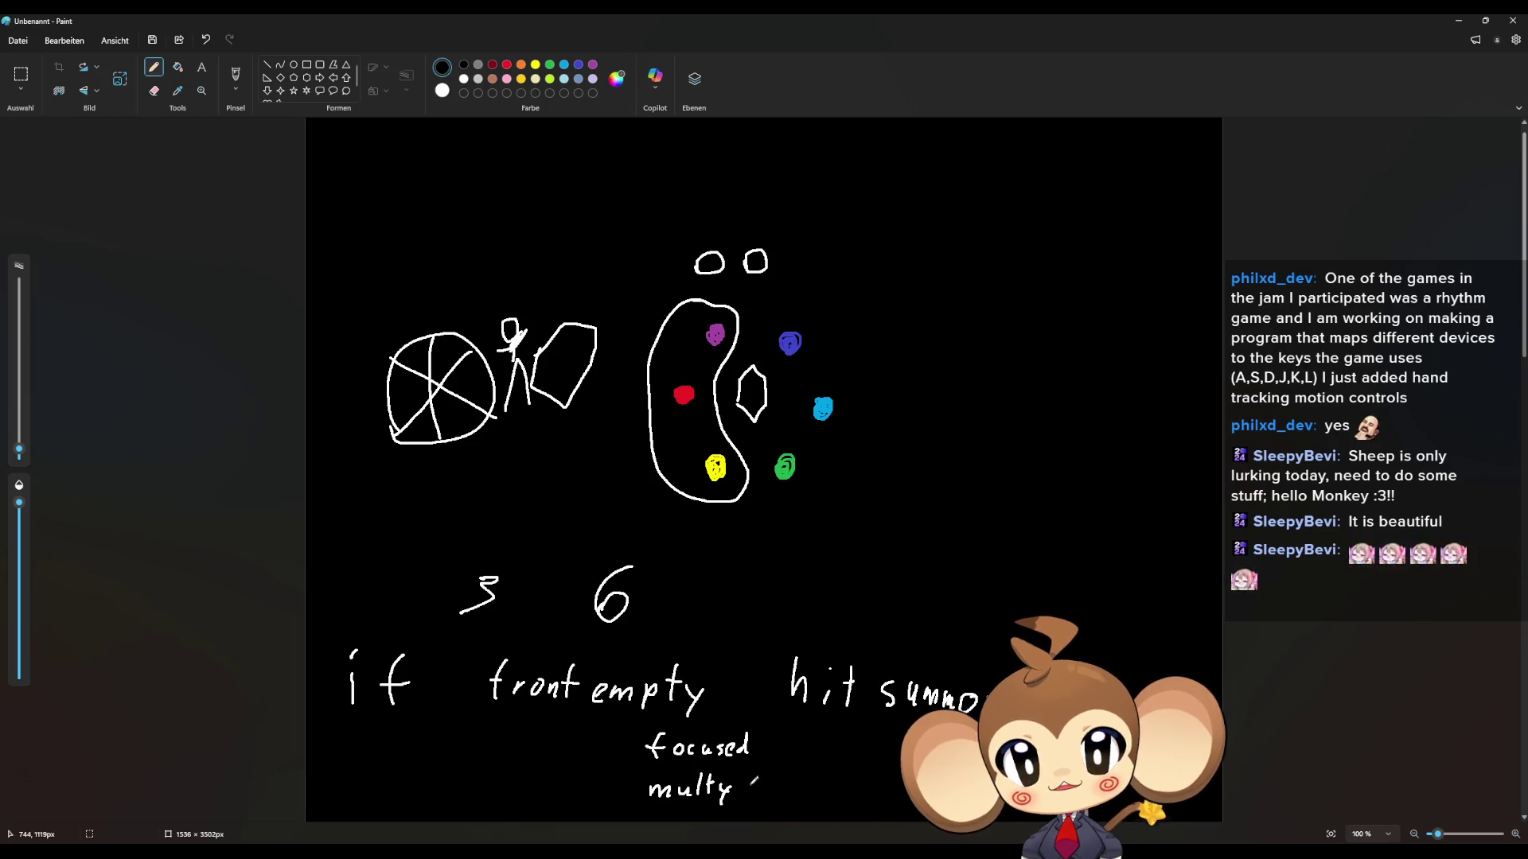
scroll(750, 779, "down", 4)
scroll(706, 665, "up", 3)
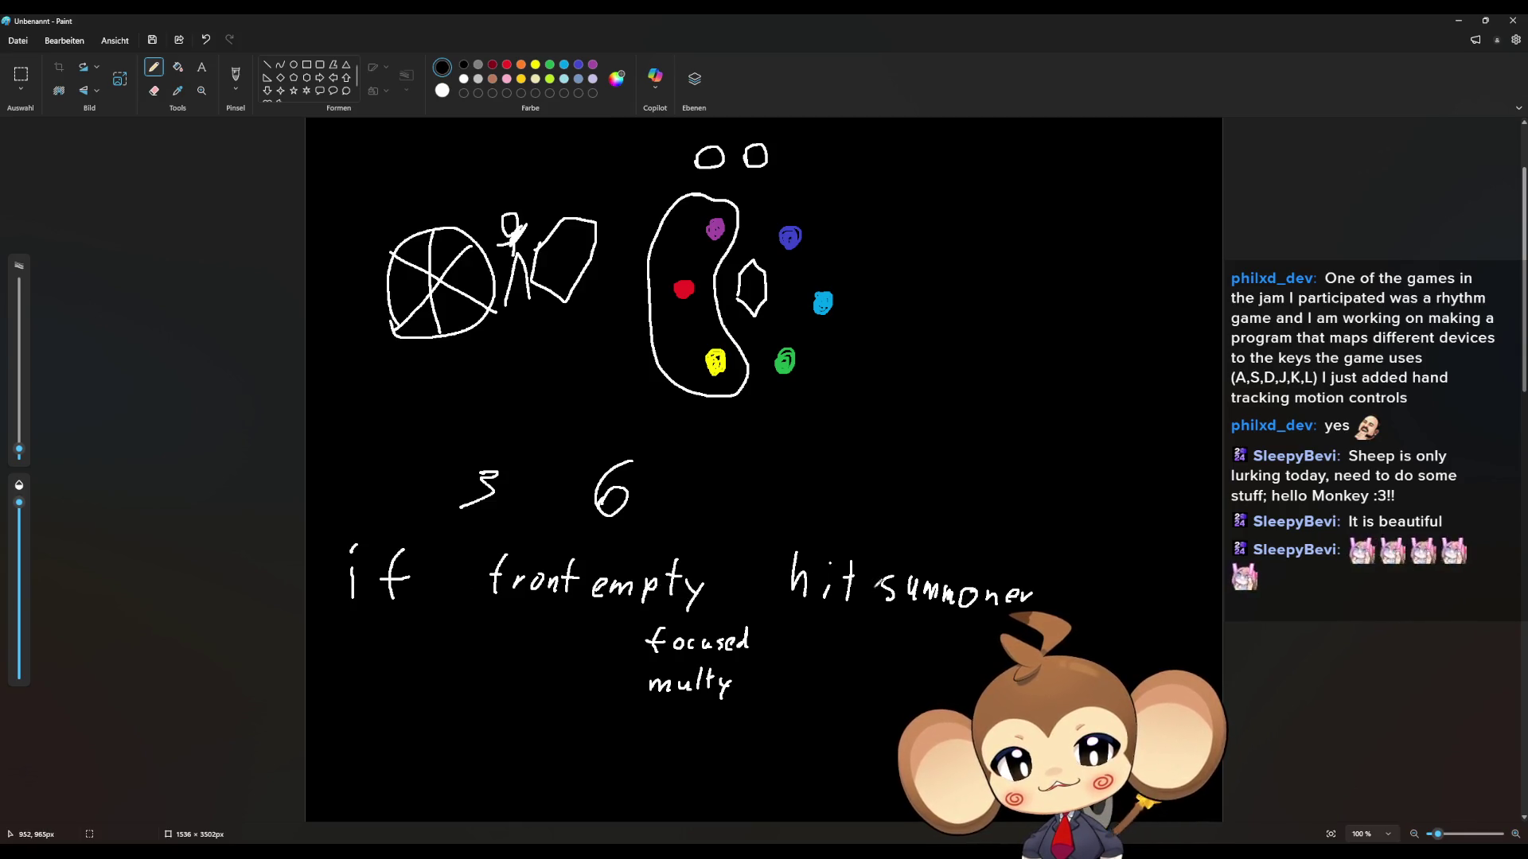
Step: Write 'with laser' after 'summoner' and 'front physical' to the right of 'focused'
mouse_move(1073, 571)
left_mouse_down()
mouse_move(1124, 586)
mouse_move(1137, 559)
mouse_move(1139, 585)
mouse_move(1189, 589)
mouse_move(1220, 575)
left_mouse_up()
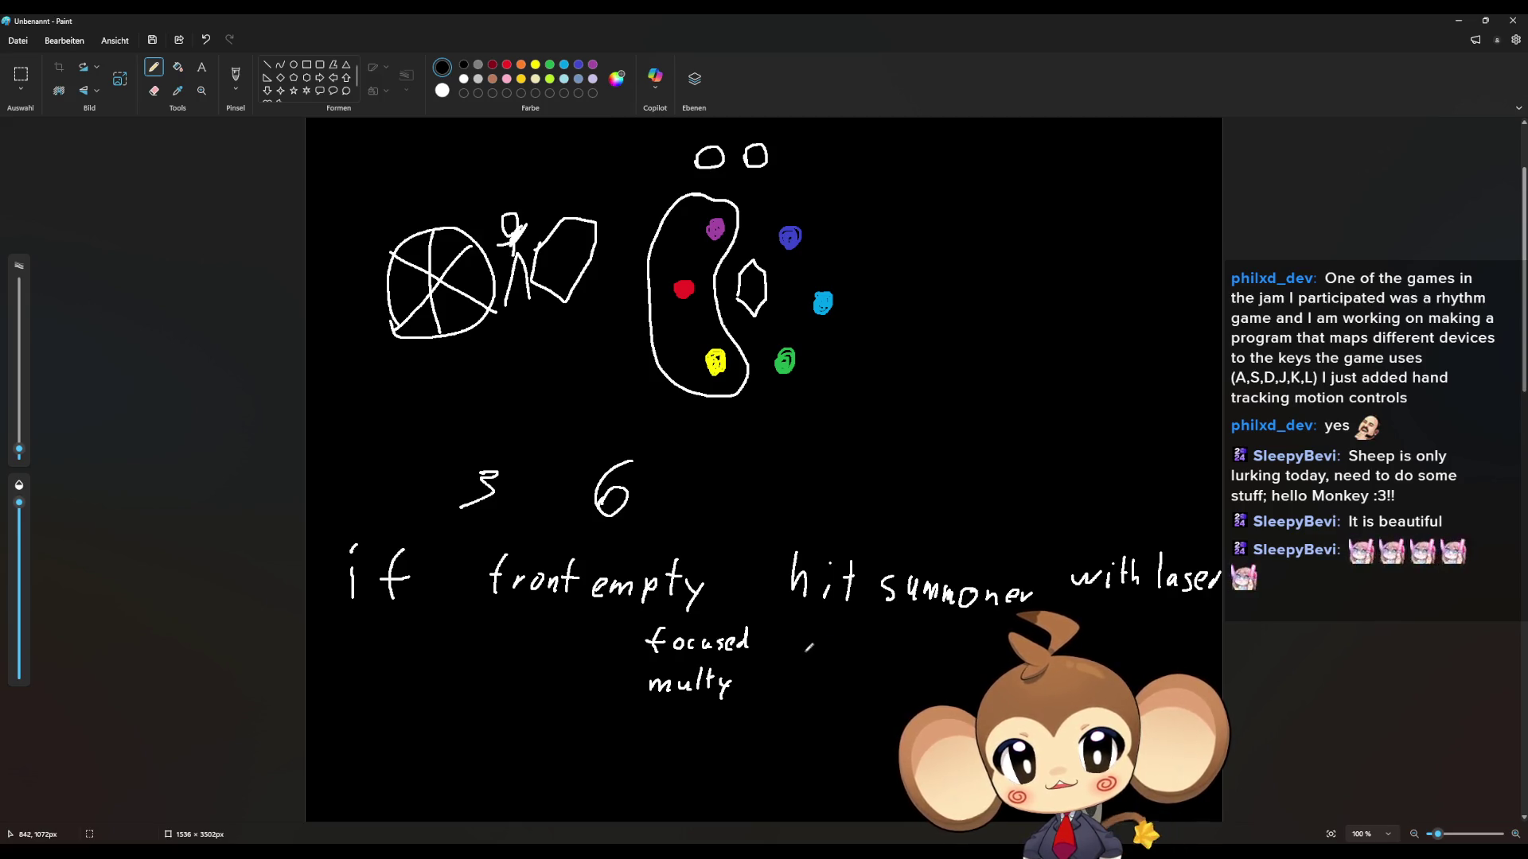
mouse_move(808, 626)
left_mouse_down()
mouse_move(800, 636)
mouse_move(866, 630)
mouse_move(939, 651)
mouse_move(954, 637)
left_mouse_up()
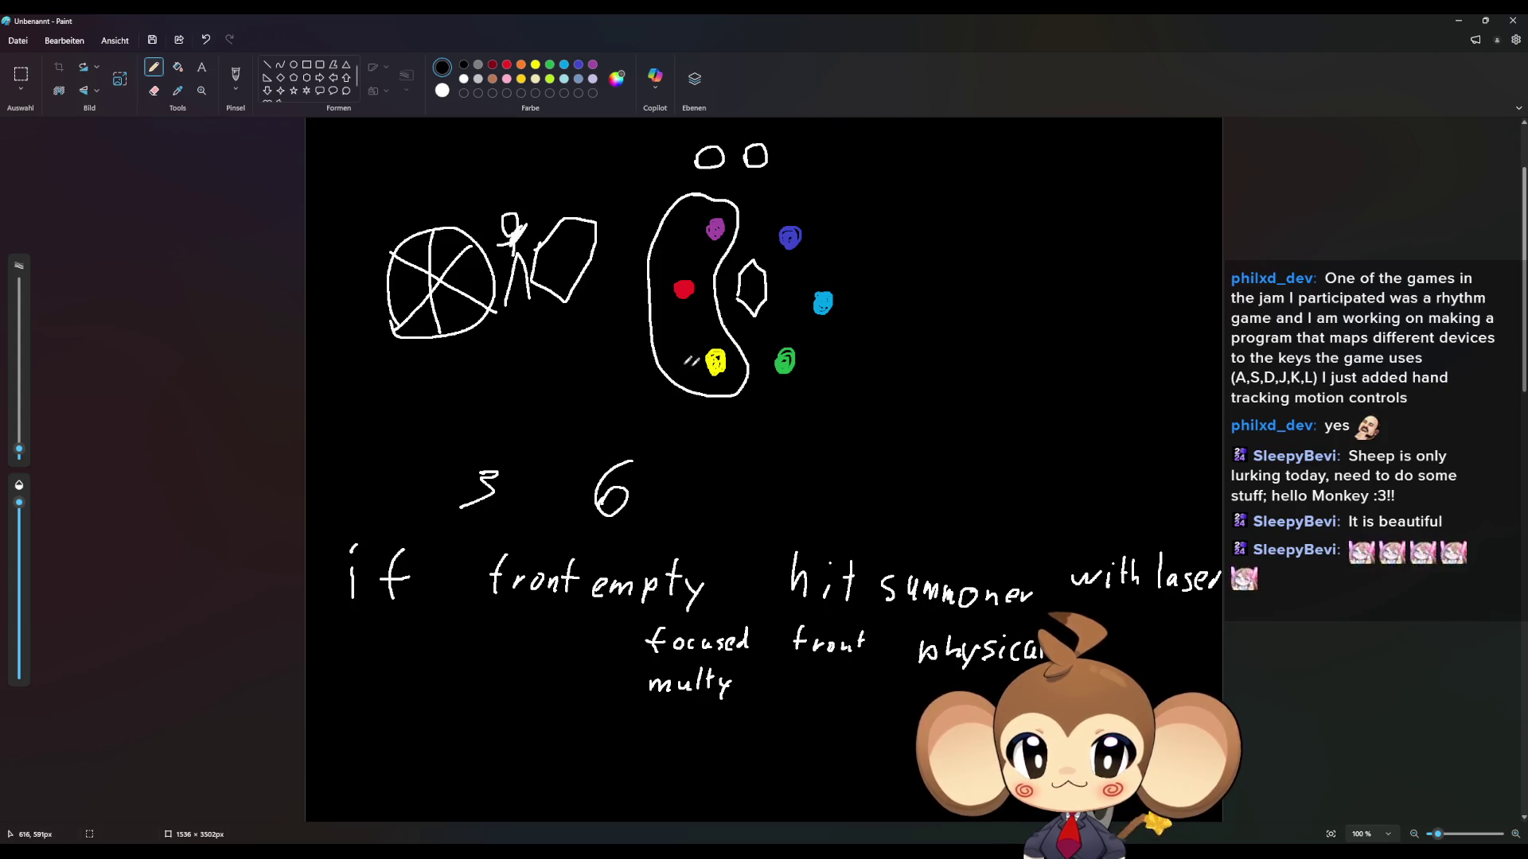
Step: Add '3front' after 'multy' and scribble over the handwritten 3 so only the 6 stays readable
left_click_drag(1027, 510, 1033, 503)
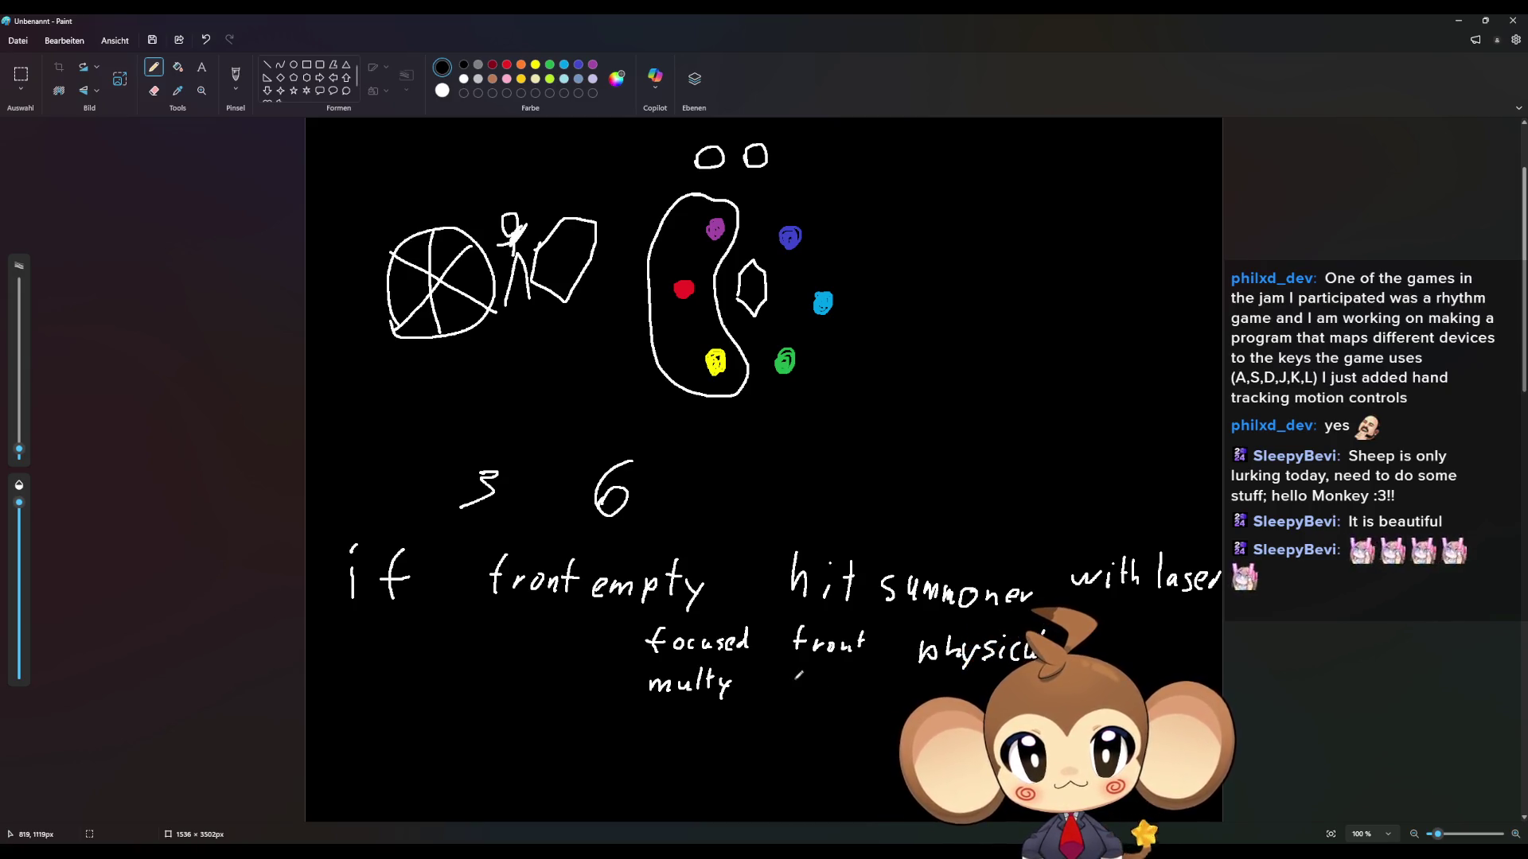
mouse_move(781, 674)
left_mouse_down()
mouse_move(795, 682)
mouse_move(777, 699)
mouse_move(814, 686)
mouse_move(806, 702)
left_mouse_up()
left_click_drag(802, 691, 864, 690)
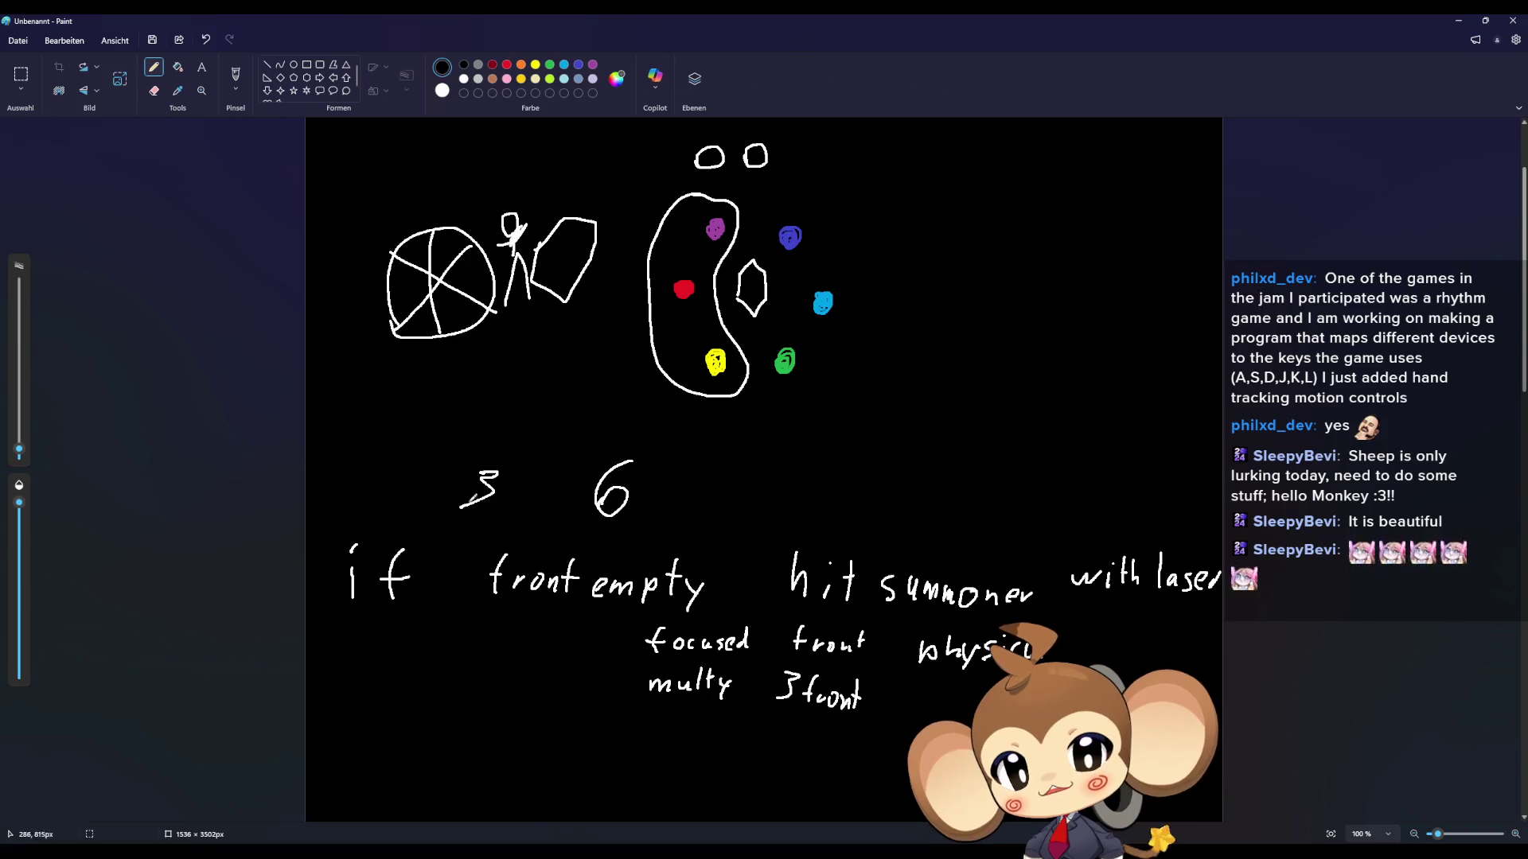
left_click_drag(490, 463, 469, 503)
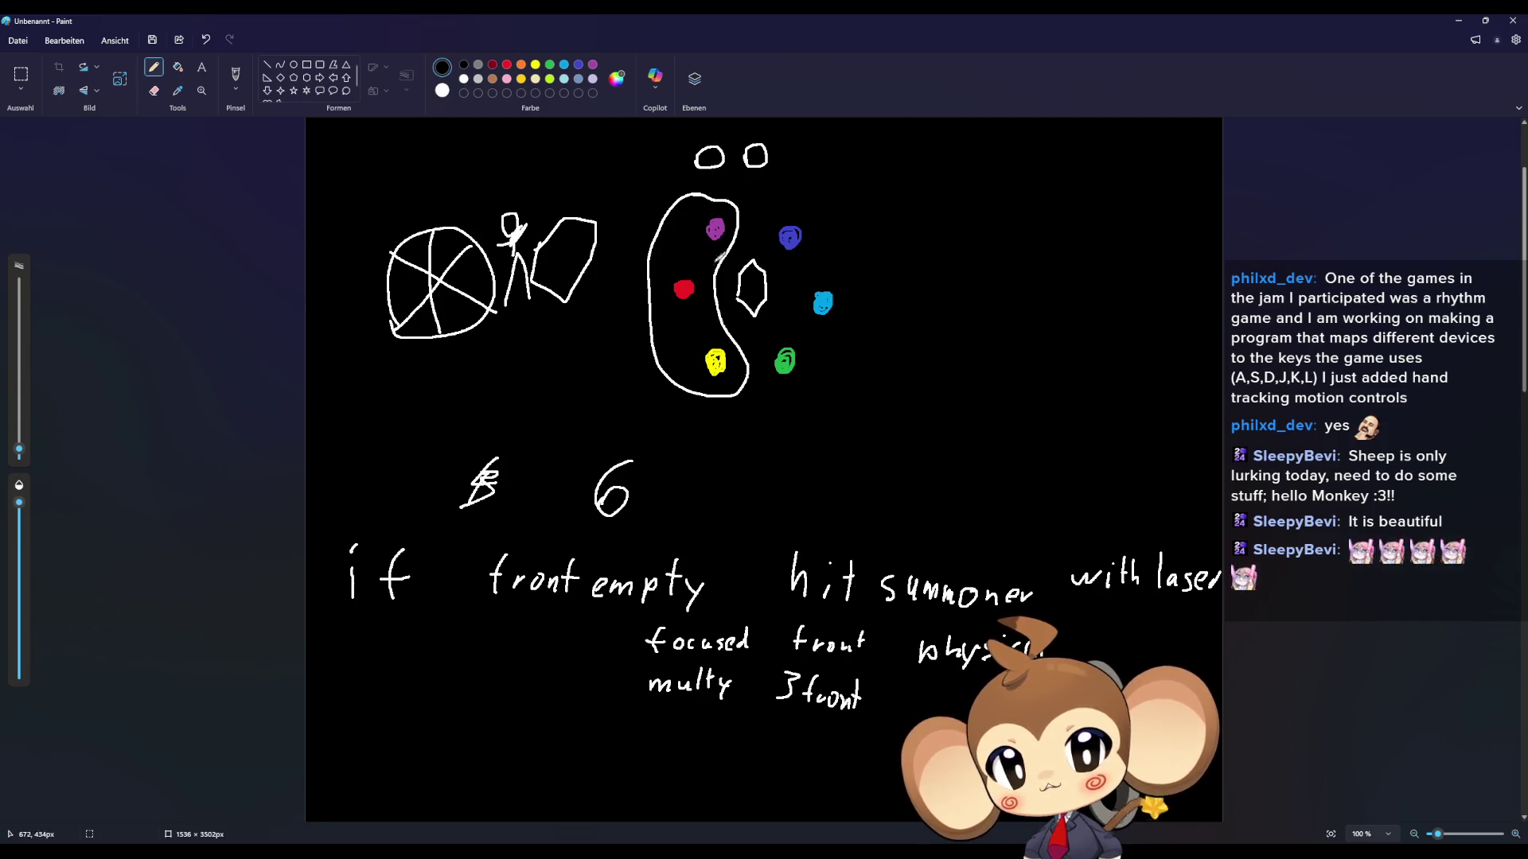
left_click_drag(711, 131, 707, 137)
Step: Undo the stray stroke above the circle and hand-write 'onim' after 'physical stab'
key("ctrl+z")
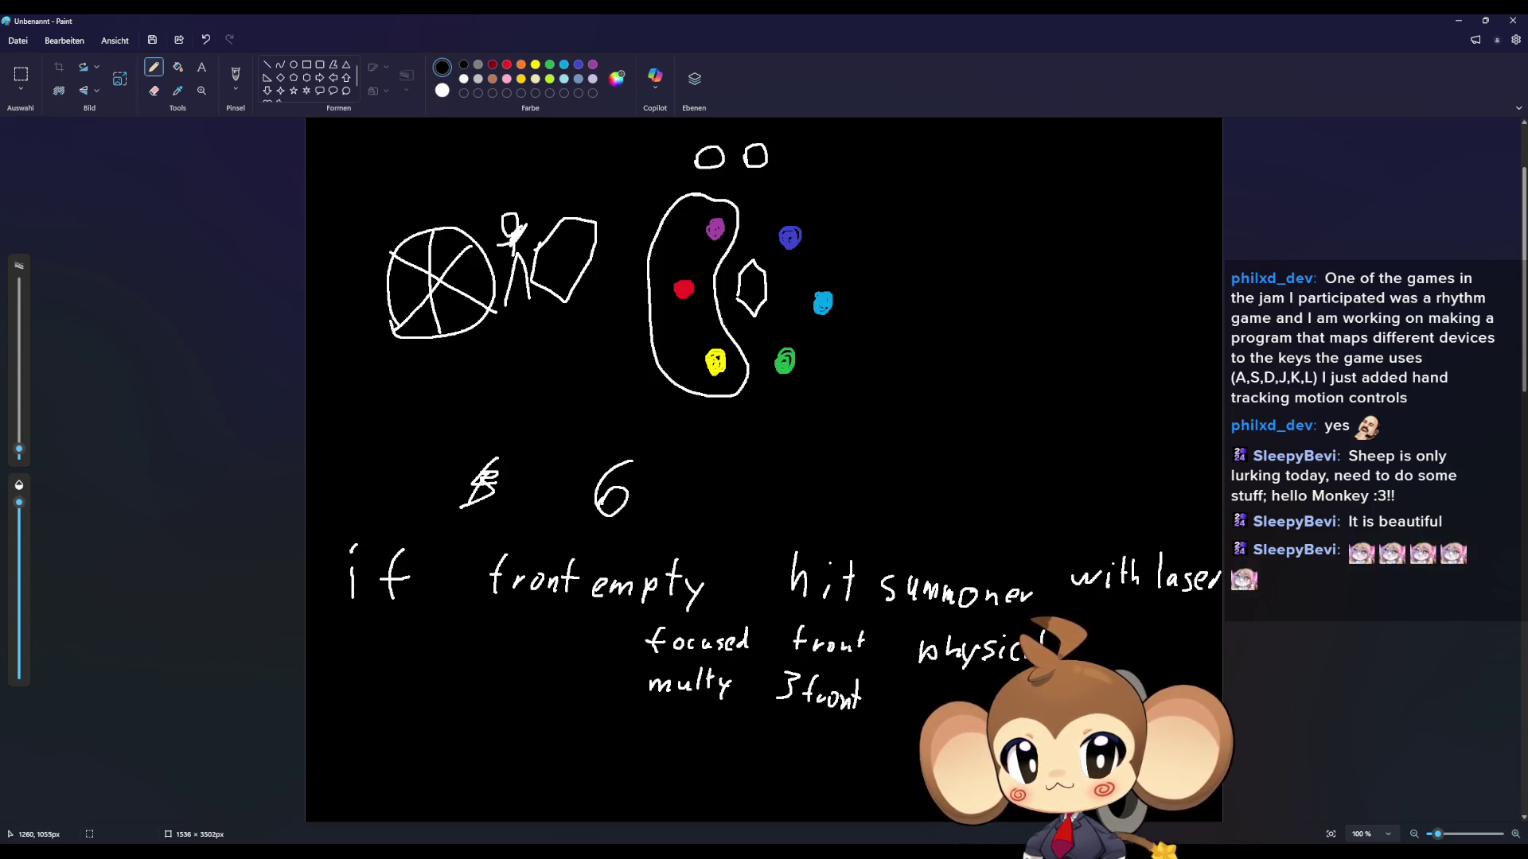
left_click_drag(1124, 638, 1152, 654)
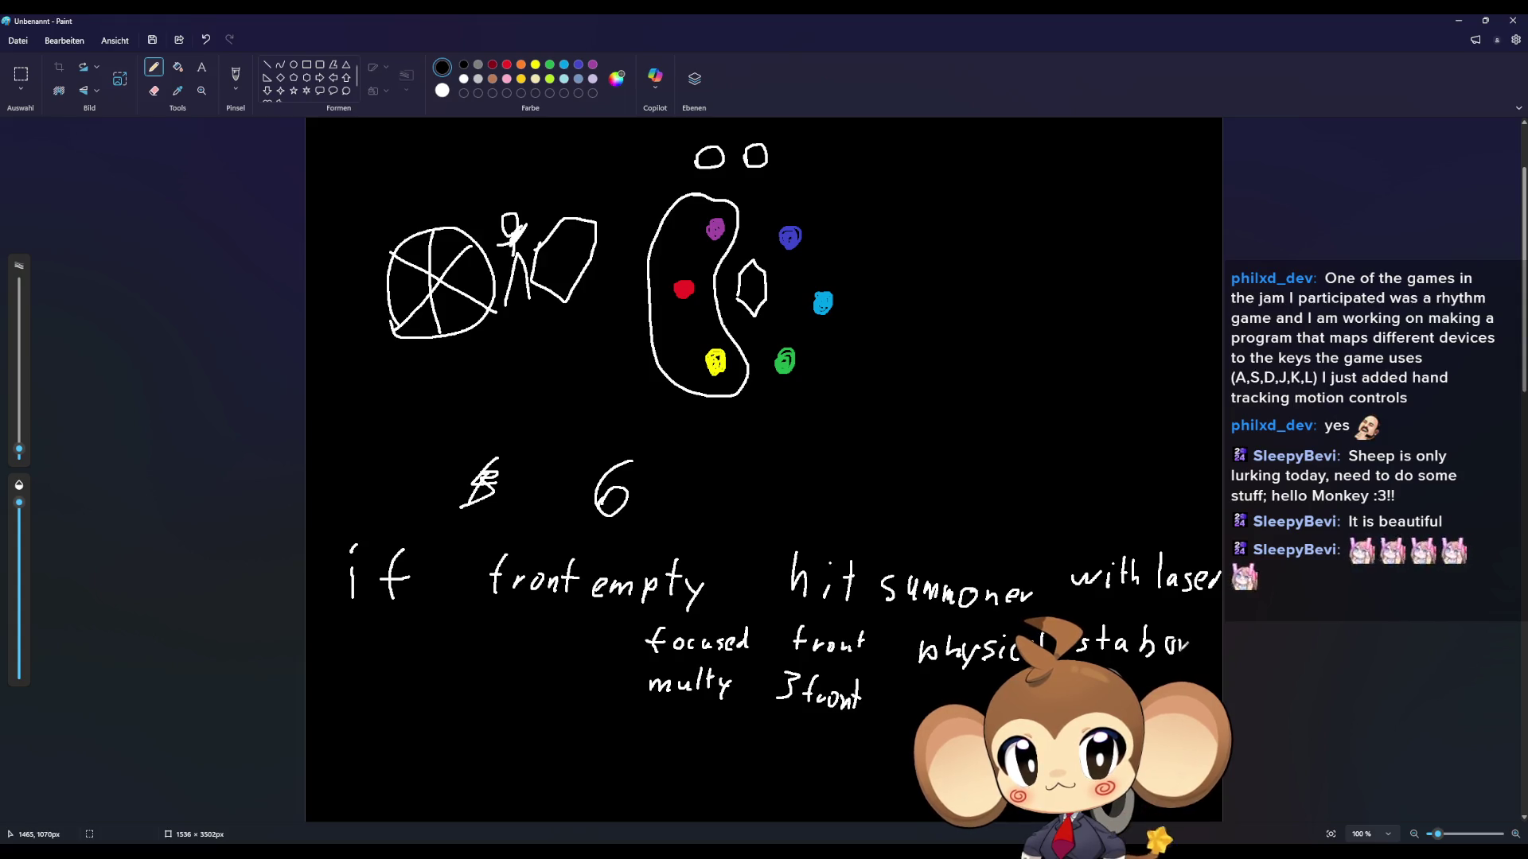
left_click_drag(1196, 639, 1216, 654)
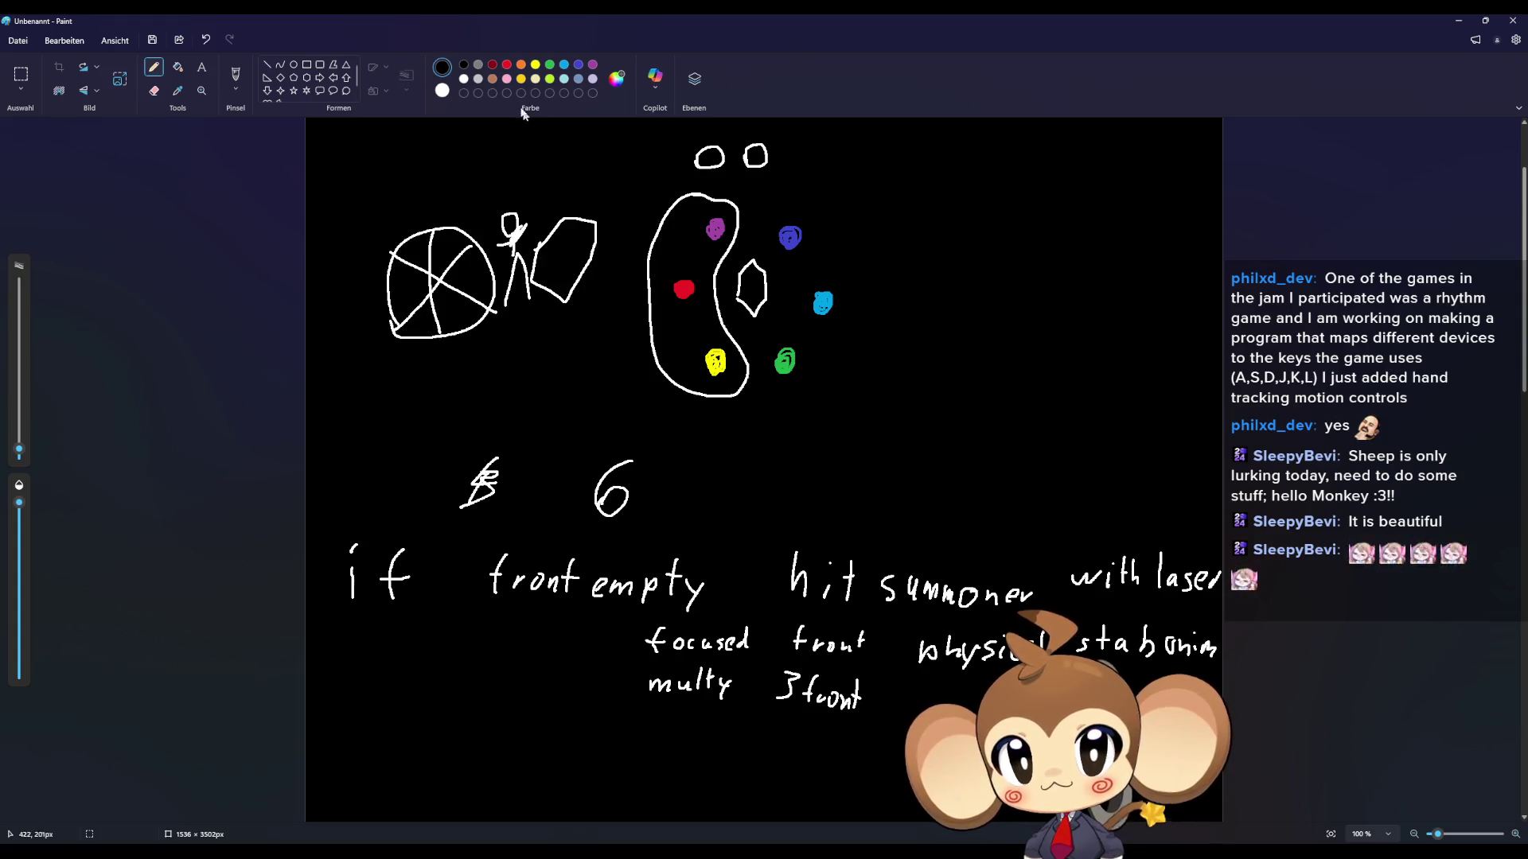
Step: Set the drawing colour to light blue, then later change it to red
left_click(562, 67)
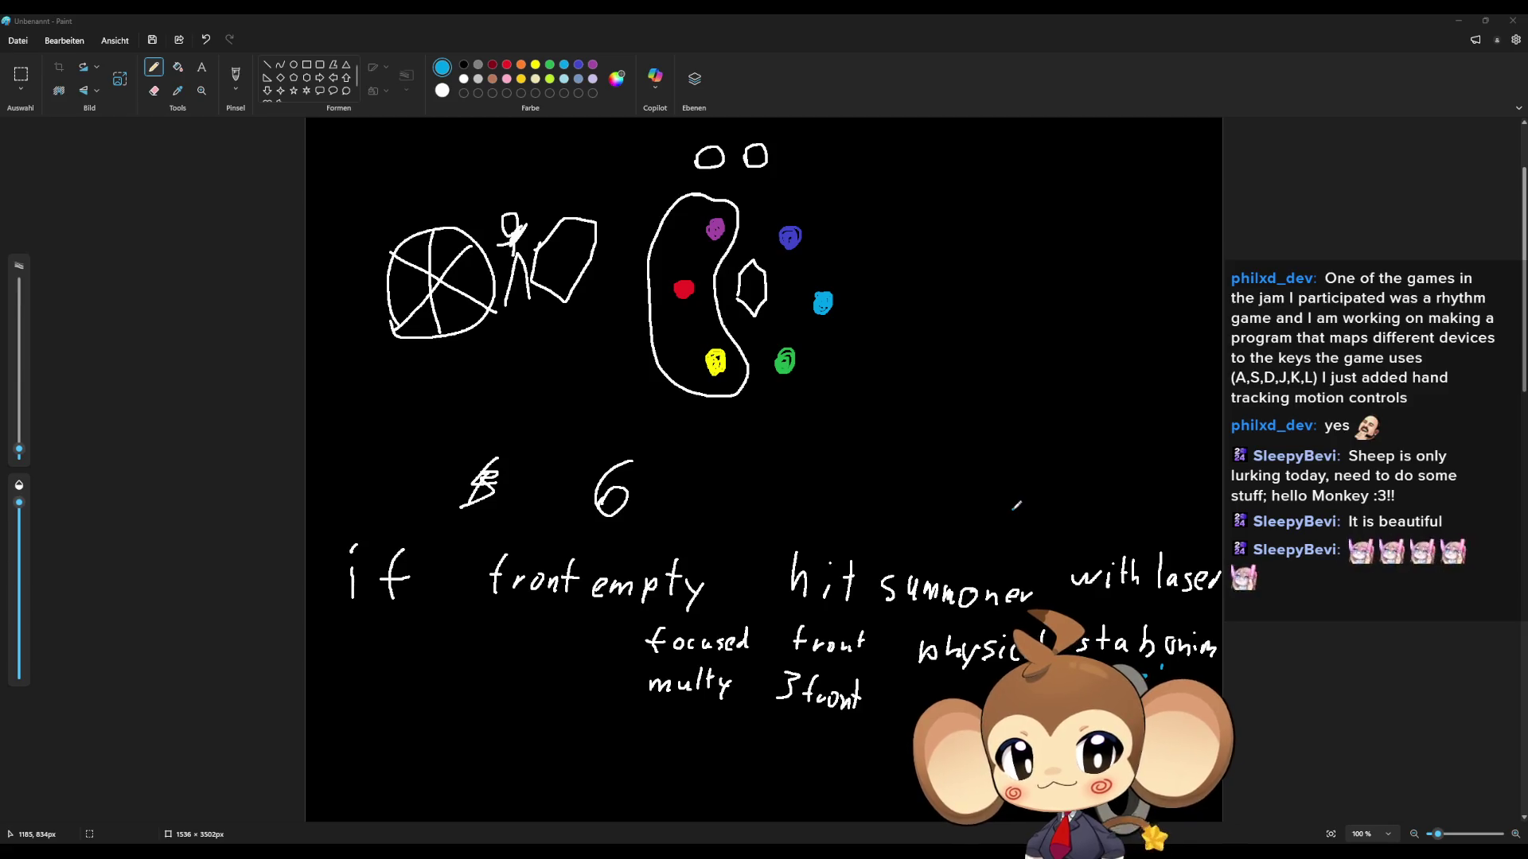
left_click(509, 70)
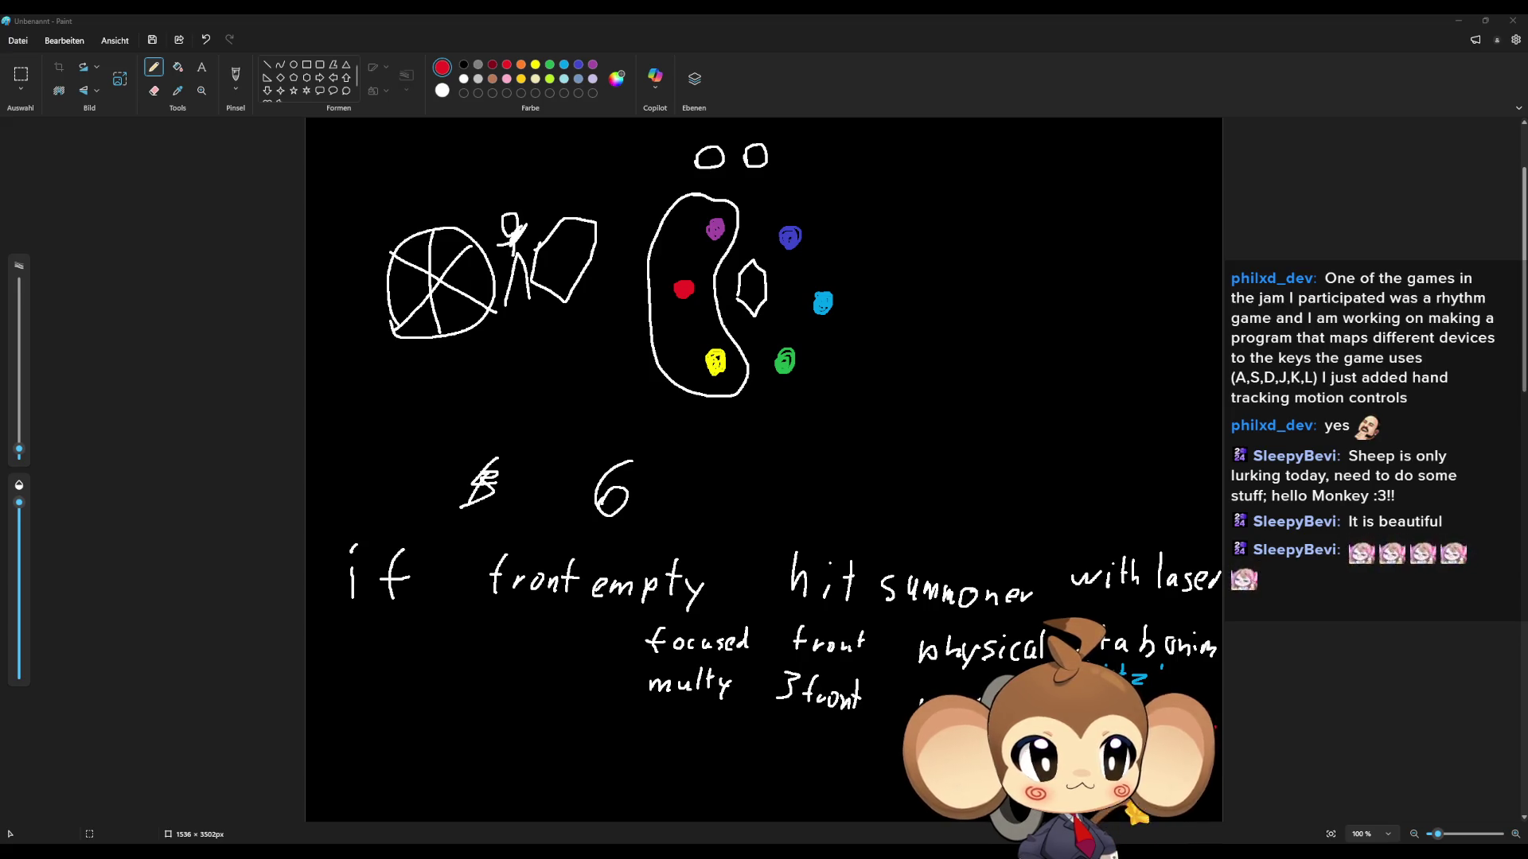
Step: Refocus the Paint window, draw a few small strokes below the notes, and undo them
left_click(751, 19)
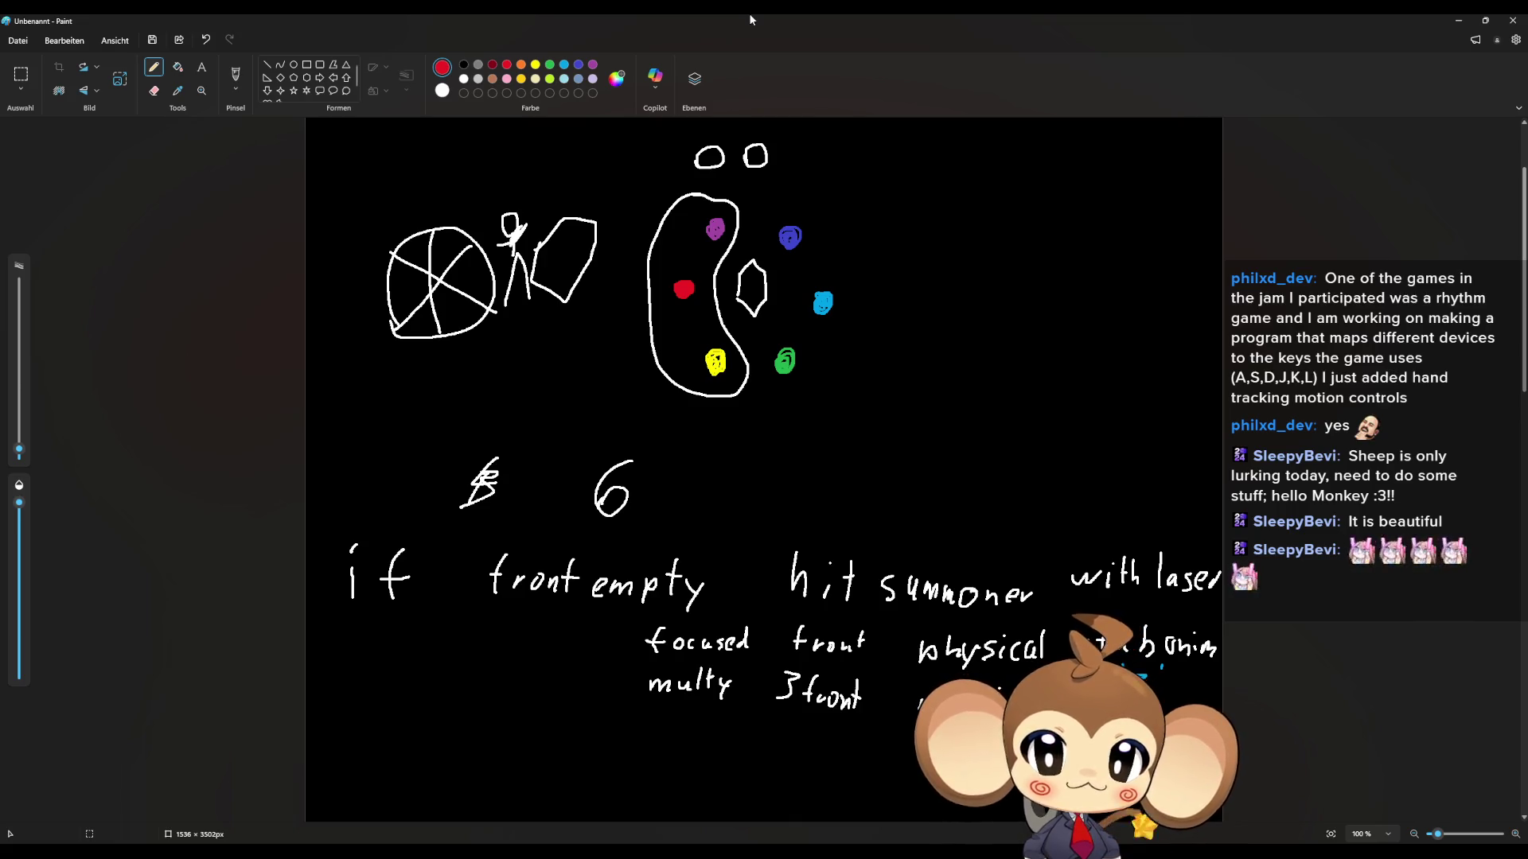
left_click_drag(580, 737, 596, 727)
key("ctrl+z")
Step: Bring the CameraController blueprint window forward and shrink it to reveal the main editor
mouse_move(627, 851)
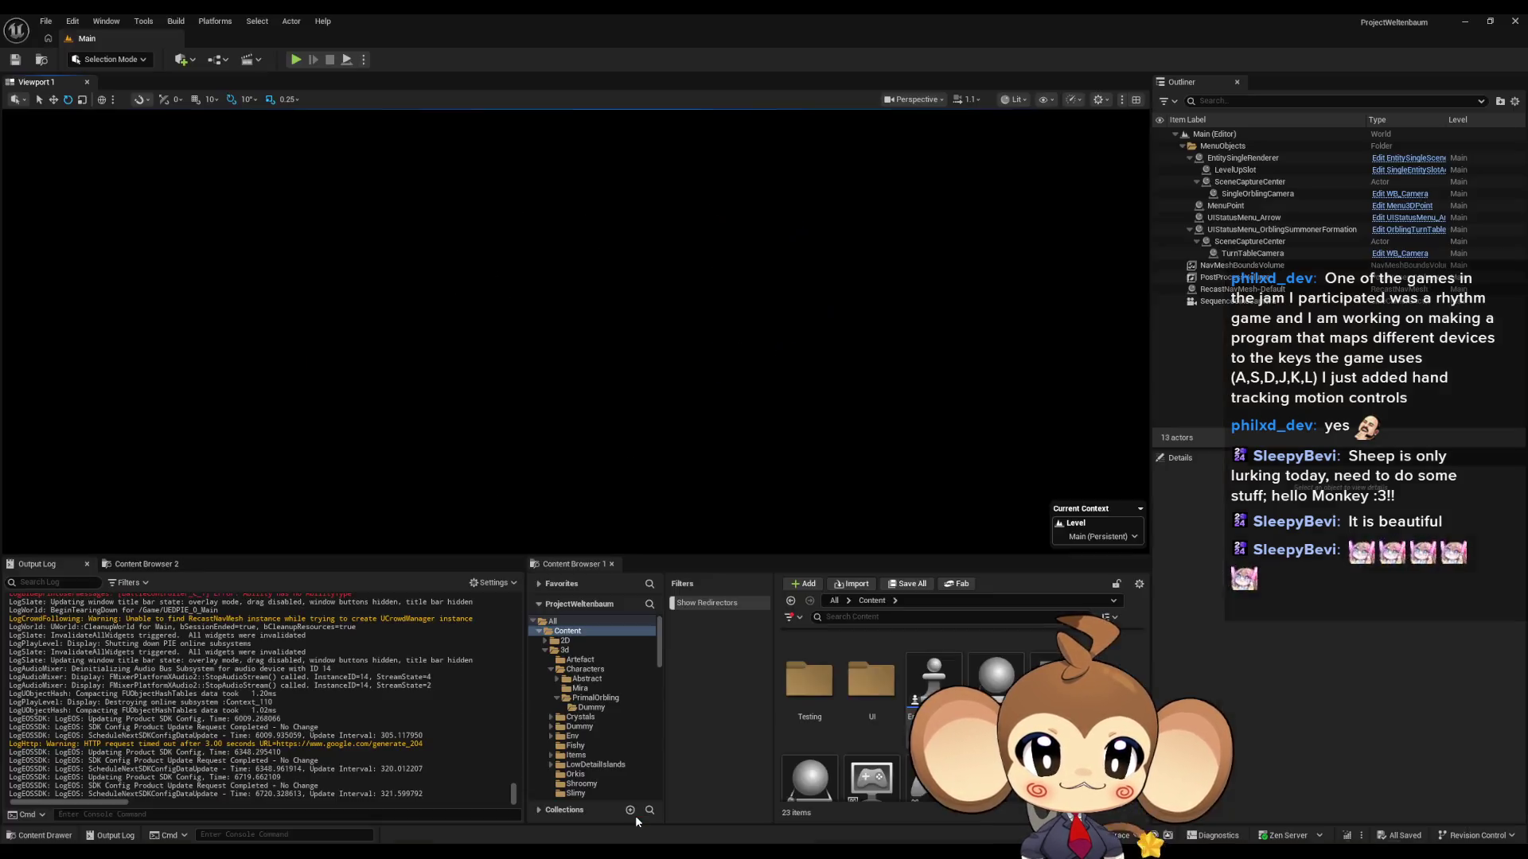
left_click(635, 815)
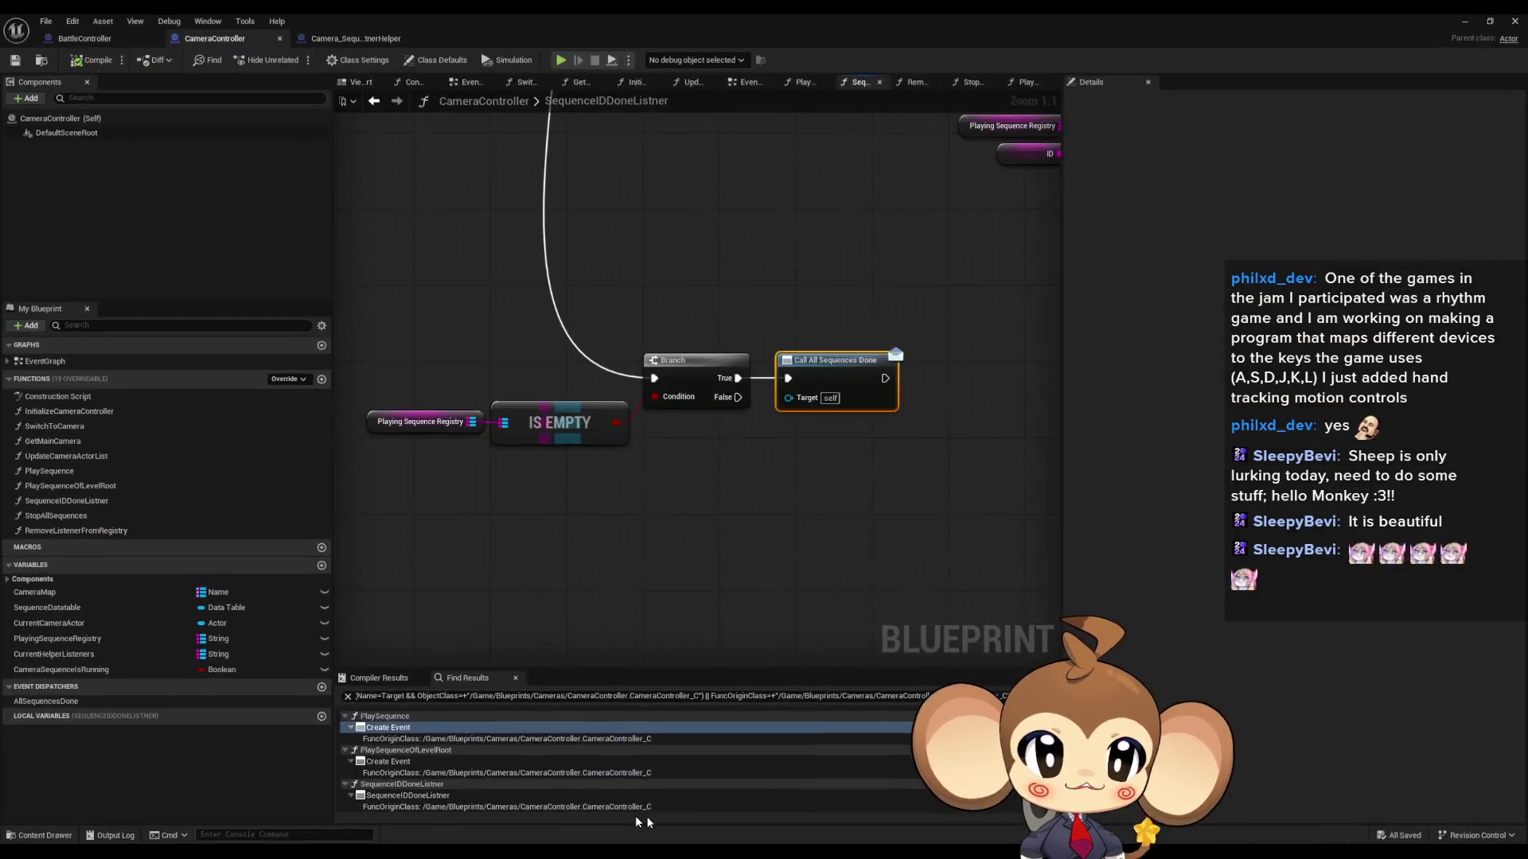
key("super+Down")
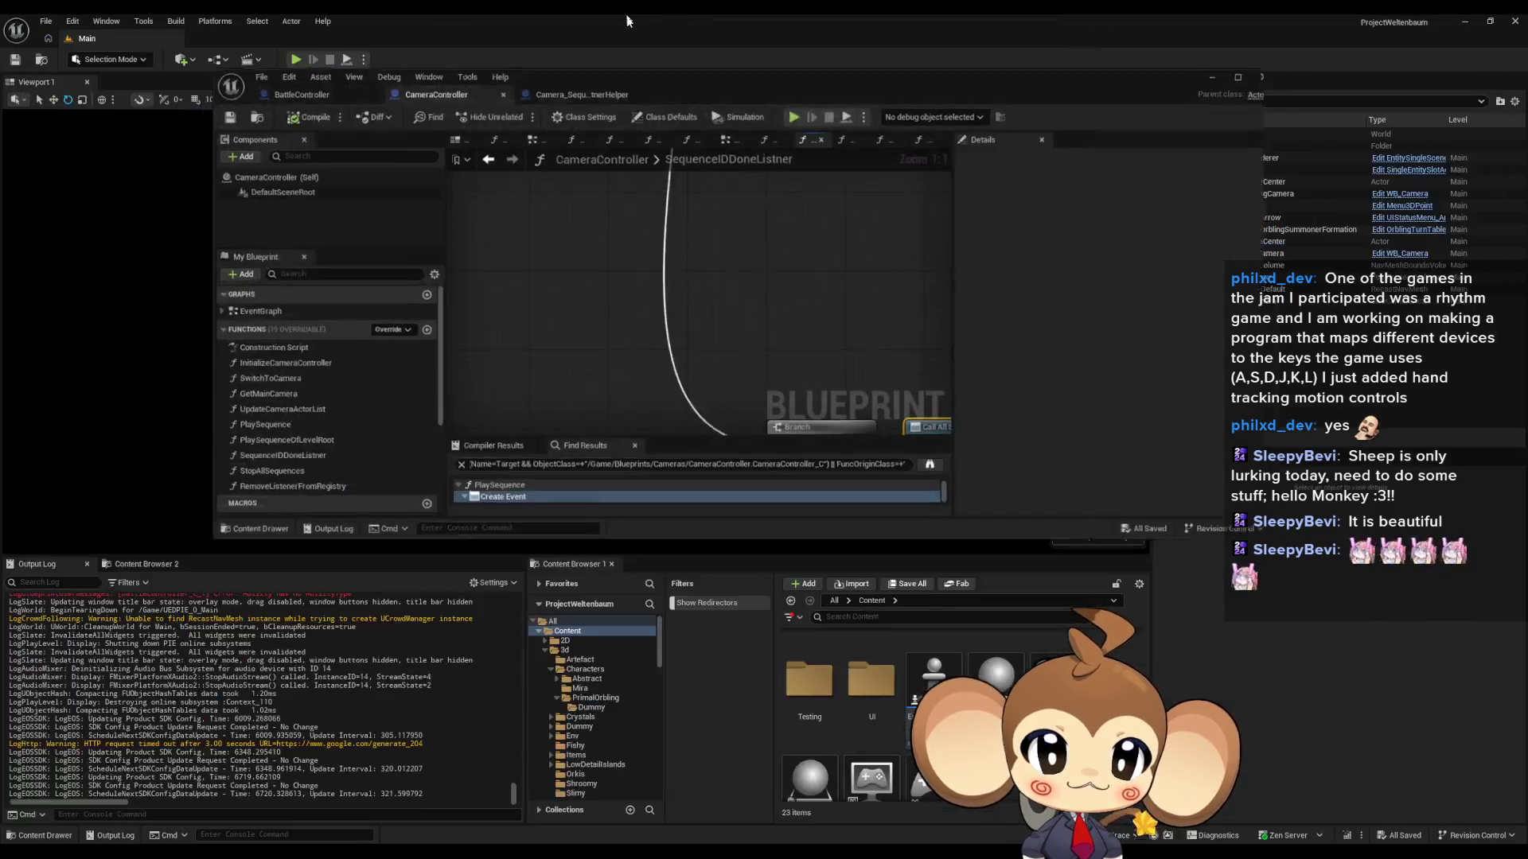
Step: Browse to Content > 3d > Characters > PrimalOrbling > Dummy and open the PrimalOrbling skeletal mesh
scroll(861, 663, "up", 3)
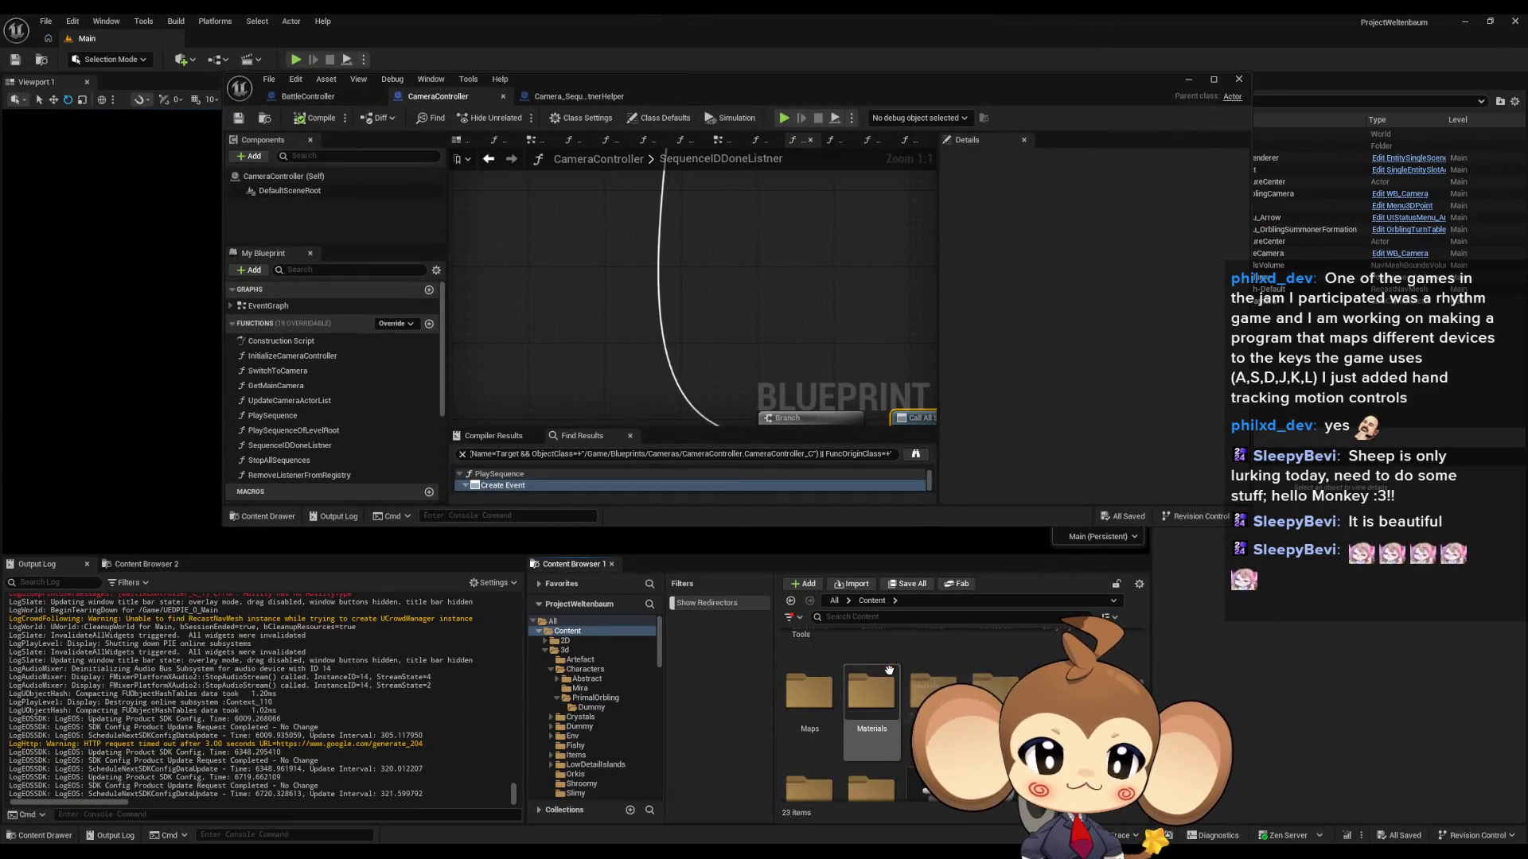
left_click(860, 663)
double_click(860, 663)
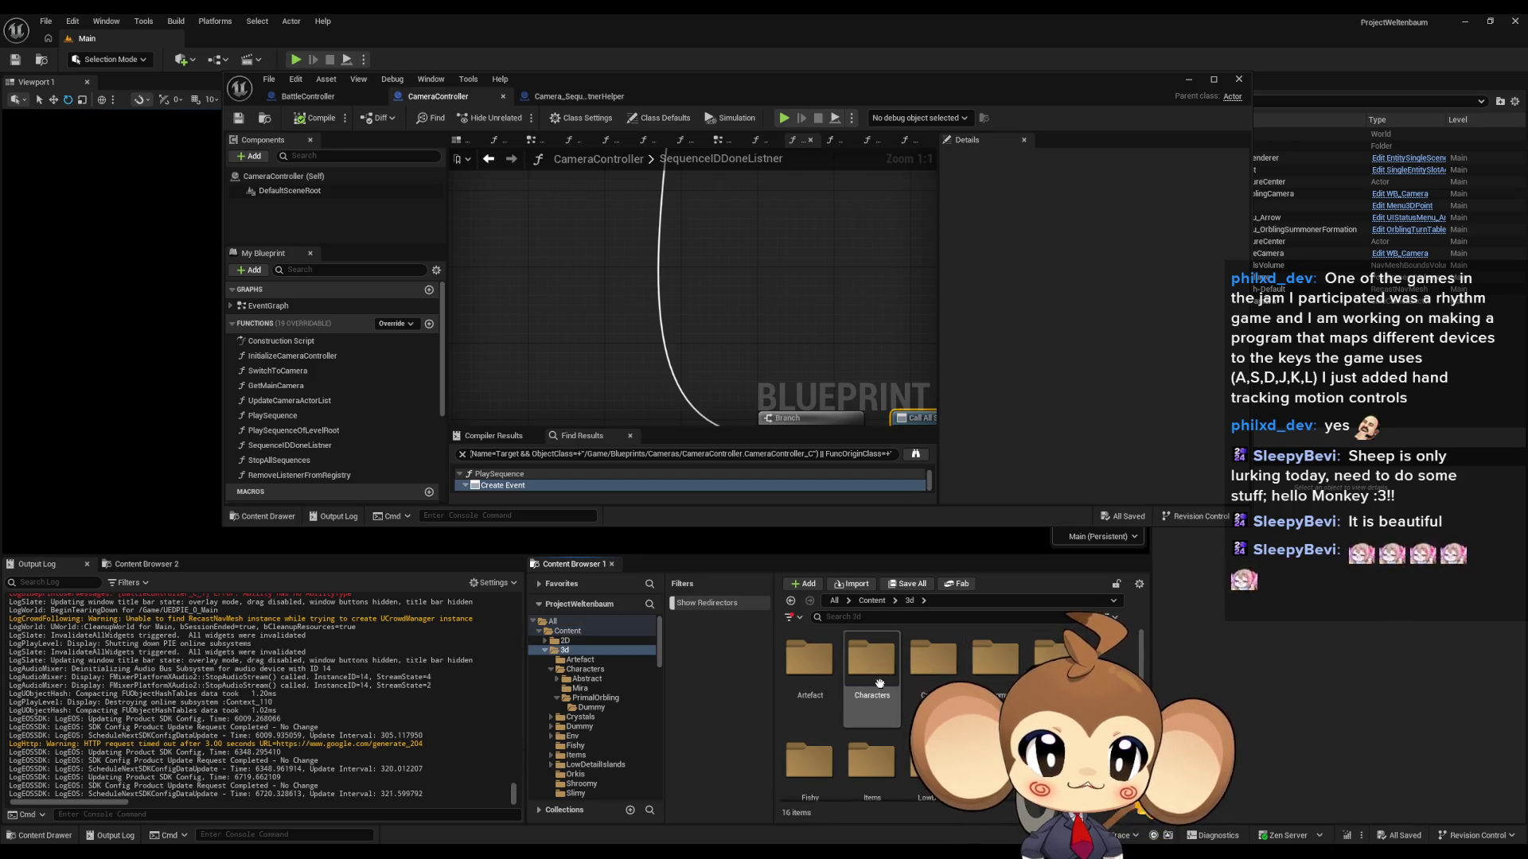
double_click(860, 663)
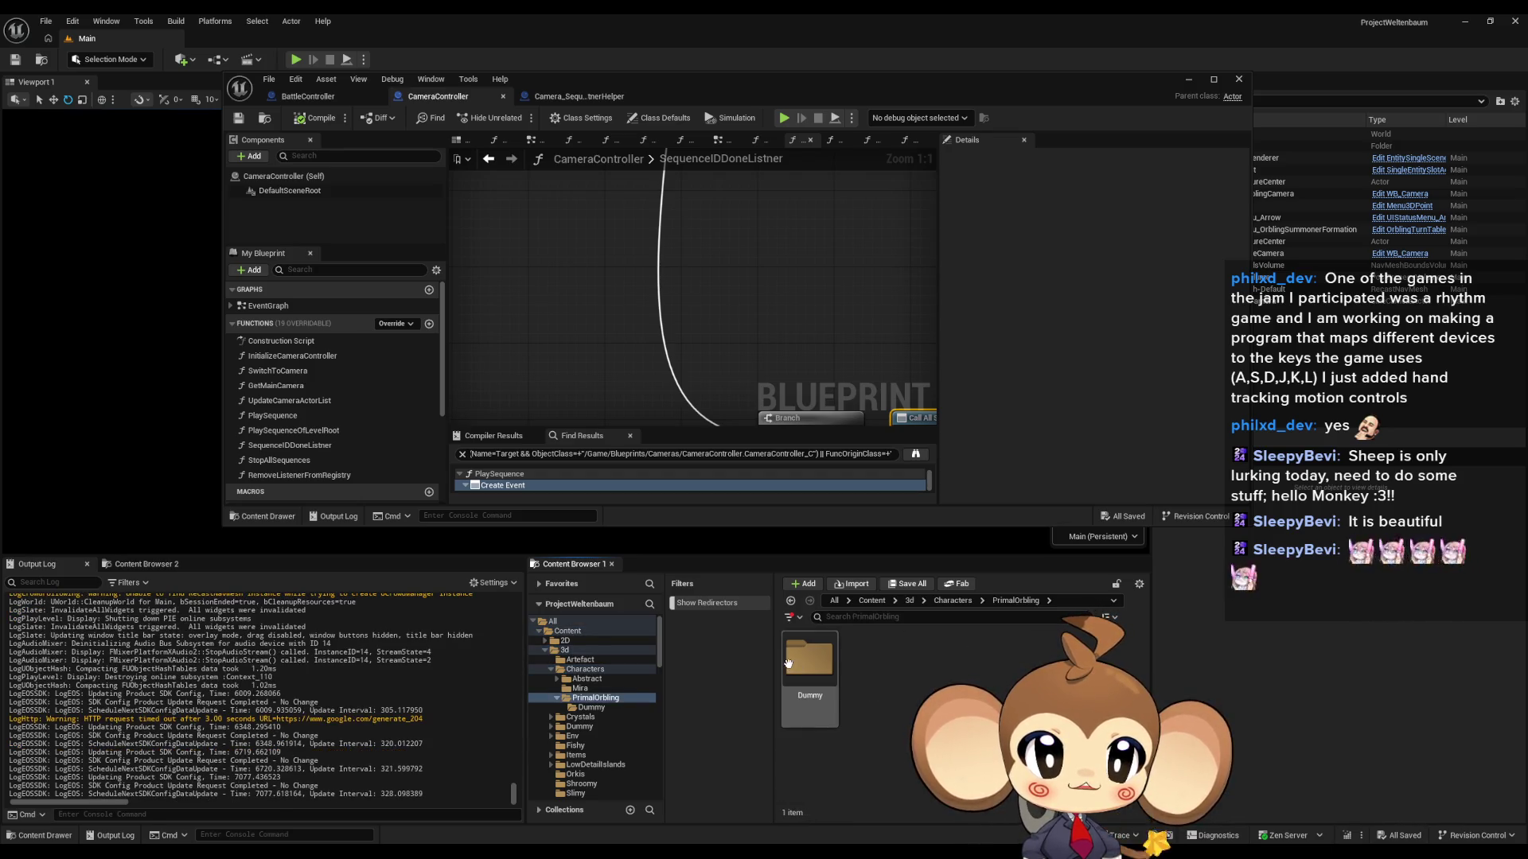
double_click(809, 658)
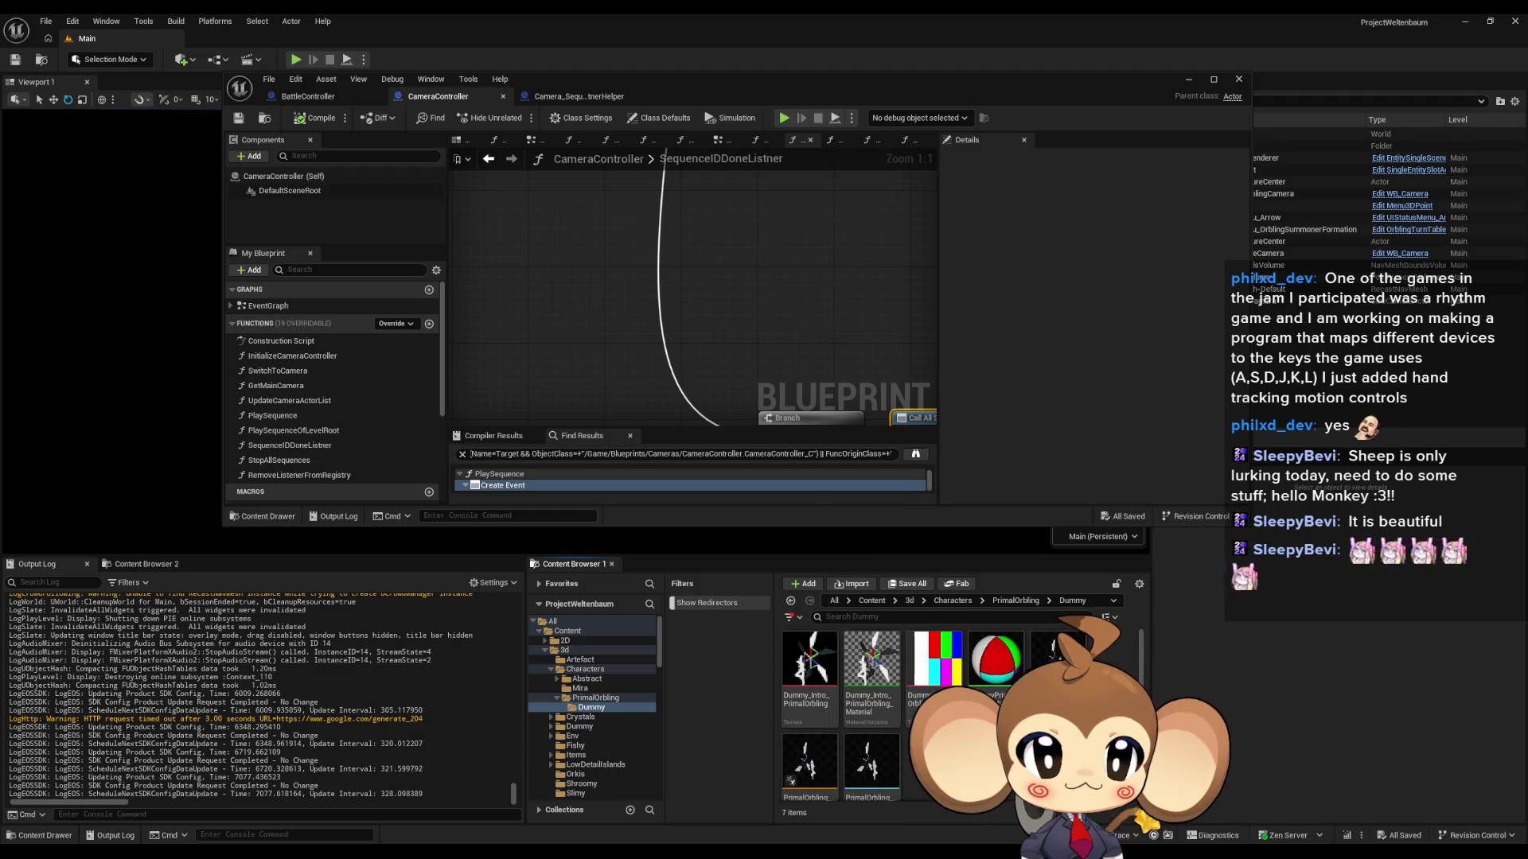
left_click(1055, 654)
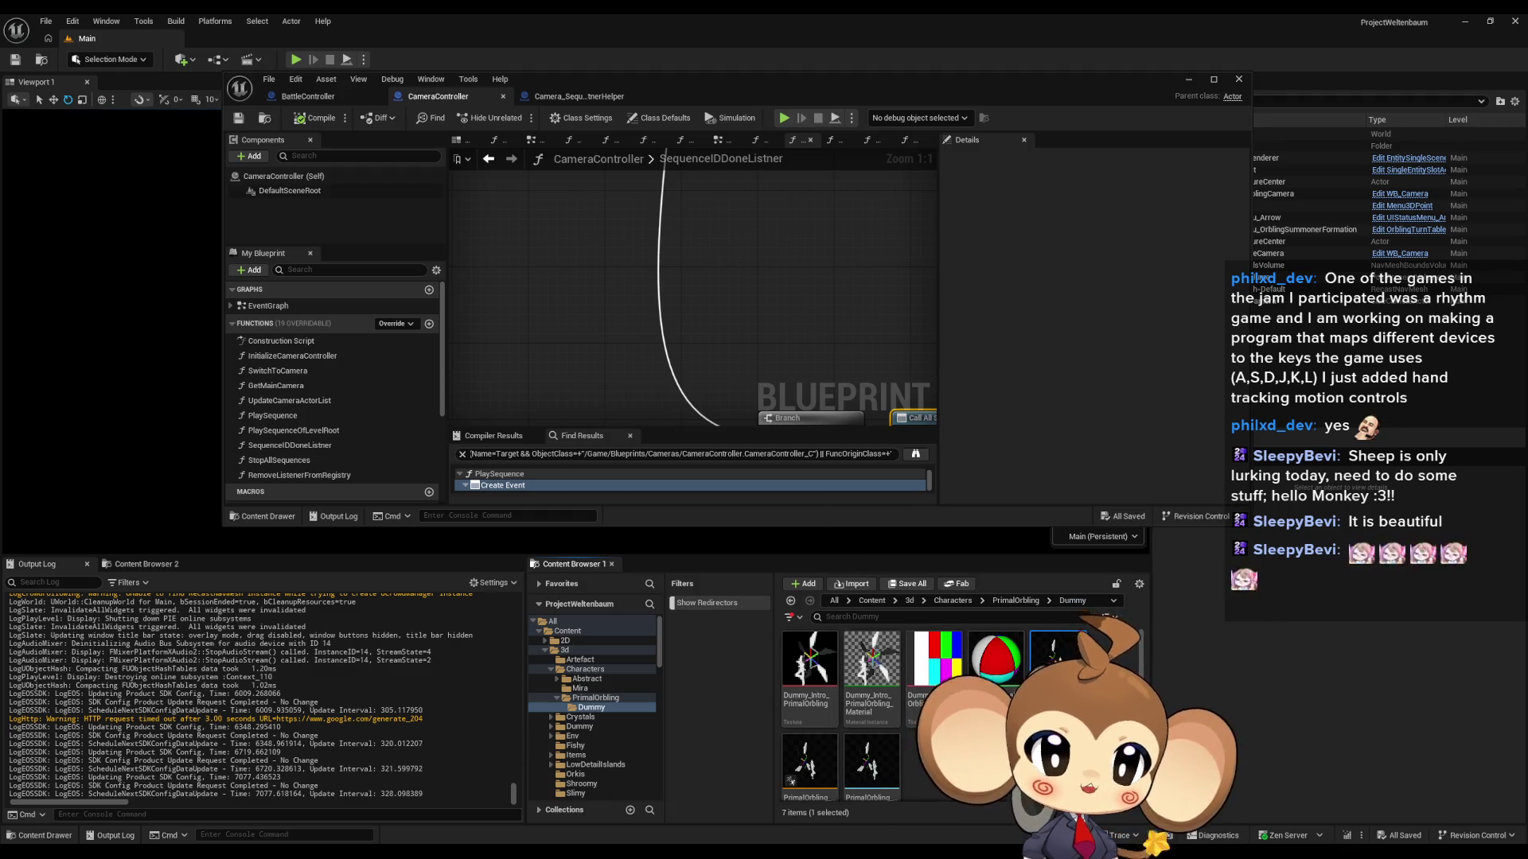
double_click(1054, 654)
mouse_move(778, 356)
left_mouse_down()
mouse_move(875, 354)
mouse_move(764, 366)
left_mouse_up()
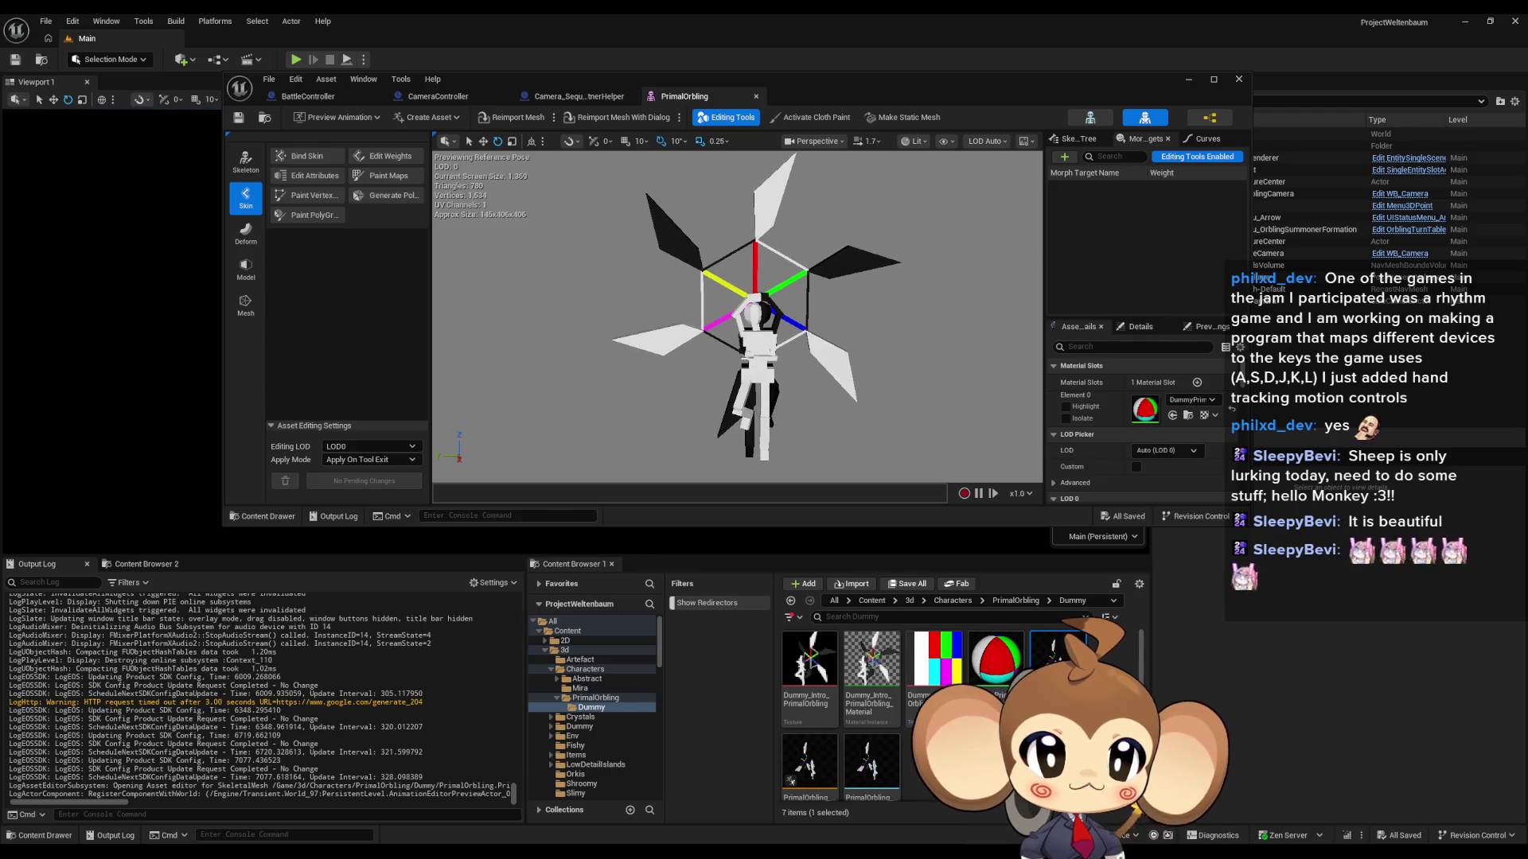
scroll(737, 317, "up", 4)
mouse_move(764, 366)
left_mouse_down()
mouse_move(732, 370)
mouse_move(764, 369)
left_mouse_up()
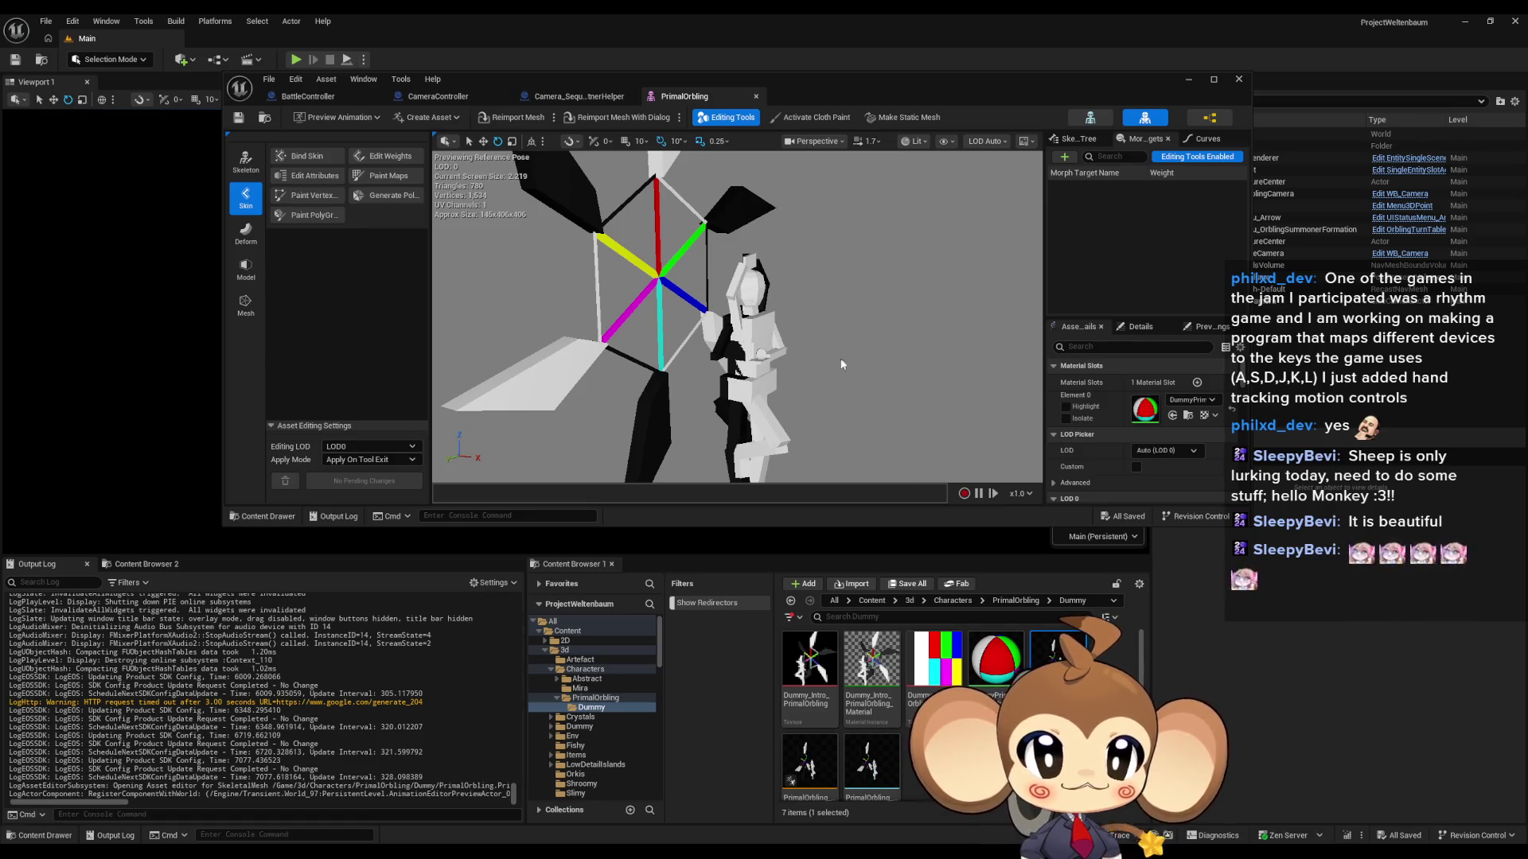
scroll(843, 363, "up", 5)
scroll(766, 249, "down", 5)
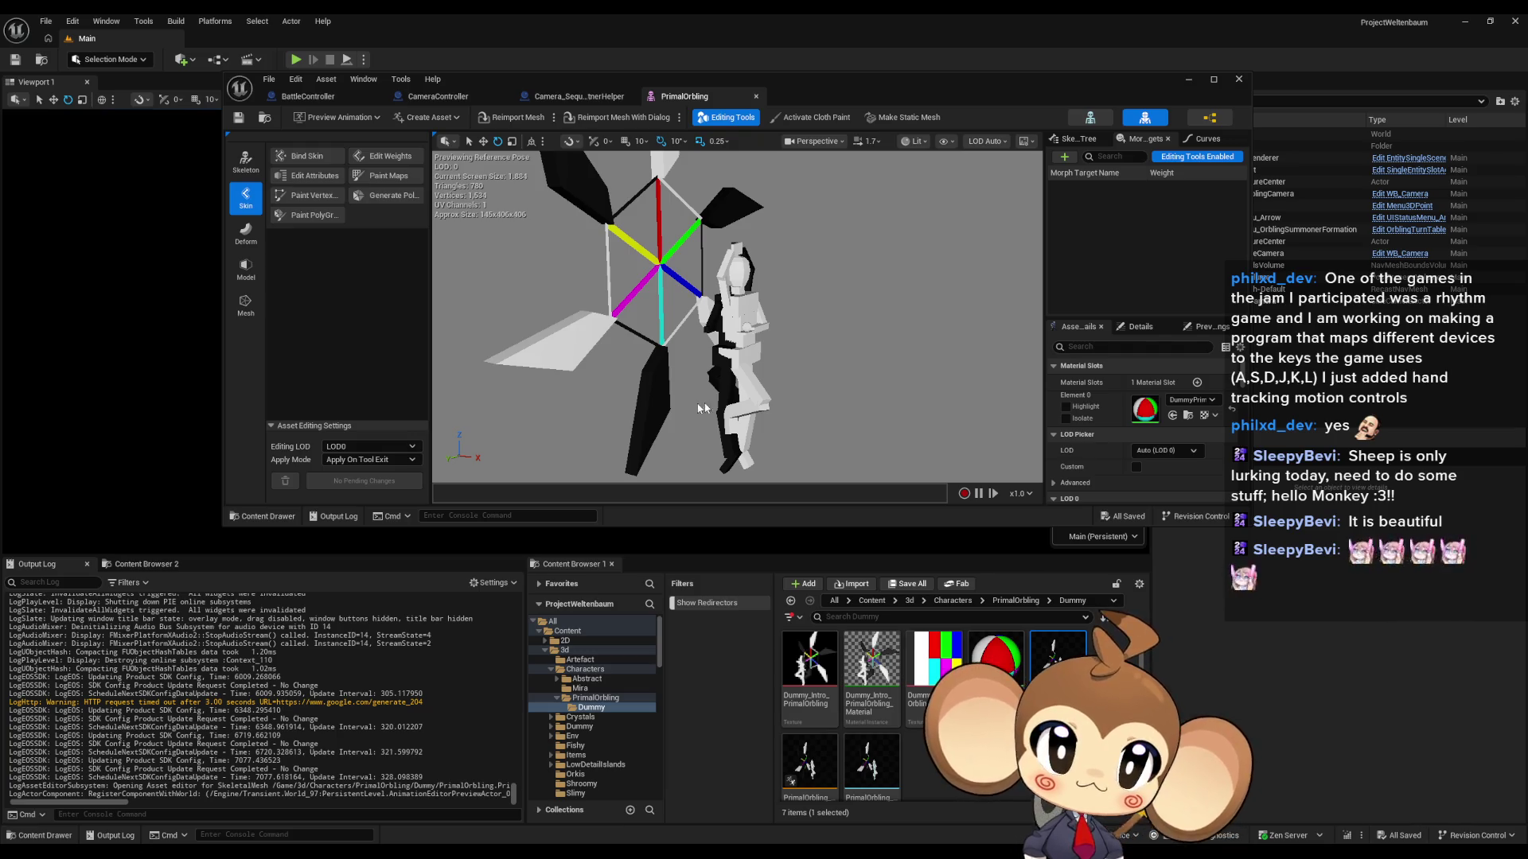
mouse_move(801, 350)
left_mouse_down()
mouse_move(843, 296)
mouse_move(764, 334)
mouse_move(800, 351)
left_mouse_up()
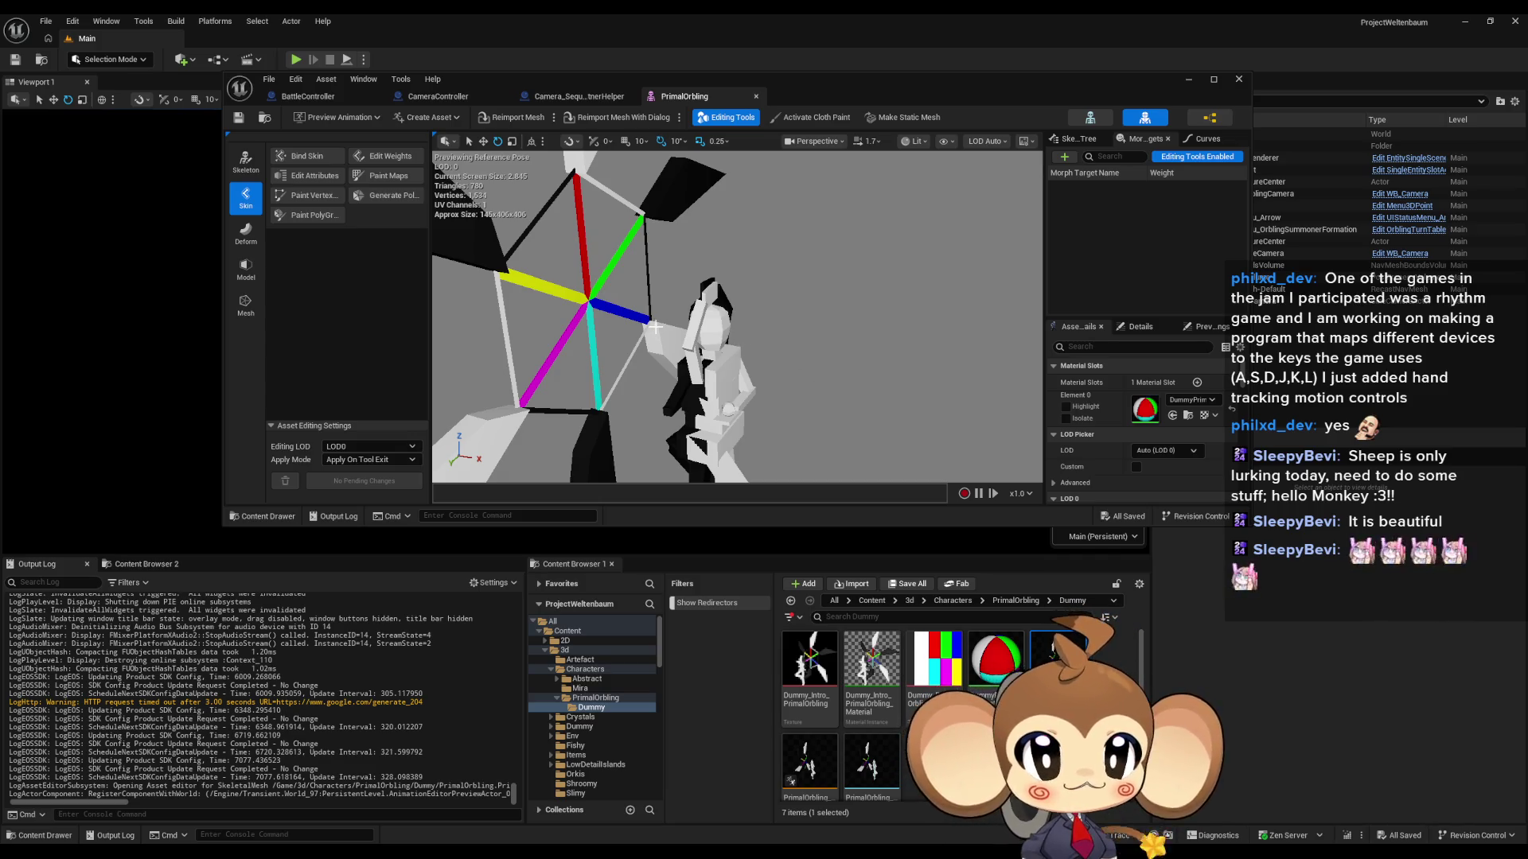
mouse_move(805, 356)
left_mouse_down()
mouse_move(806, 390)
mouse_move(867, 396)
mouse_move(853, 331)
mouse_move(792, 355)
mouse_move(818, 352)
left_mouse_up()
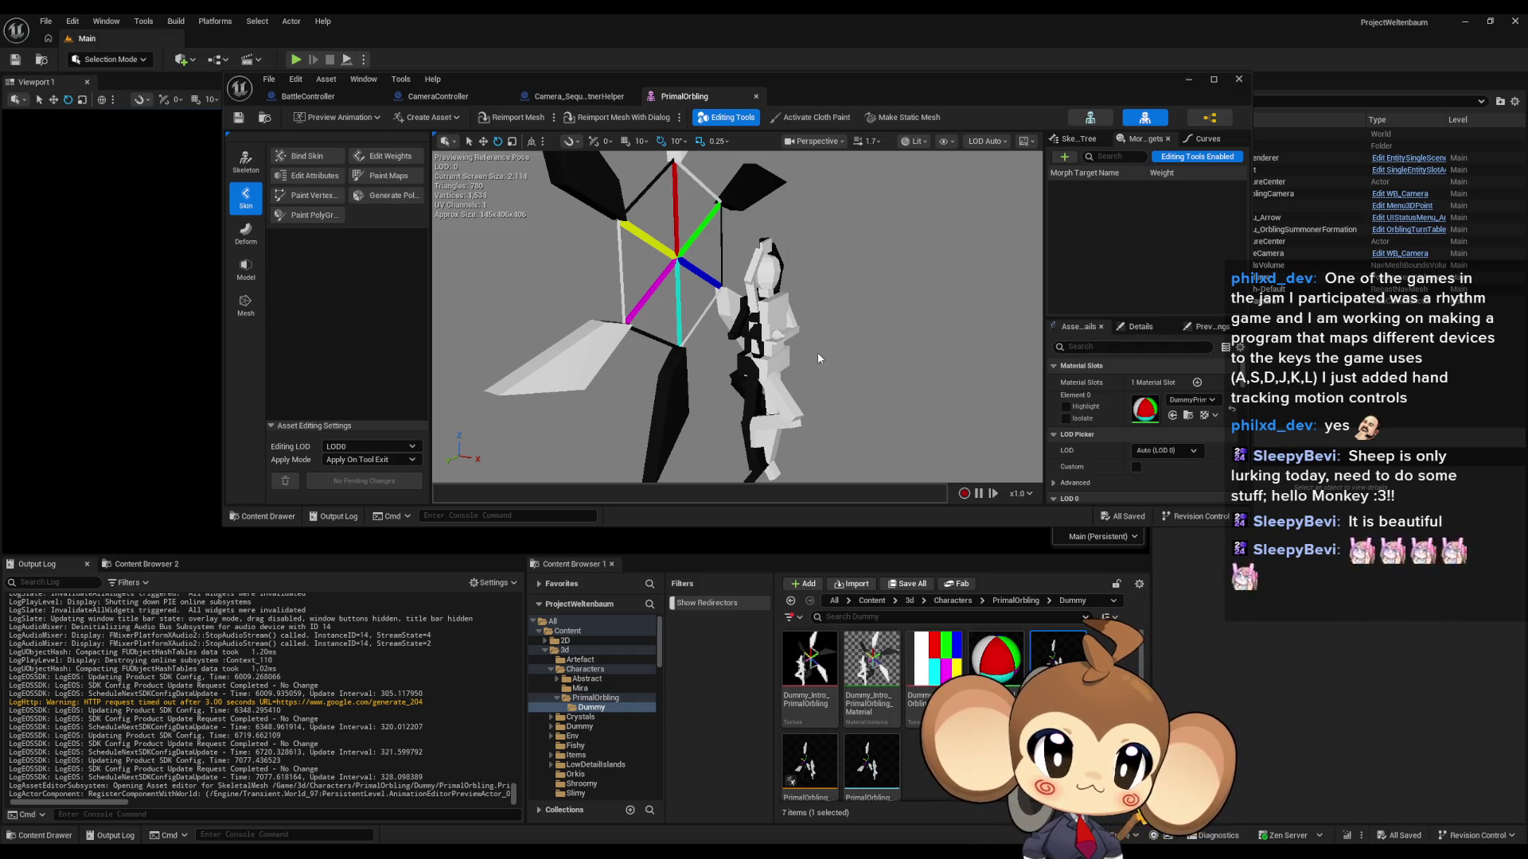
mouse_move(772, 327)
left_mouse_down()
mouse_move(772, 238)
mouse_move(664, 239)
mouse_move(664, 215)
left_mouse_up()
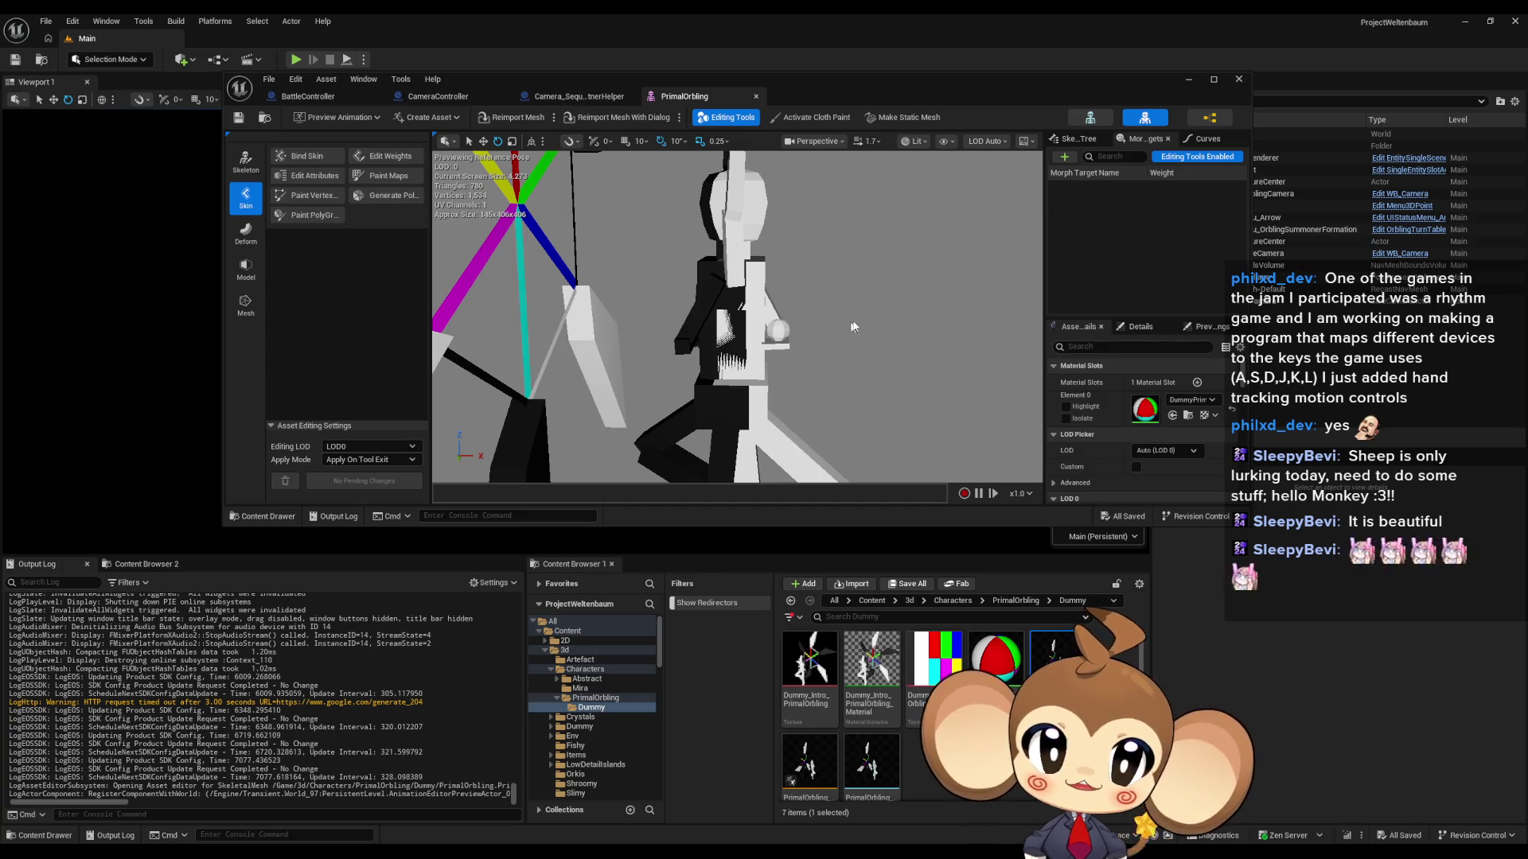
mouse_move(778, 329)
left_mouse_down()
mouse_move(975, 366)
mouse_move(959, 364)
left_mouse_up()
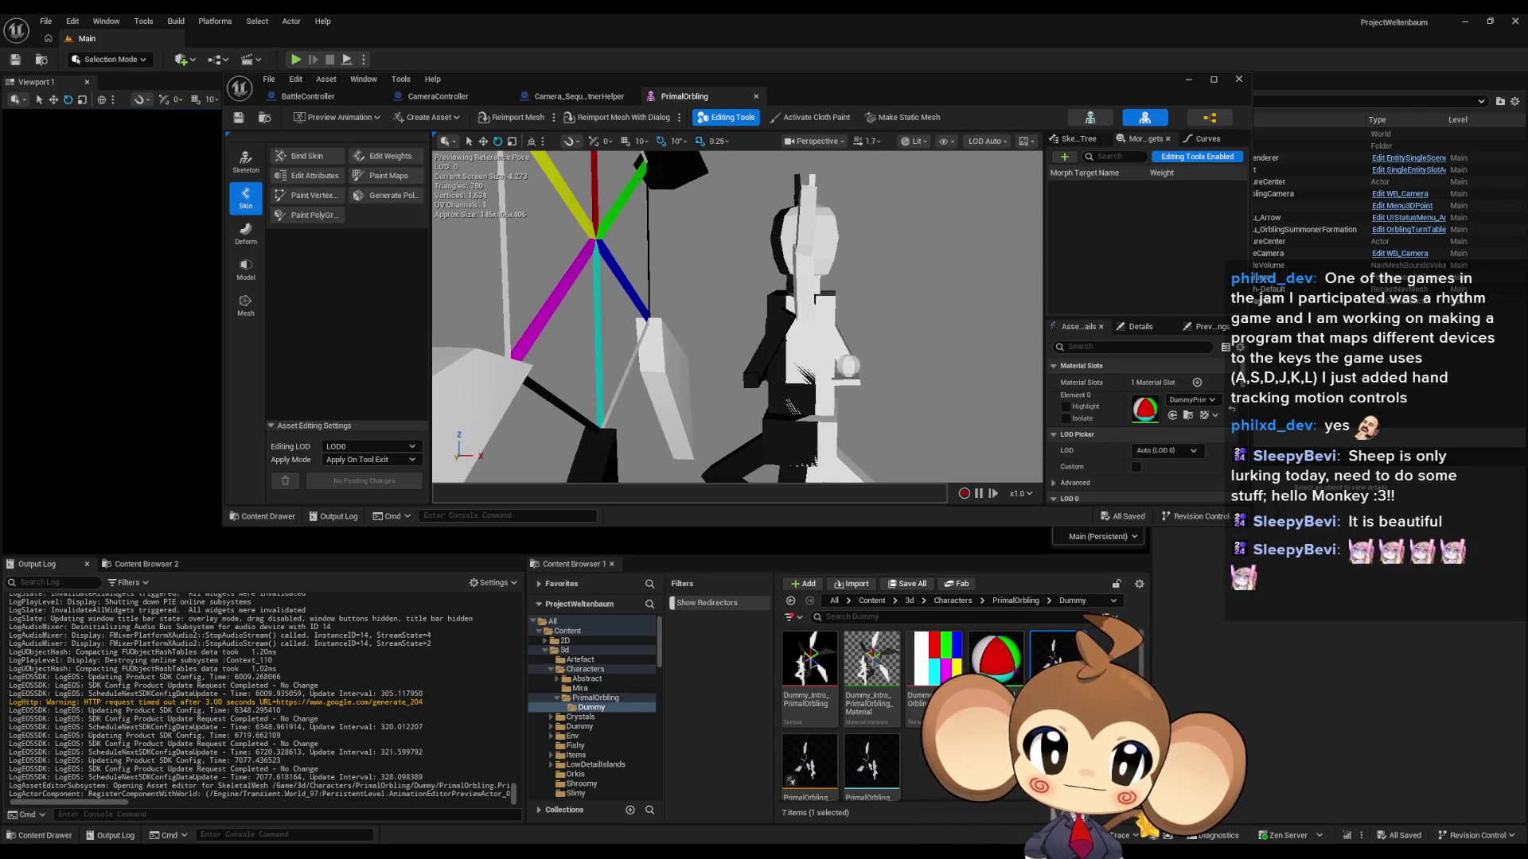
mouse_move(959, 364)
left_mouse_down()
mouse_move(756, 362)
mouse_move(893, 326)
mouse_move(820, 330)
mouse_move(867, 327)
mouse_move(897, 297)
mouse_move(935, 334)
mouse_move(899, 334)
left_mouse_up()
mouse_move(657, 269)
left_mouse_down()
mouse_move(776, 318)
mouse_move(855, 410)
mouse_move(845, 380)
left_mouse_up()
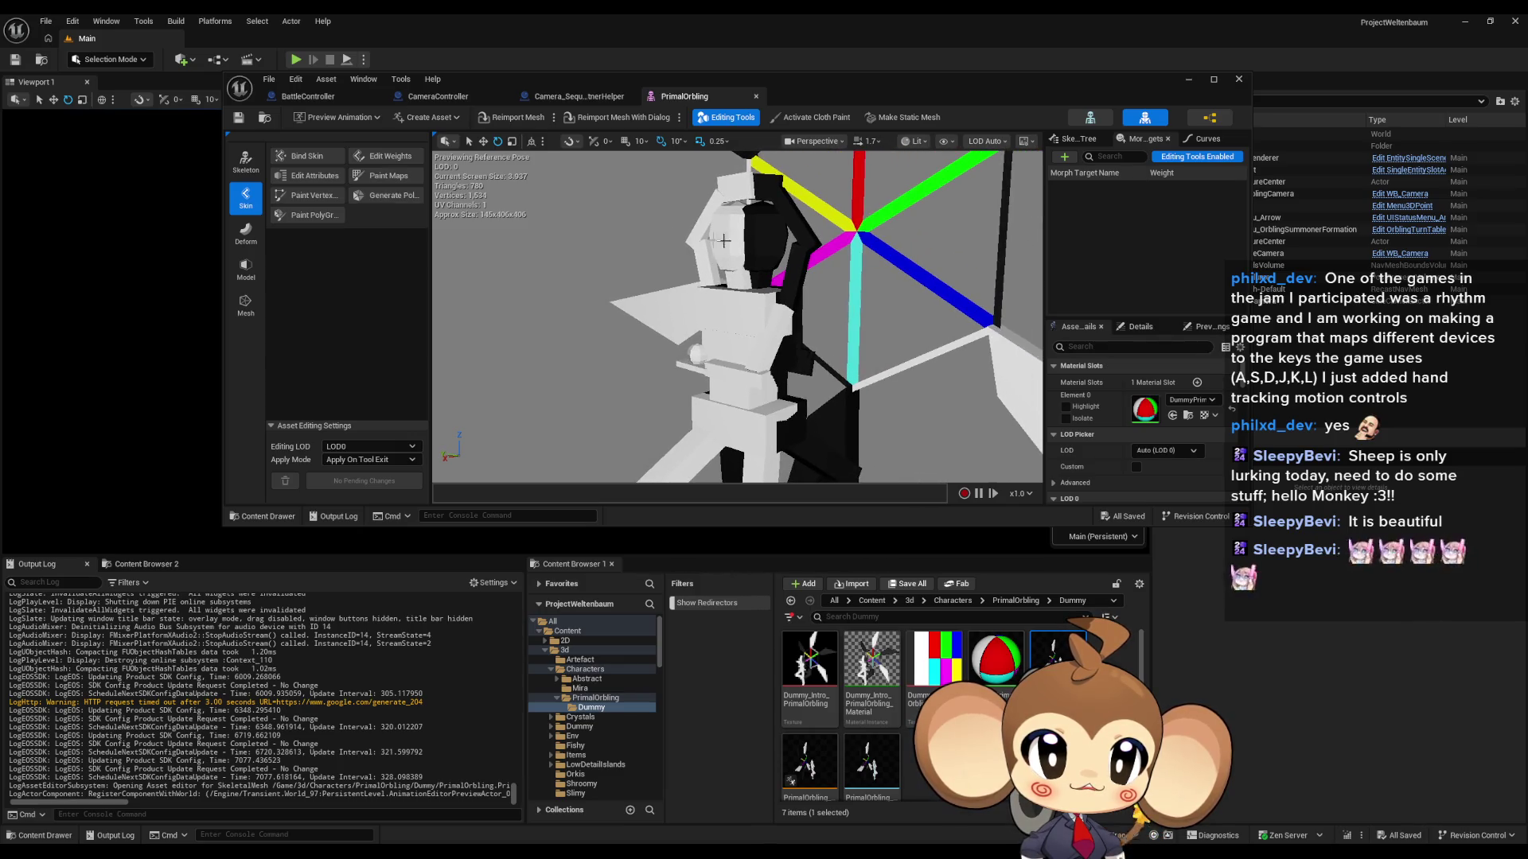
mouse_move(790, 261)
left_mouse_down()
mouse_move(671, 361)
mouse_move(600, 367)
mouse_move(828, 279)
mouse_move(716, 302)
mouse_move(885, 392)
mouse_move(738, 372)
left_mouse_up()
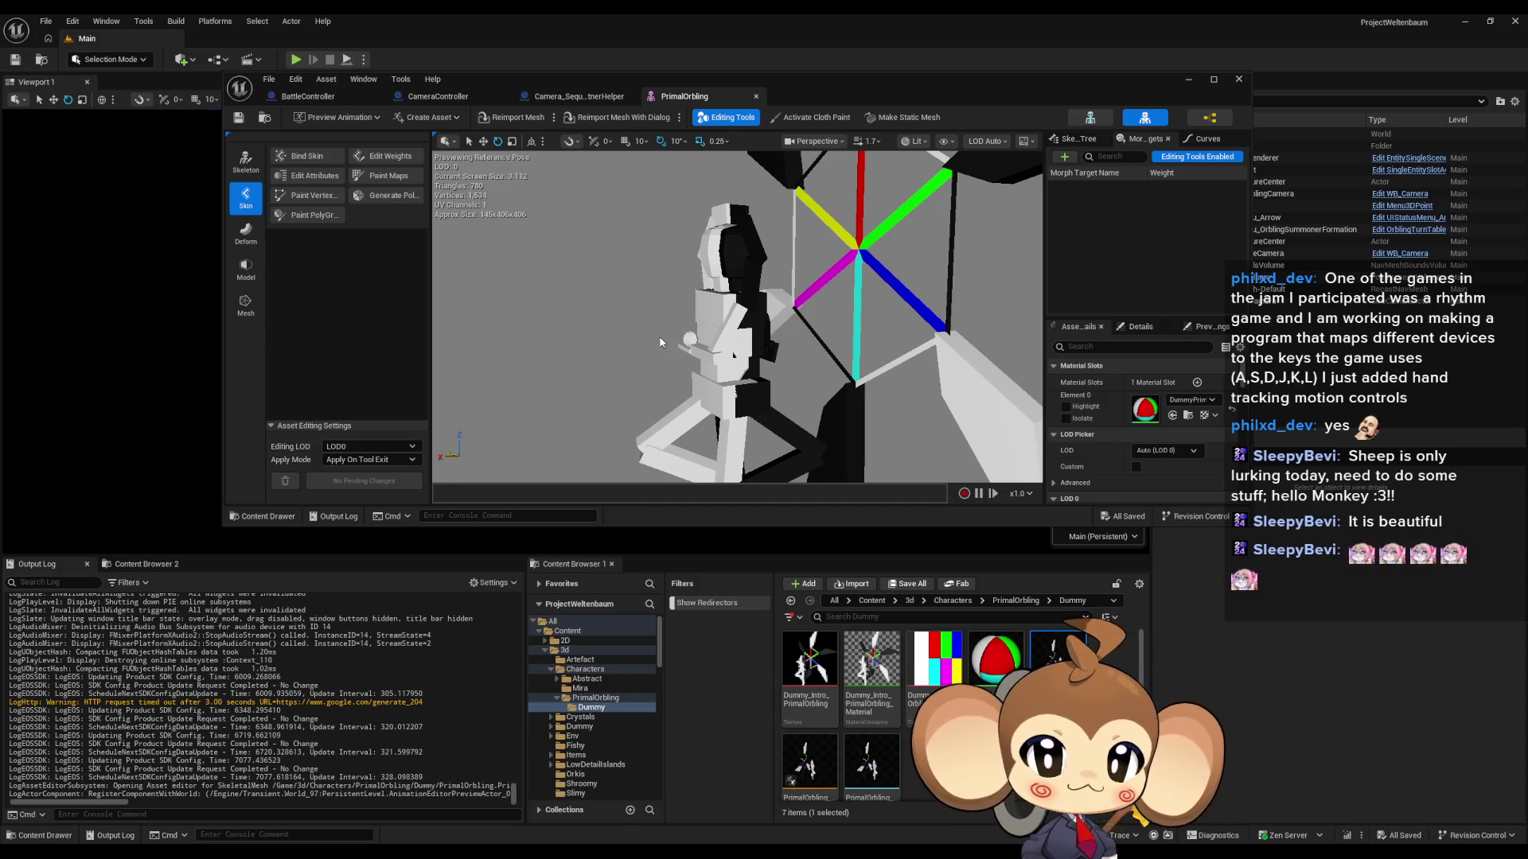
mouse_move(659, 342)
left_mouse_down()
mouse_move(780, 347)
mouse_move(766, 289)
left_mouse_up()
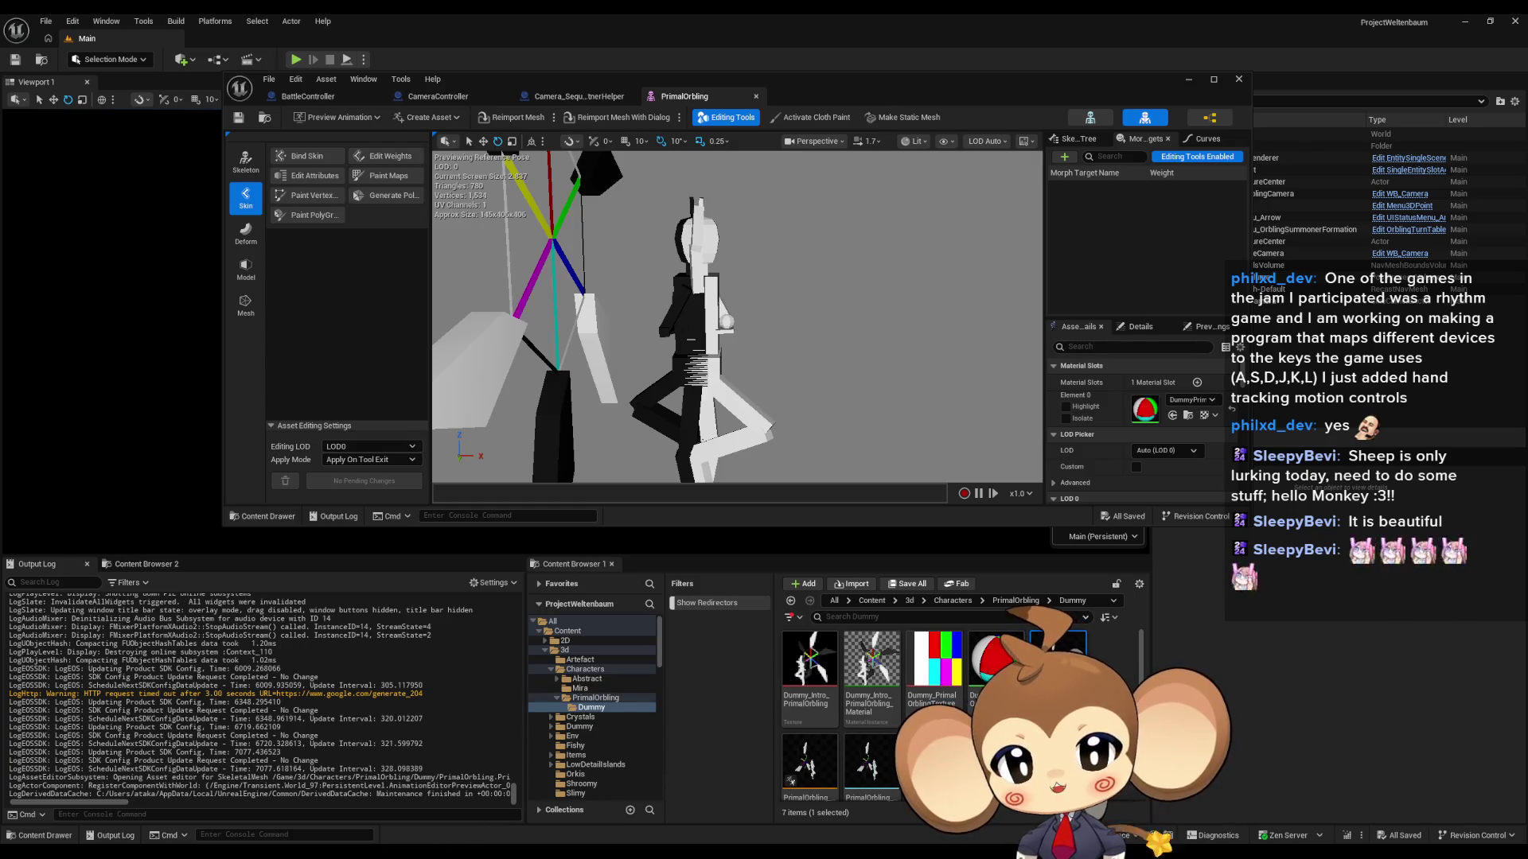
Step: Switch from the PrimalOrbling mesh editor back to the Paint sketch with Alt+Tab
key("alt+Tab")
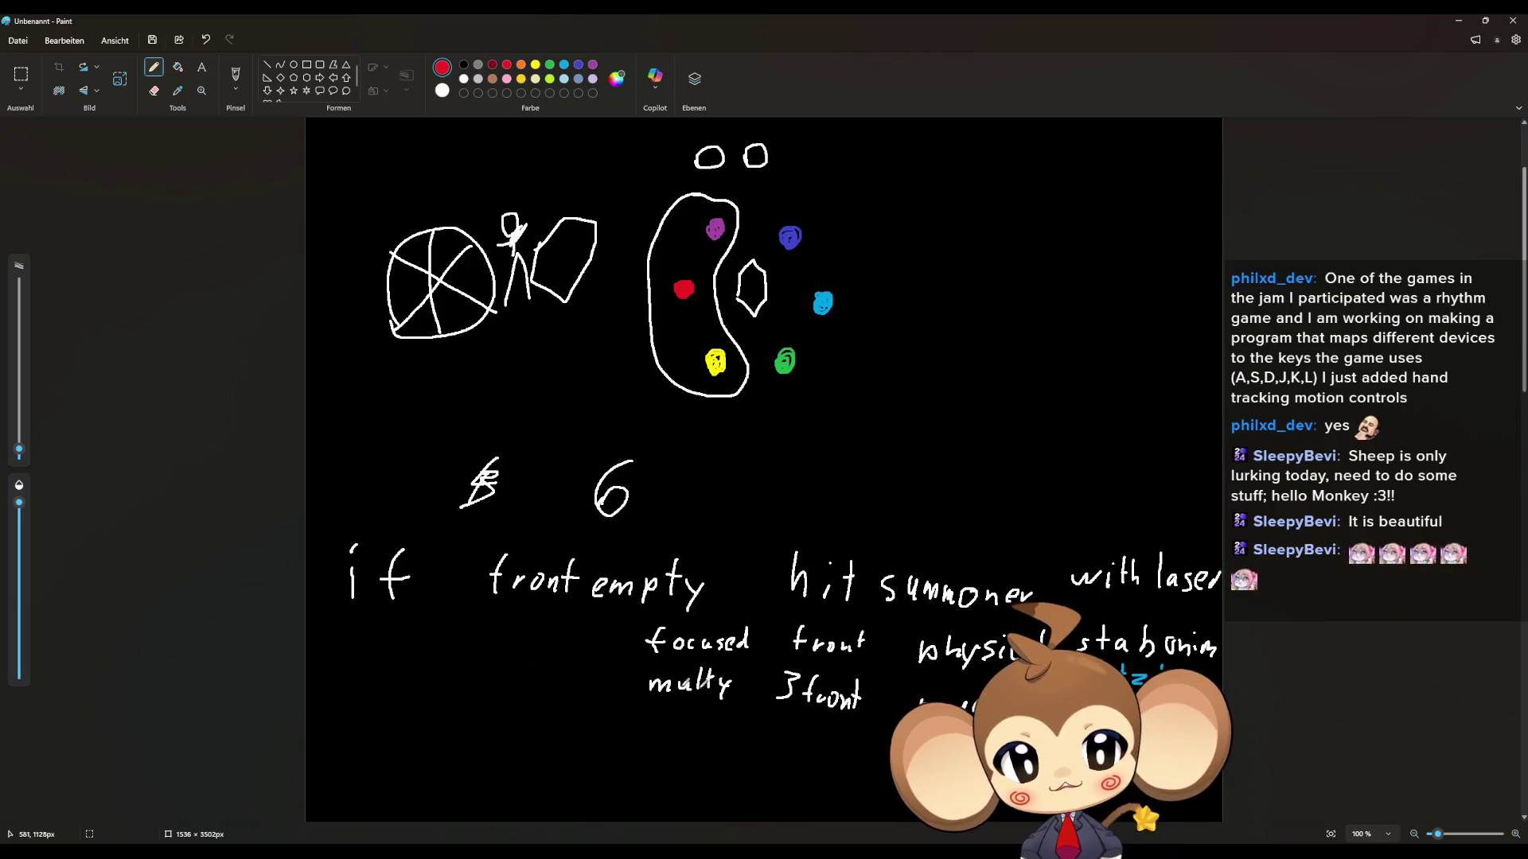
Step: Add a red dot by 'focused', sketch a white dot ring upper right, and X its leftmost circle
left_click(565, 639)
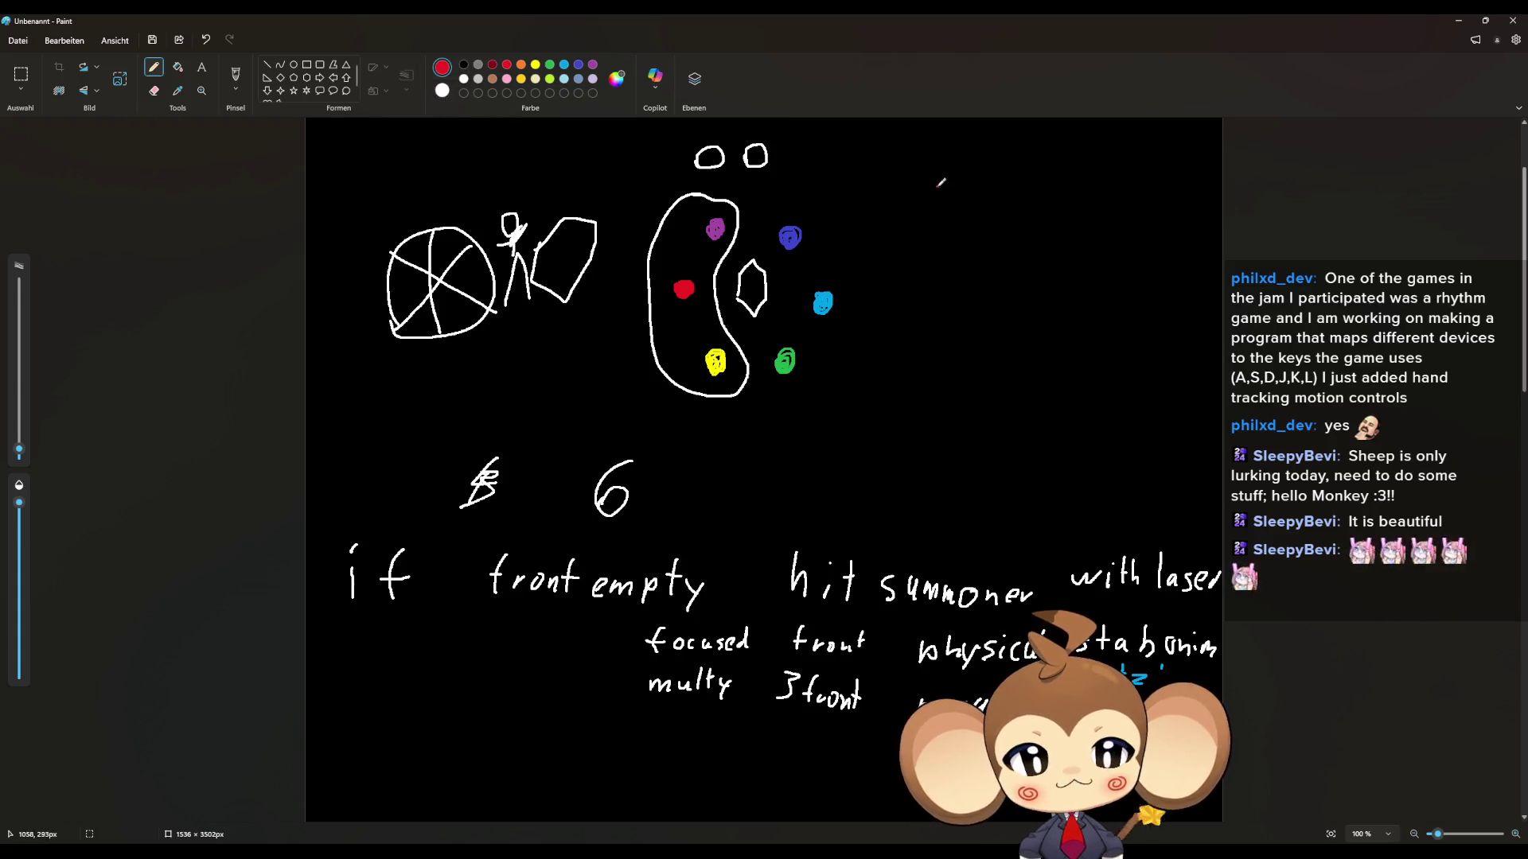
left_click_drag(1026, 192, 1114, 193)
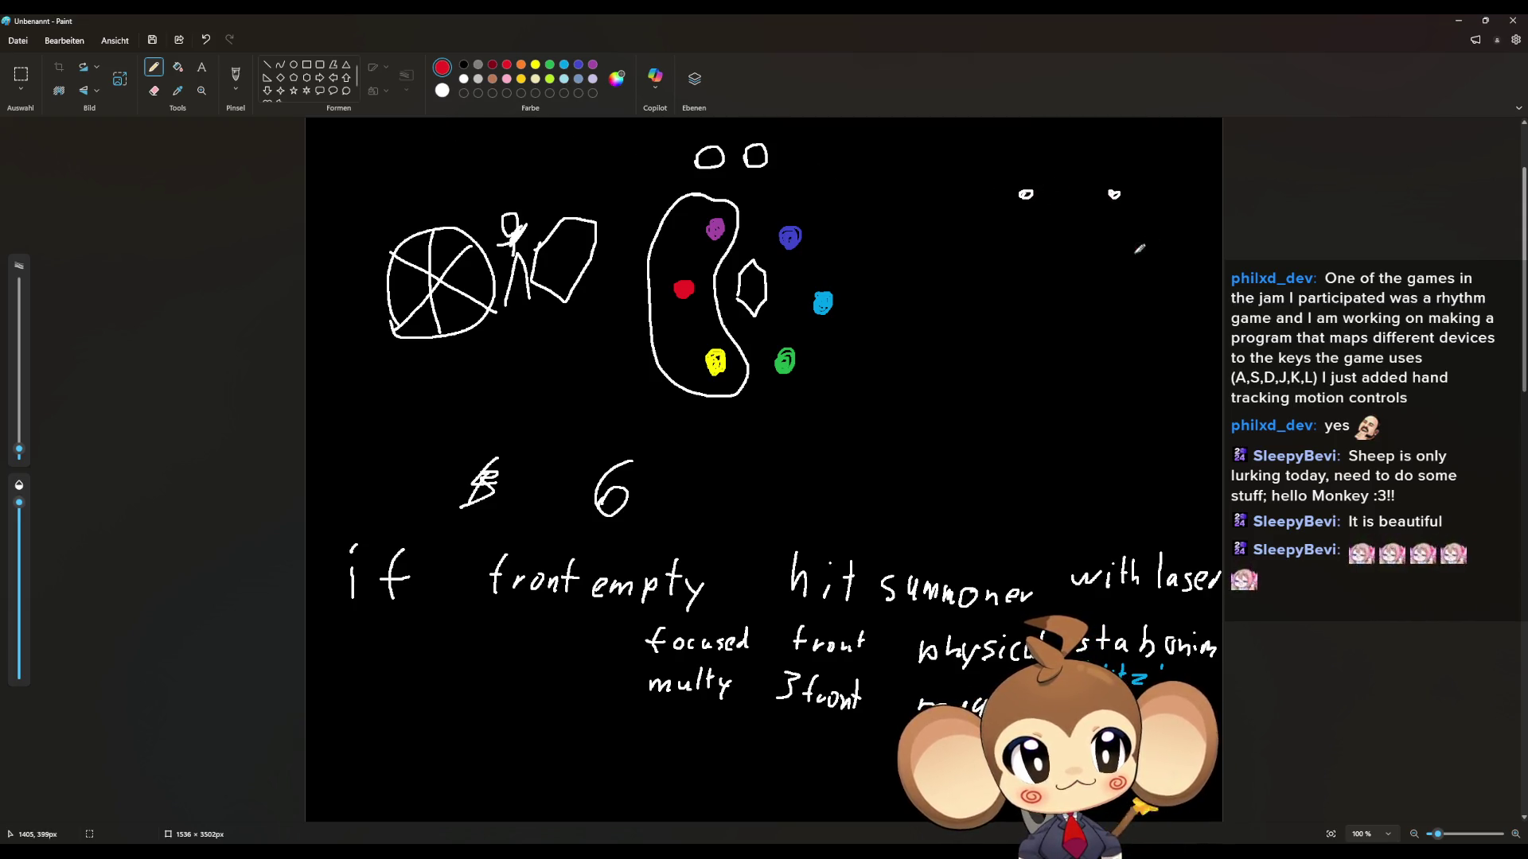
left_click_drag(1156, 257, 1155, 264)
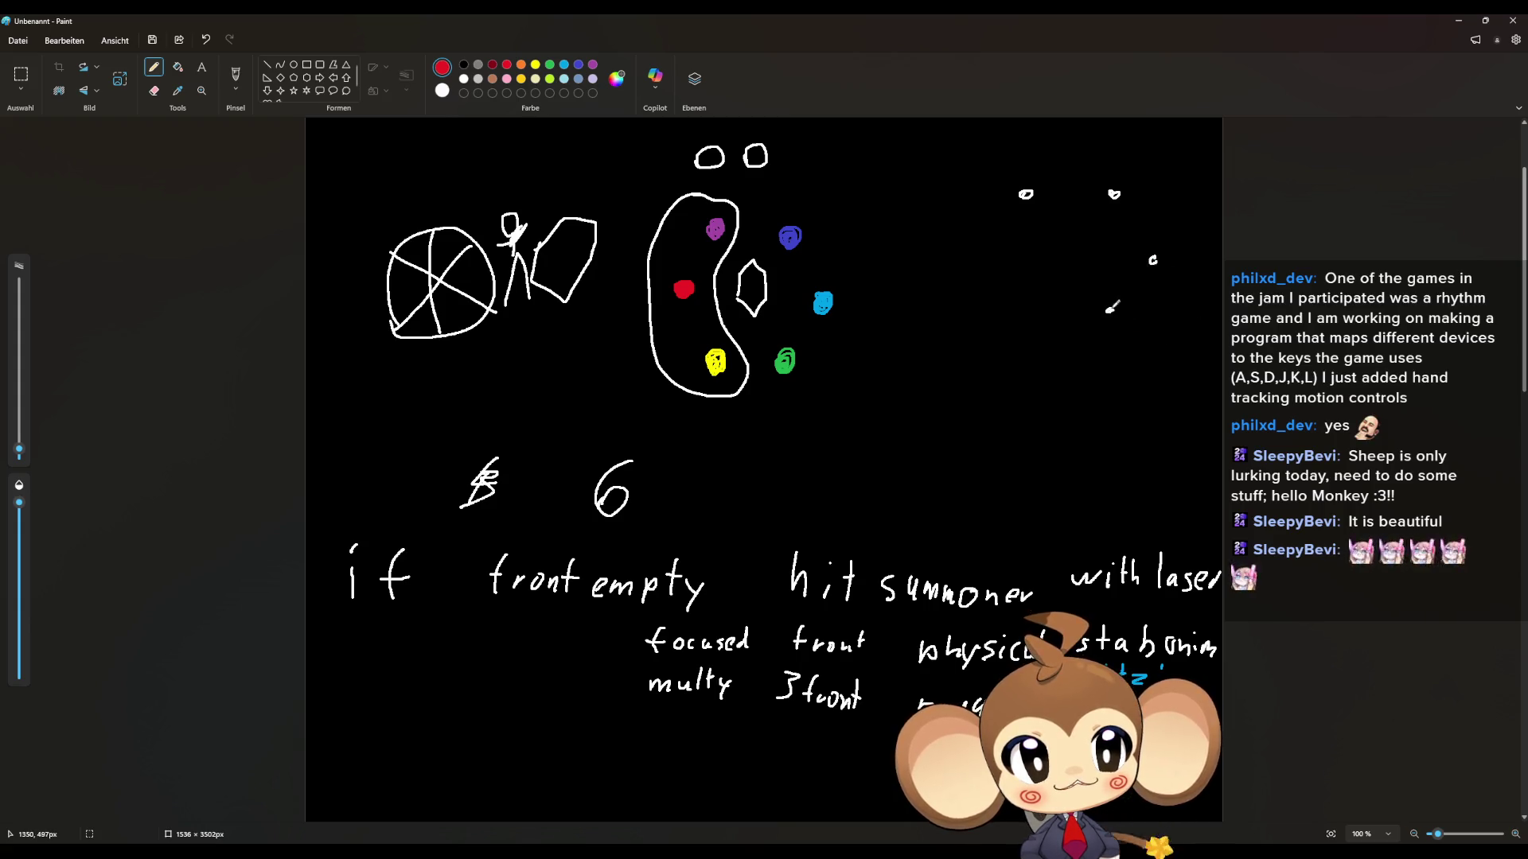
left_click_drag(1021, 308, 1026, 312)
left_click_drag(983, 251, 986, 253)
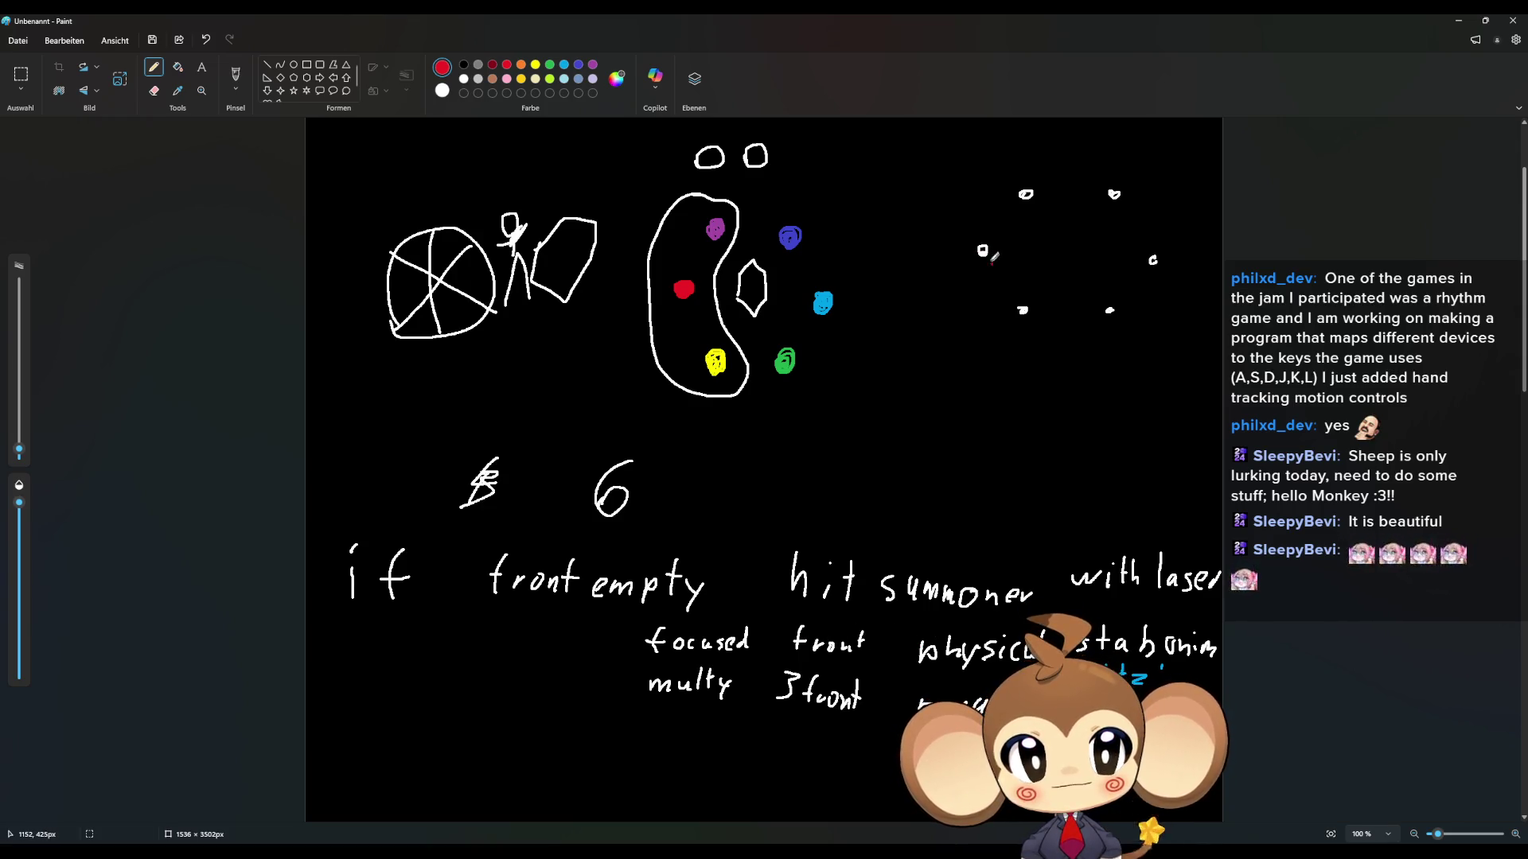
mouse_move(960, 223)
left_mouse_down()
mouse_move(999, 271)
mouse_move(969, 266)
left_mouse_up()
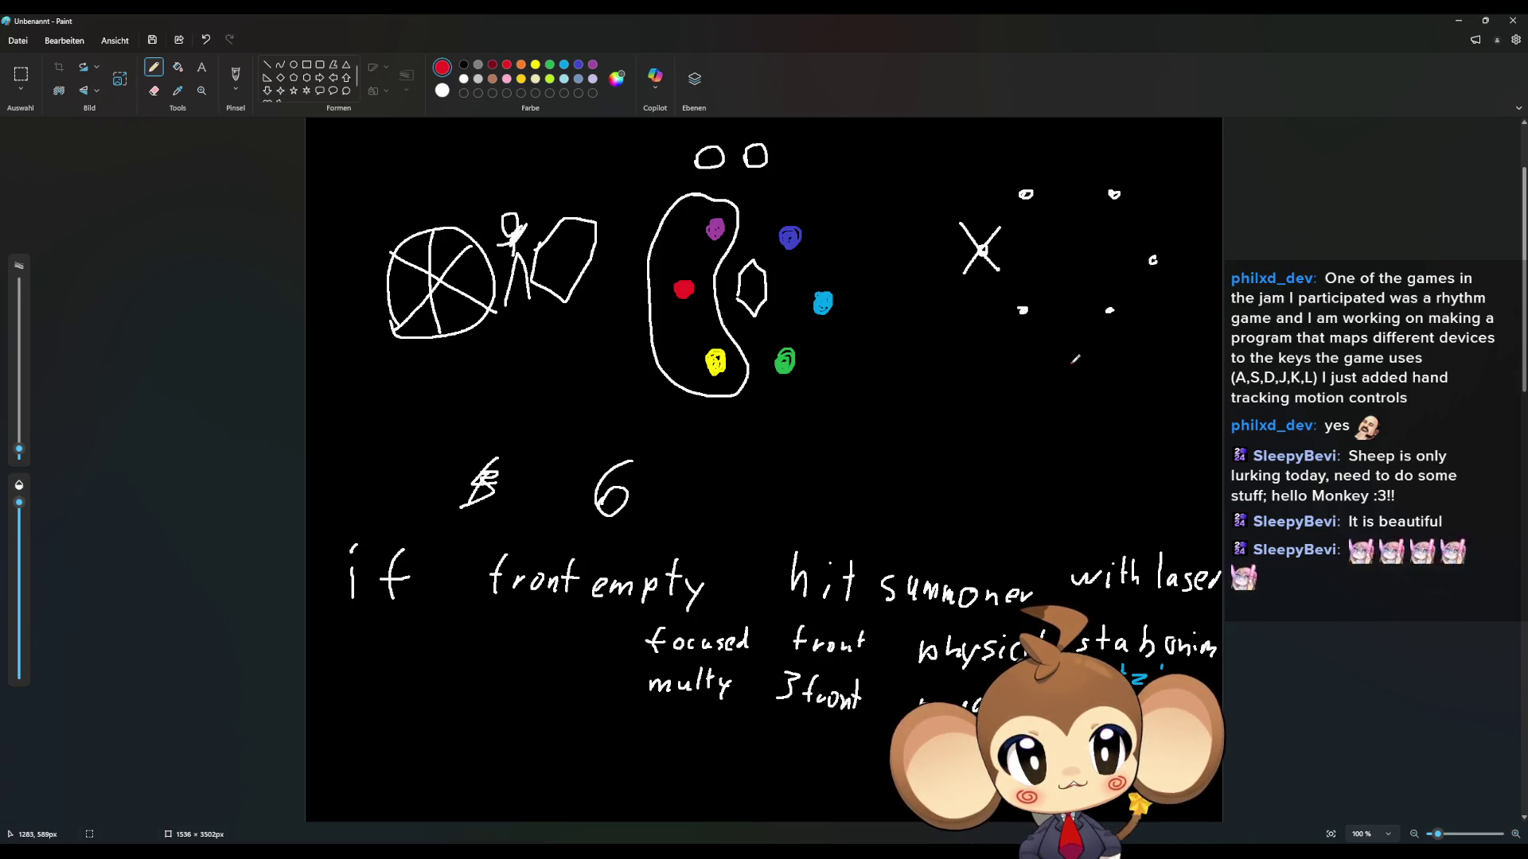
mouse_move(1009, 291)
left_mouse_down()
mouse_move(1031, 314)
mouse_move(1009, 331)
left_mouse_up()
left_click_drag(1106, 301, 1110, 310)
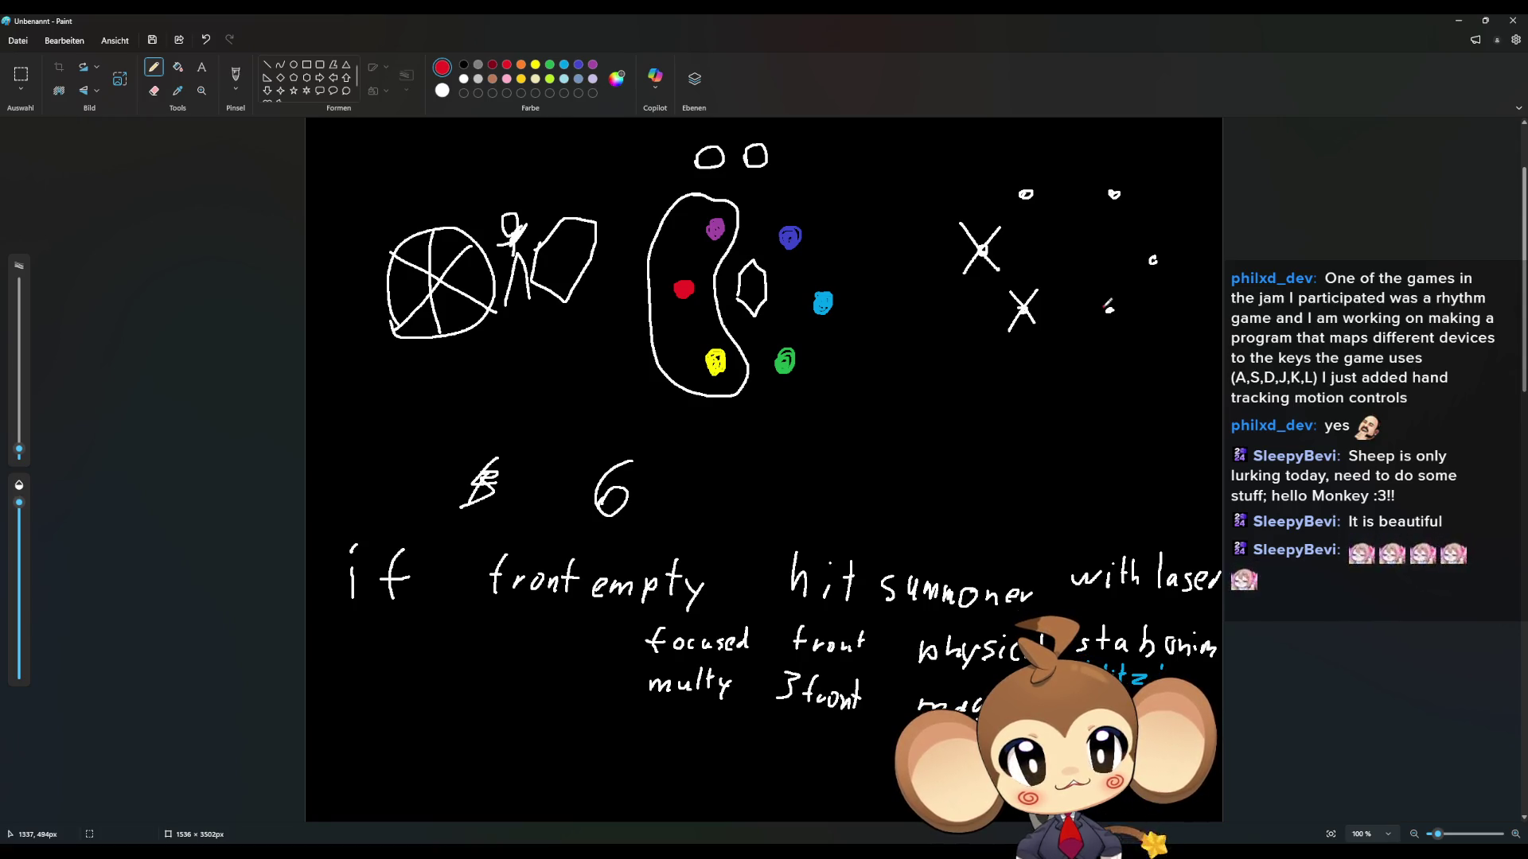
key("ctrl+z")
key("ctrl+z")
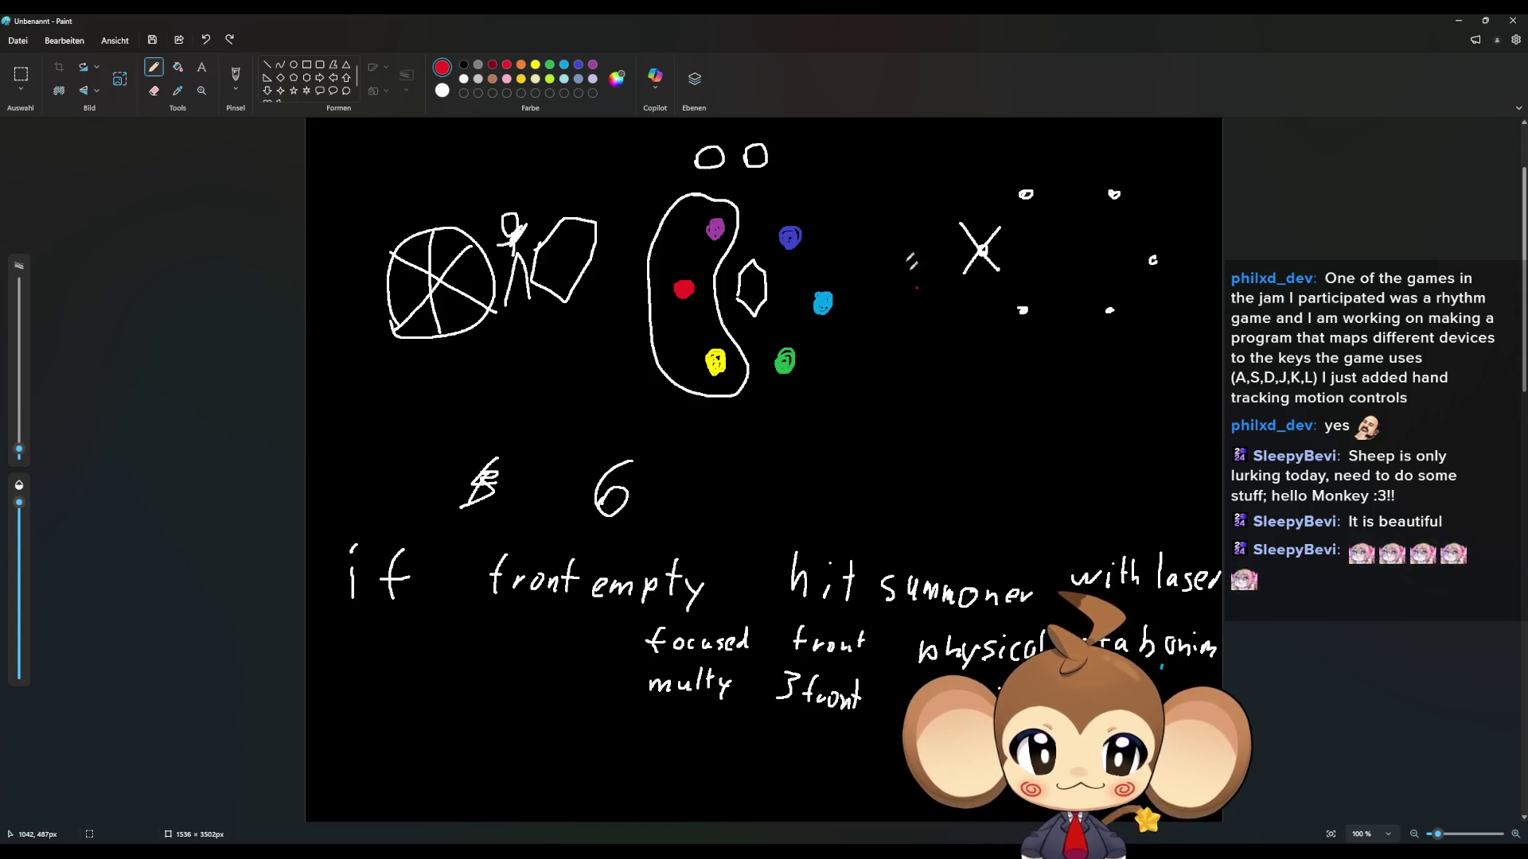
left_click_drag(1020, 178, 1039, 217)
left_click_drag(1035, 180, 1019, 202)
left_click_drag(1015, 299, 1032, 318)
left_click_drag(1033, 297, 1015, 329)
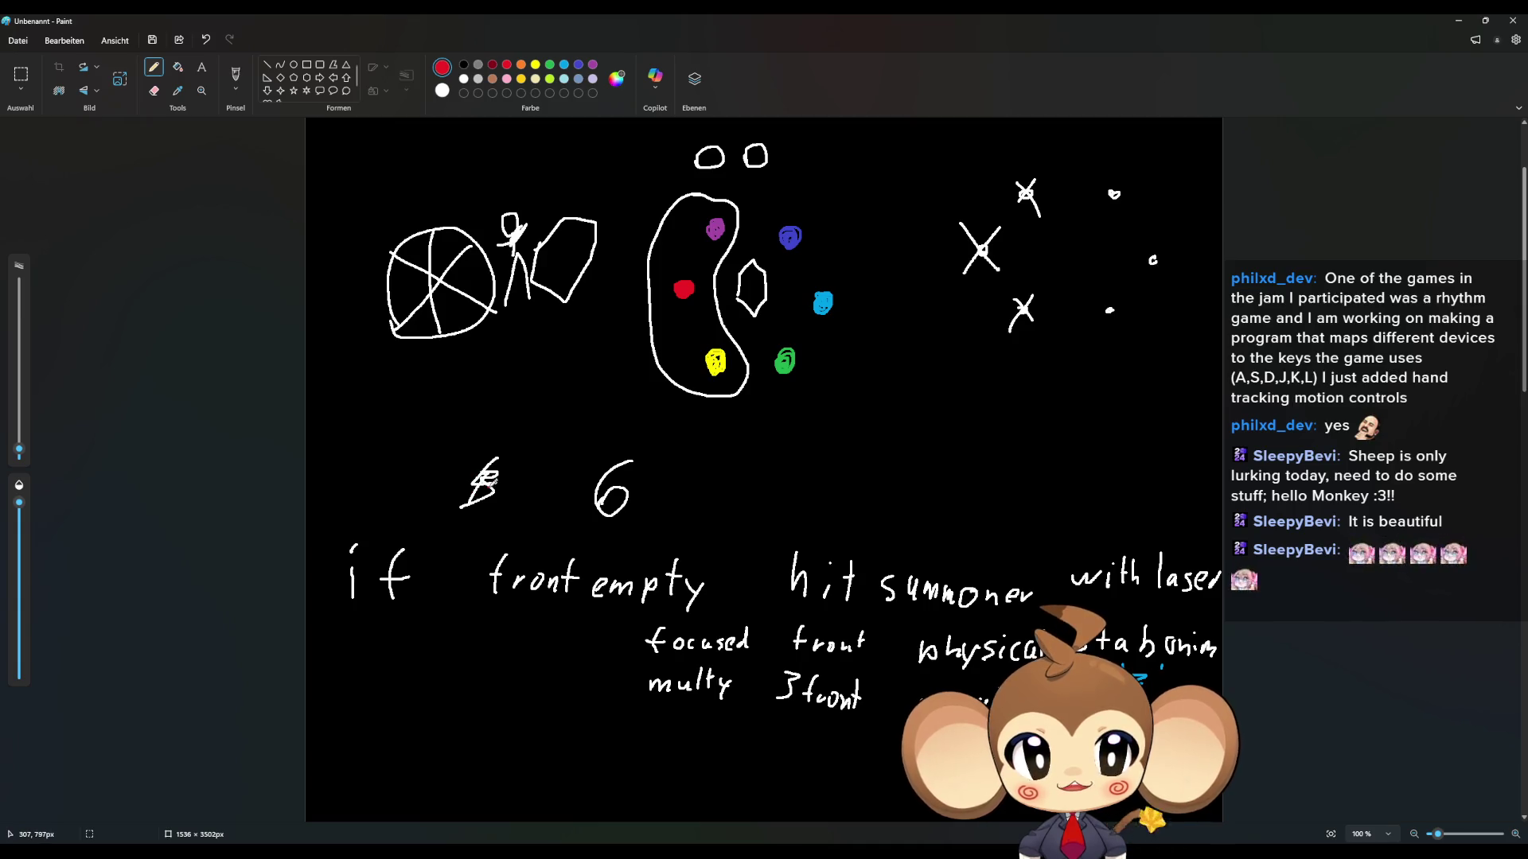
left_click_drag(413, 583, 424, 578)
key("ctrl+z")
key("ctrl+z")
key("ctrl+z")
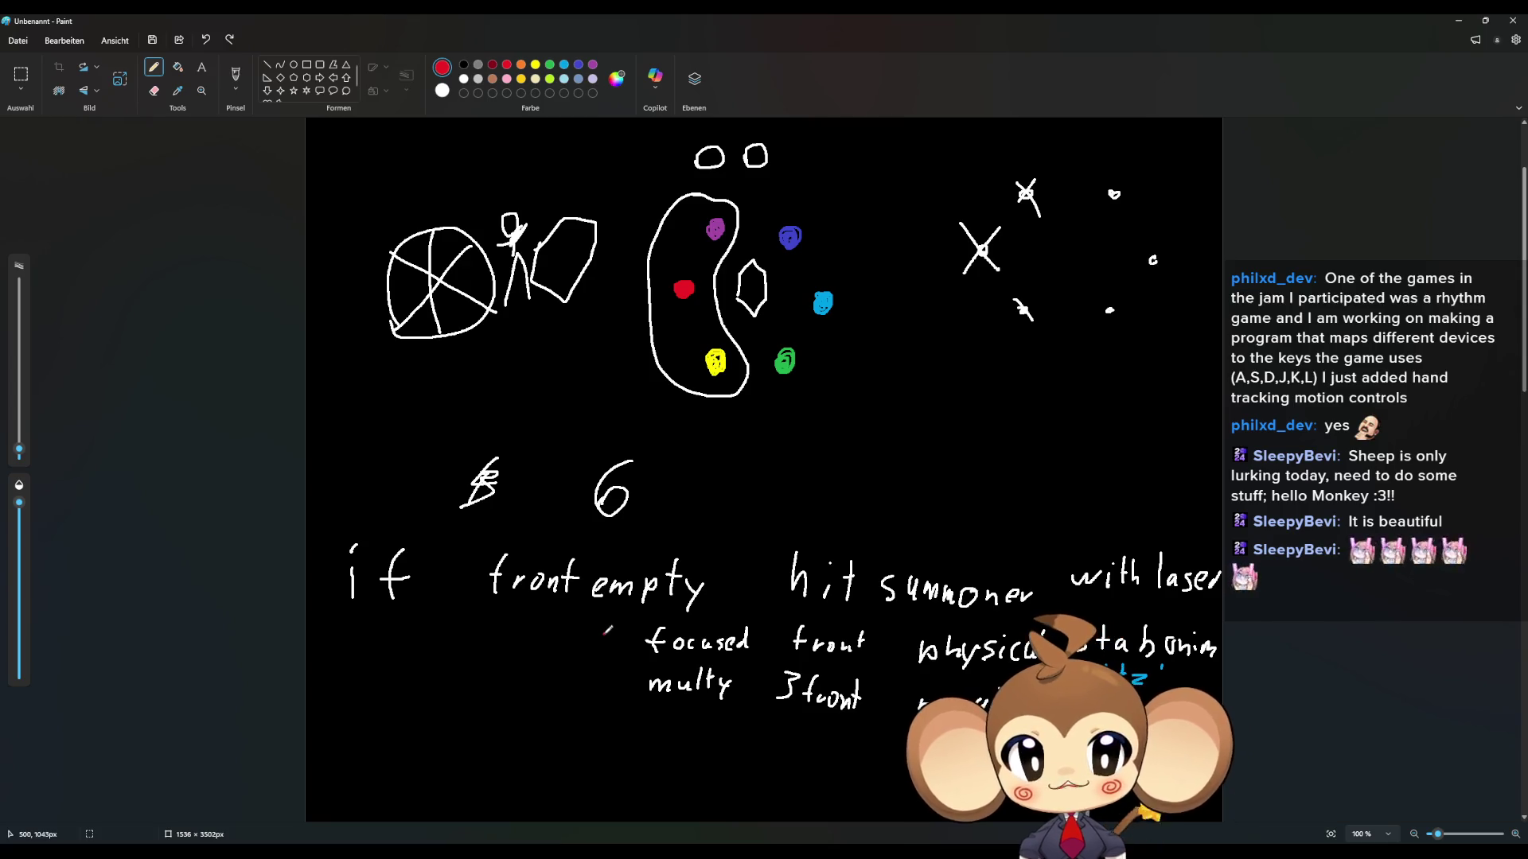
key("ctrl+z")
key("ctrl+z")
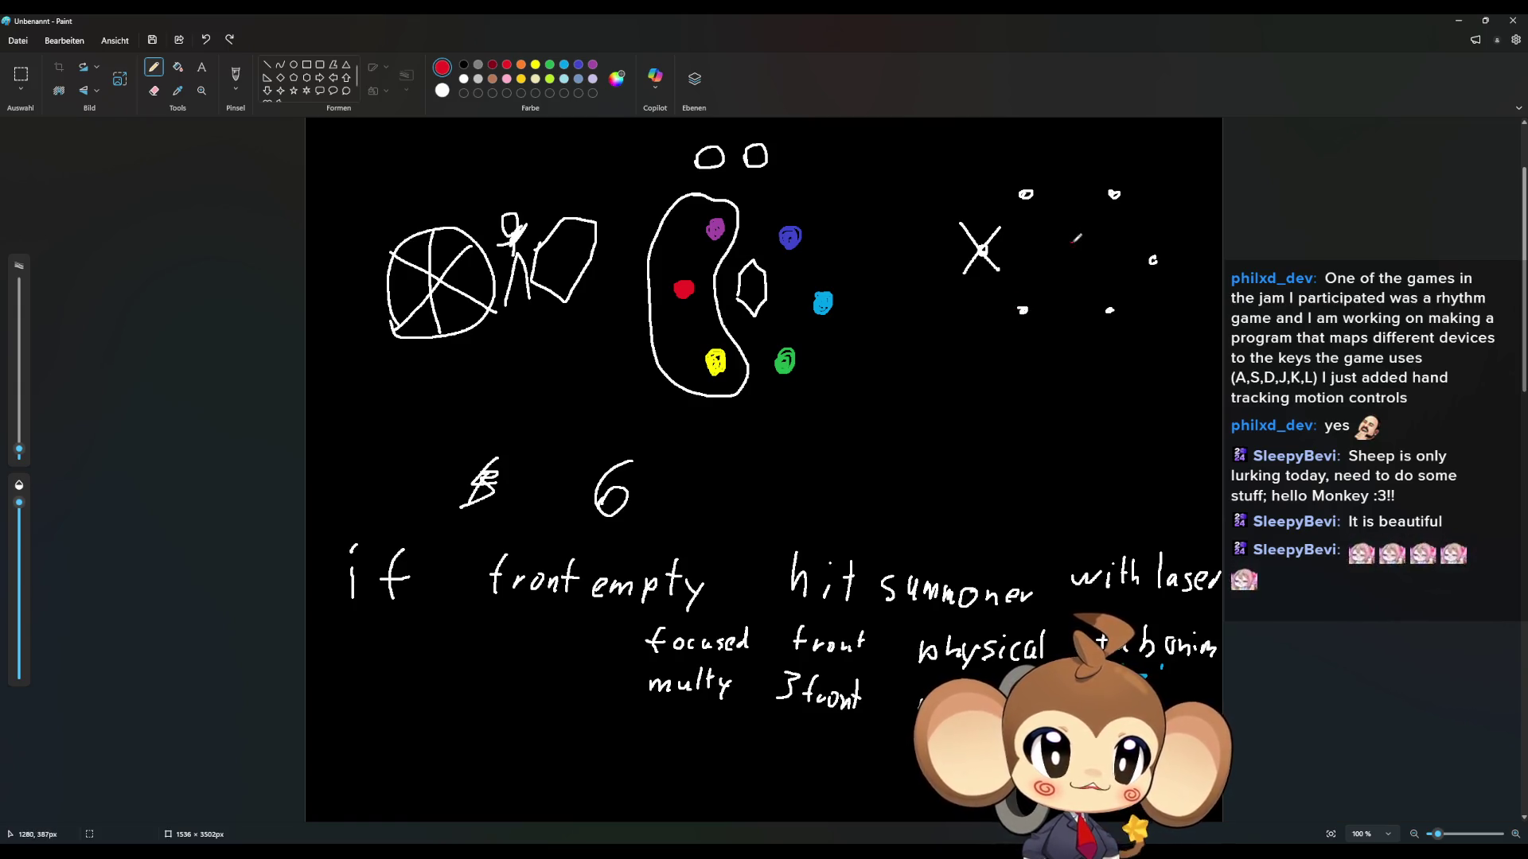
Step: Draw white X strokes over the lower-left, lower-right, right, top-right and top-left ring circles
mouse_move(1007, 292)
left_mouse_down()
mouse_move(1032, 323)
mouse_move(1007, 328)
left_mouse_up()
mouse_move(1101, 296)
left_mouse_down()
mouse_move(1116, 322)
mouse_move(1090, 347)
left_mouse_up()
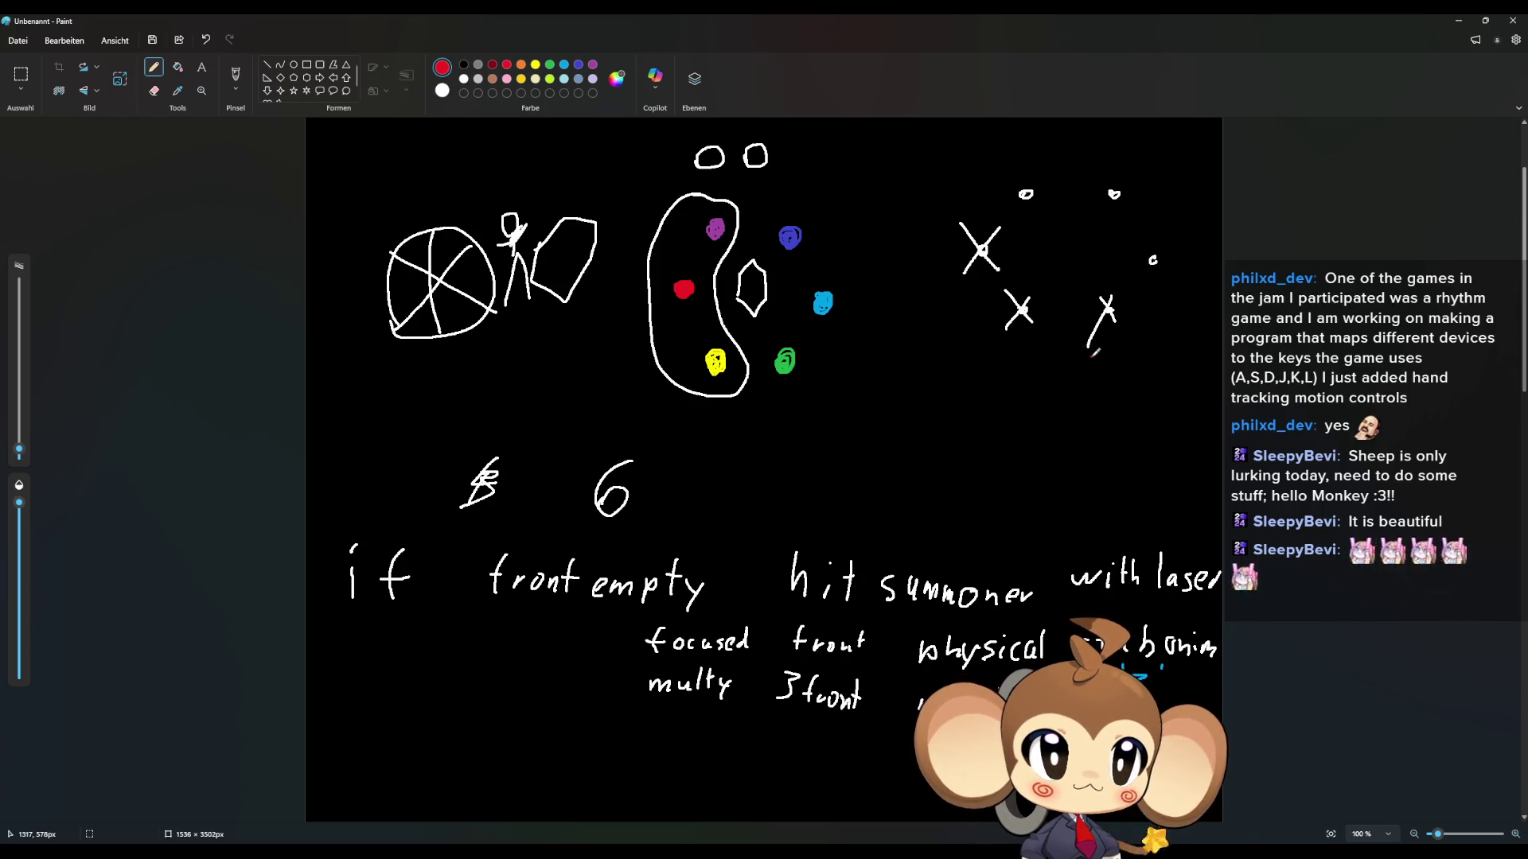
mouse_move(1137, 239)
left_mouse_down()
mouse_move(1162, 272)
mouse_move(1140, 280)
left_mouse_up()
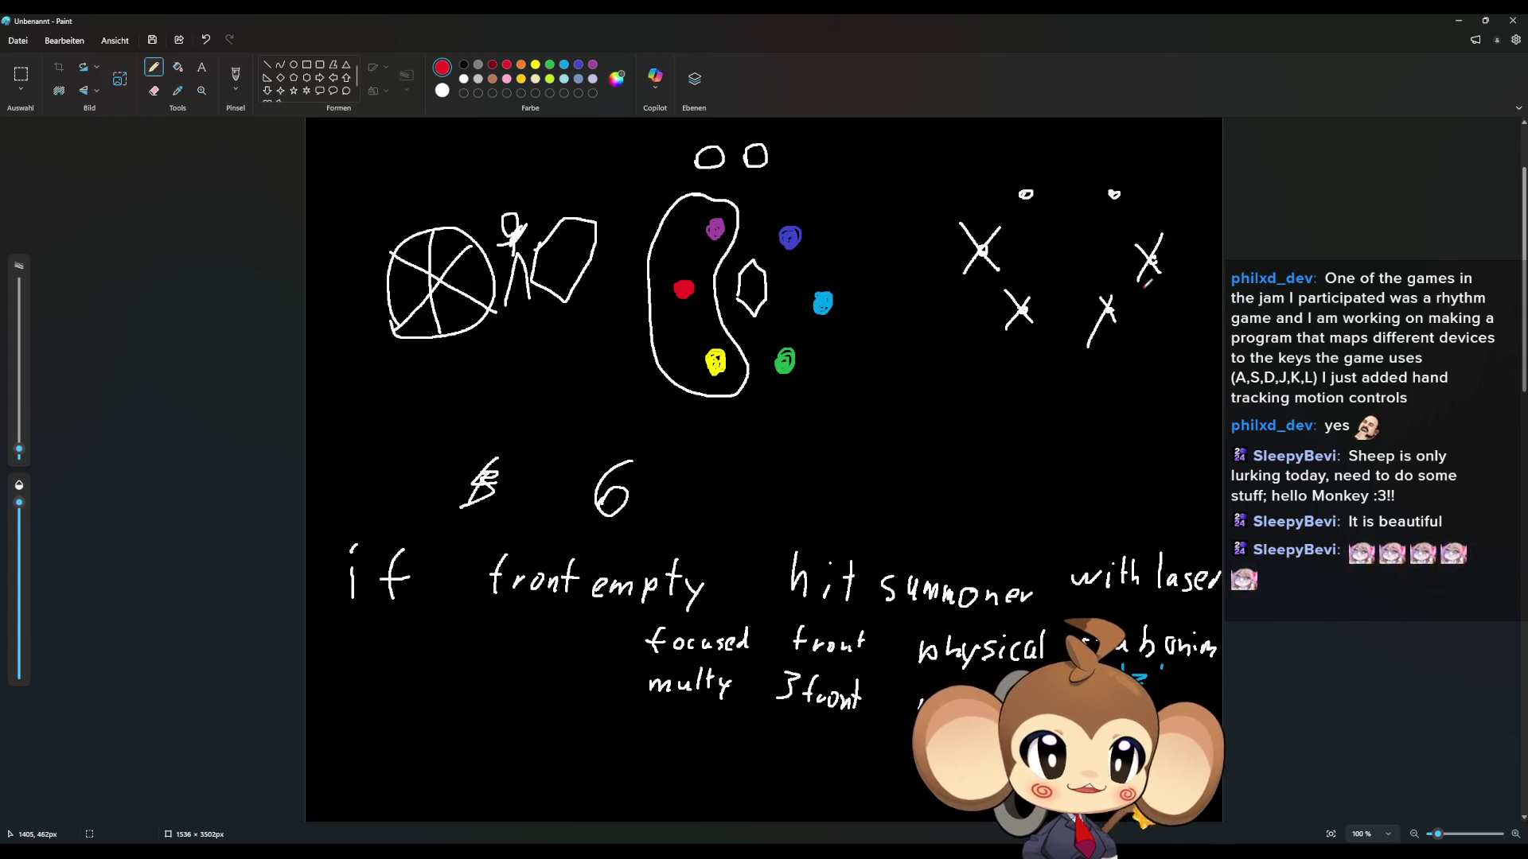
left_click_drag(1101, 174, 1128, 209)
left_click_drag(1122, 174, 1089, 209)
mouse_move(1009, 173)
left_mouse_down()
mouse_move(1047, 213)
mouse_move(1008, 214)
left_mouse_up()
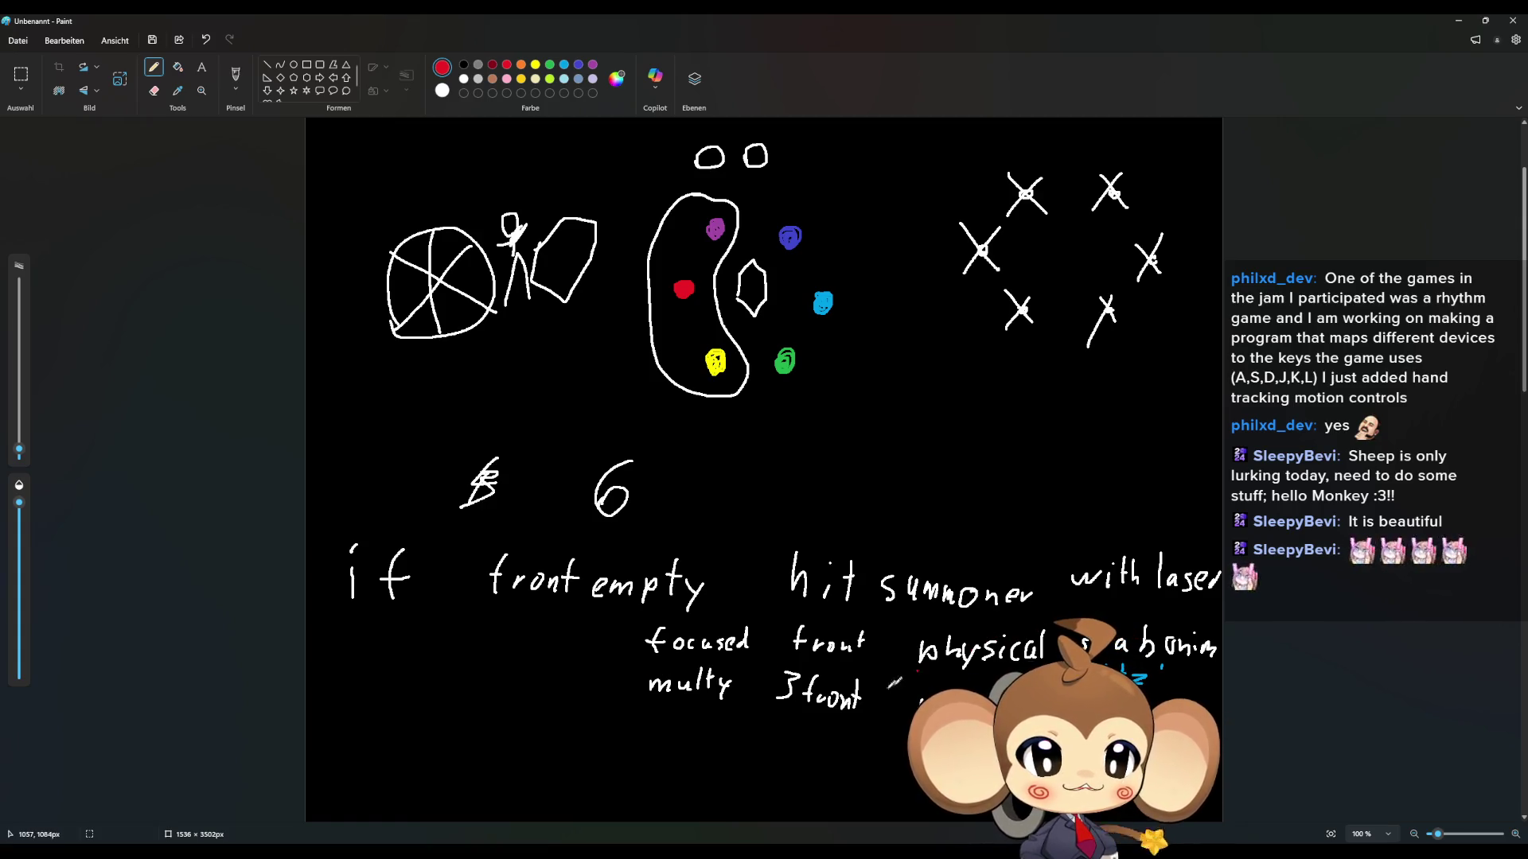
left_click(873, 697)
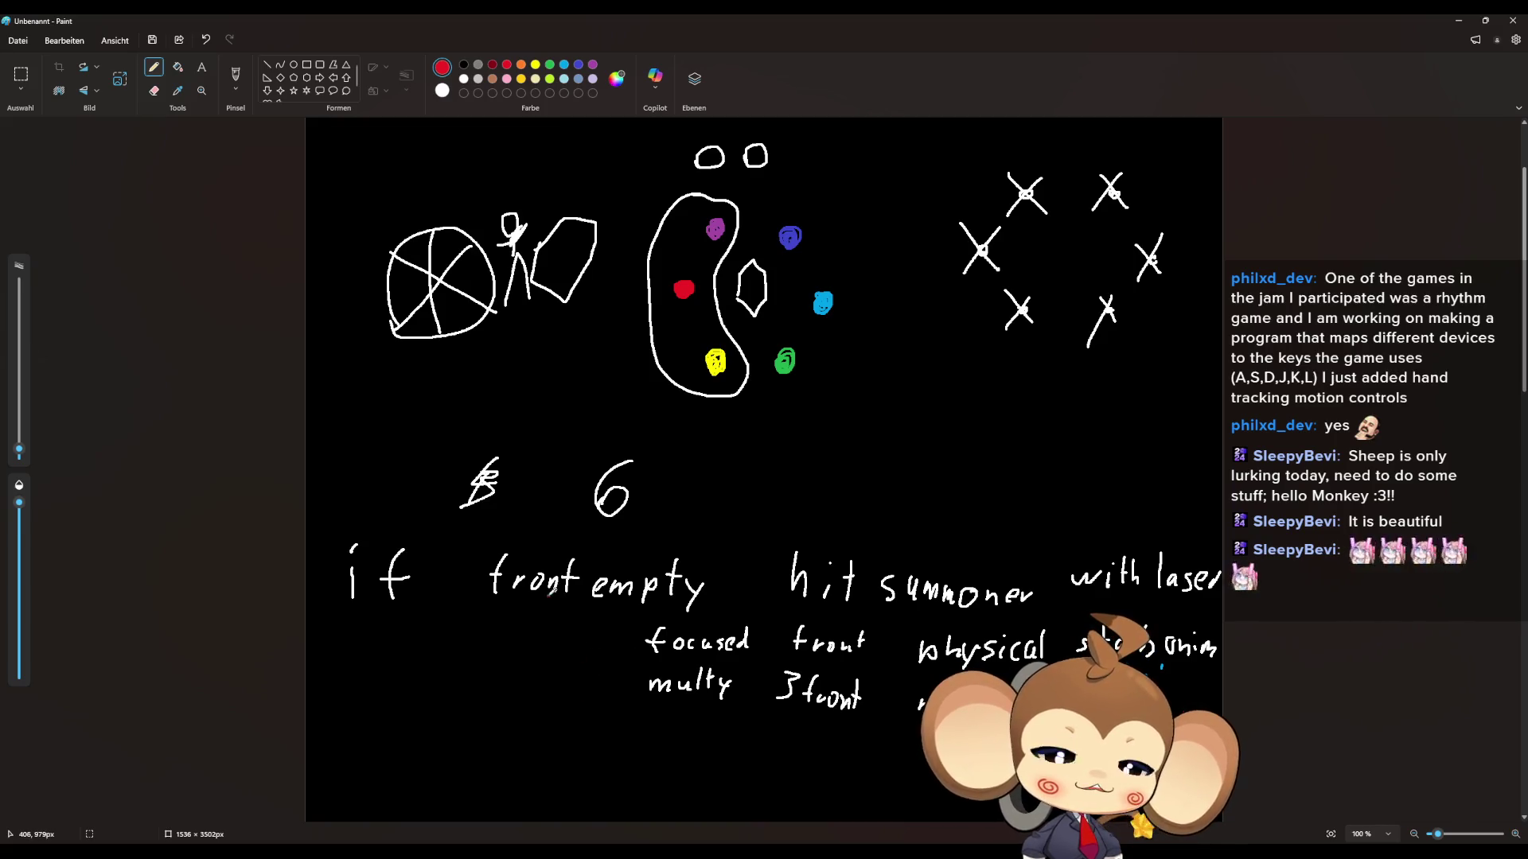
Step: Draw a curved white brace left of the 'focused front' and 'multy 3front' lines
mouse_move(635, 642)
left_mouse_down()
mouse_move(613, 648)
mouse_move(630, 685)
mouse_move(634, 660)
left_mouse_up()
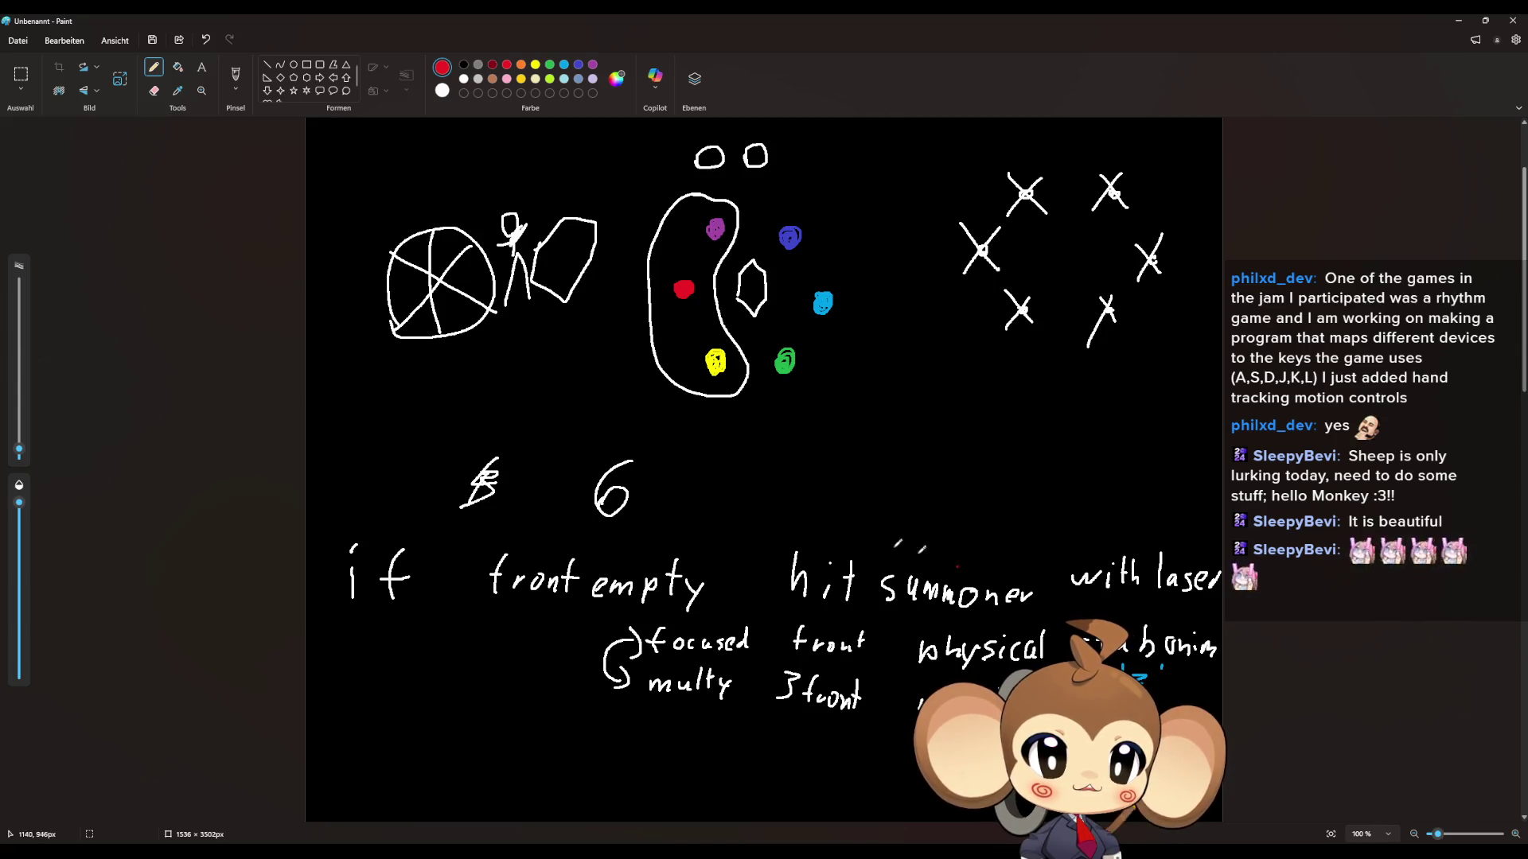
Step: Hide Paint so the Unreal Editor showing the PrimalOrbling skeletal mesh is in front again
left_click(726, 694)
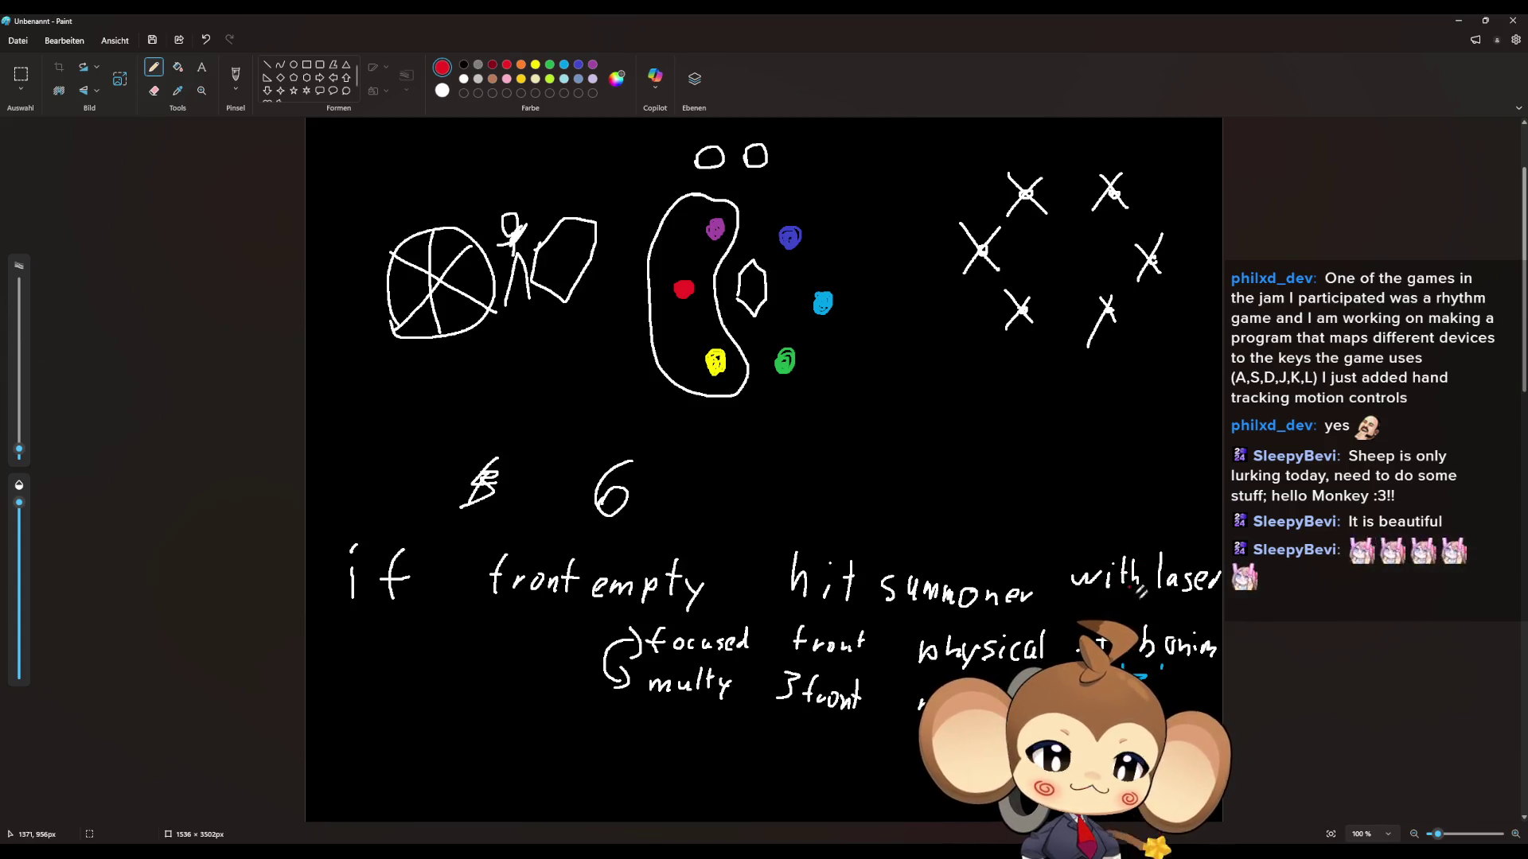
left_click(1144, 575)
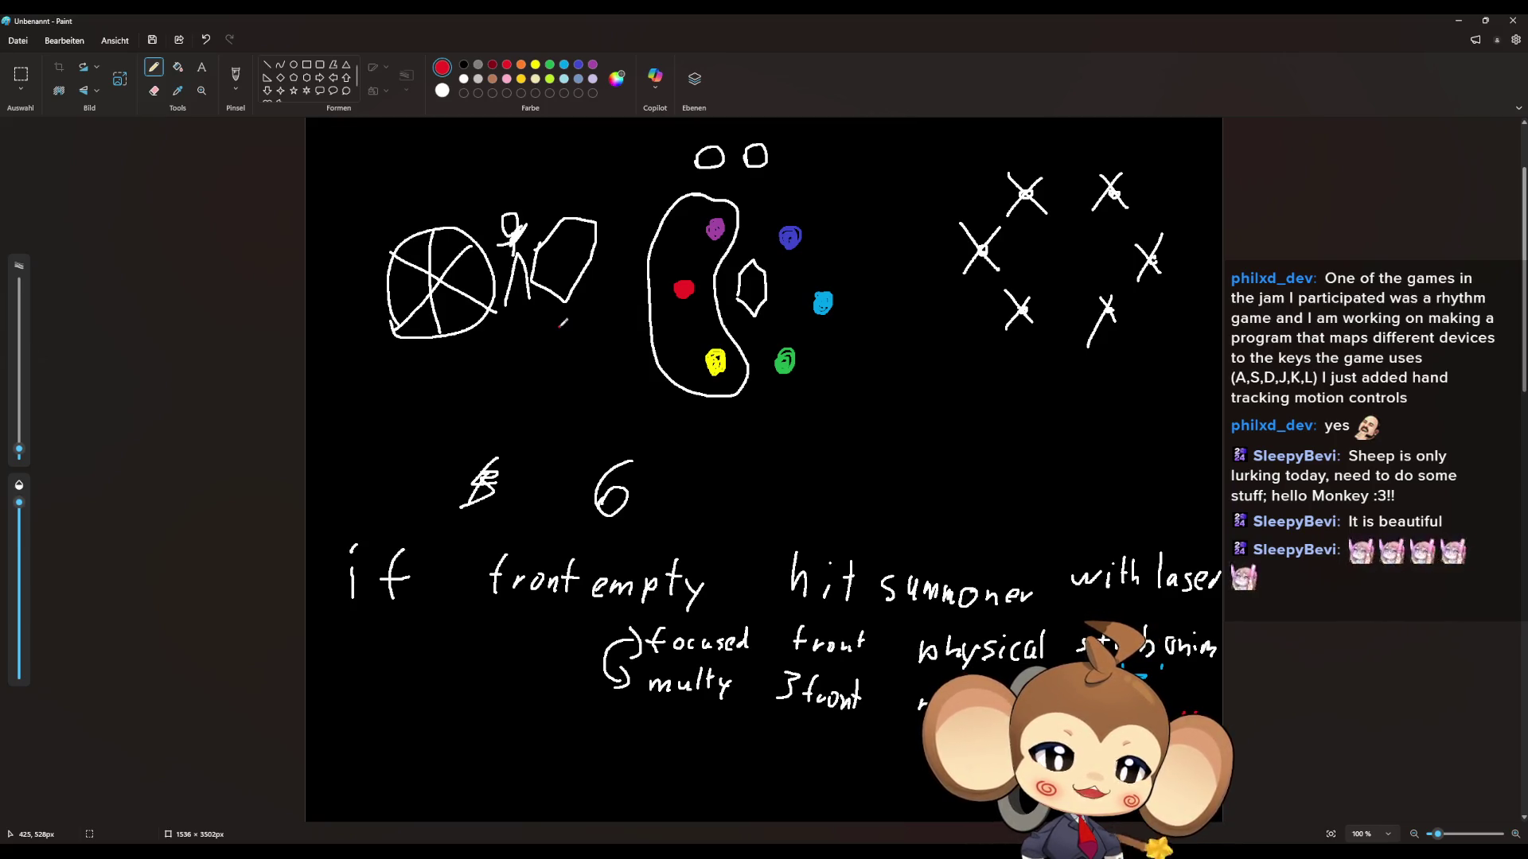
left_click(1458, 21)
left_click(1114, 701)
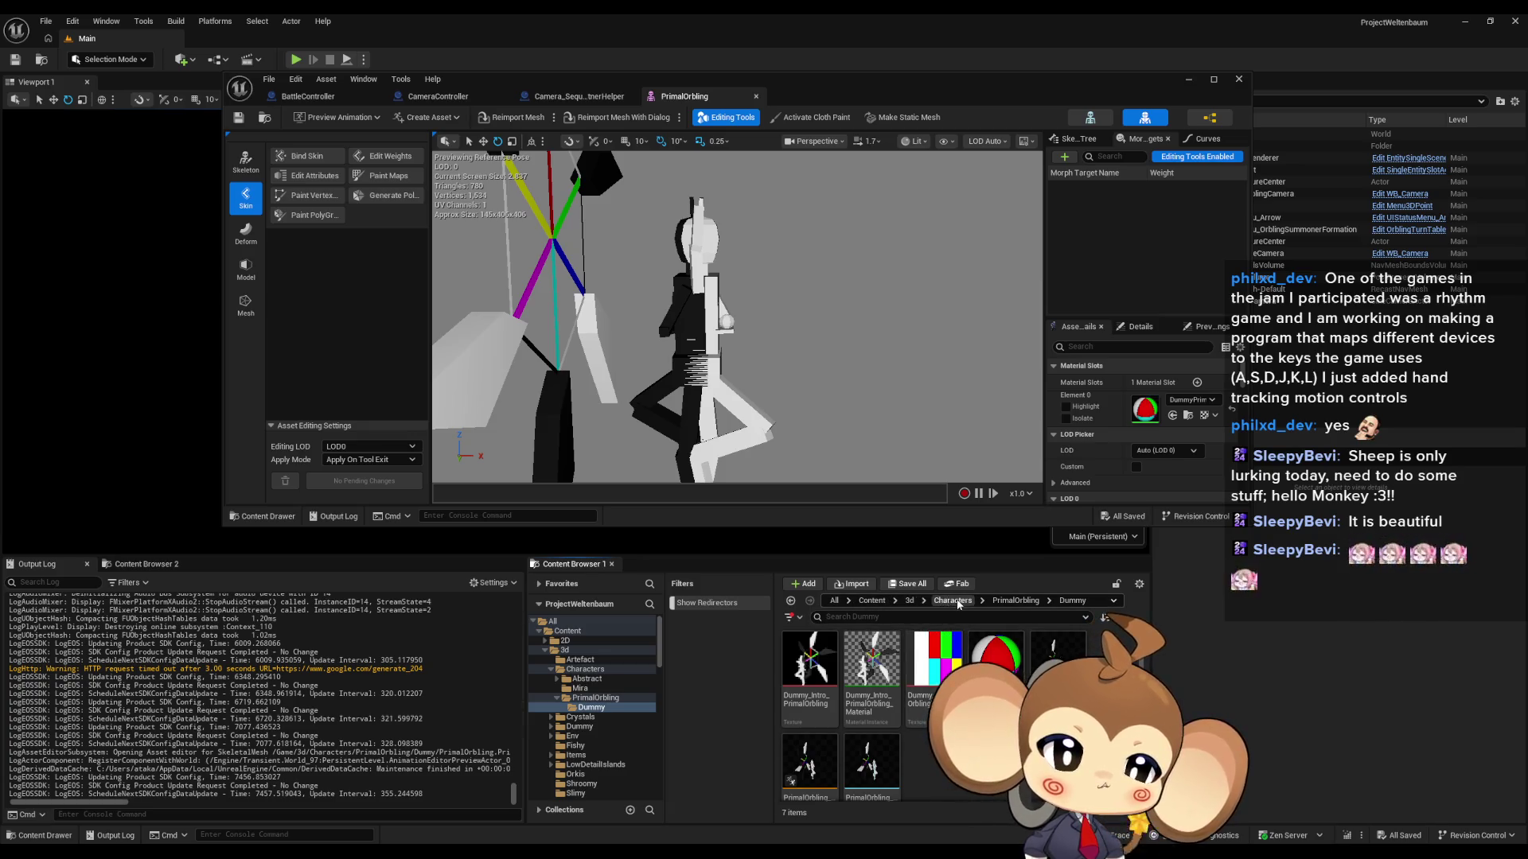
Step: Open IntroPrimalOrbling_BattleAI from Content > Blueprints > BattleSystem > BattleAI > SpecialAI
left_click(872, 601)
double_click(932, 661)
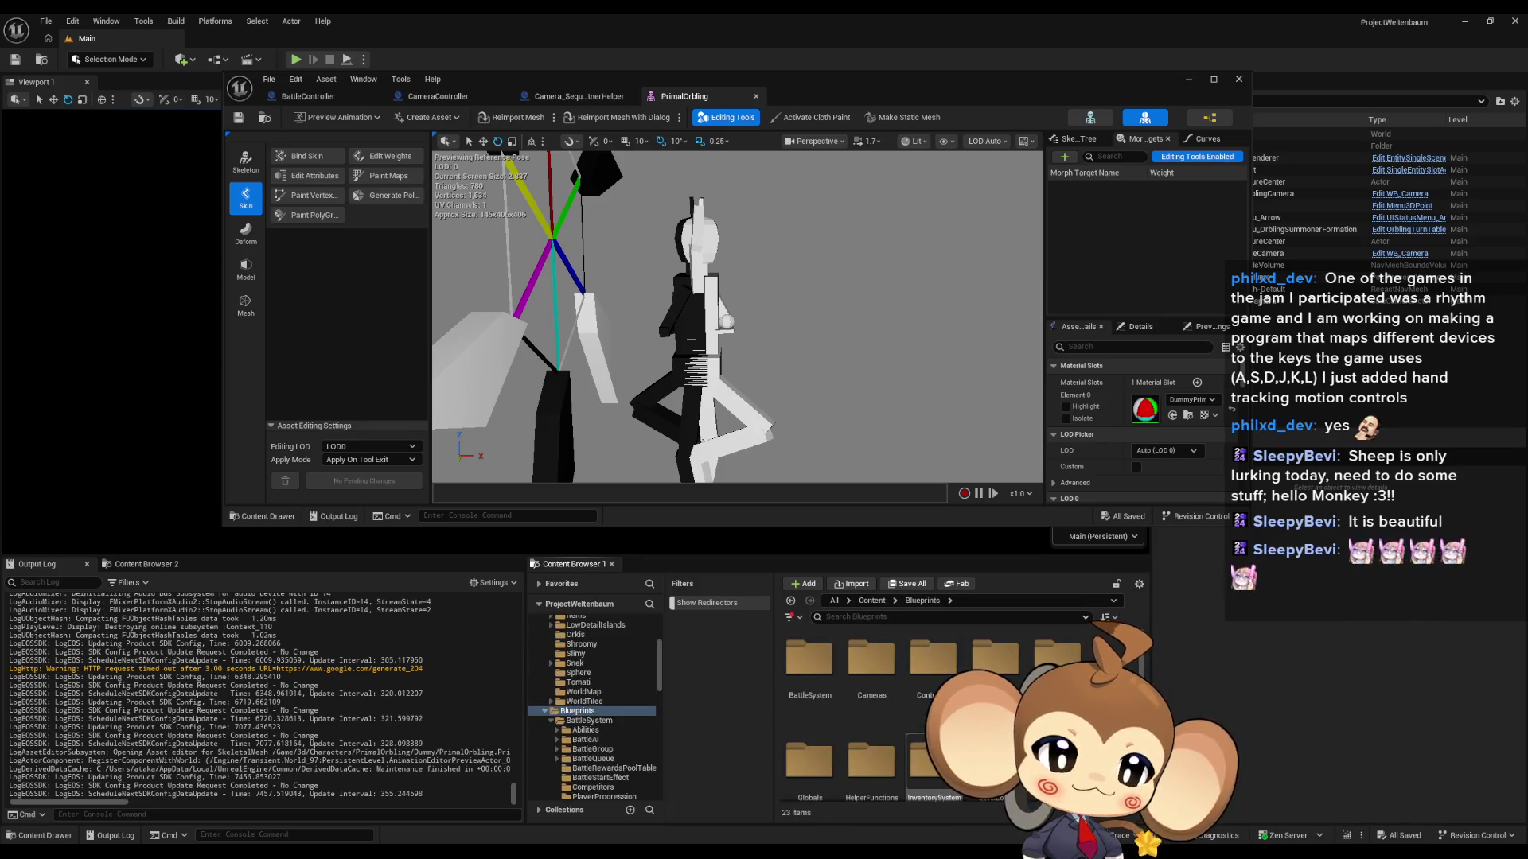
double_click(818, 657)
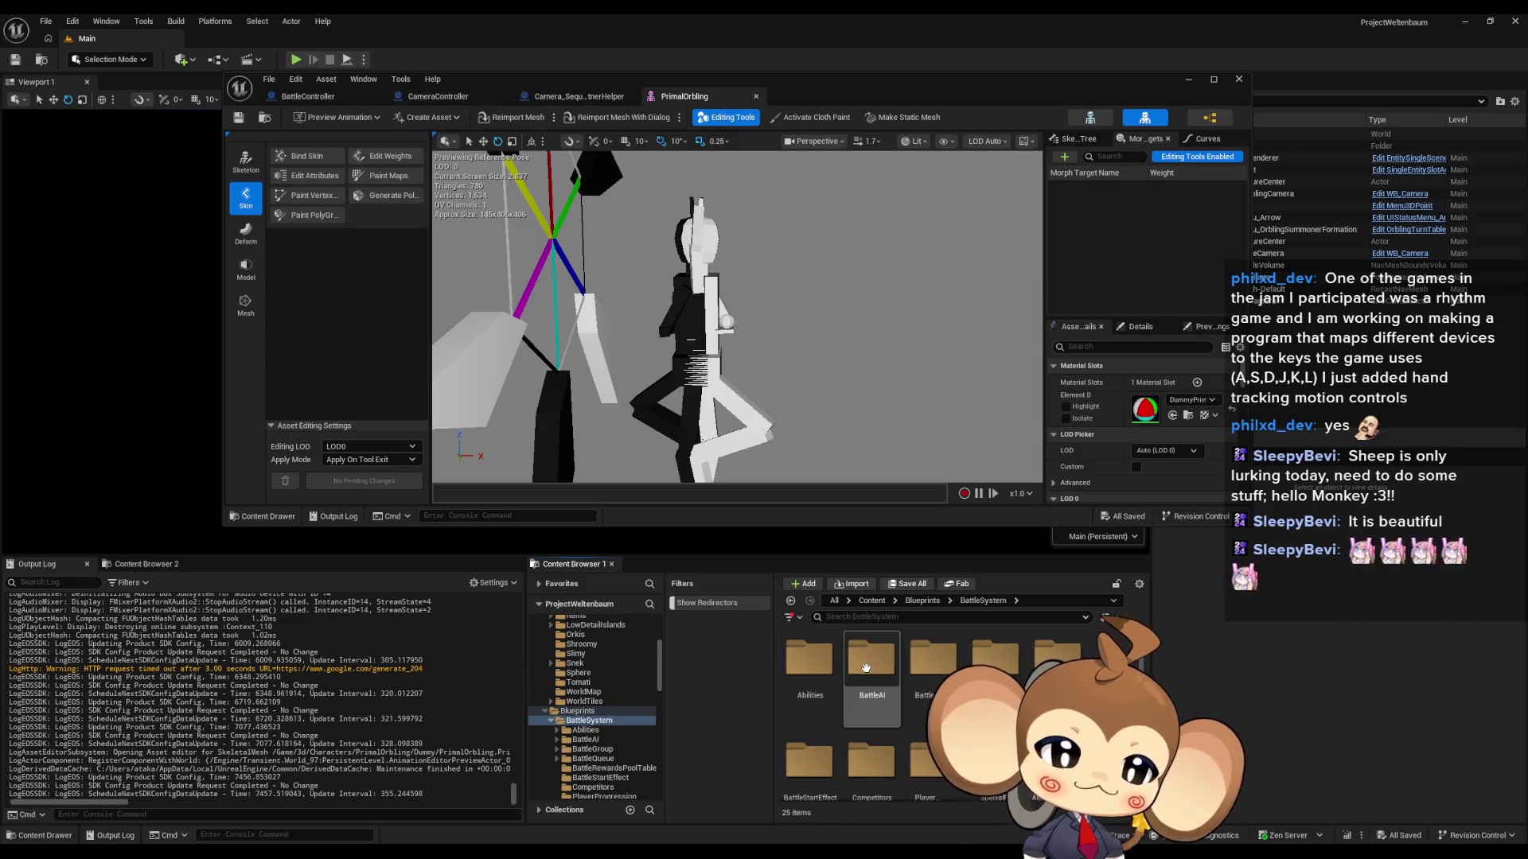
double_click(872, 656)
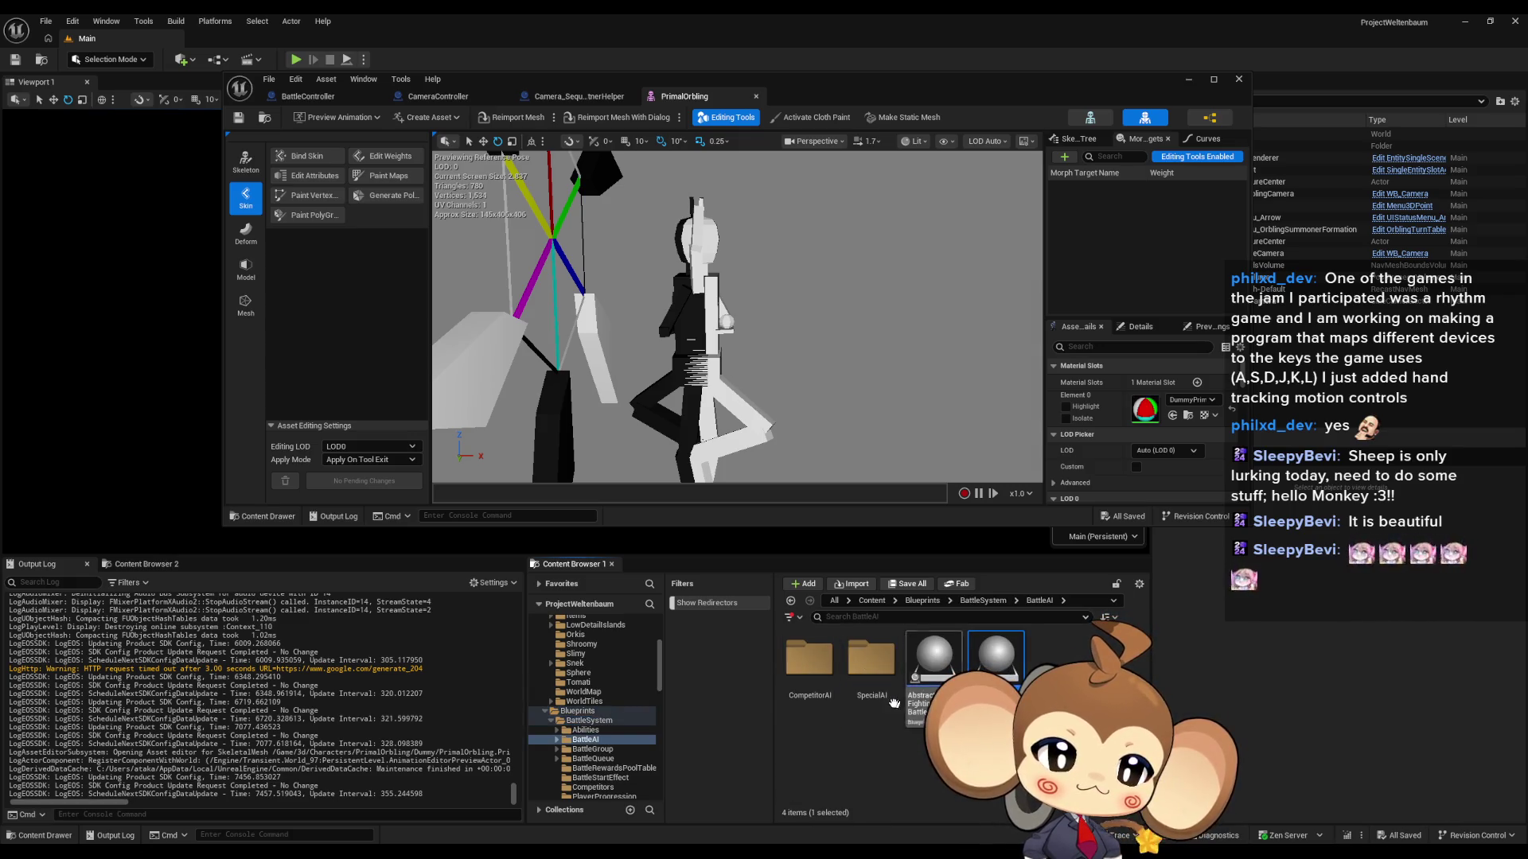
double_click(871, 659)
double_click(872, 672)
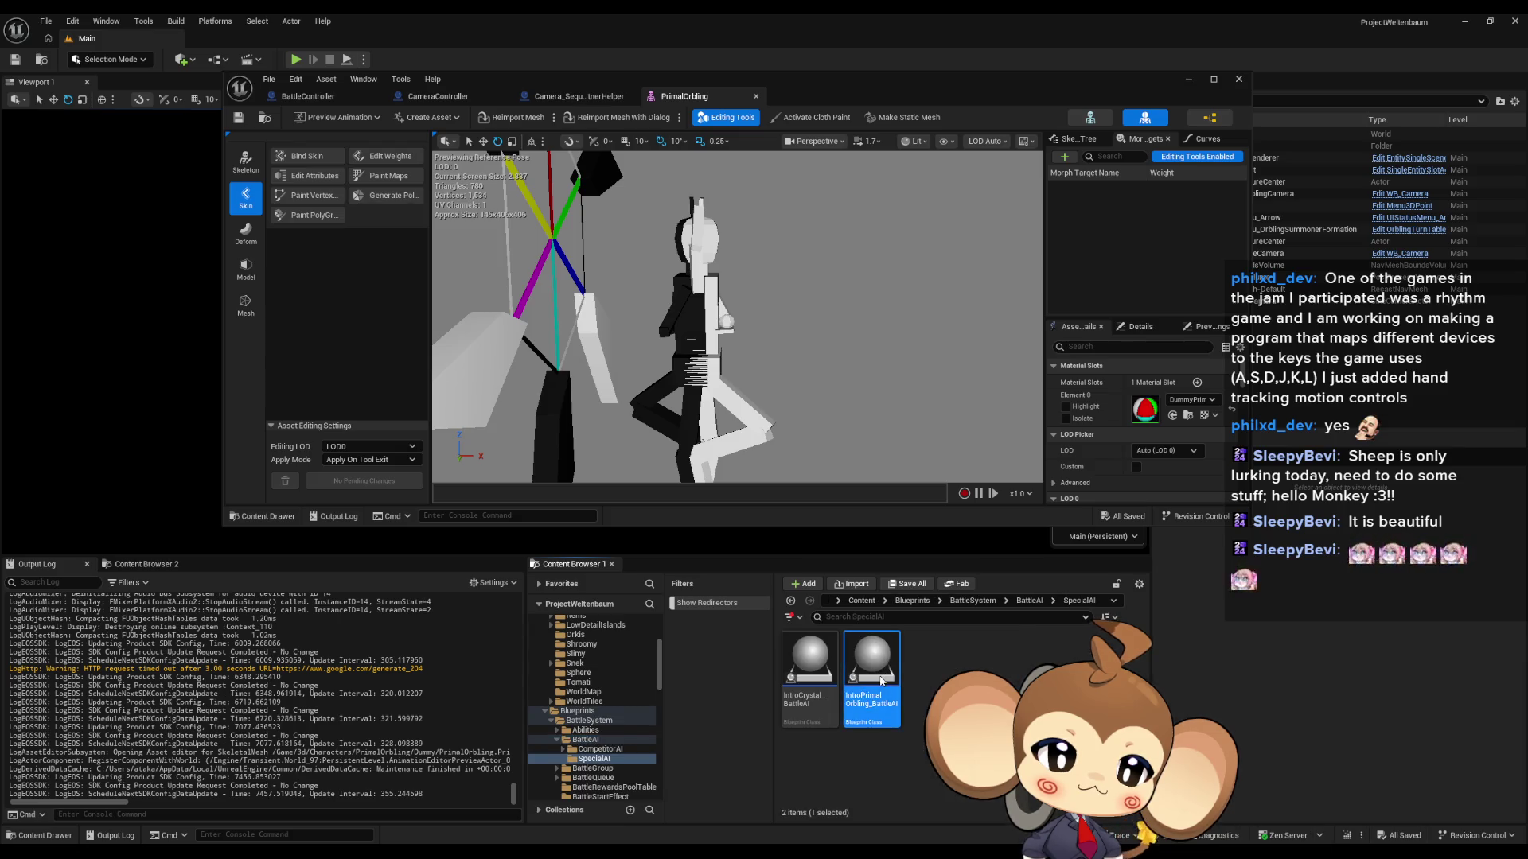
Step: Open its DoFEAIProcedure function graph and select the SET node
mouse_move(647, 79)
left_mouse_down()
mouse_move(742, 216)
mouse_move(724, 199)
left_mouse_up()
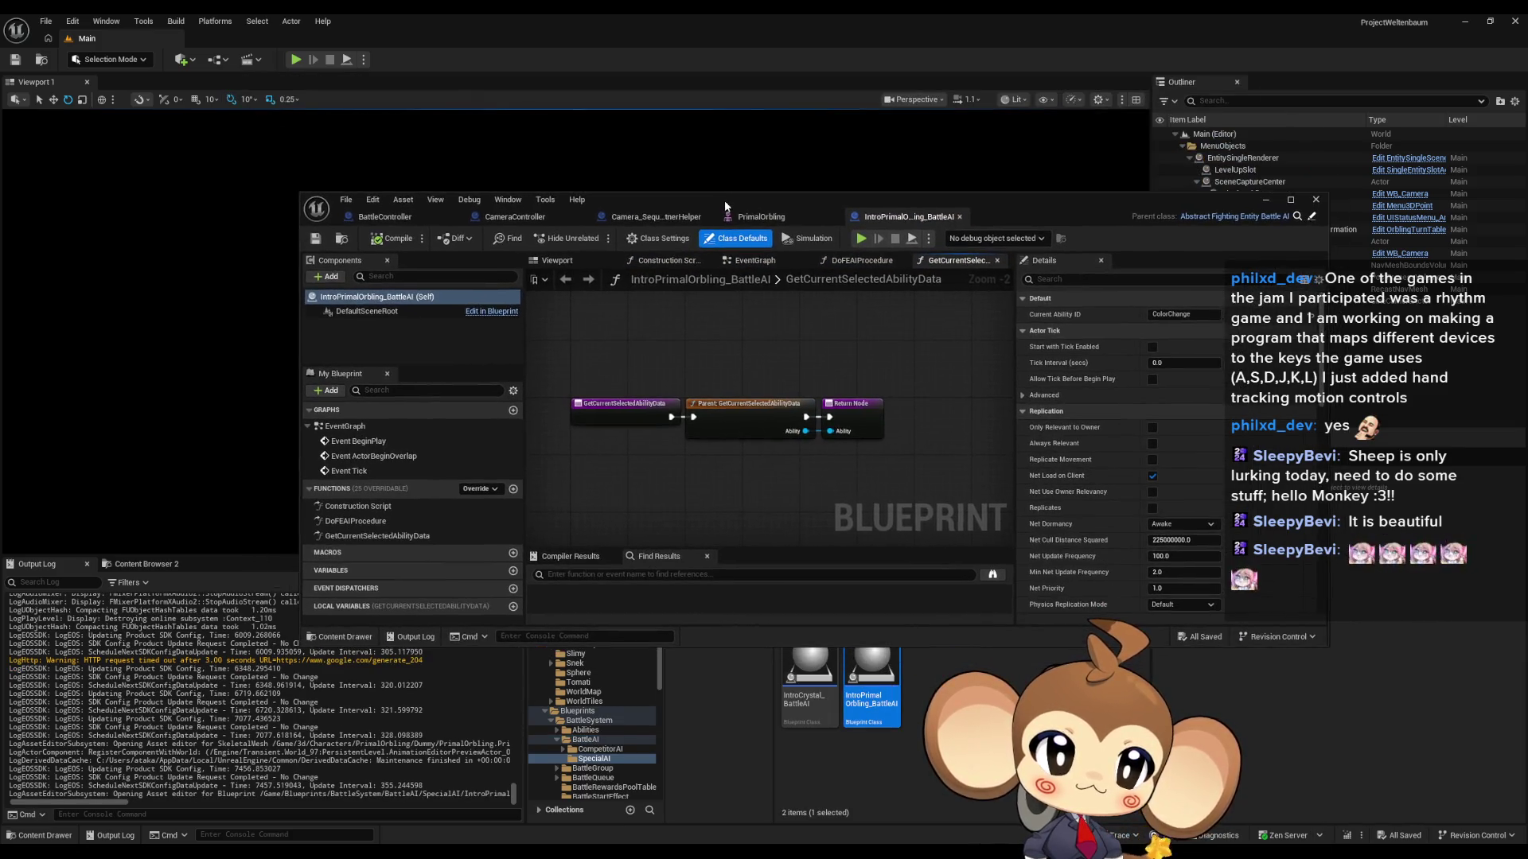
double_click(370, 520)
mouse_move(695, 210)
left_mouse_down()
mouse_move(791, 217)
mouse_move(666, 196)
left_mouse_up()
double_click(666, 195)
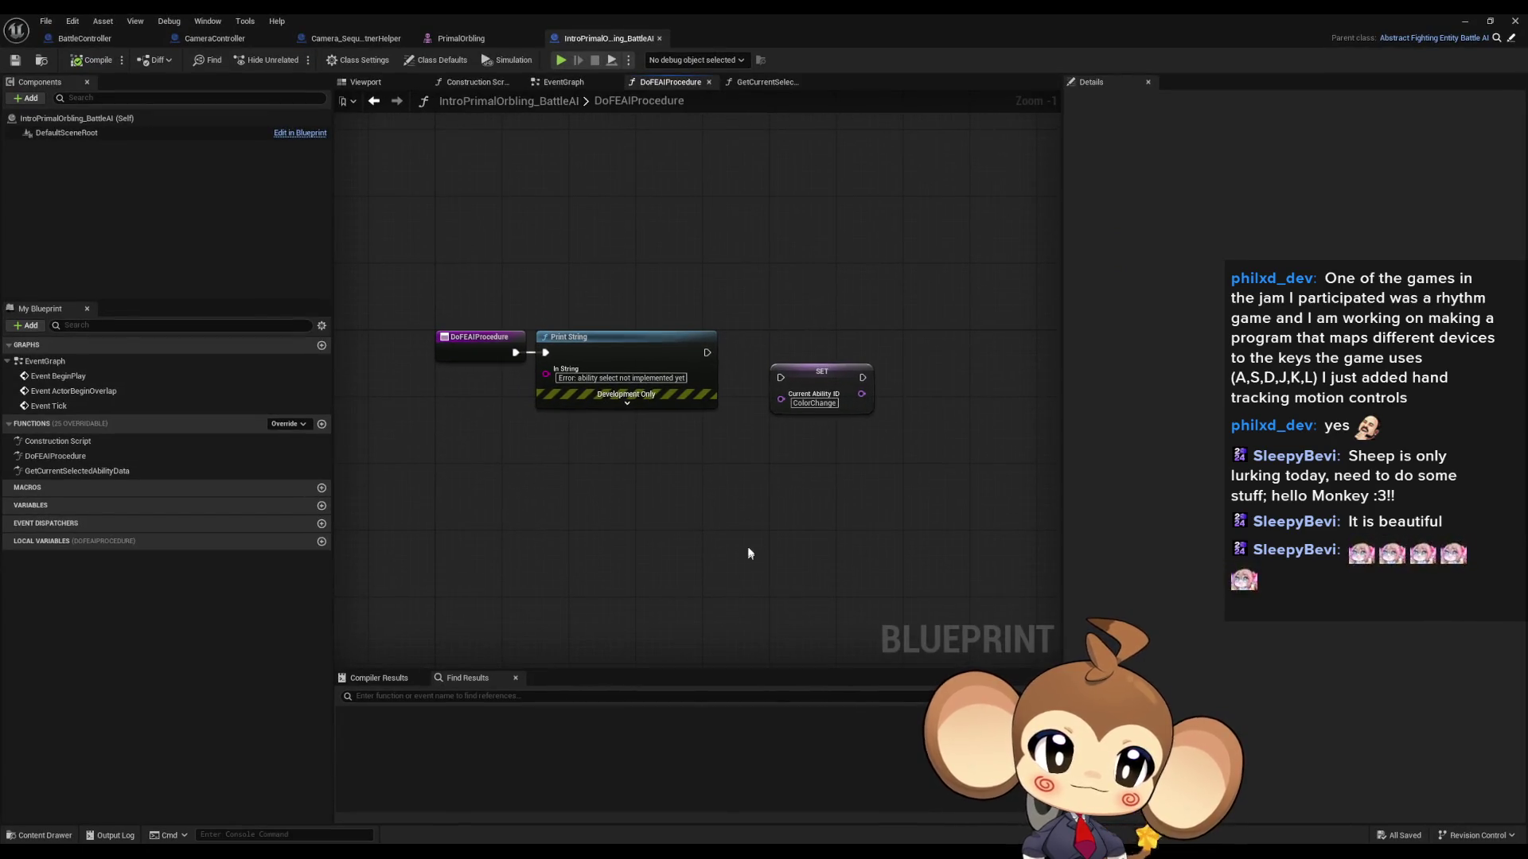
left_click_drag(771, 340, 849, 469)
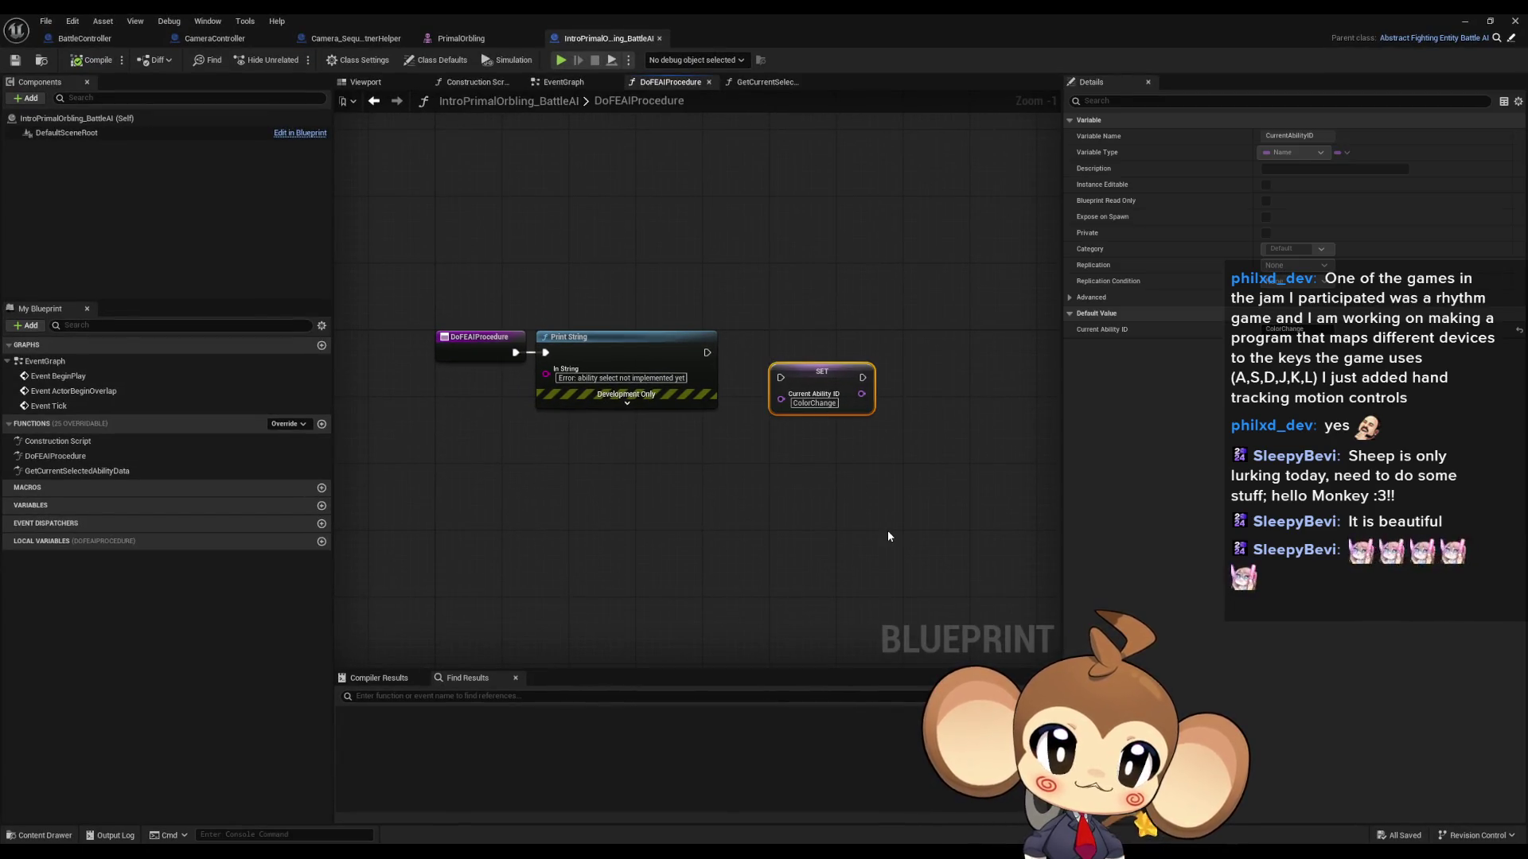
double_click(359, 13)
left_click_drag(788, 199, 709, 112)
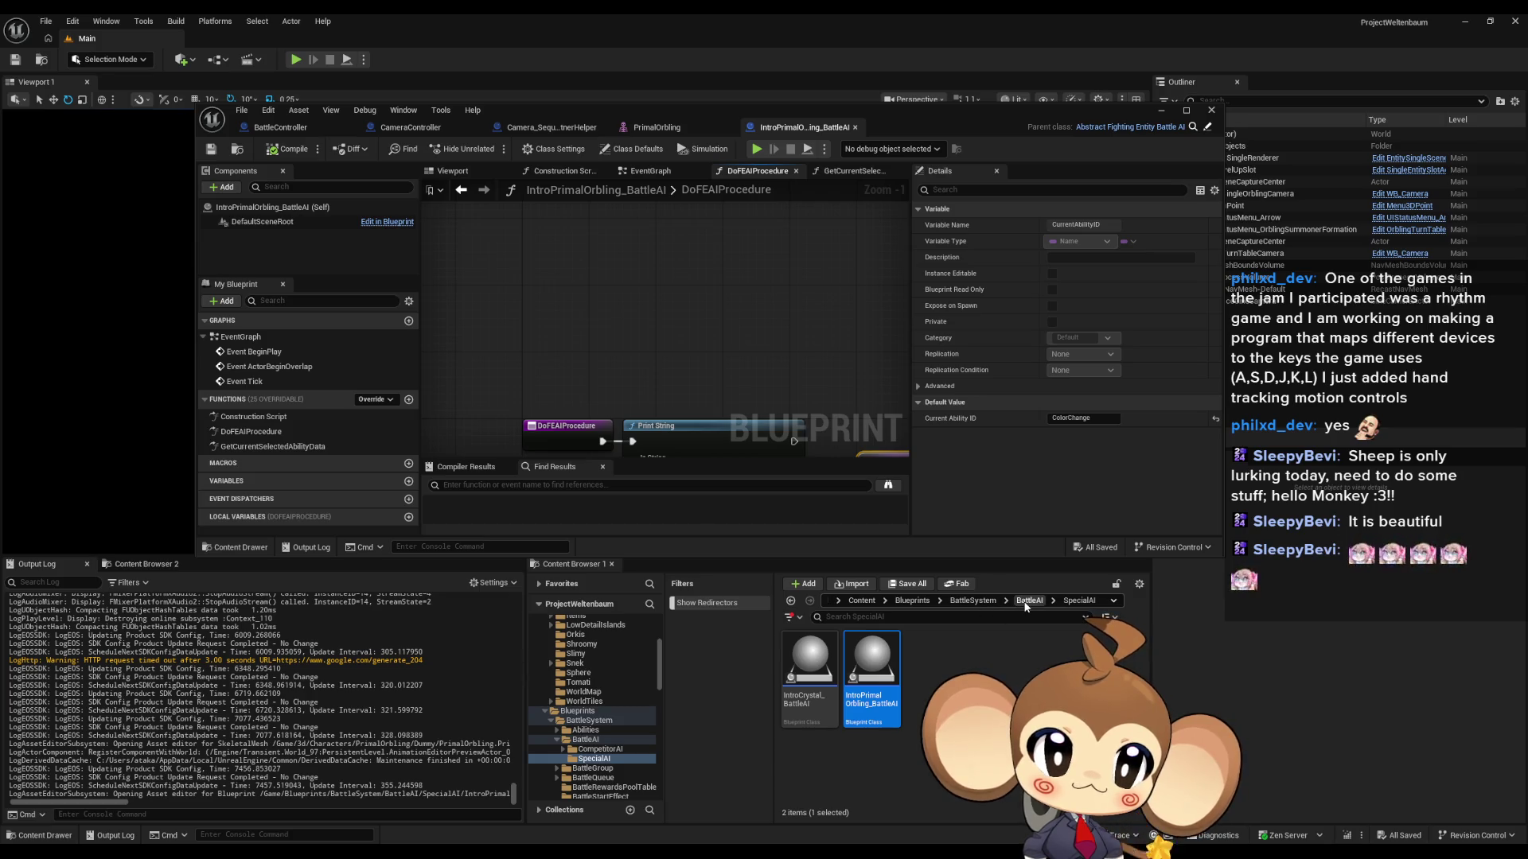
Step: Browse Blueprints > Stats > PresetStats > BossPresets and open the IntroBoss_PrimalOrbling preset
left_click(972, 601)
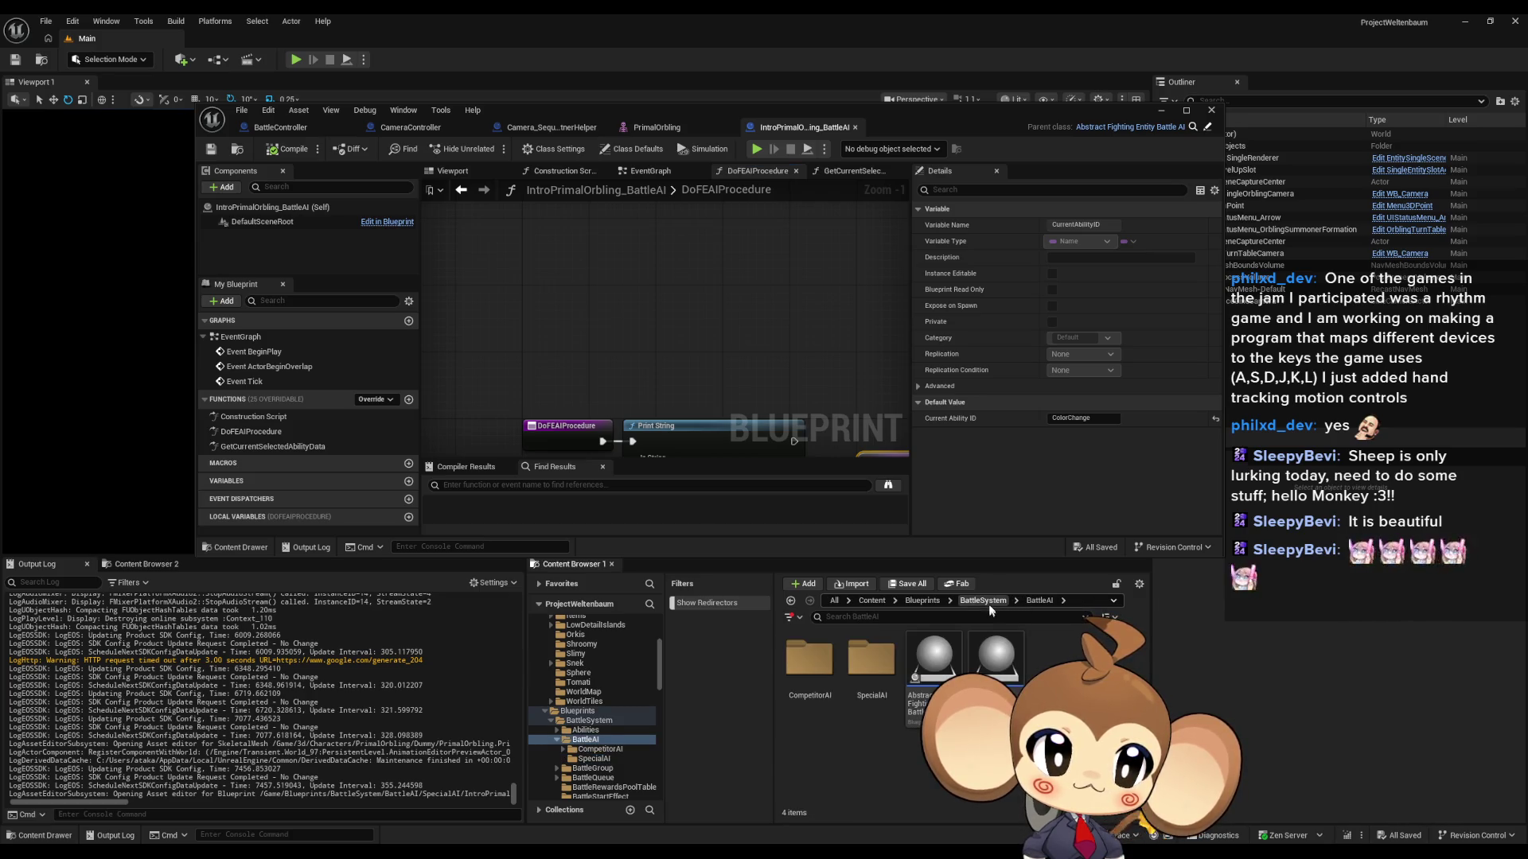
left_click(922, 601)
scroll(873, 713, "down", 3)
scroll(873, 713, "up", 2)
double_click(995, 693)
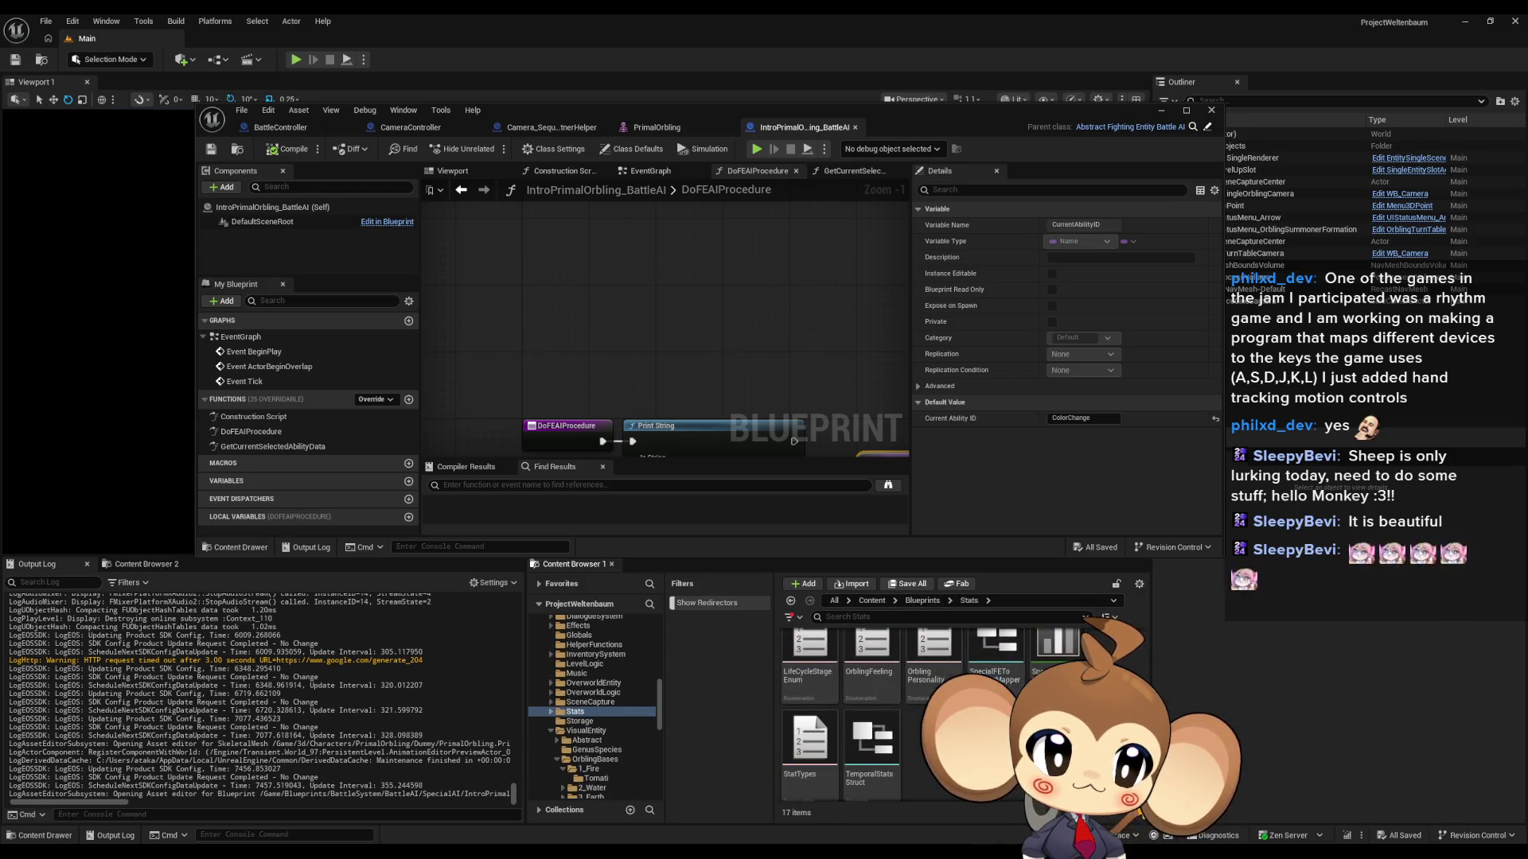
double_click(996, 672)
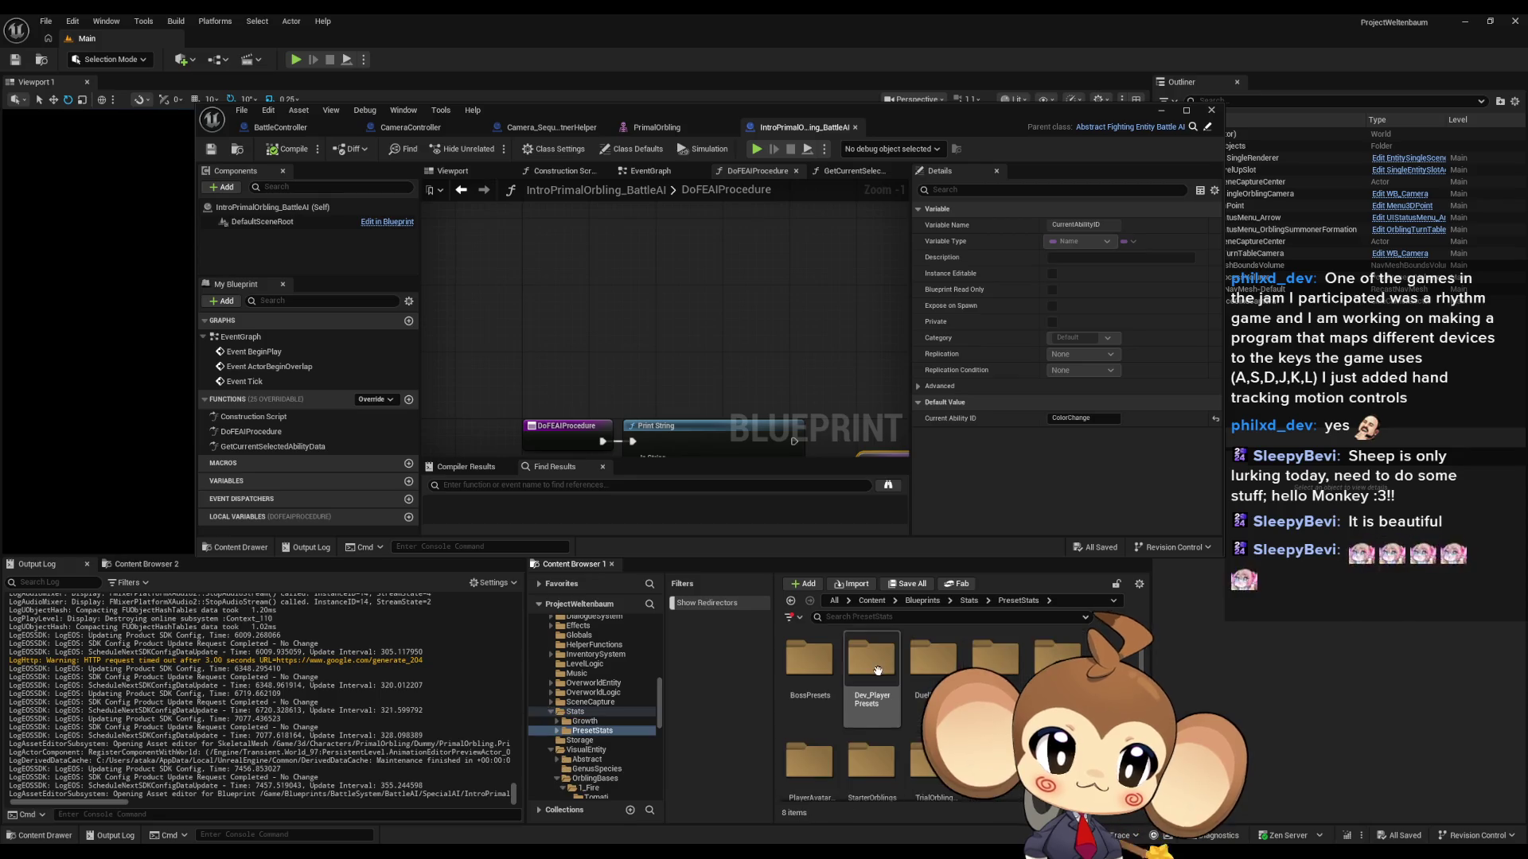
scroll(939, 701, "down", 1)
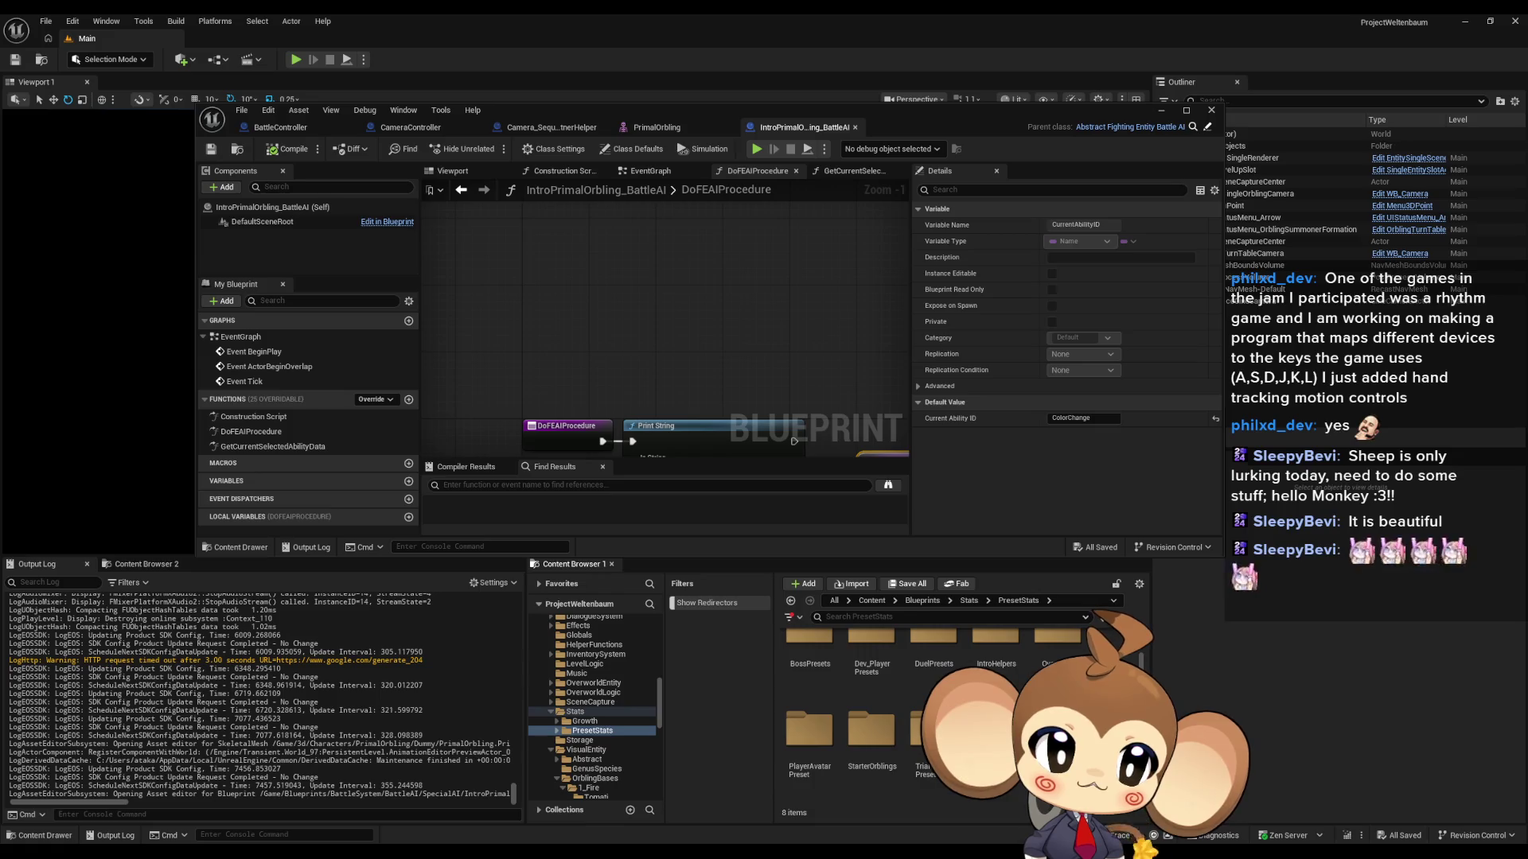
scroll(865, 740, "up", 1)
double_click(810, 661)
left_click(931, 665)
double_click(931, 666)
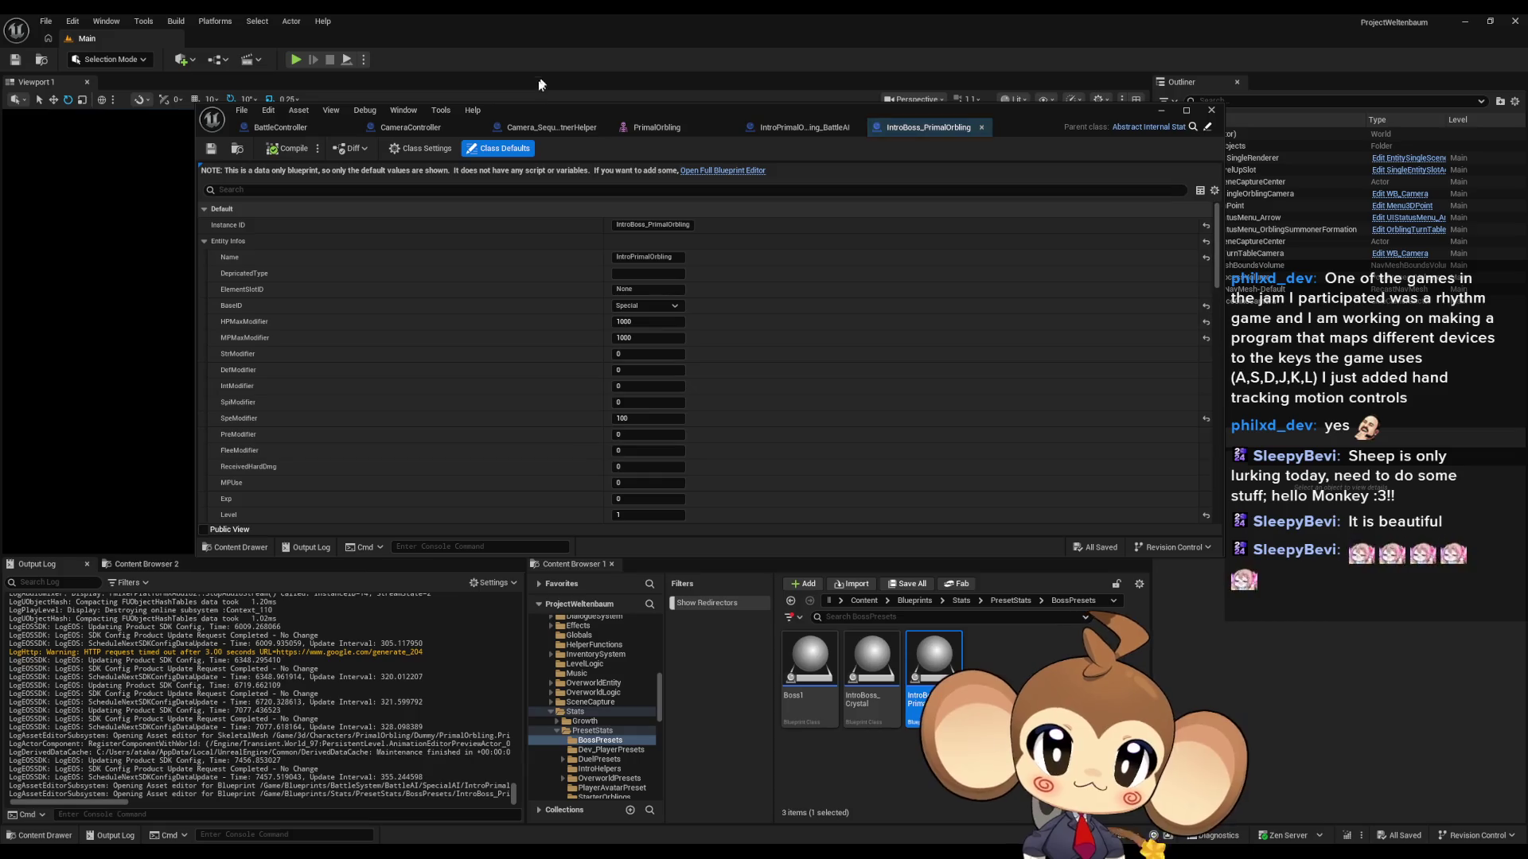
Step: Rename the Neutral AbilityClasses key to Laser and add Lightning and Fire entries
double_click(542, 107)
scroll(641, 295, "down", 1)
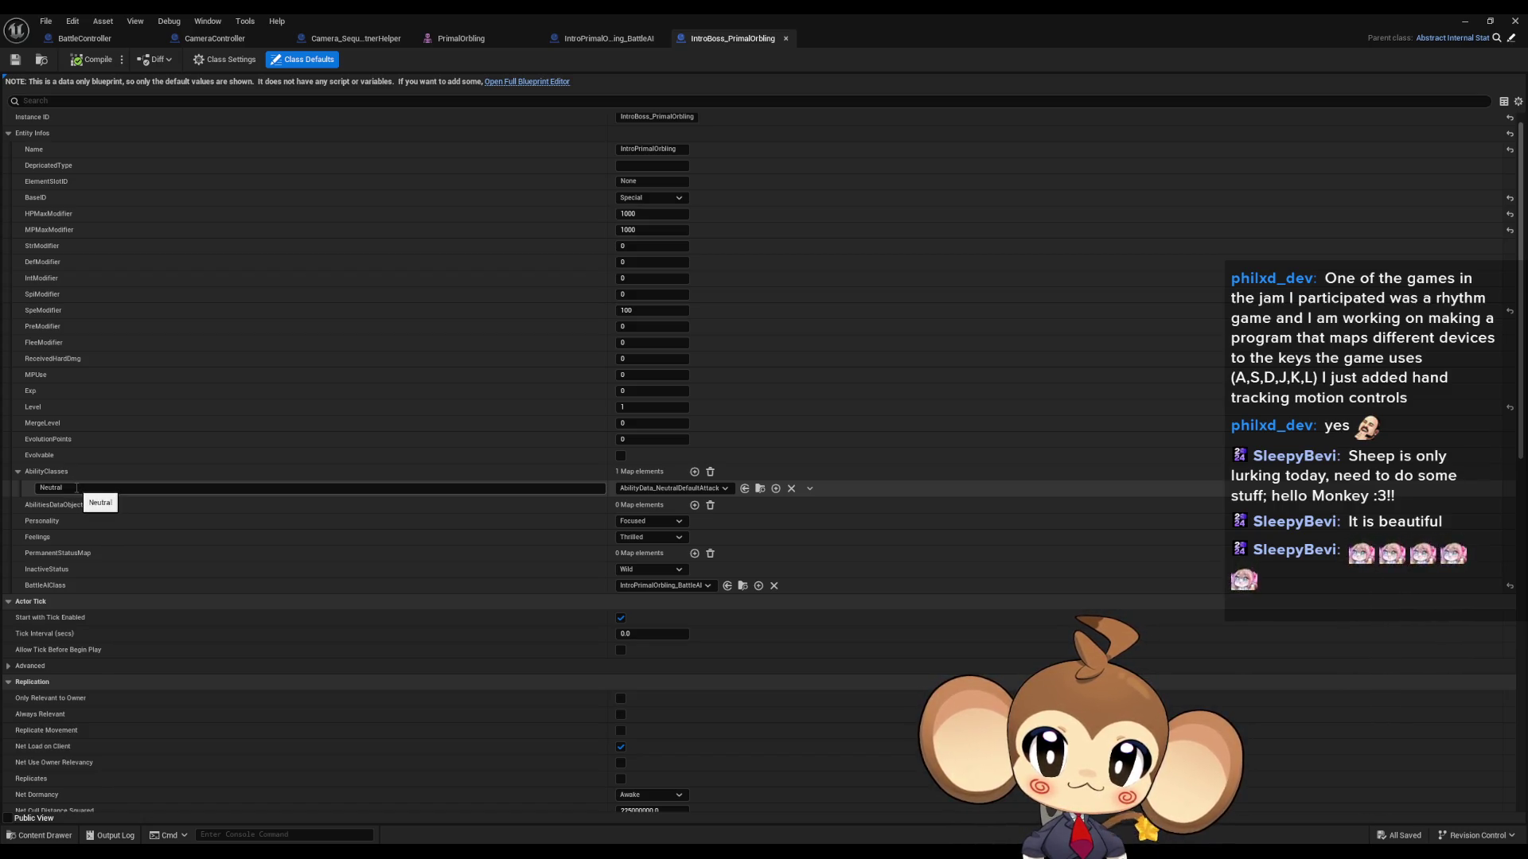
left_click(74, 489)
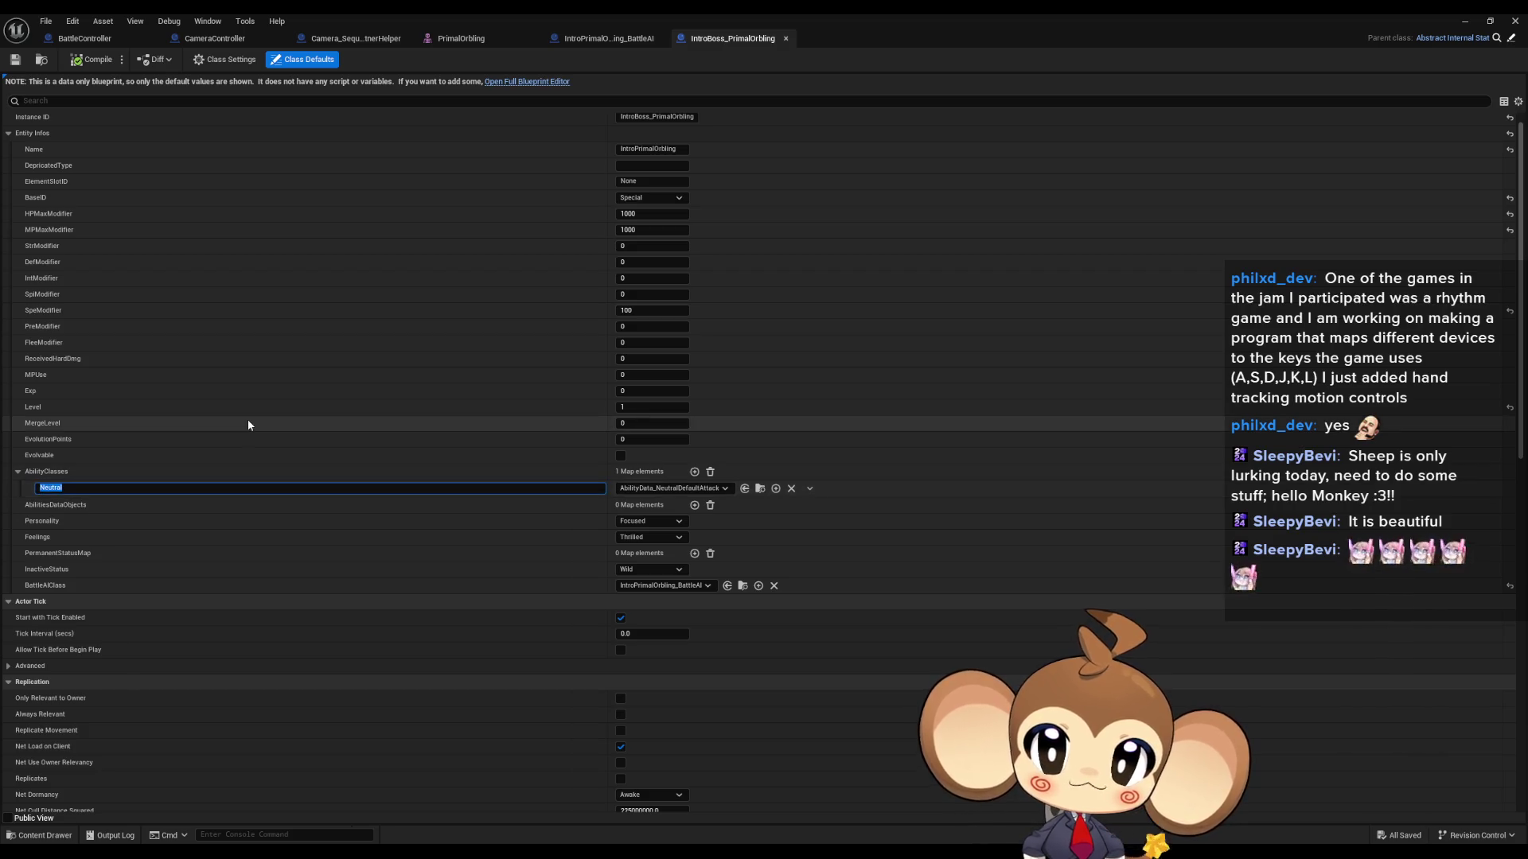
type("Laser")
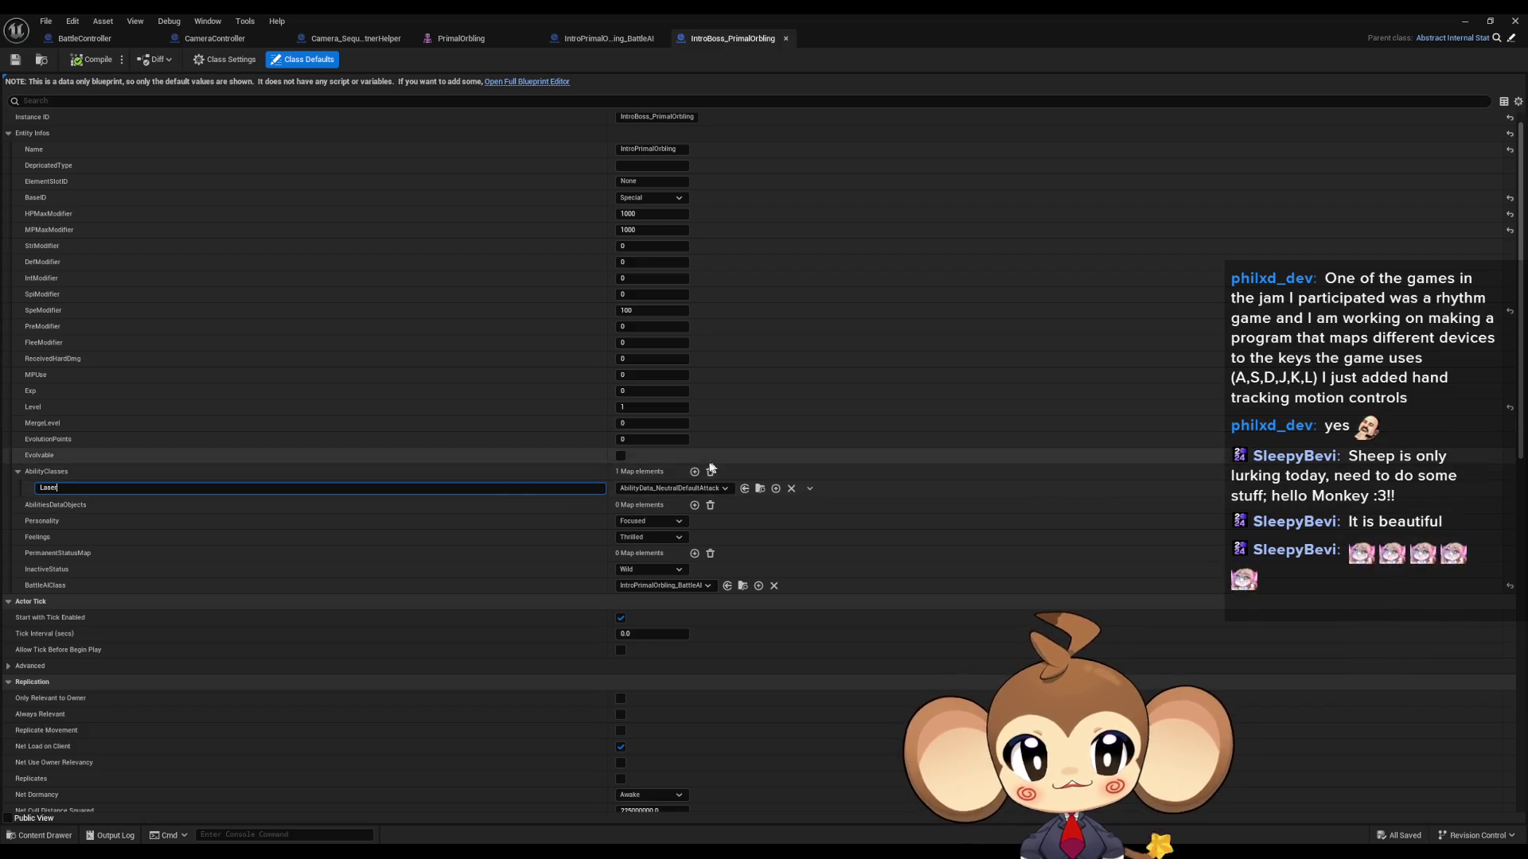
left_click(694, 471)
left_click(103, 504)
type("Lightning")
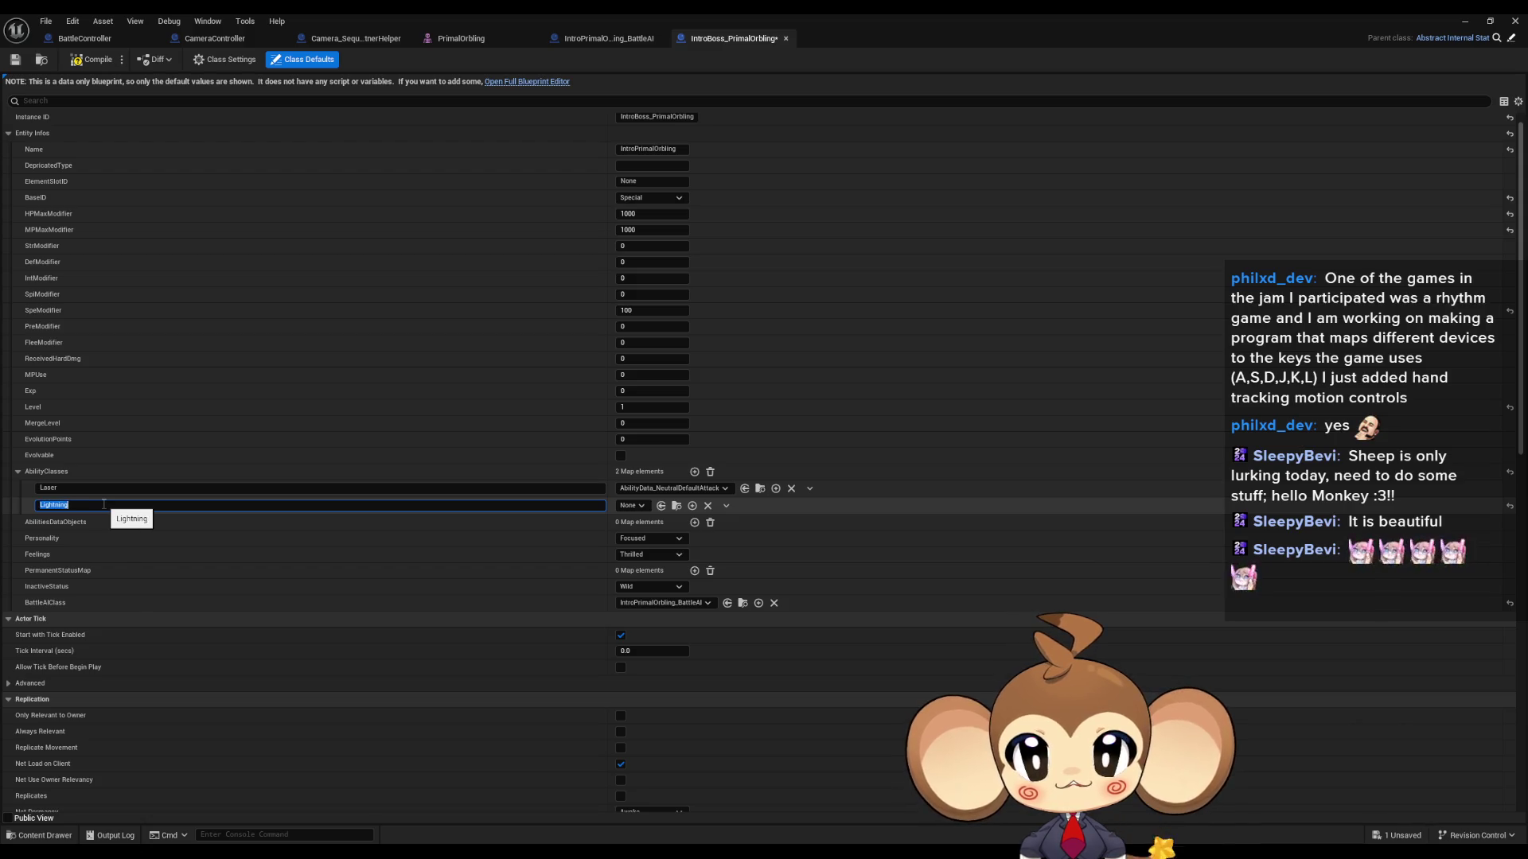
left_click(694, 471)
left_click(120, 523)
type("Fire")
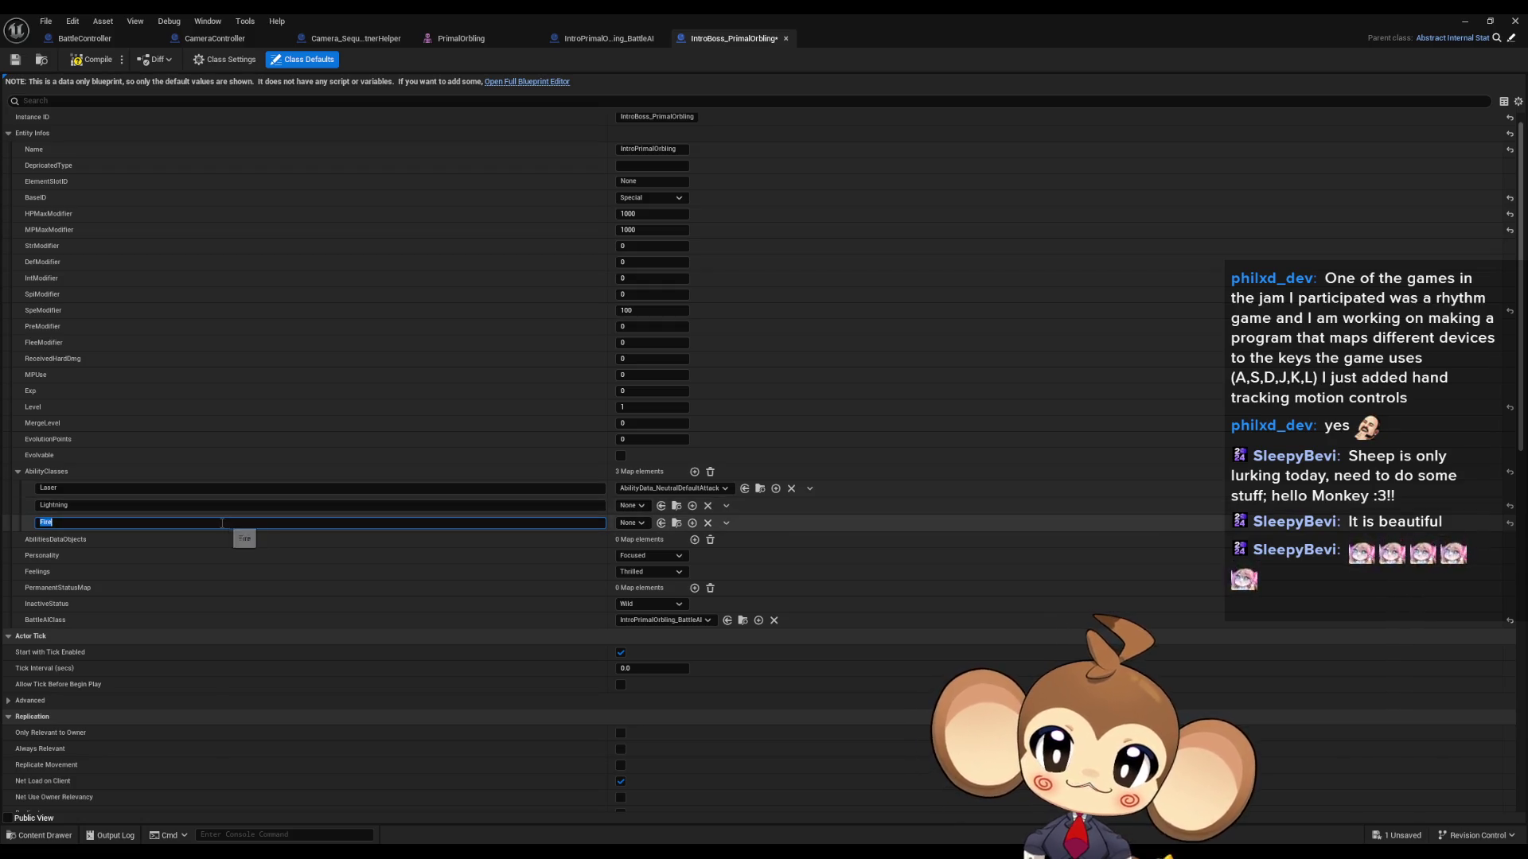
Step: Assign AbilityData_FireMultiAttack to Fire and AbilityData_LightningTest to Lightning
left_click(627, 522)
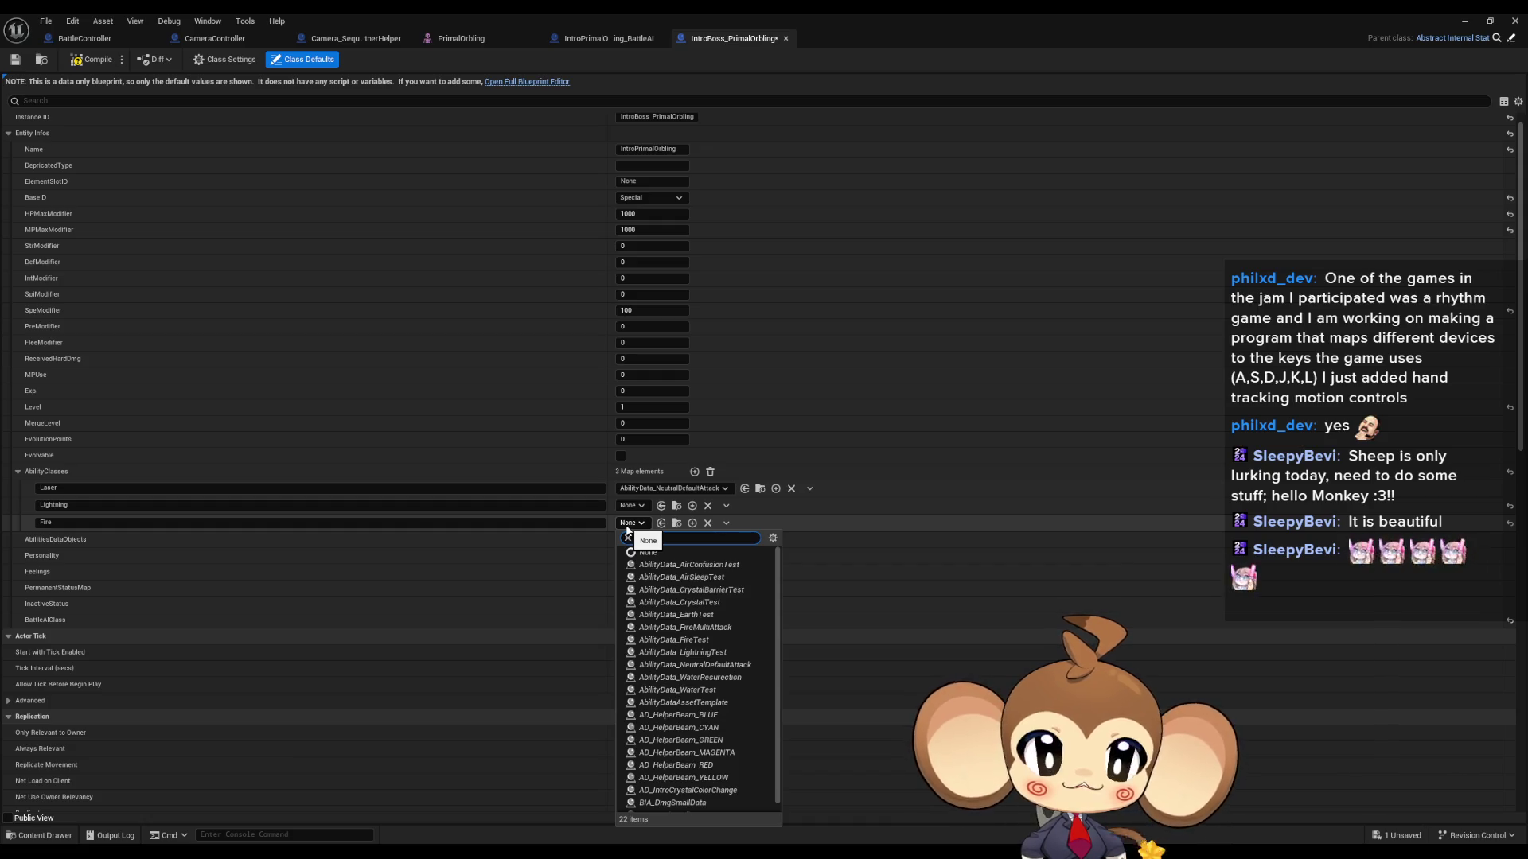
type("fire")
key("Return")
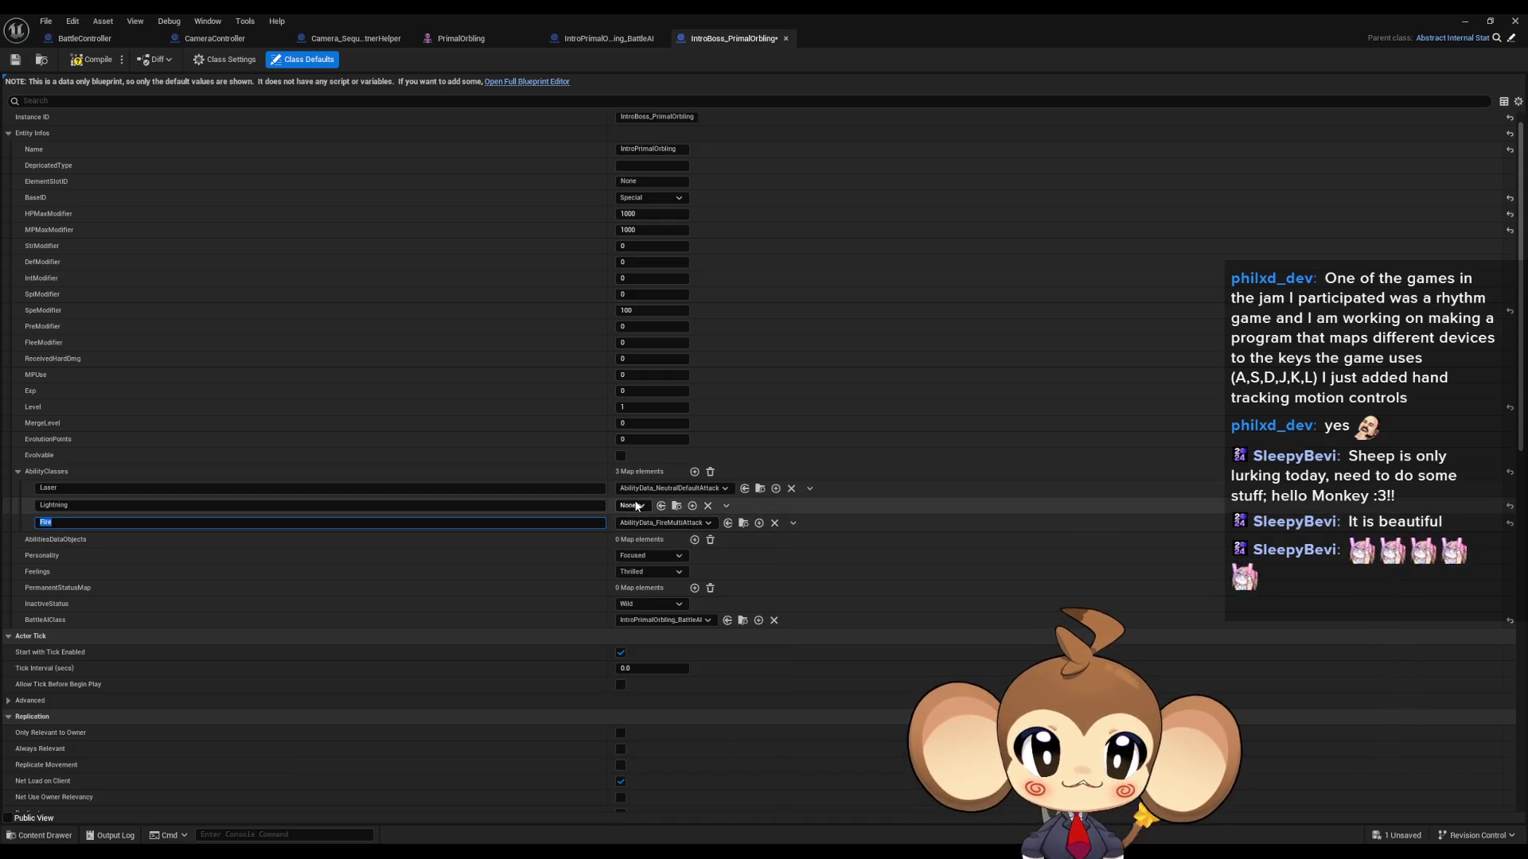
left_click(633, 506)
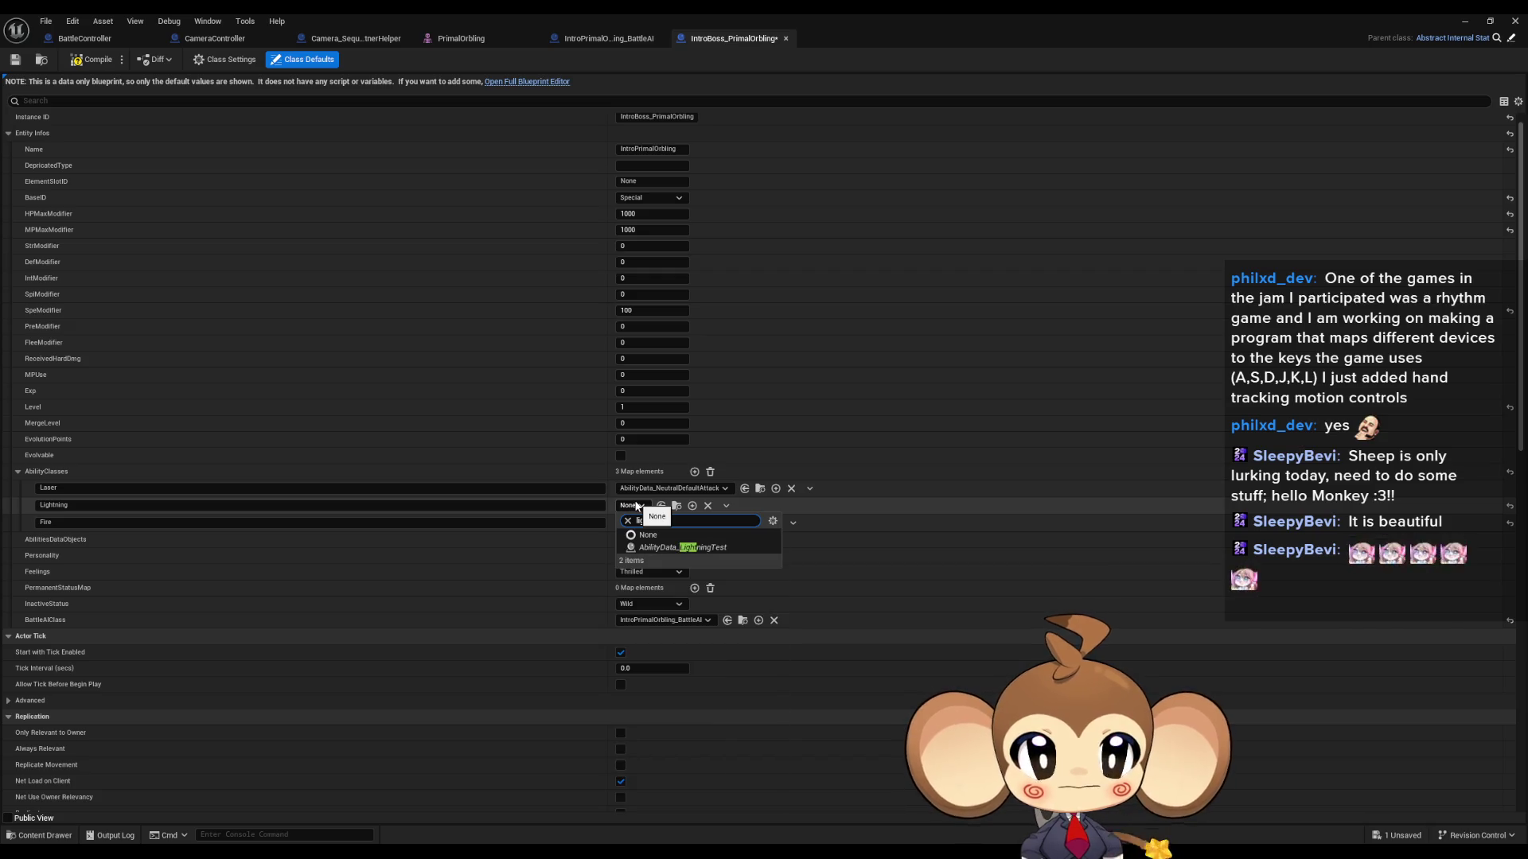
key("Return")
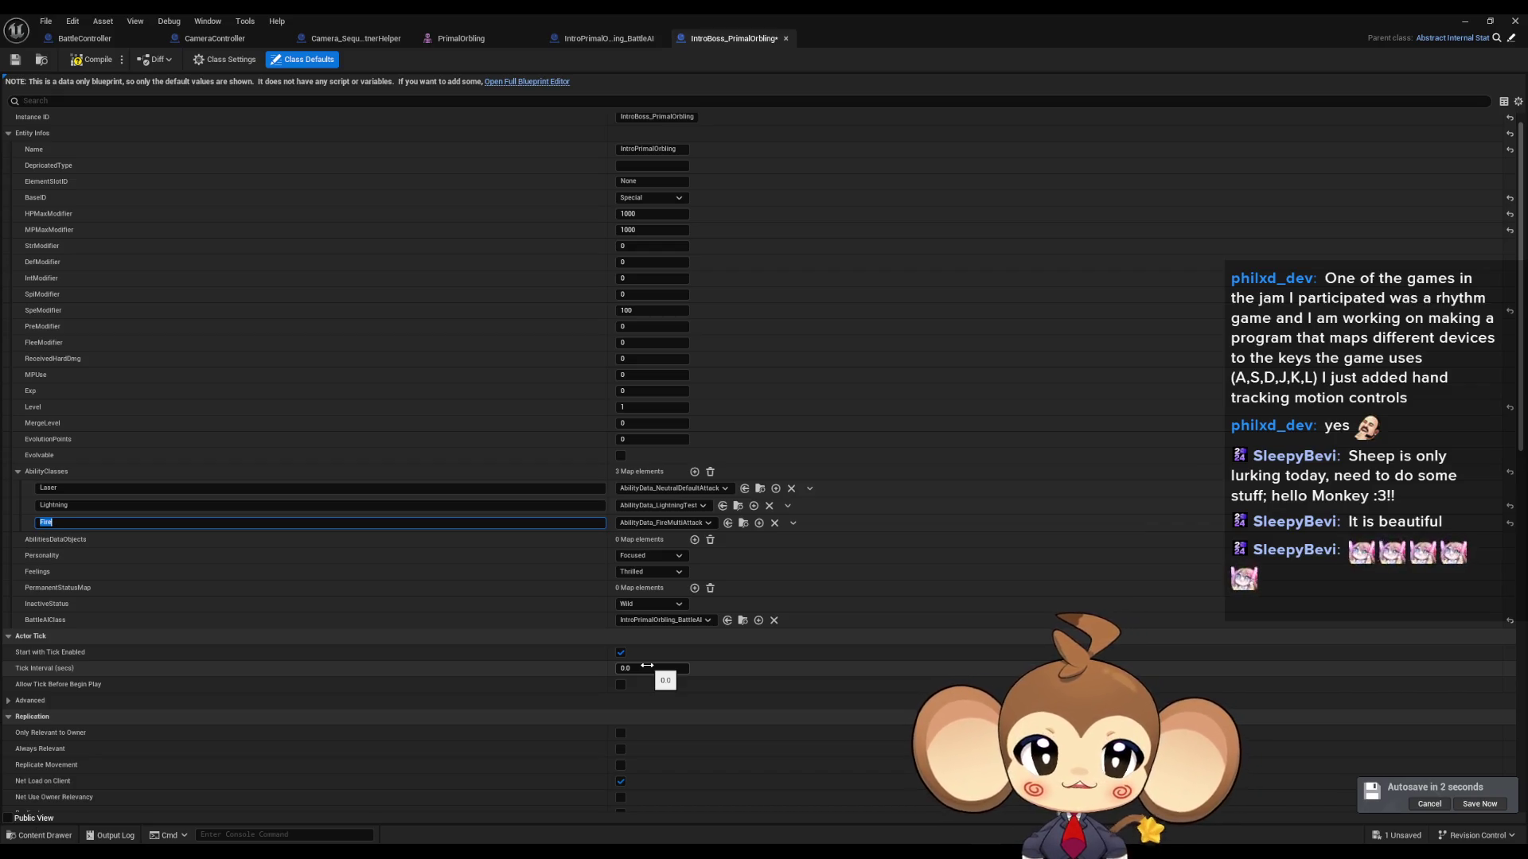
Step: Search for another Laser ability asset, then leave Laser unchanged
left_click(724, 488)
type("laser")
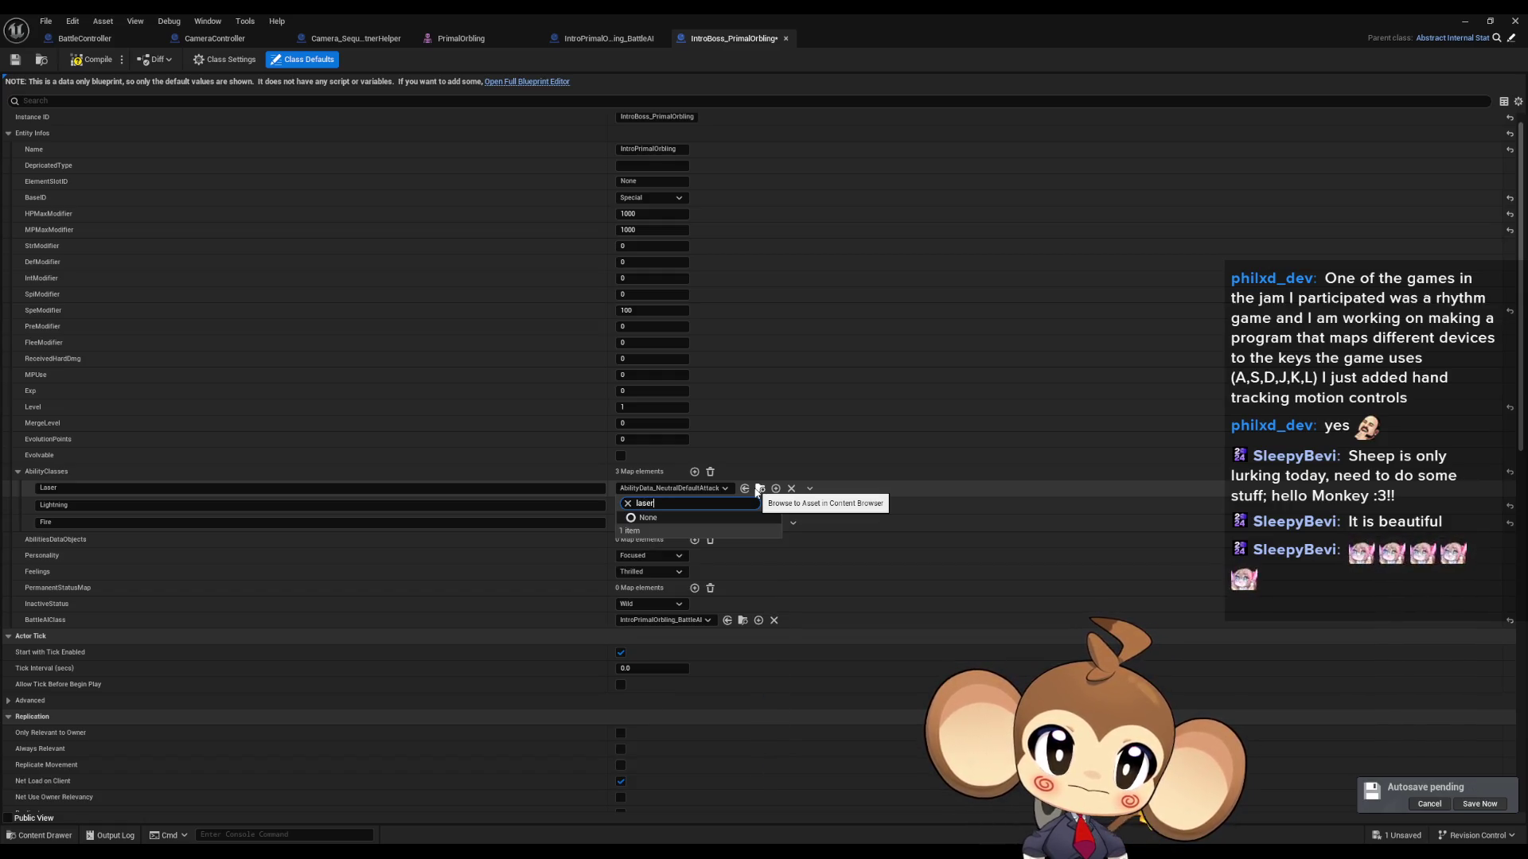
key("ctrl+a")
key("BackSpace")
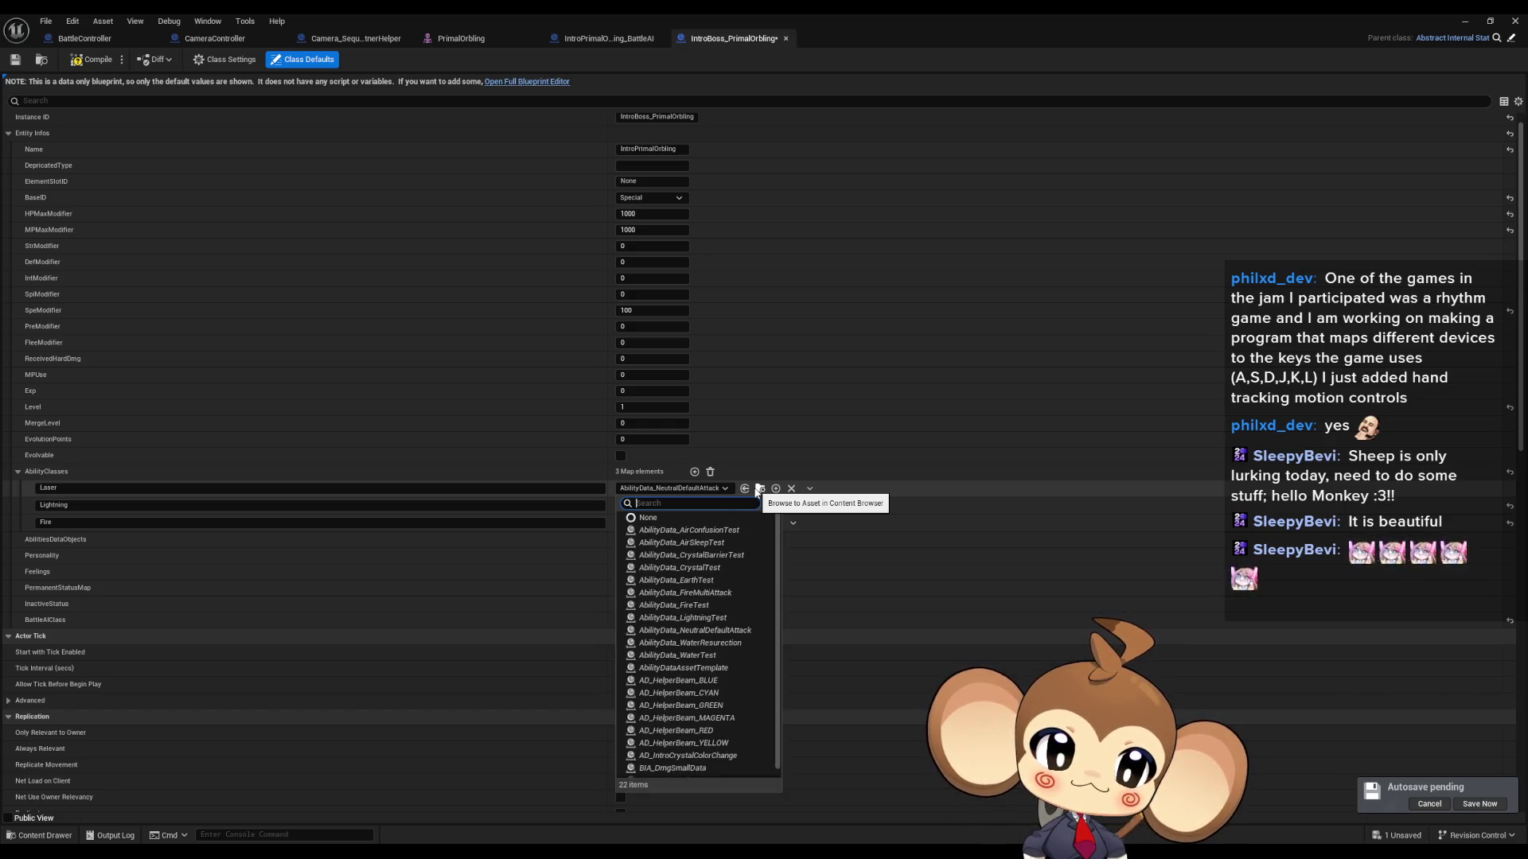
type("hel")
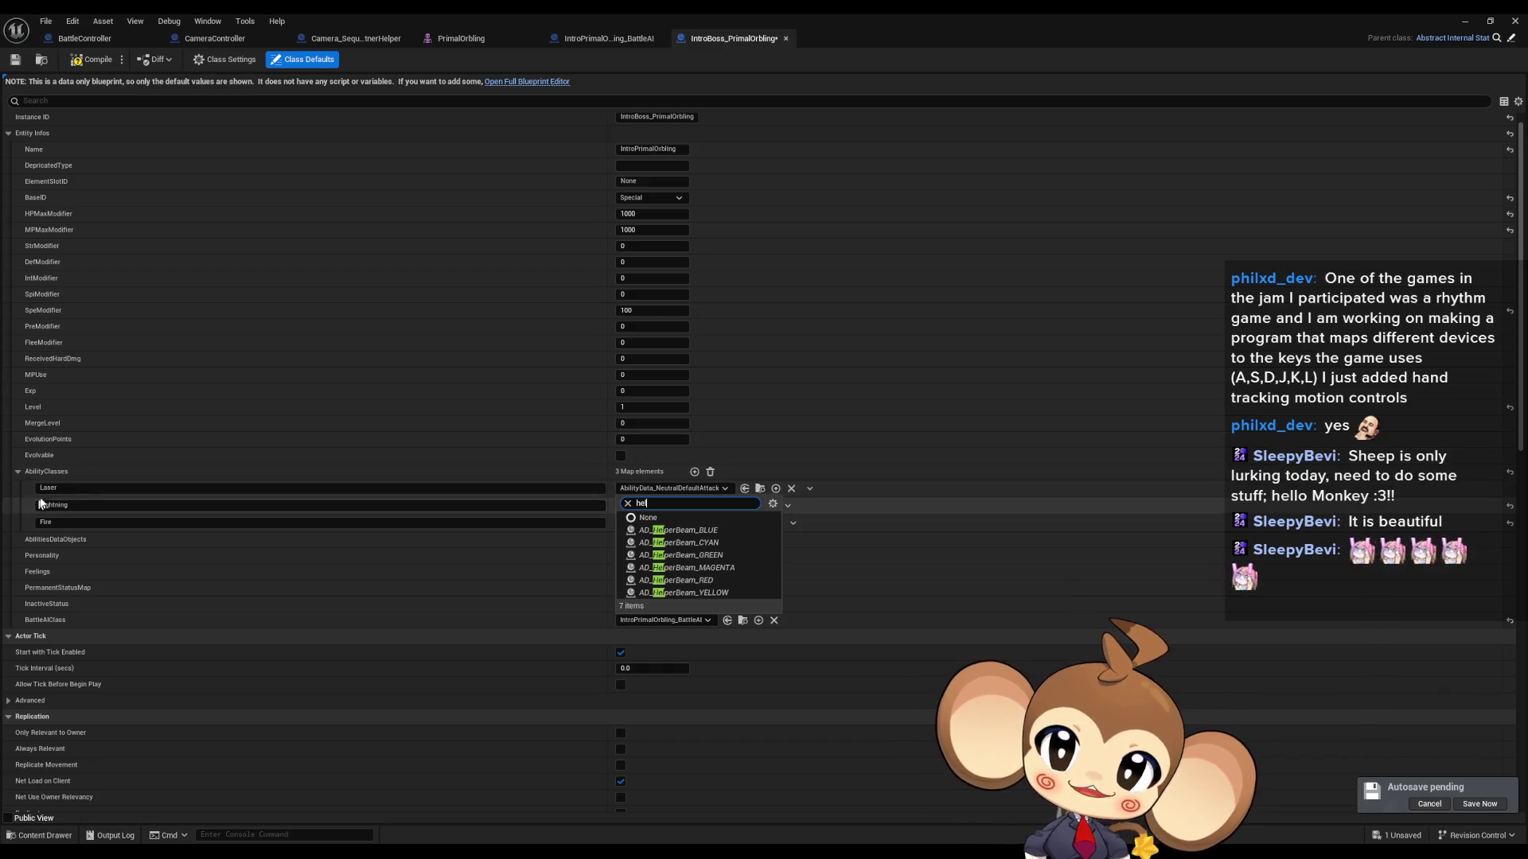
left_click(280, 488)
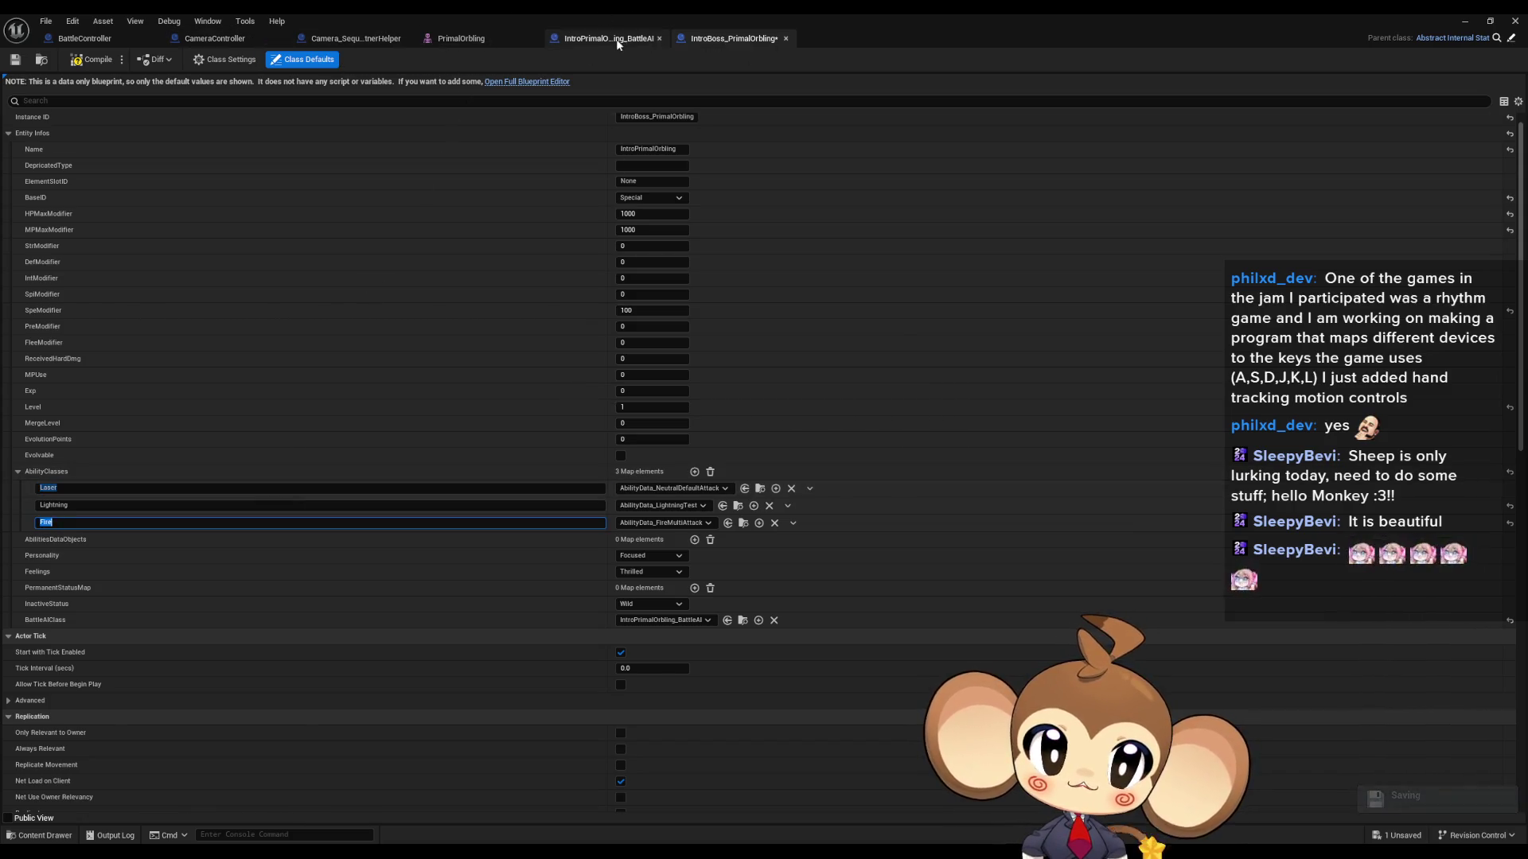
Step: Set the SET node's ability ID to Fire and add a copied SET node assigning Lightning
left_click(612, 39)
key("ctrl+z")
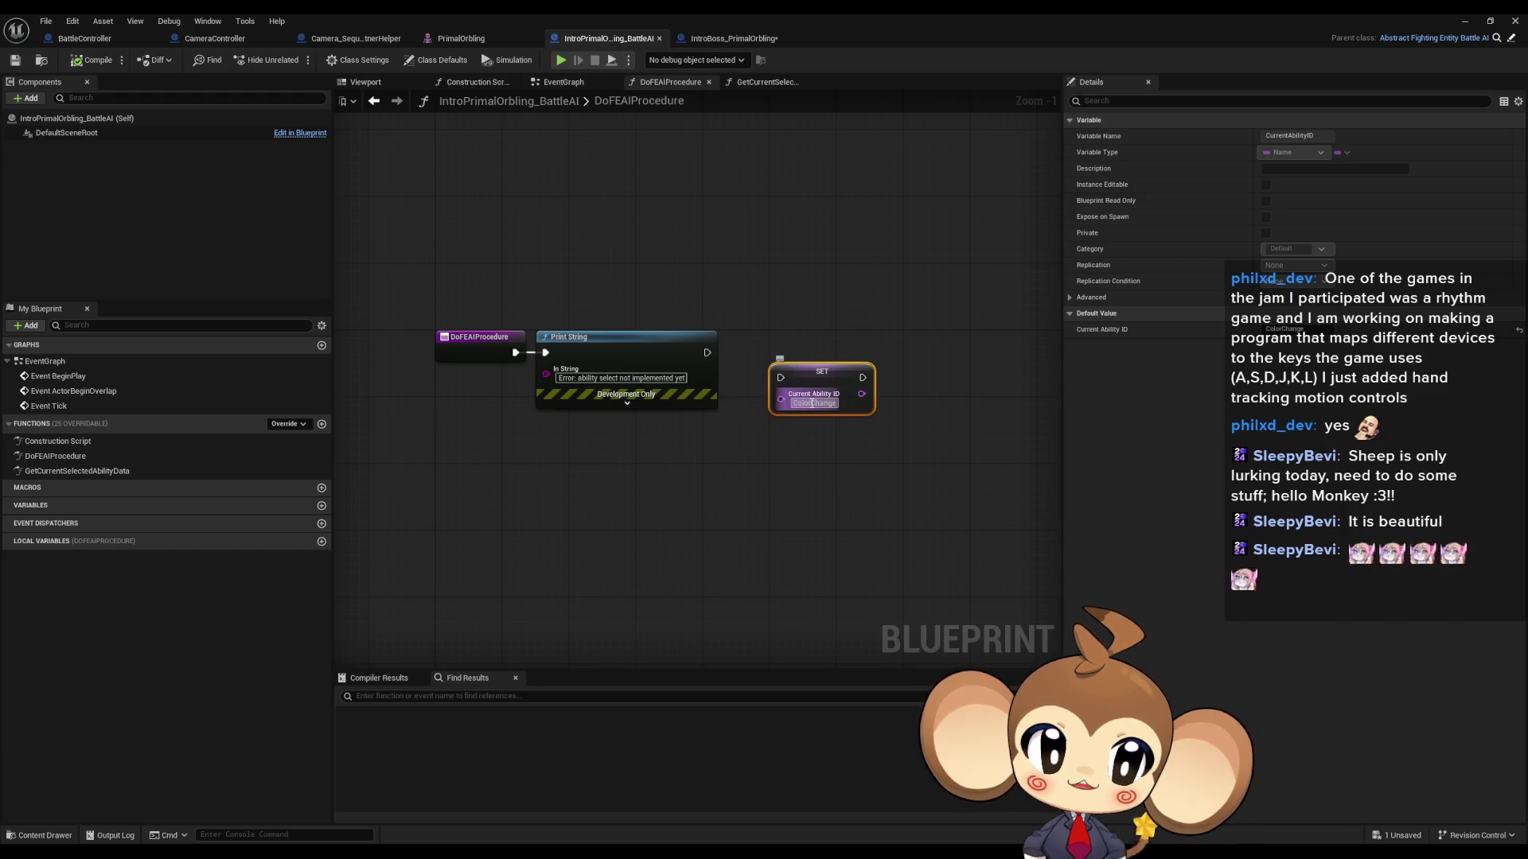
left_click(804, 371)
key("ctrl+c")
key("ctrl+v")
type("Li")
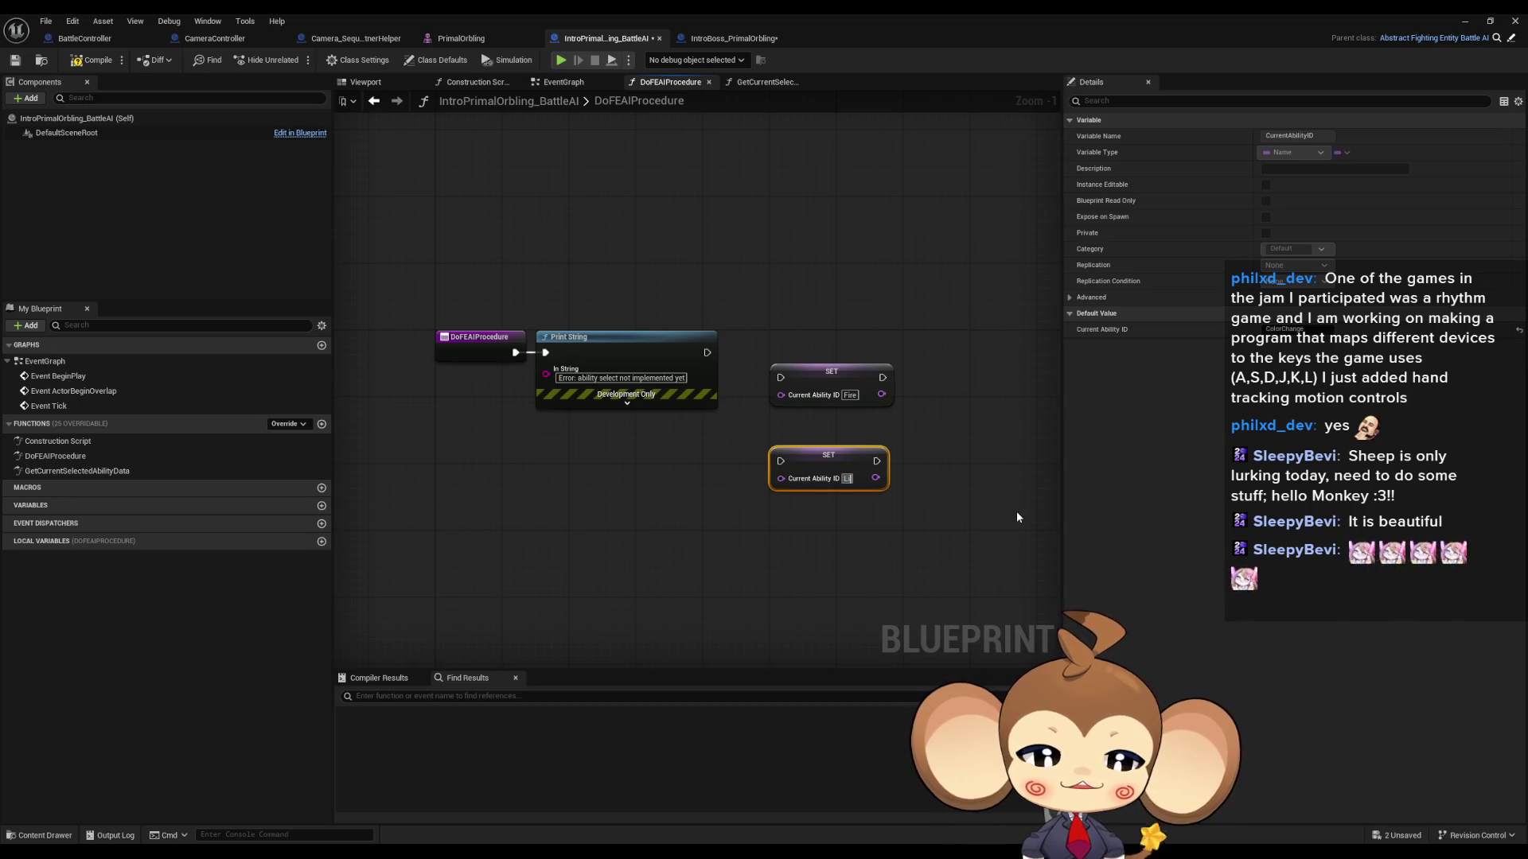
type("ghting")
key("Return")
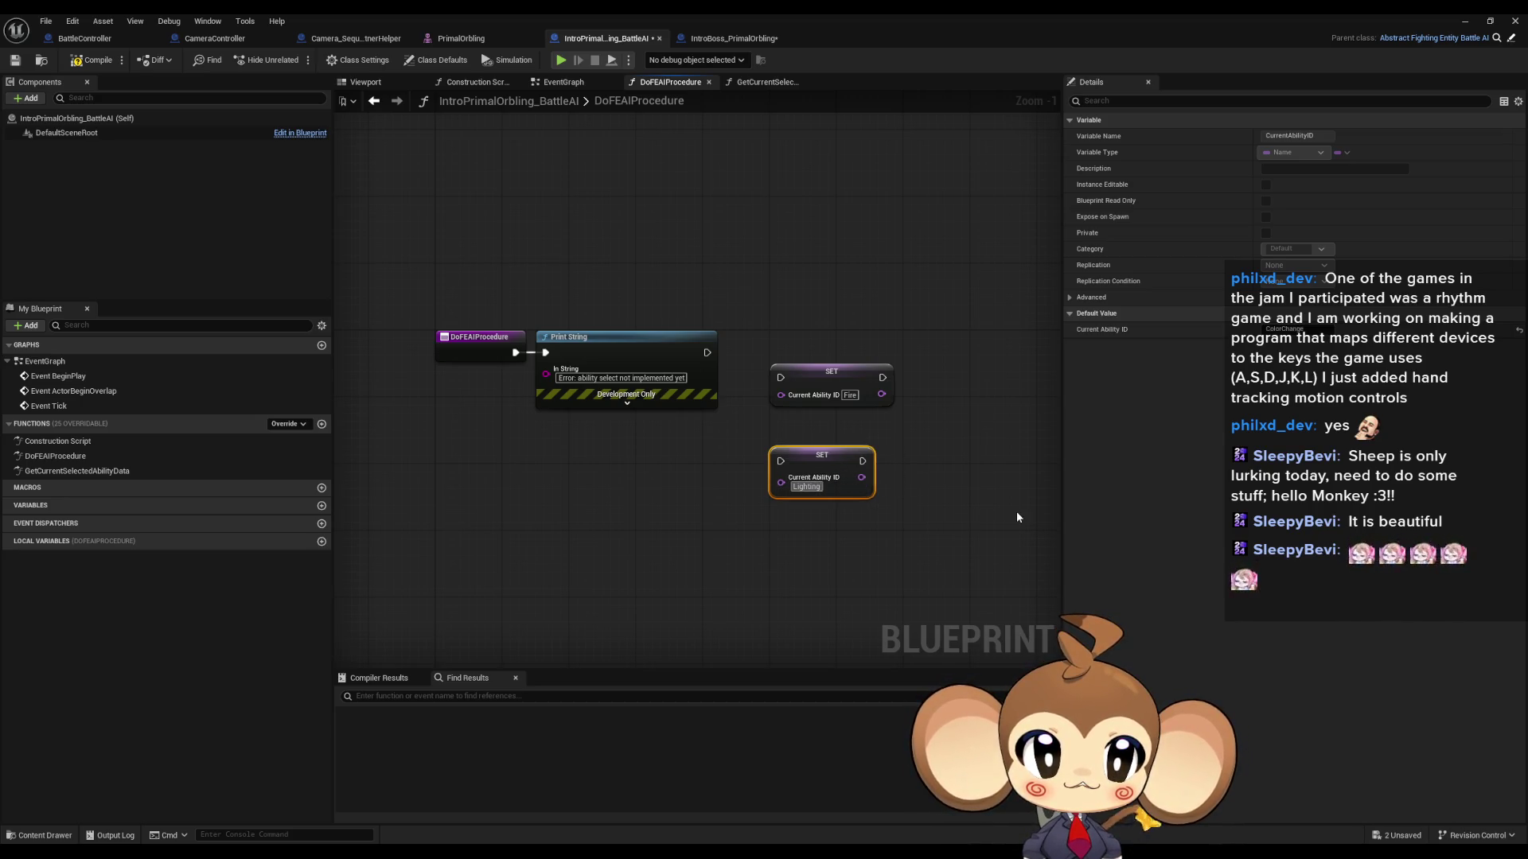
left_click(701, 38)
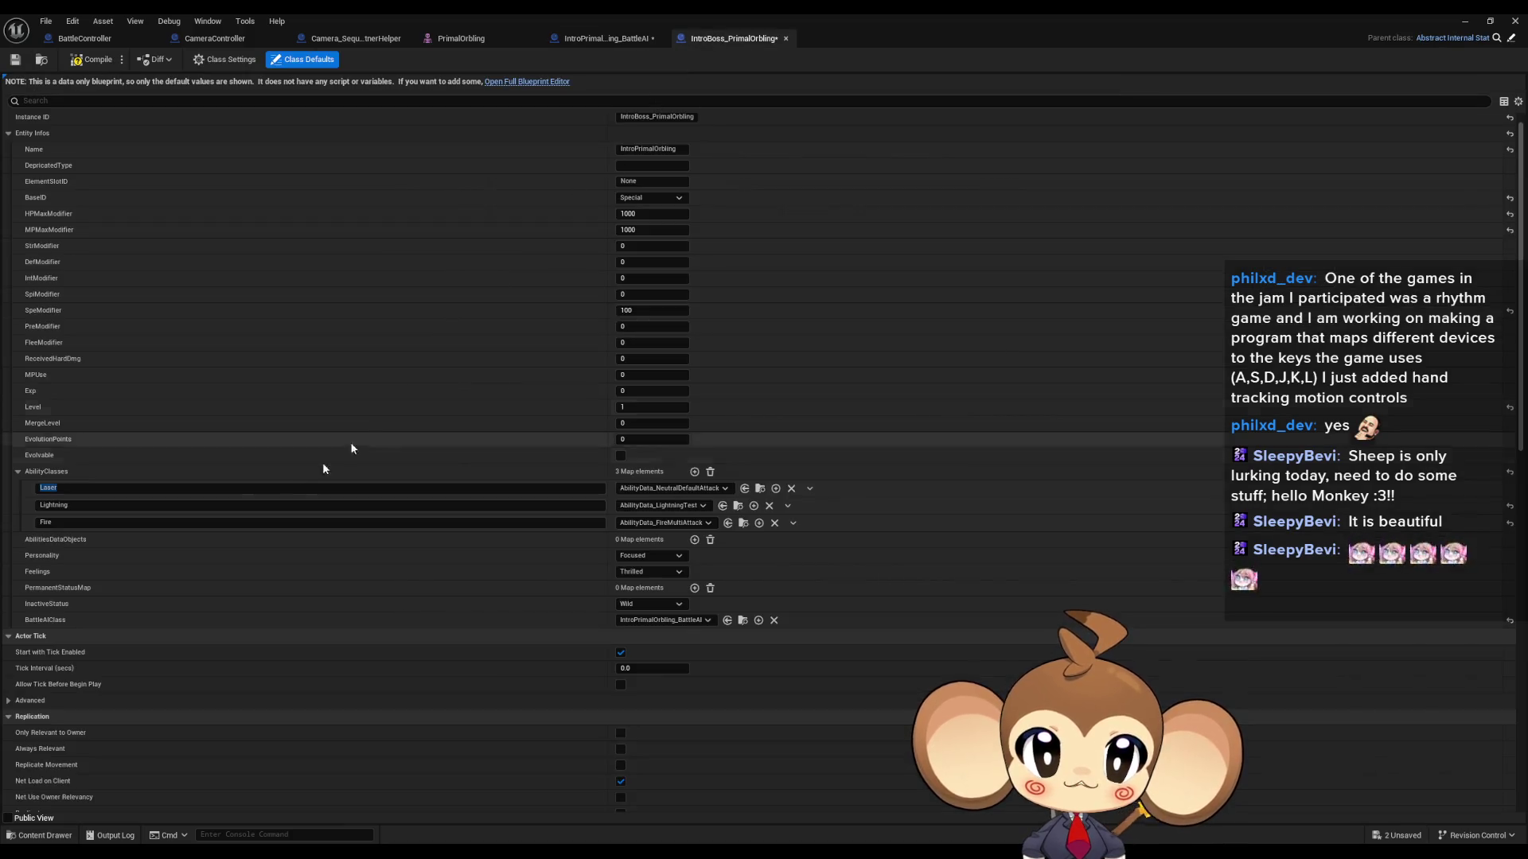
left_click(609, 38)
double_click(806, 486)
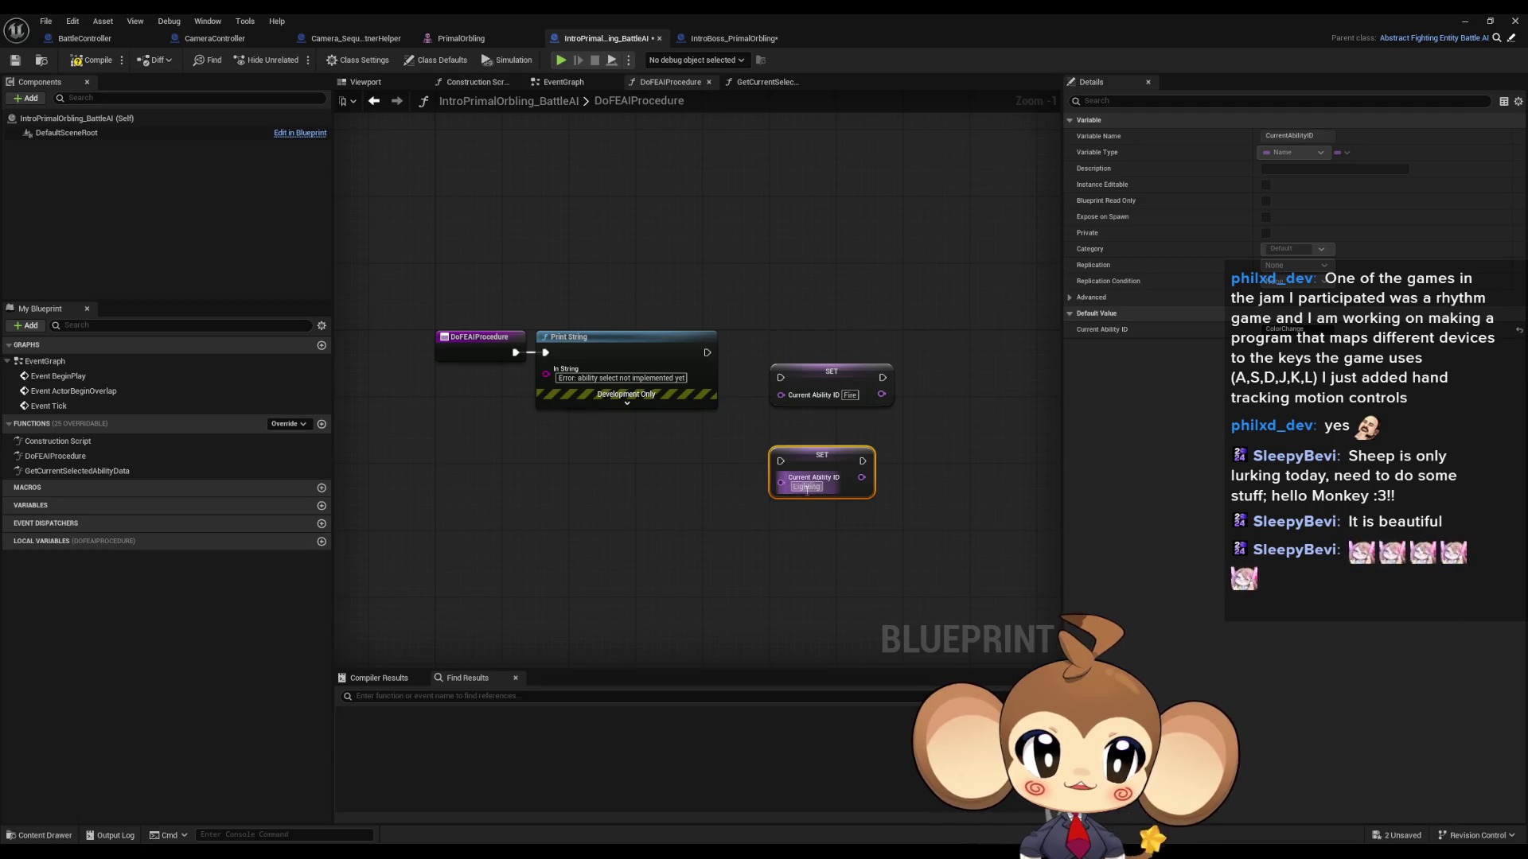
type("Lightning")
key("Return")
Step: Duplicate it as a Laser SET node, arrange all three, and open the parent Abstract_FightingEntityBattleAI
key("ctrl+d")
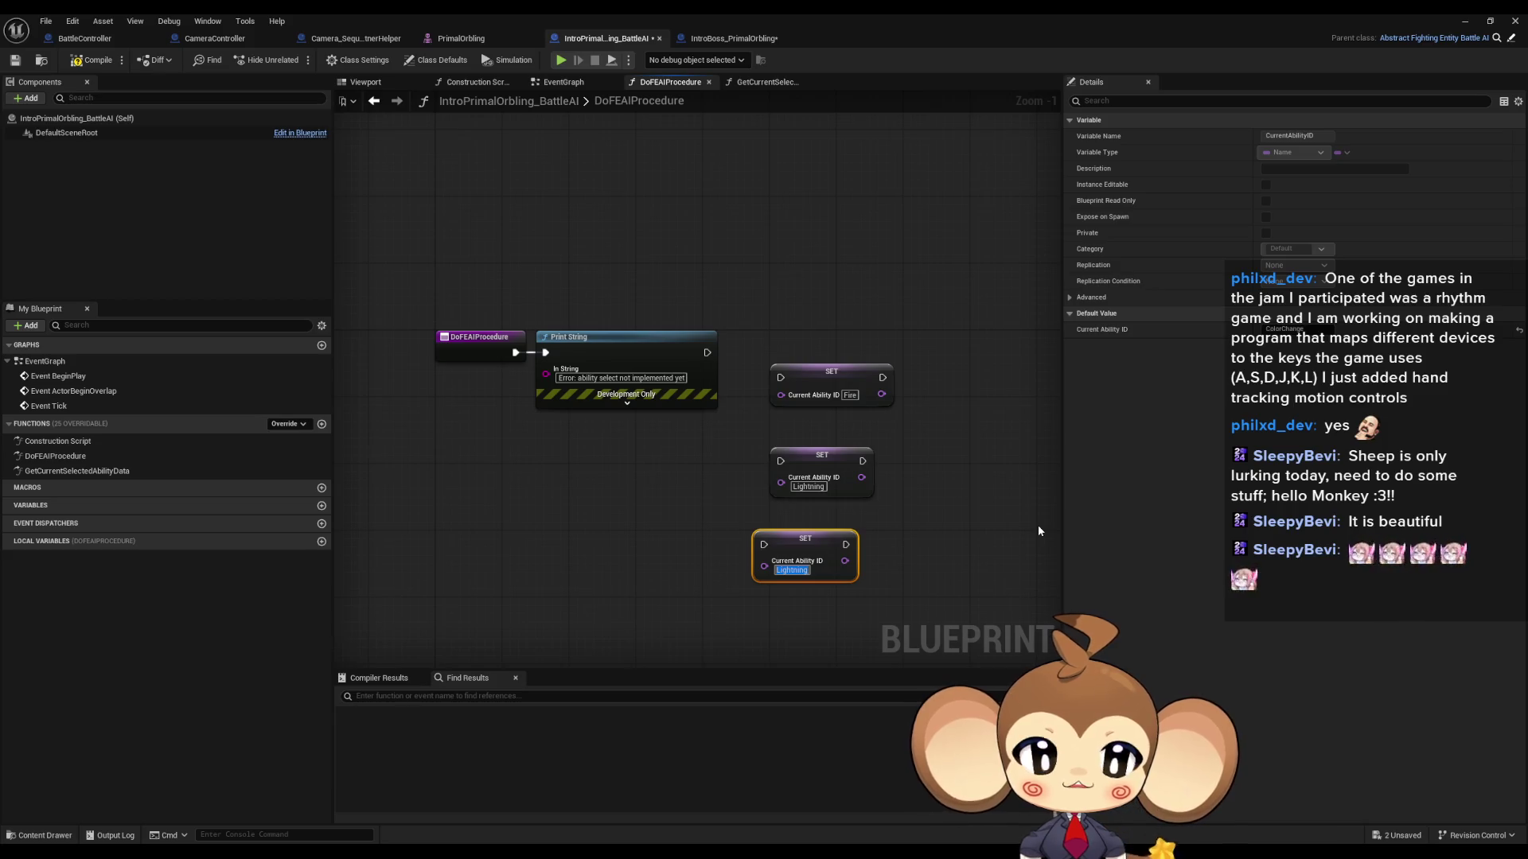
type("Laser")
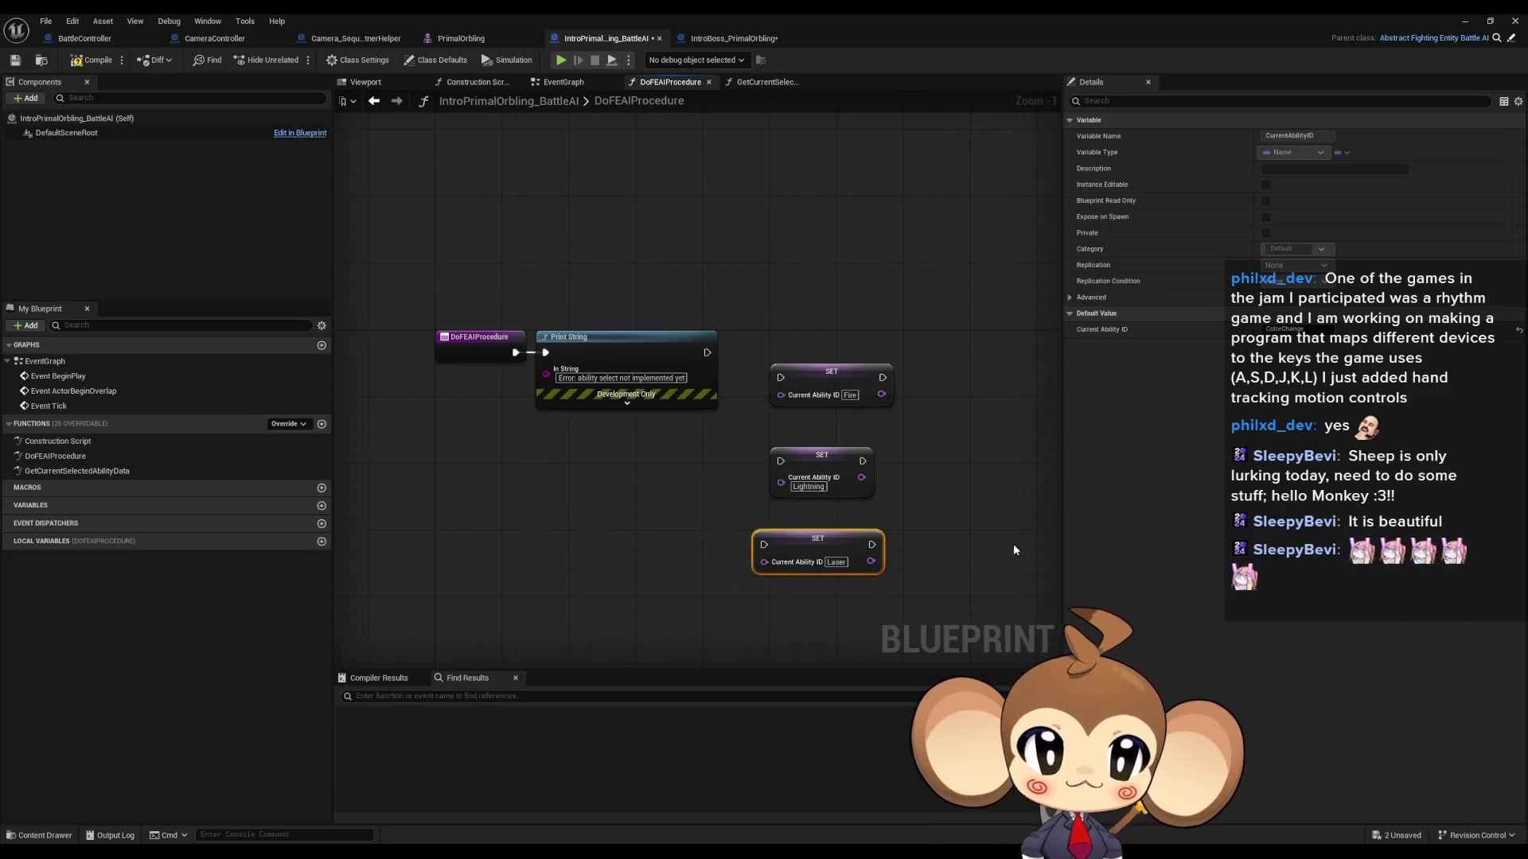
left_click(1014, 543)
left_click_drag(956, 523, 840, 497)
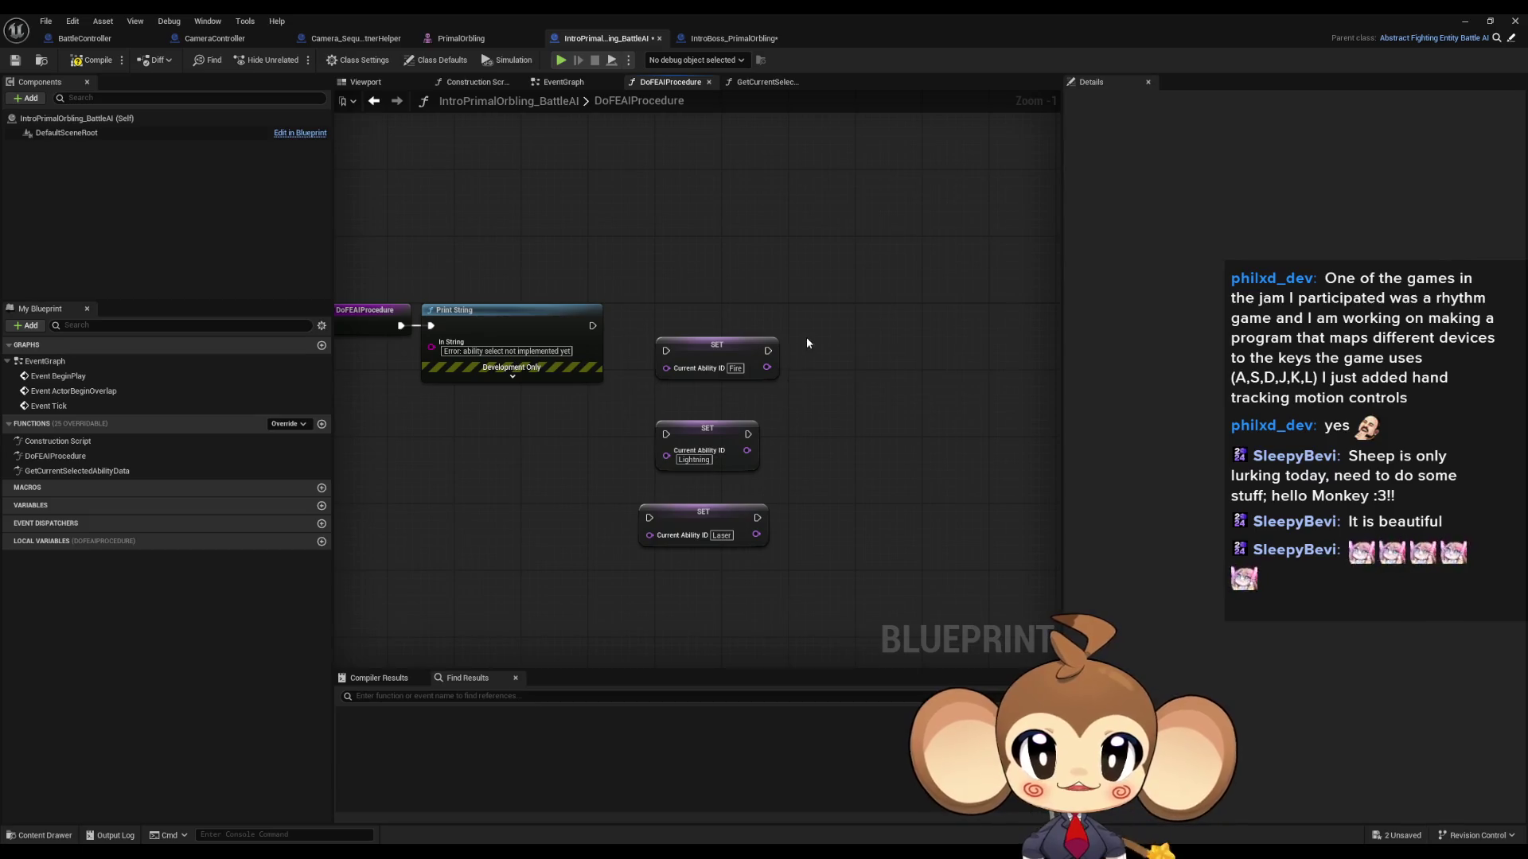
mouse_move(851, 291)
left_mouse_down()
mouse_move(692, 491)
mouse_move(843, 499)
left_mouse_up()
left_click(605, 495)
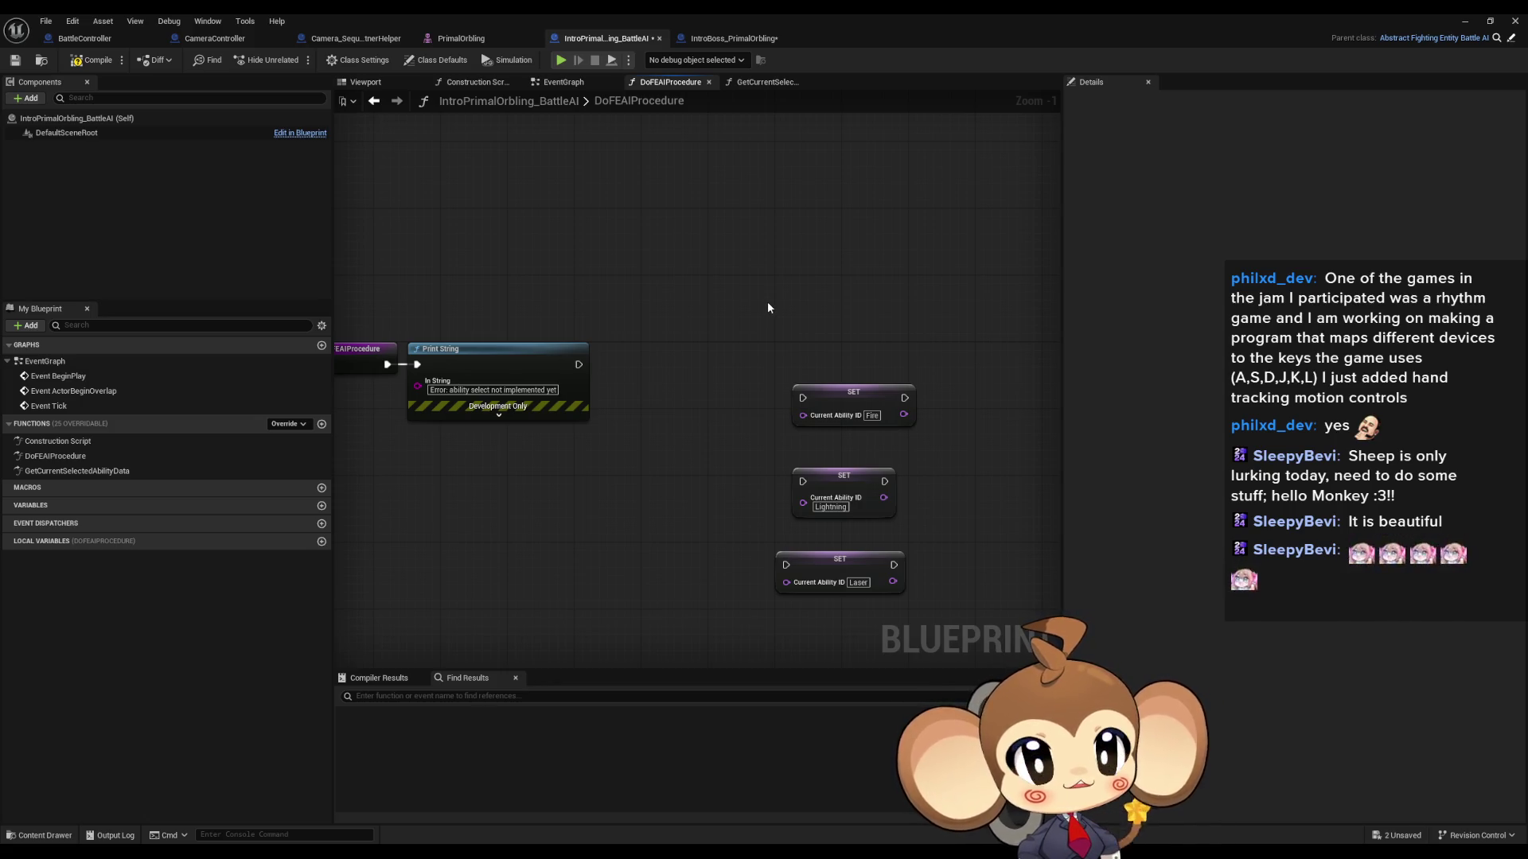
left_click(1510, 40)
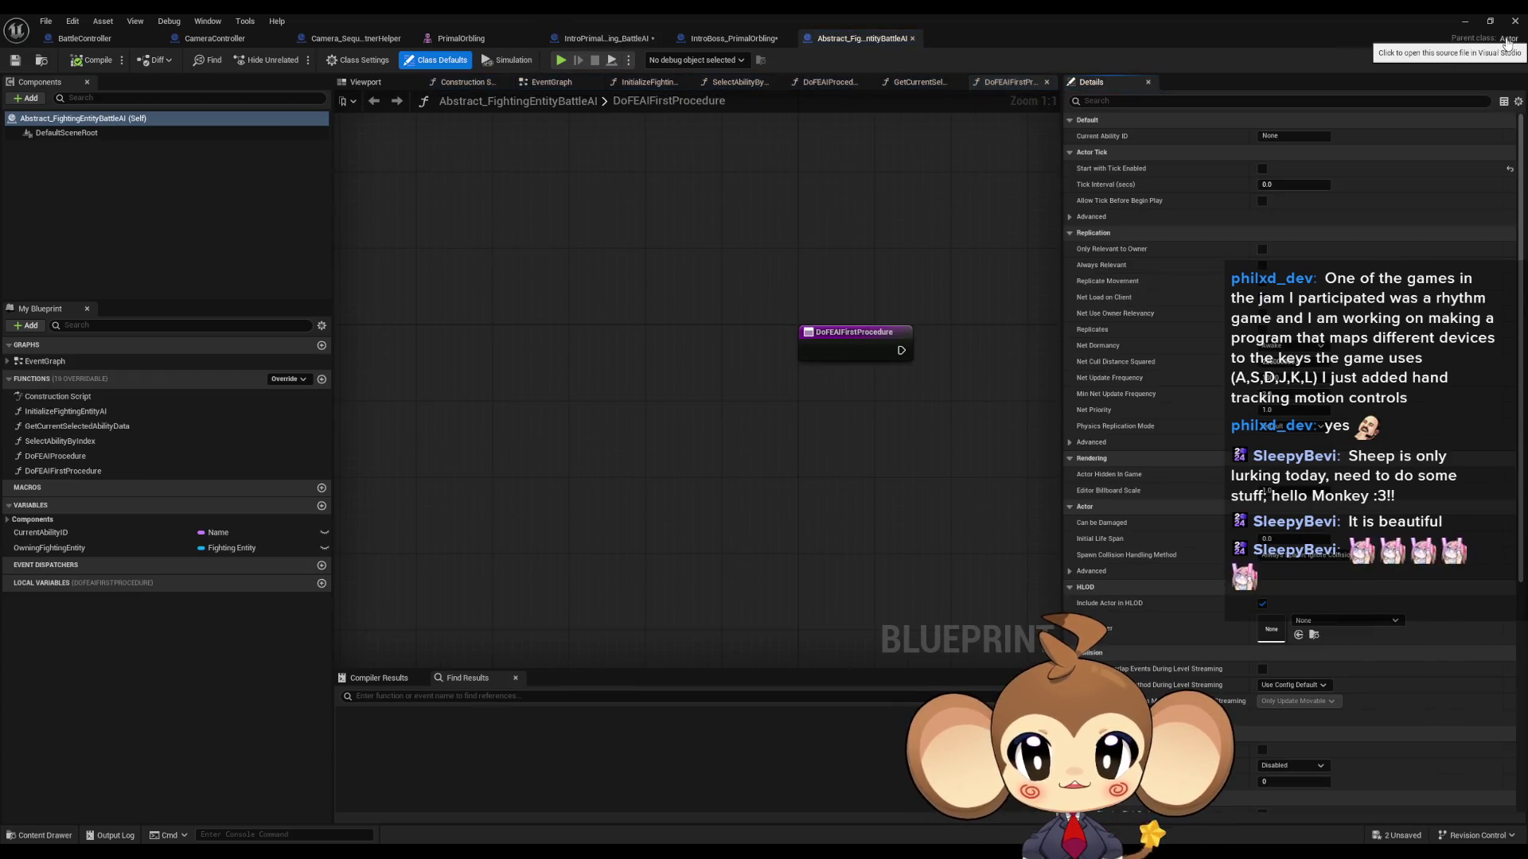
Step: Select the OwningFightingEntity (Fighting Entity) variable in My Blueprint to view its details
left_click(75, 549)
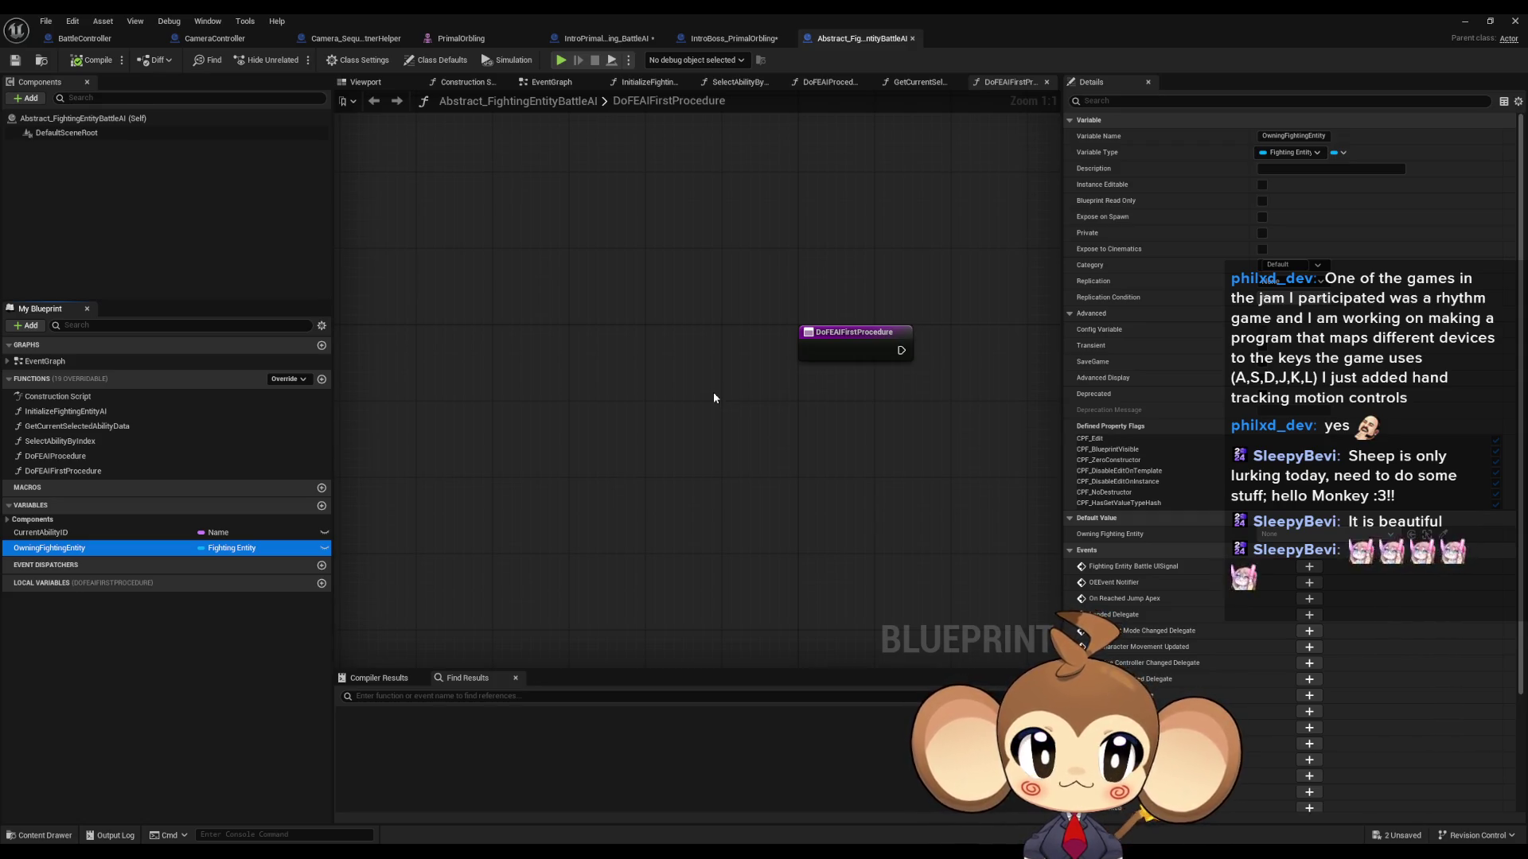
Step: Open FightingEntity from Blueprints > BattleSystem, glance at its OverworldEntity parent, and close that
double_click(934, 13)
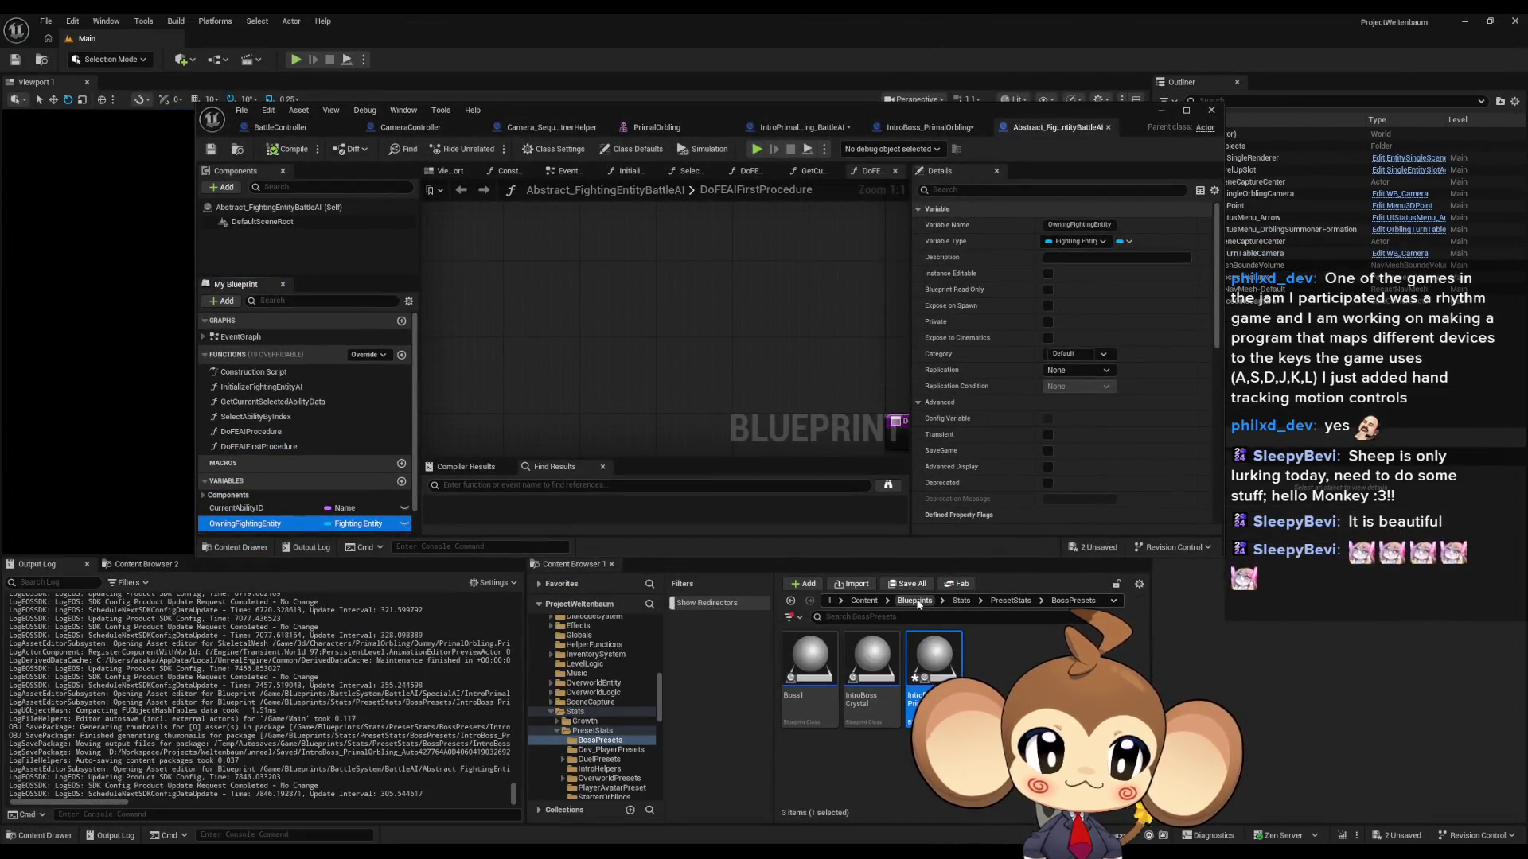
left_click(914, 601)
double_click(806, 657)
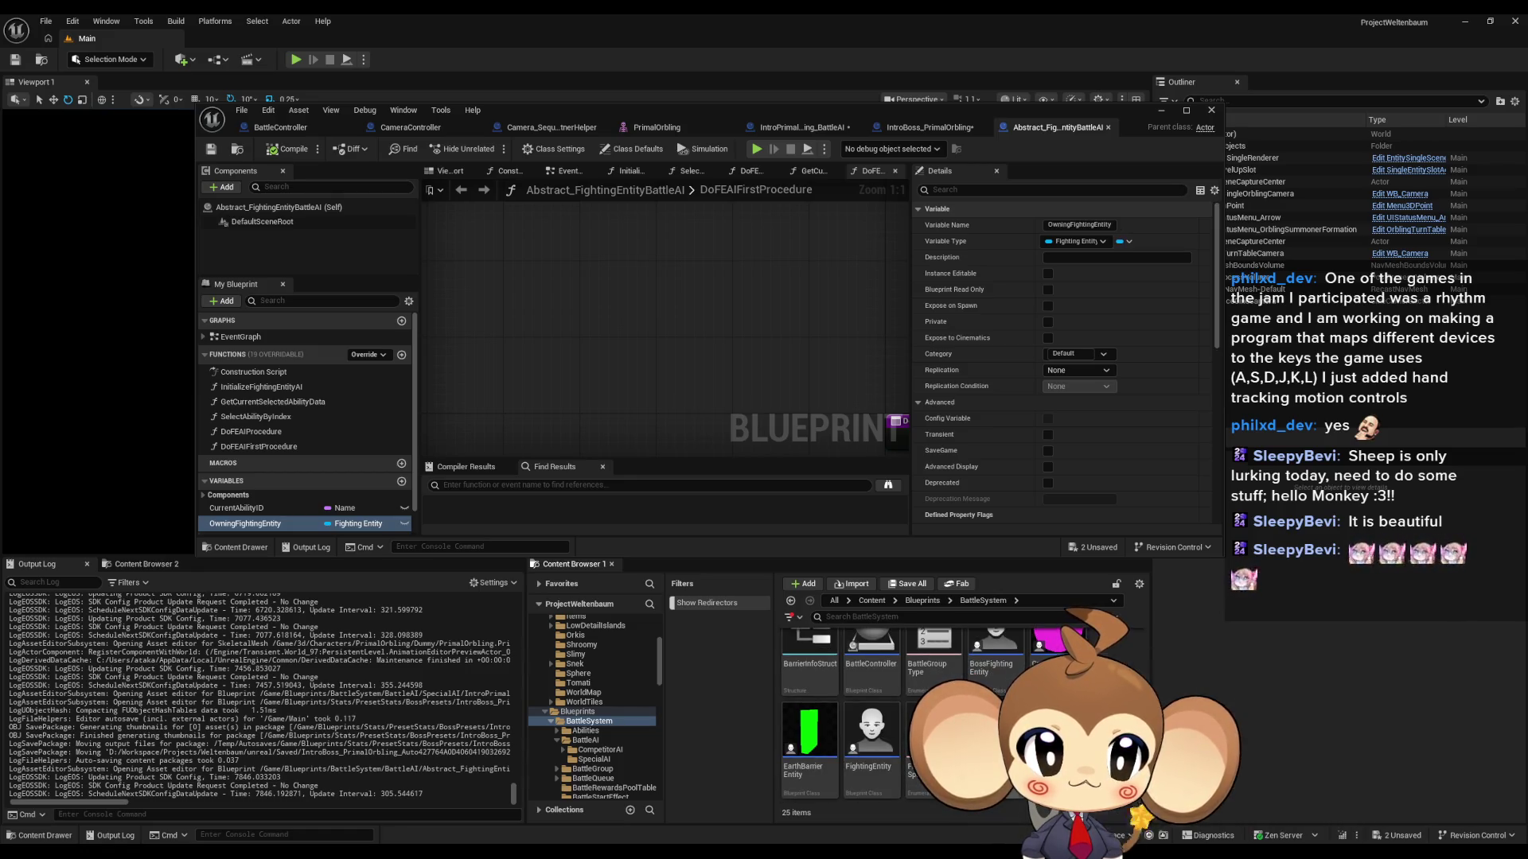
double_click(872, 733)
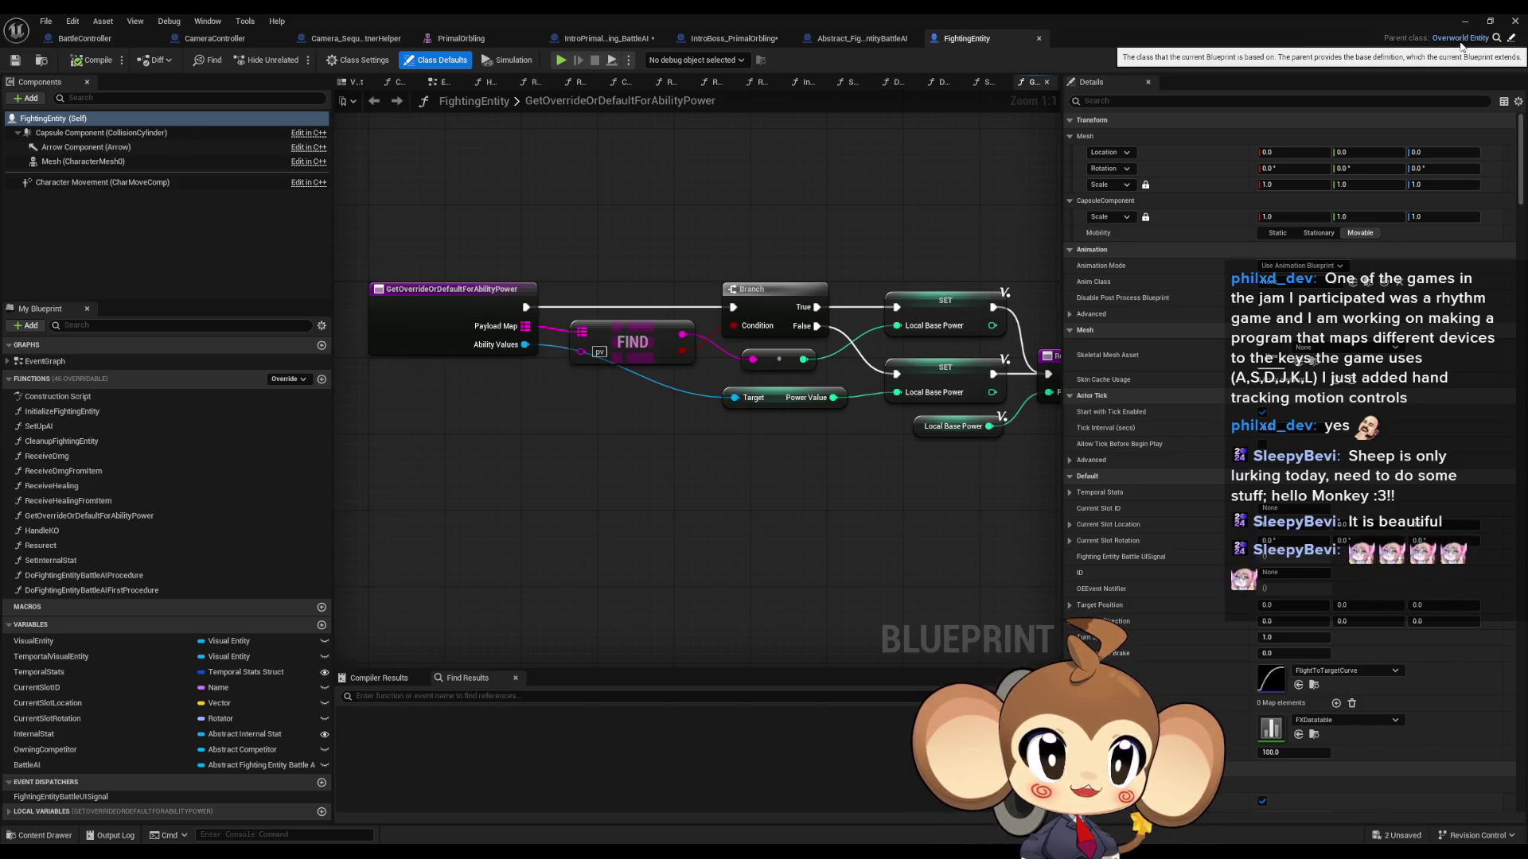
left_click(1512, 39)
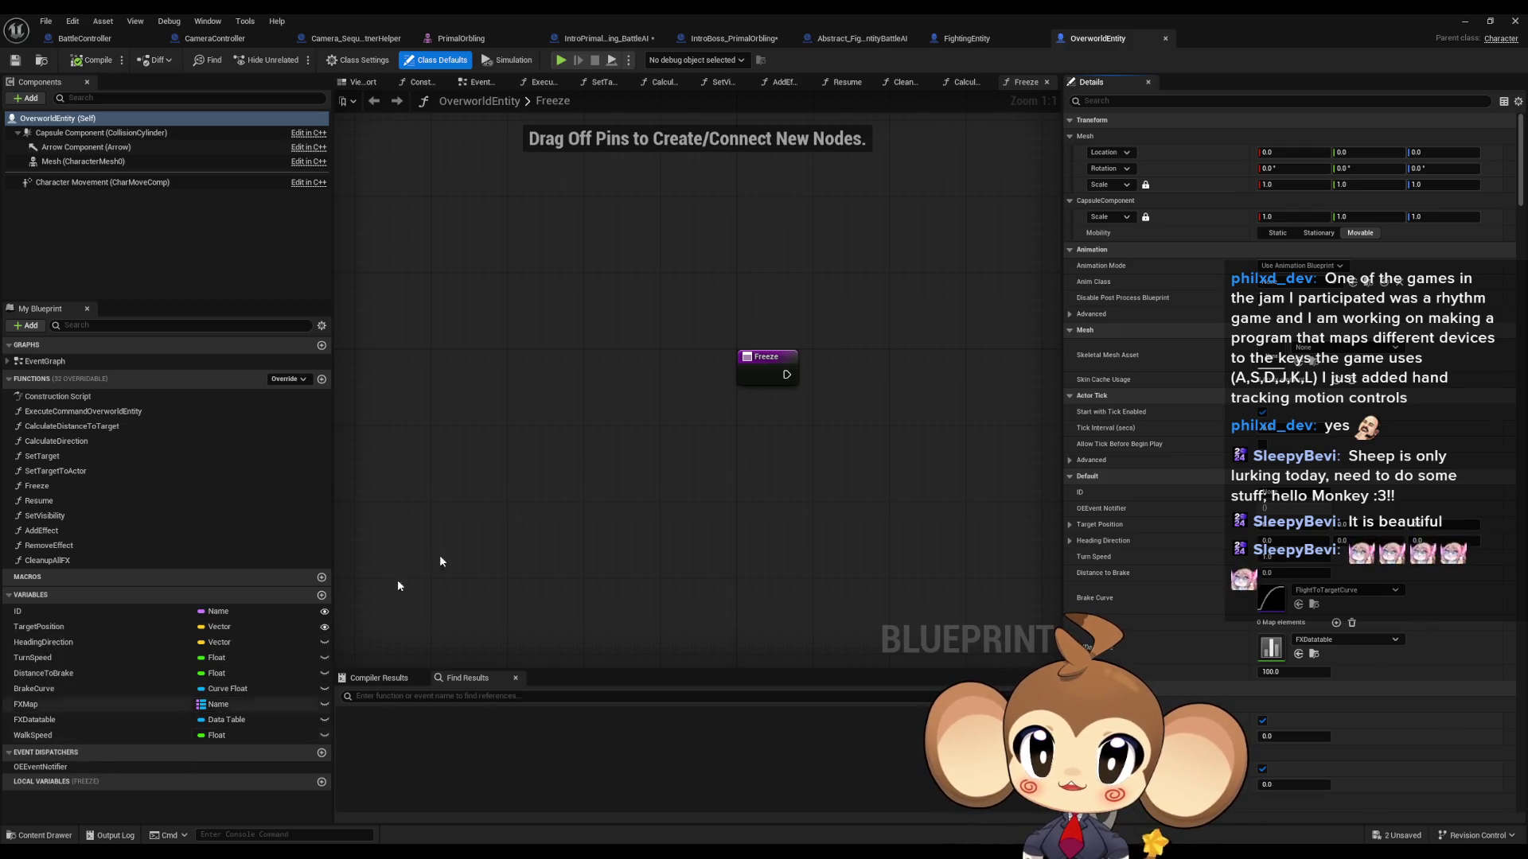
middle_click(1105, 46)
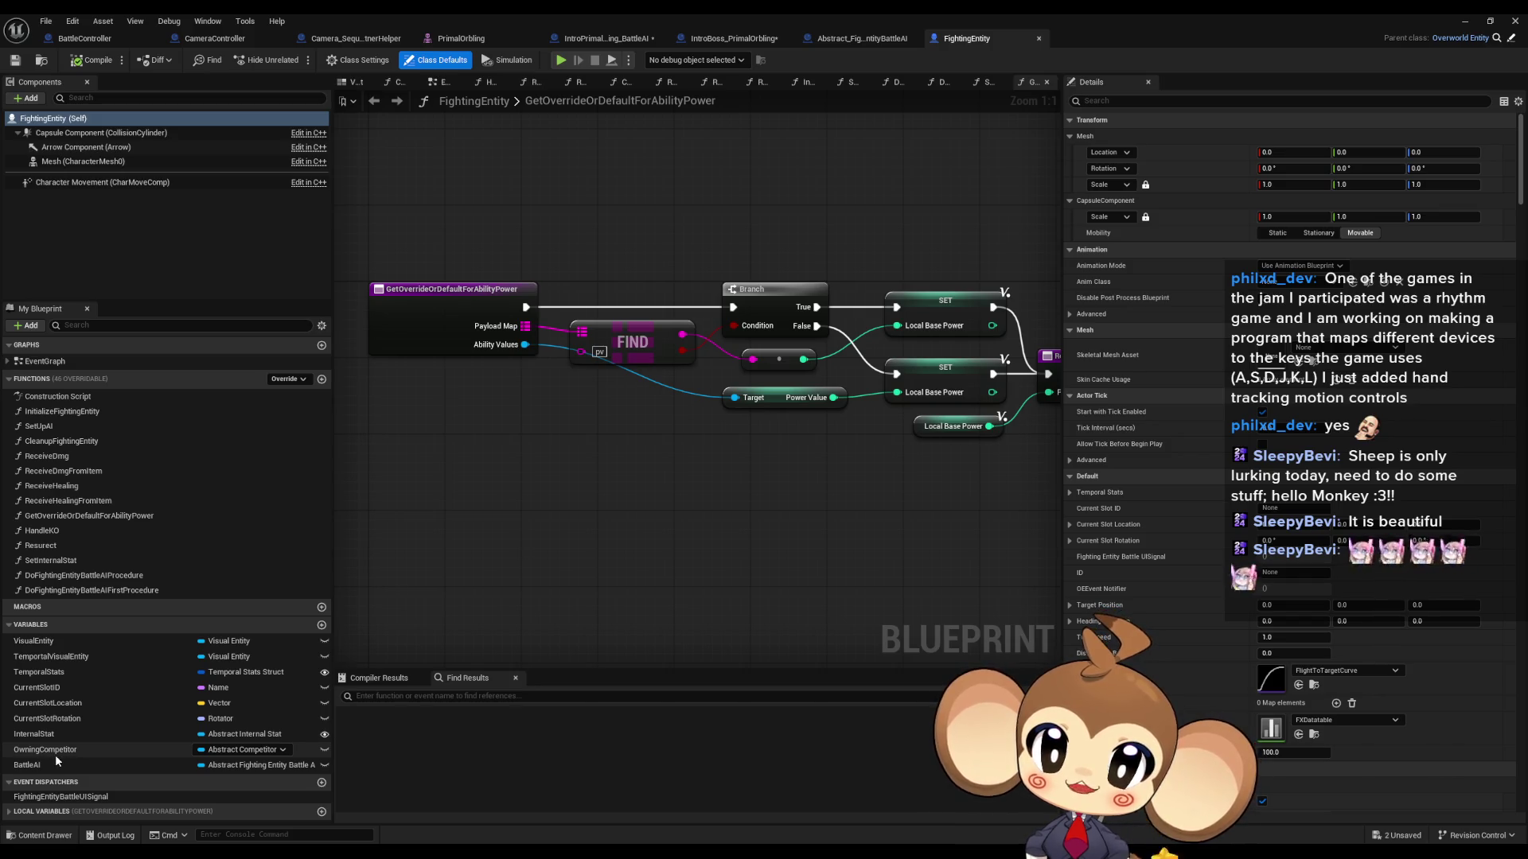
Step: Open Abstract_Competitor from Competitors, inspect its CompetitorID variable, and return to FightingEntity
double_click(668, 20)
scroll(810, 692, "up", 2)
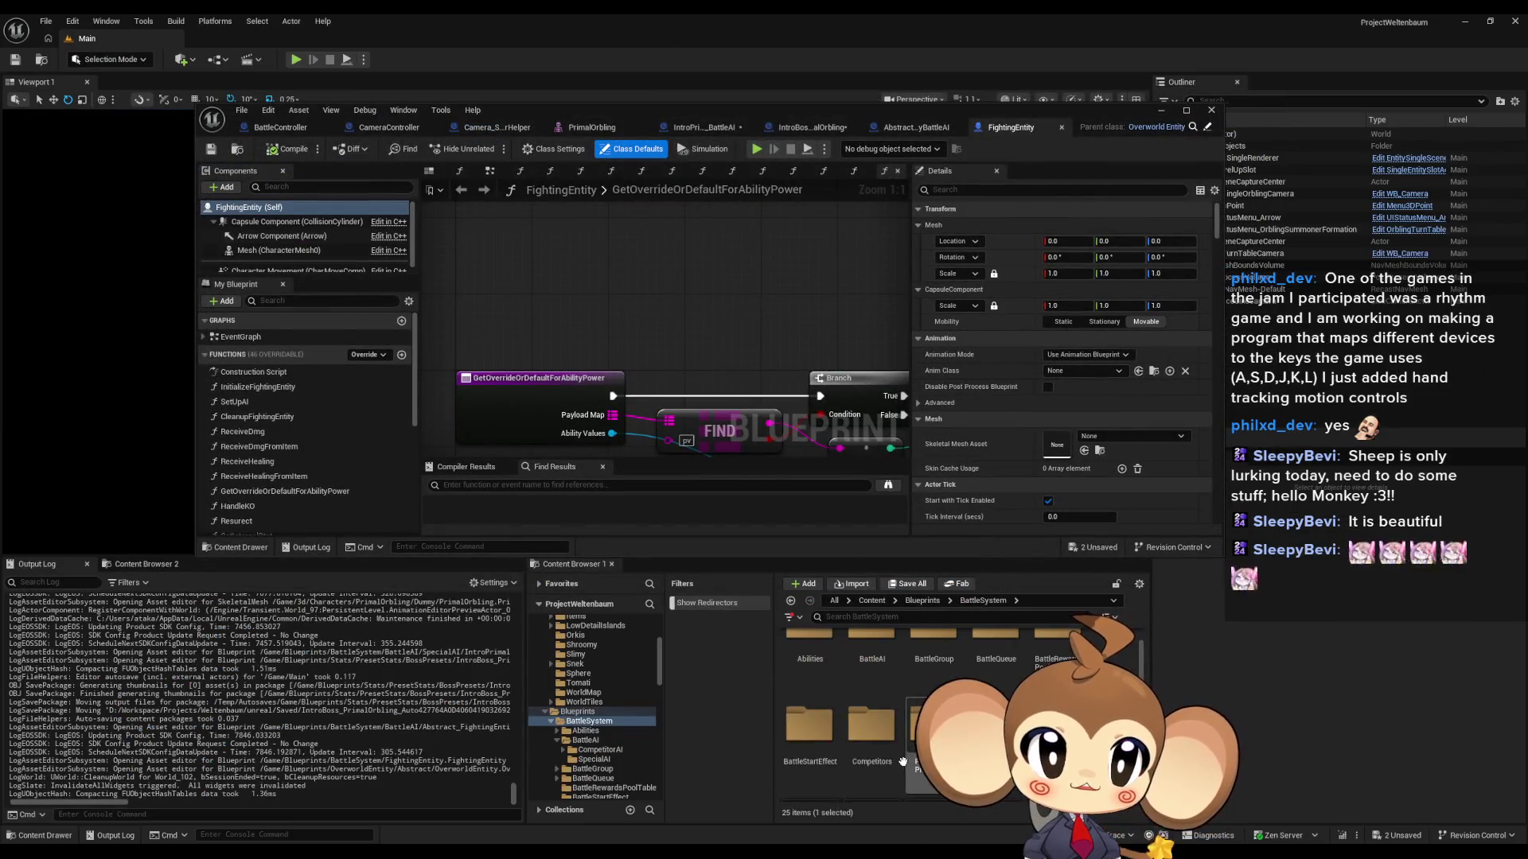
double_click(867, 692)
left_click(804, 659)
double_click(804, 659)
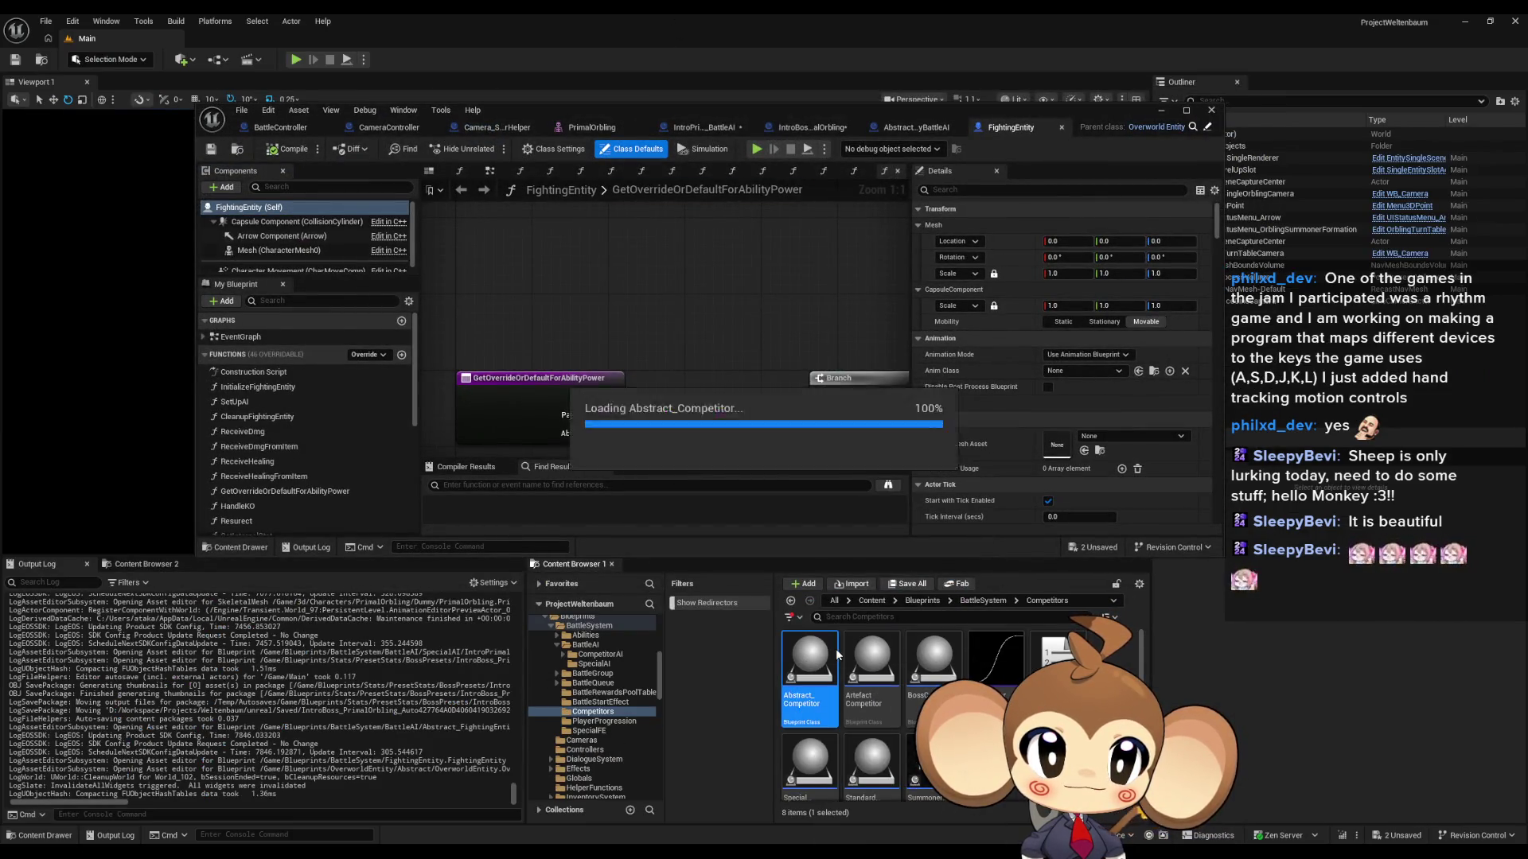
double_click(584, 119)
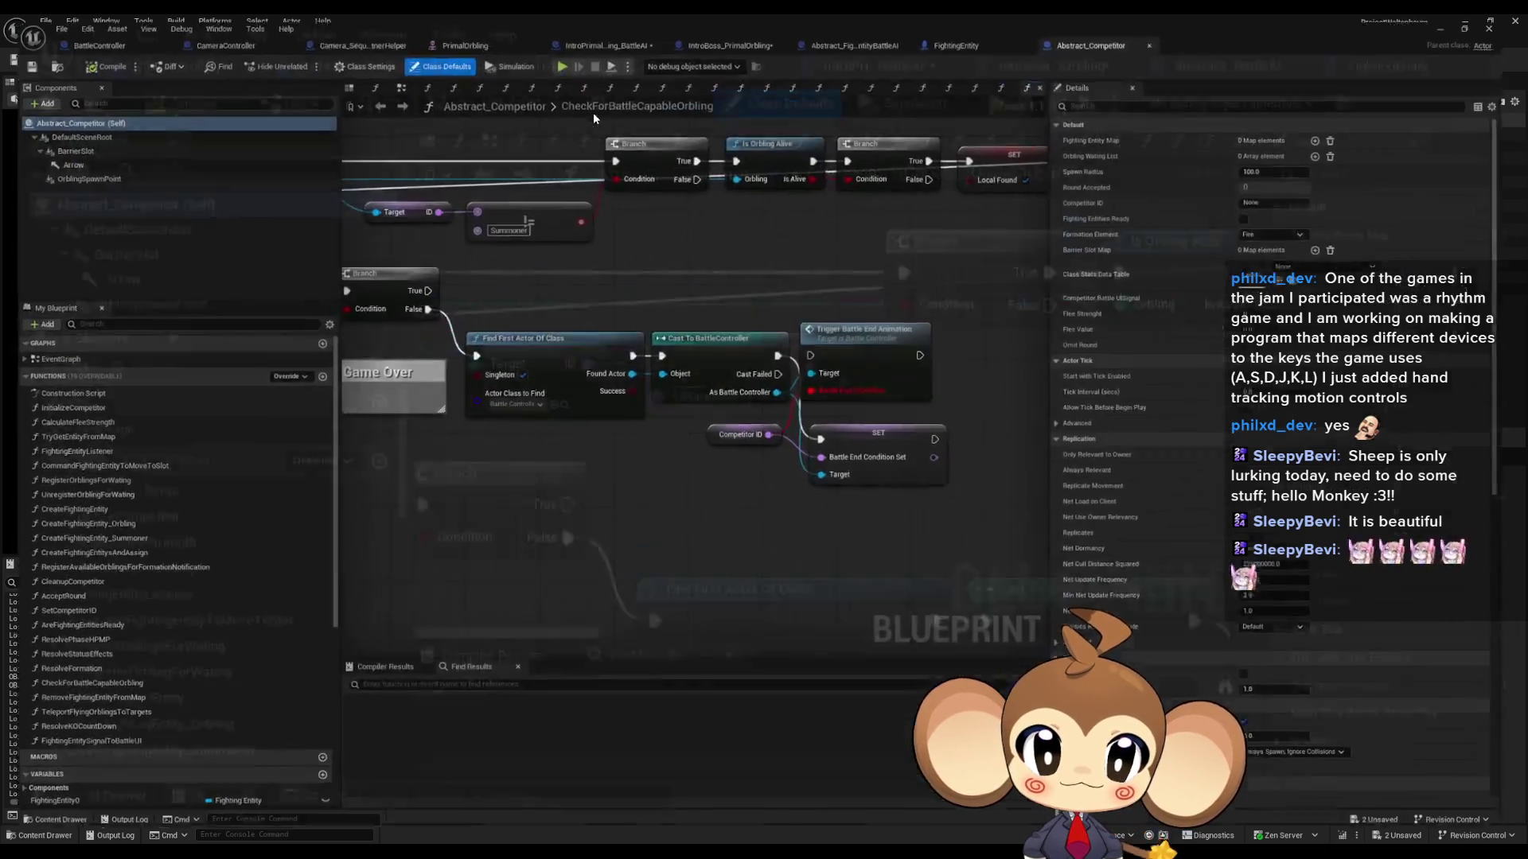
scroll(140, 685, "down", 5)
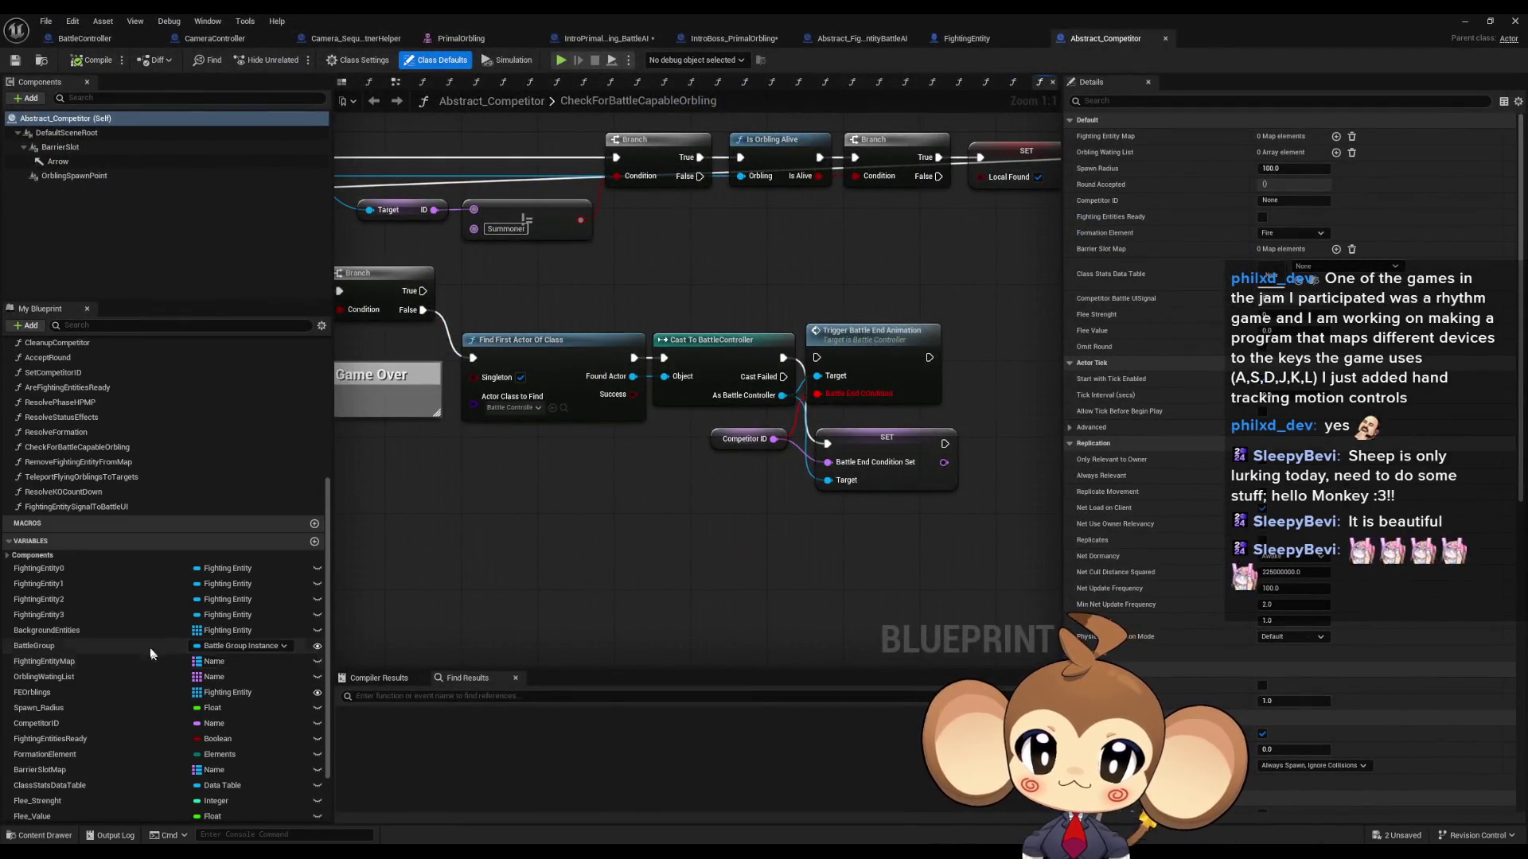
scroll(88, 578, "down", 1)
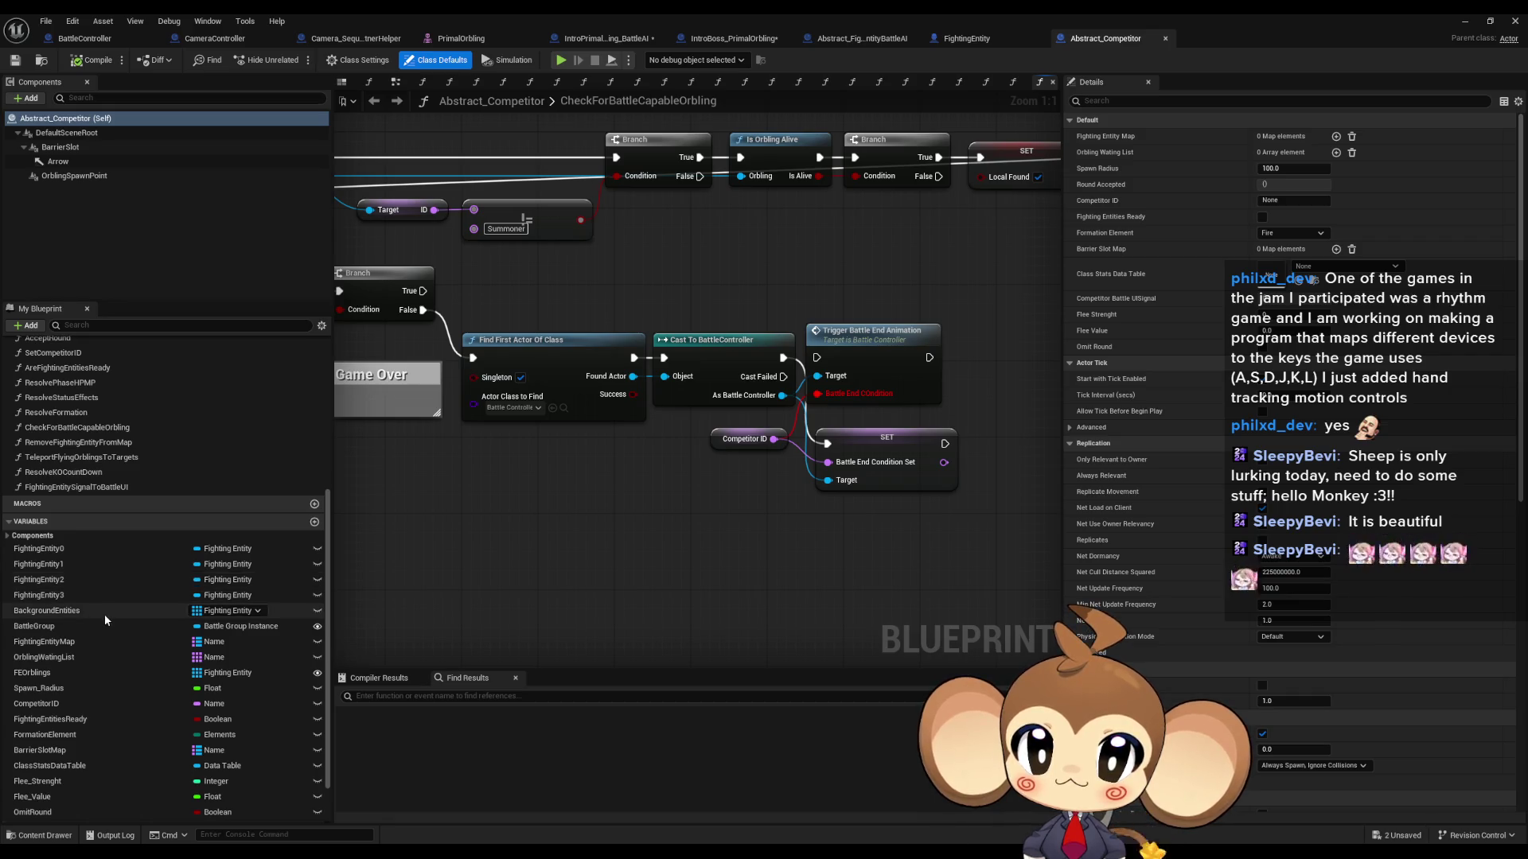
scroll(104, 615, "down", 1)
left_click(58, 686)
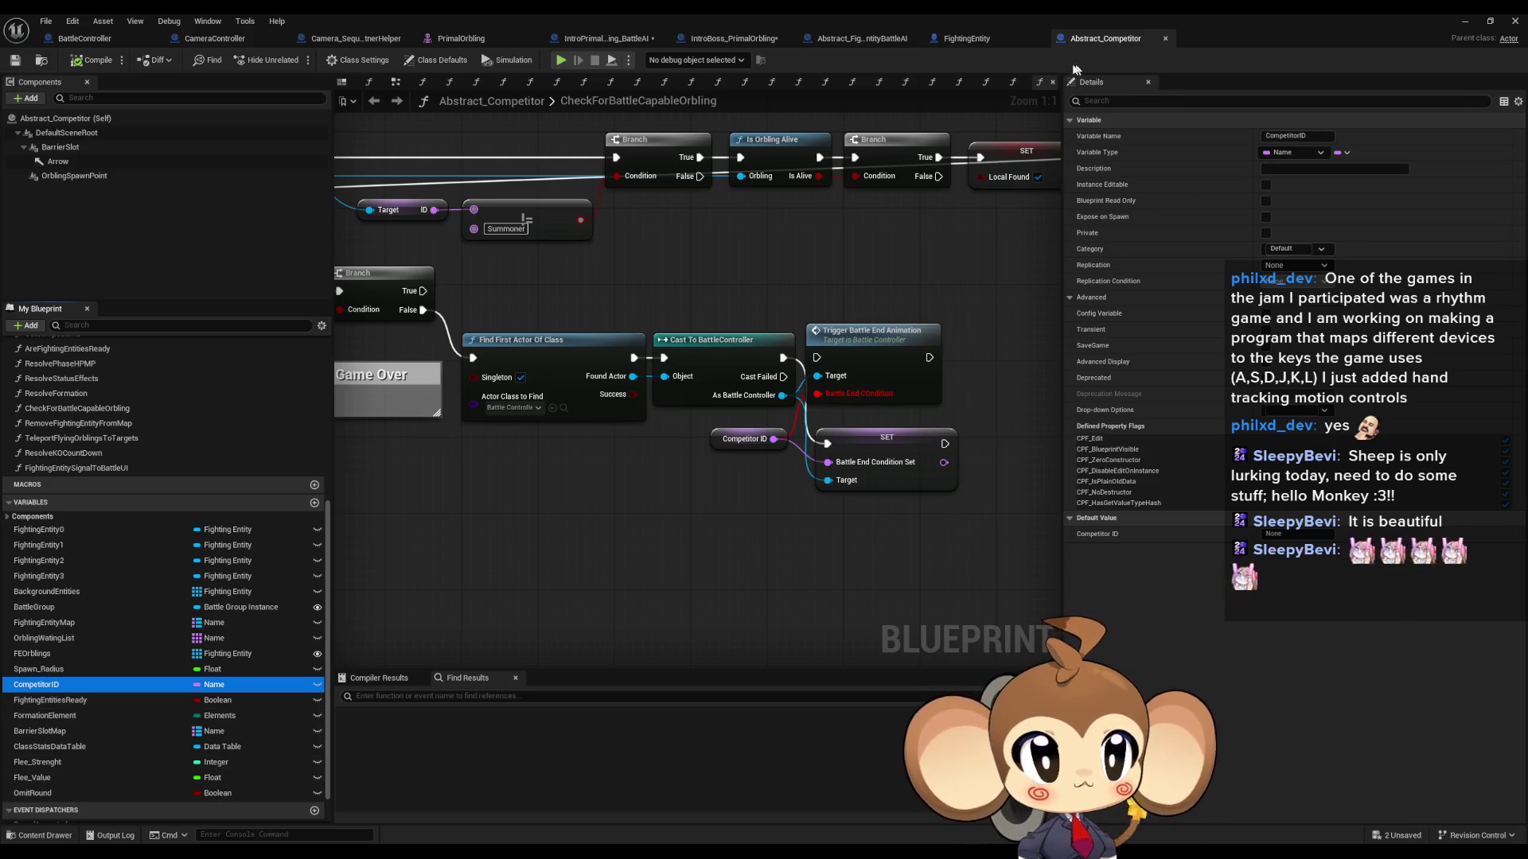
left_click(966, 39)
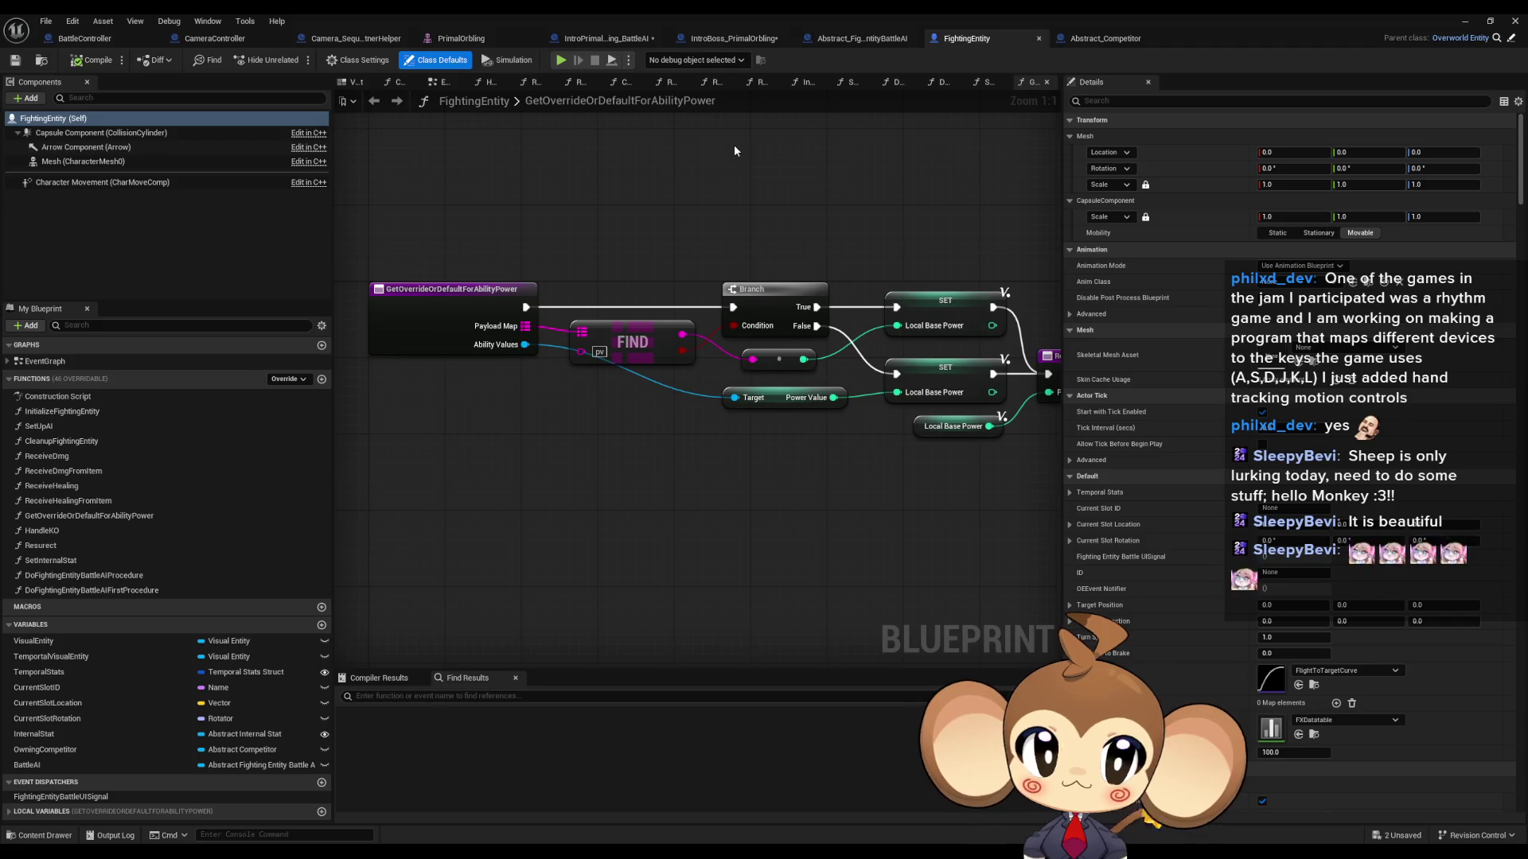
Step: Browse to the BattleSystem Abilities folder and open Abstract_Ability on its StartActionTimer graph
double_click(591, 13)
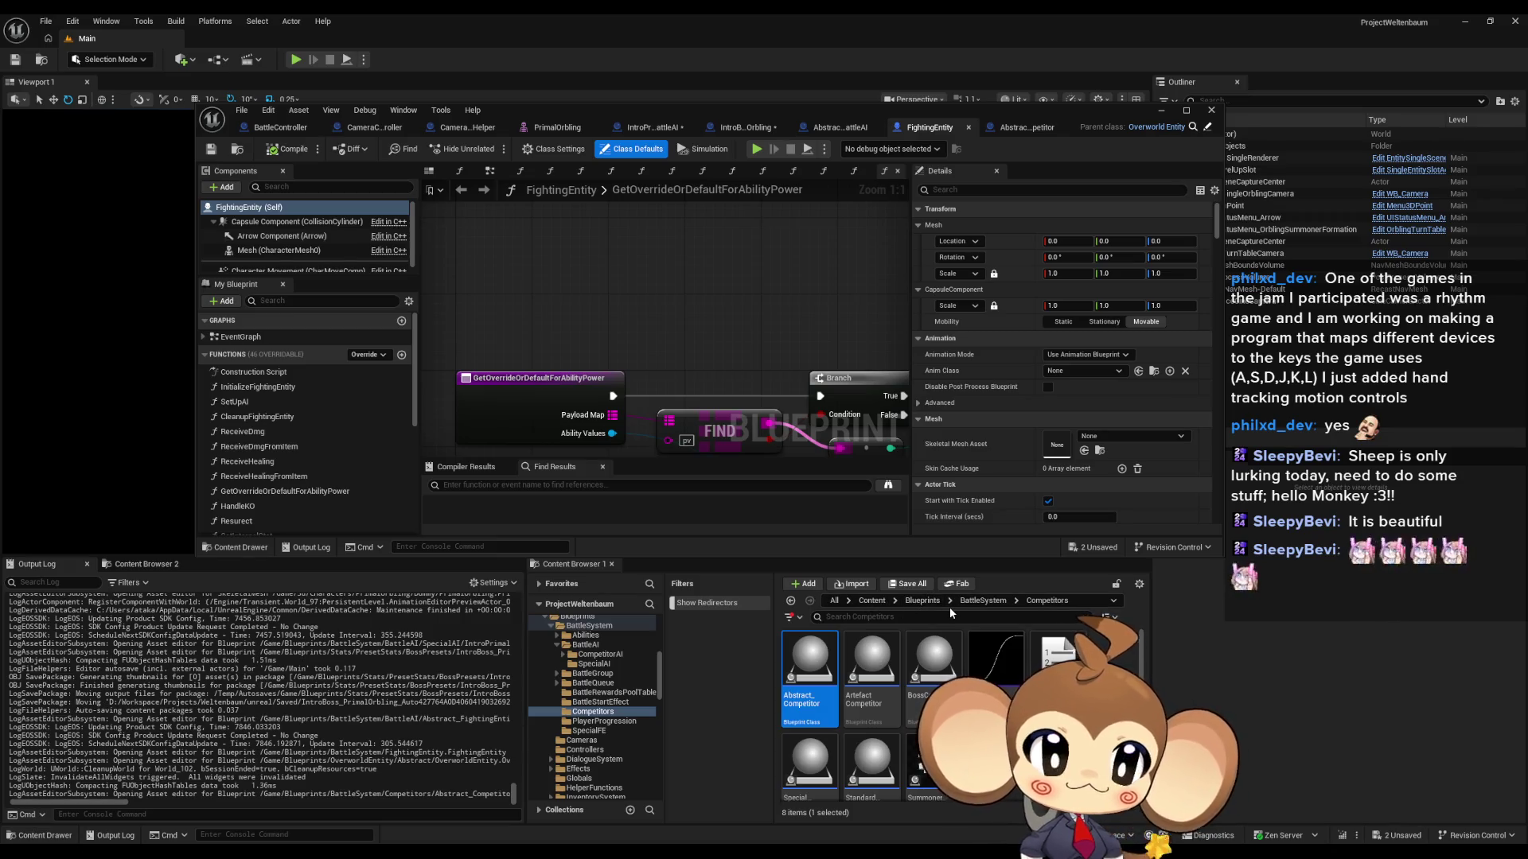
left_click(984, 602)
double_click(809, 659)
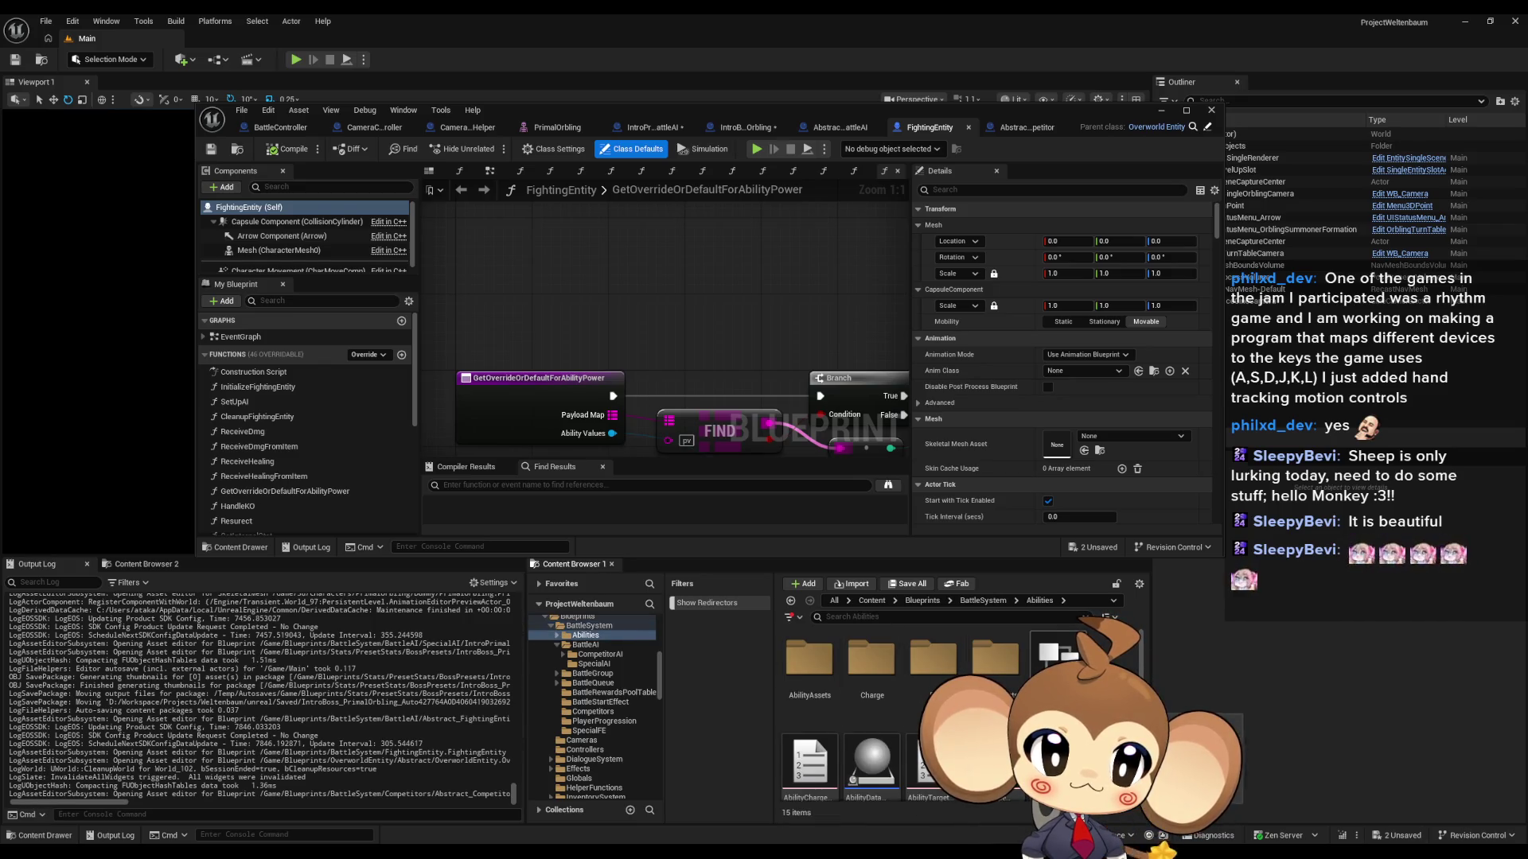
scroll(955, 716, "down", 1)
left_click(939, 708)
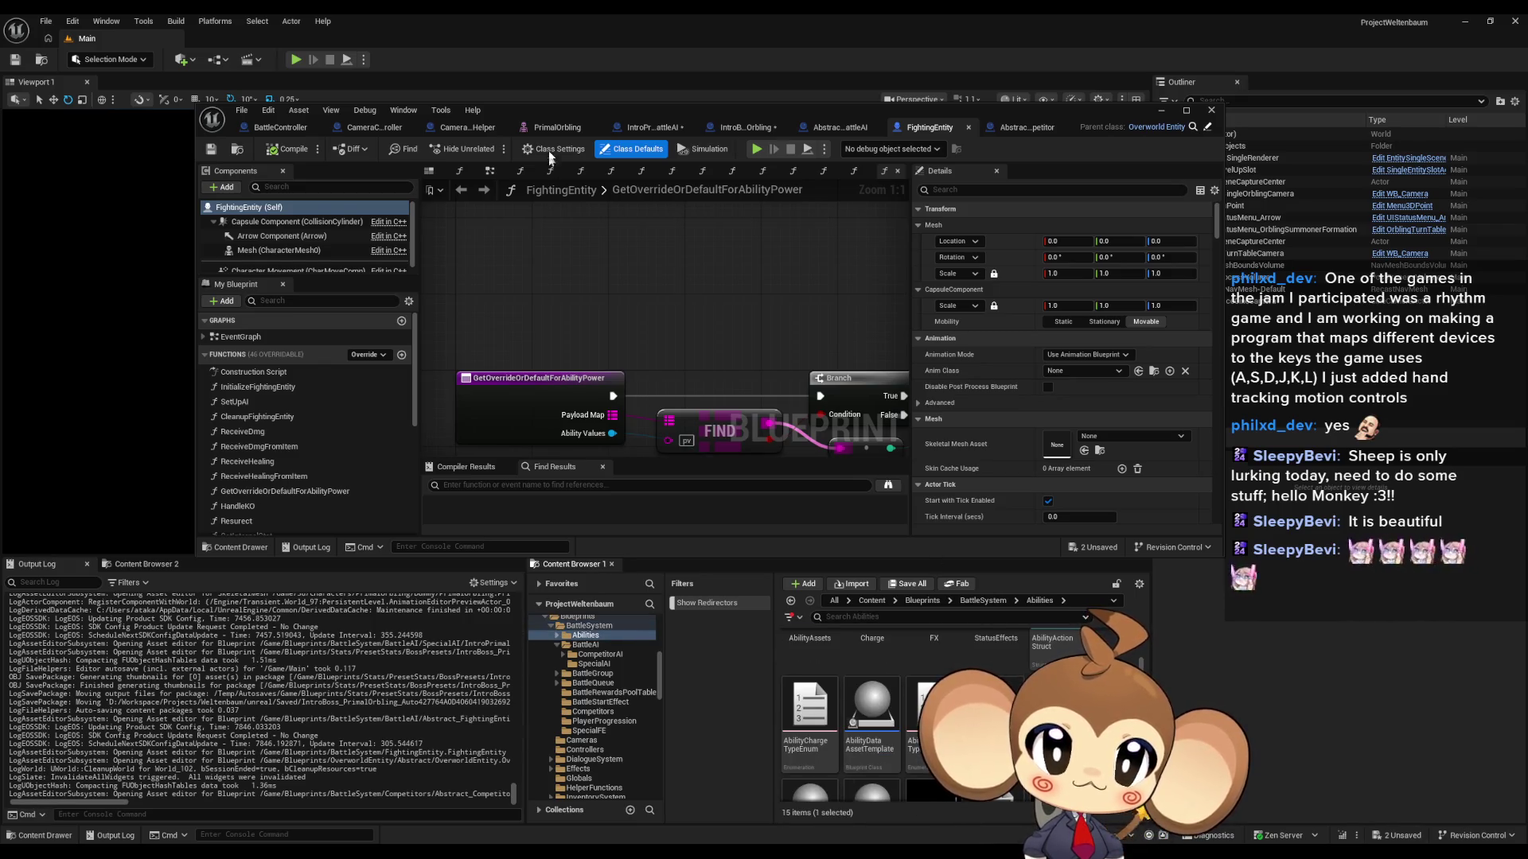
double_click(530, 109)
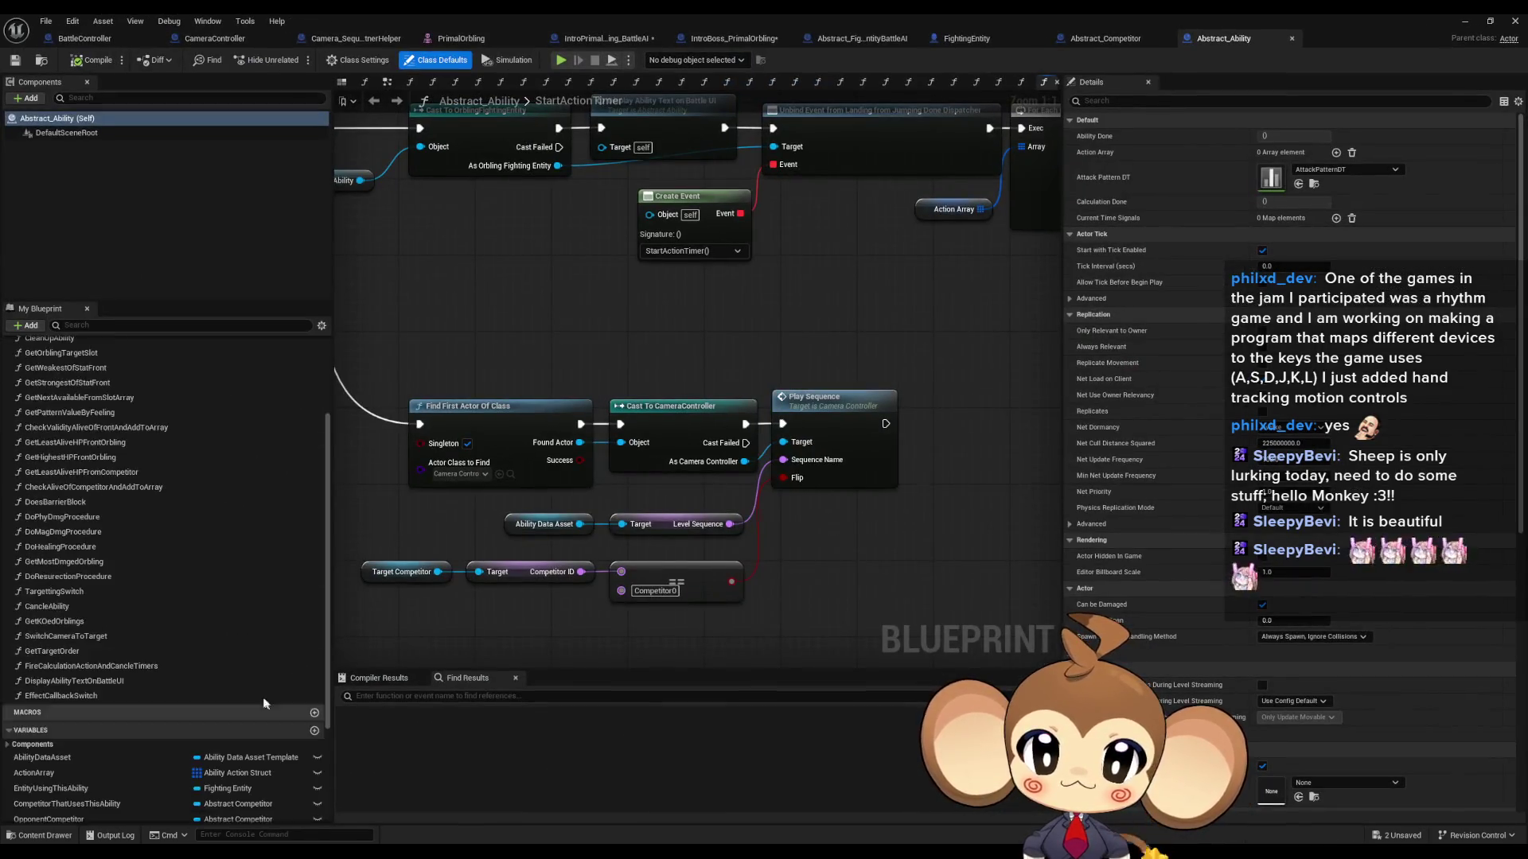
Step: Inspect the AbilityDataAsset and TargetCompetitor variables in My Blueprint
scroll(265, 704, "down", 4)
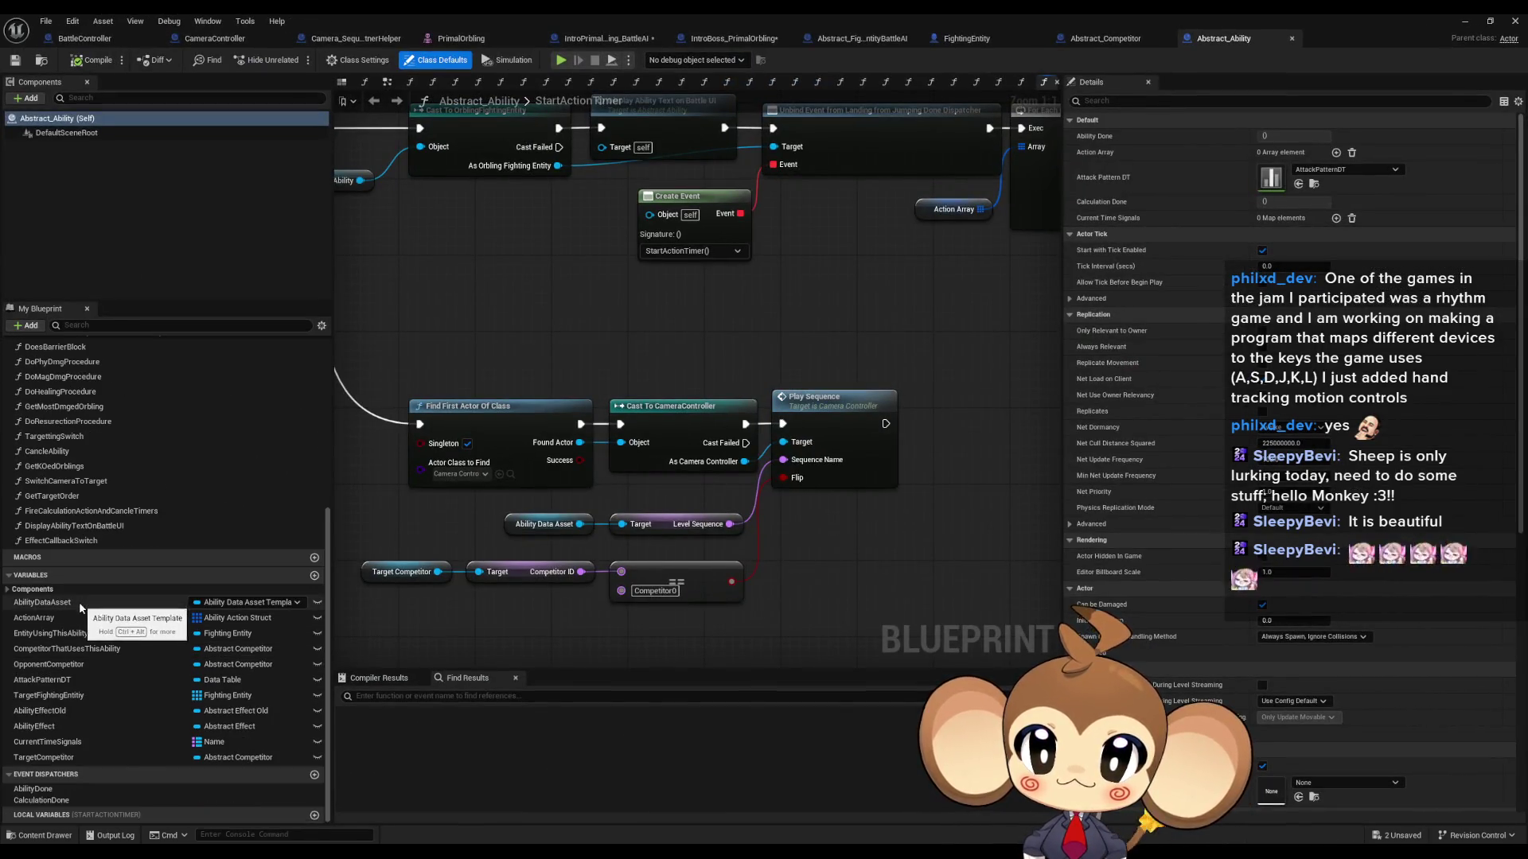
left_click(79, 602)
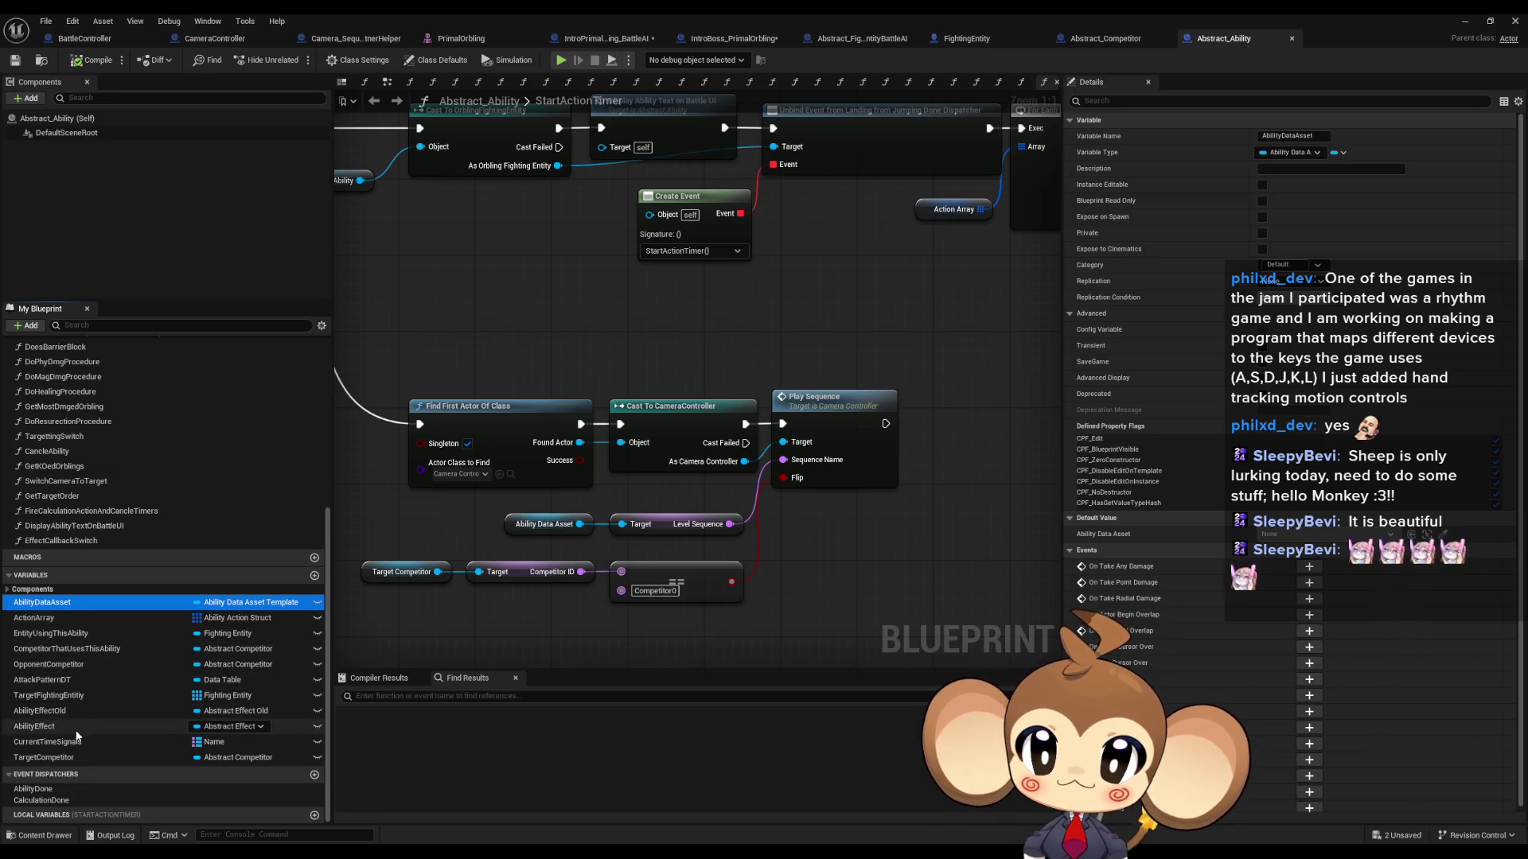
left_click(65, 758)
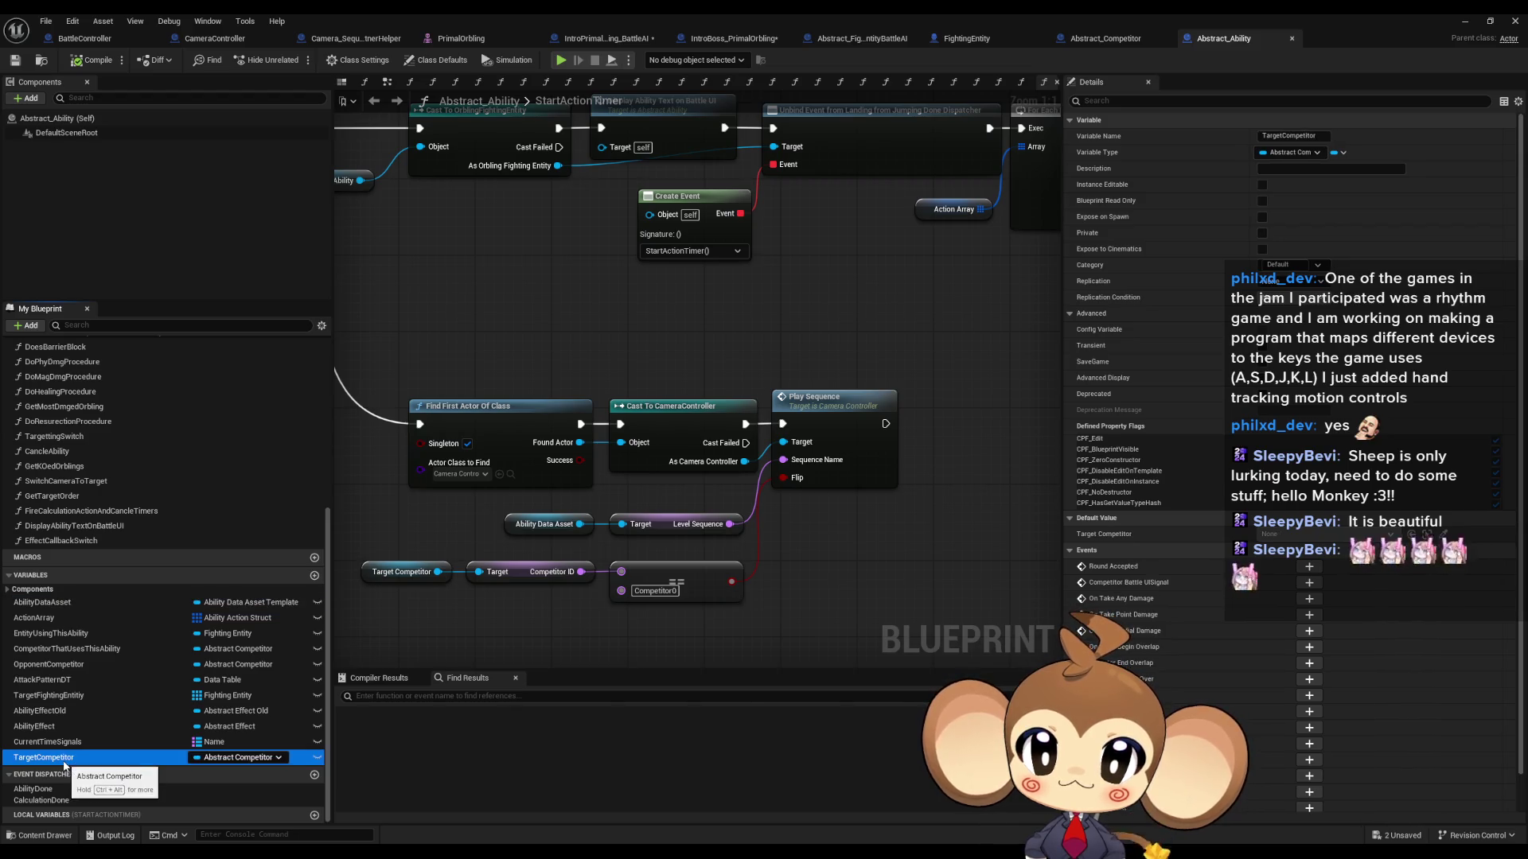
Step: Find TargetCompetitor references by class member and jump to the first Set node in TargettingSwitch
right_click(68, 758)
mouse_move(128, 689)
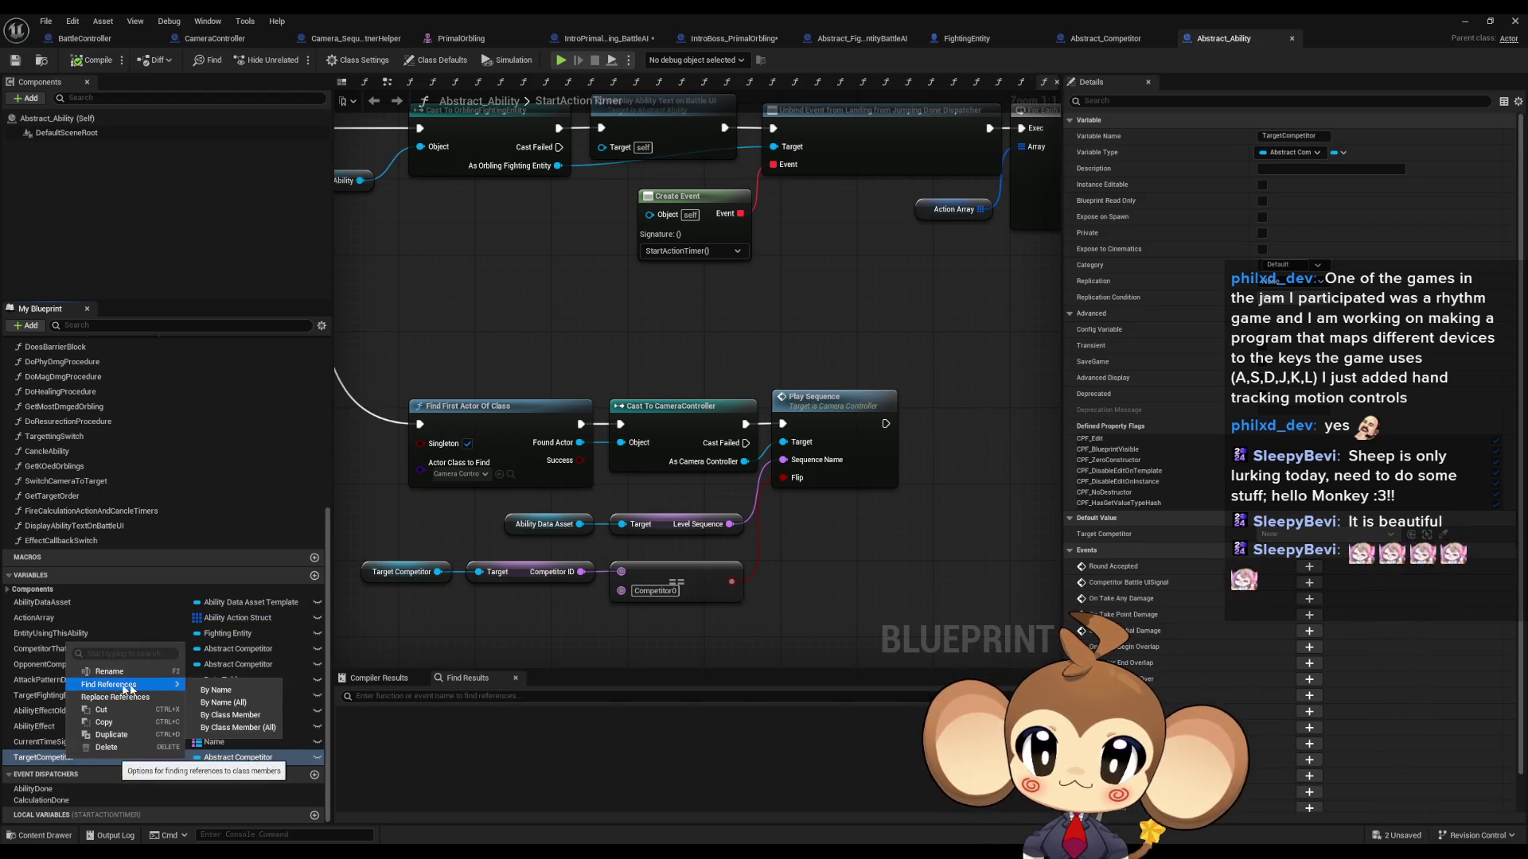
left_click(231, 715)
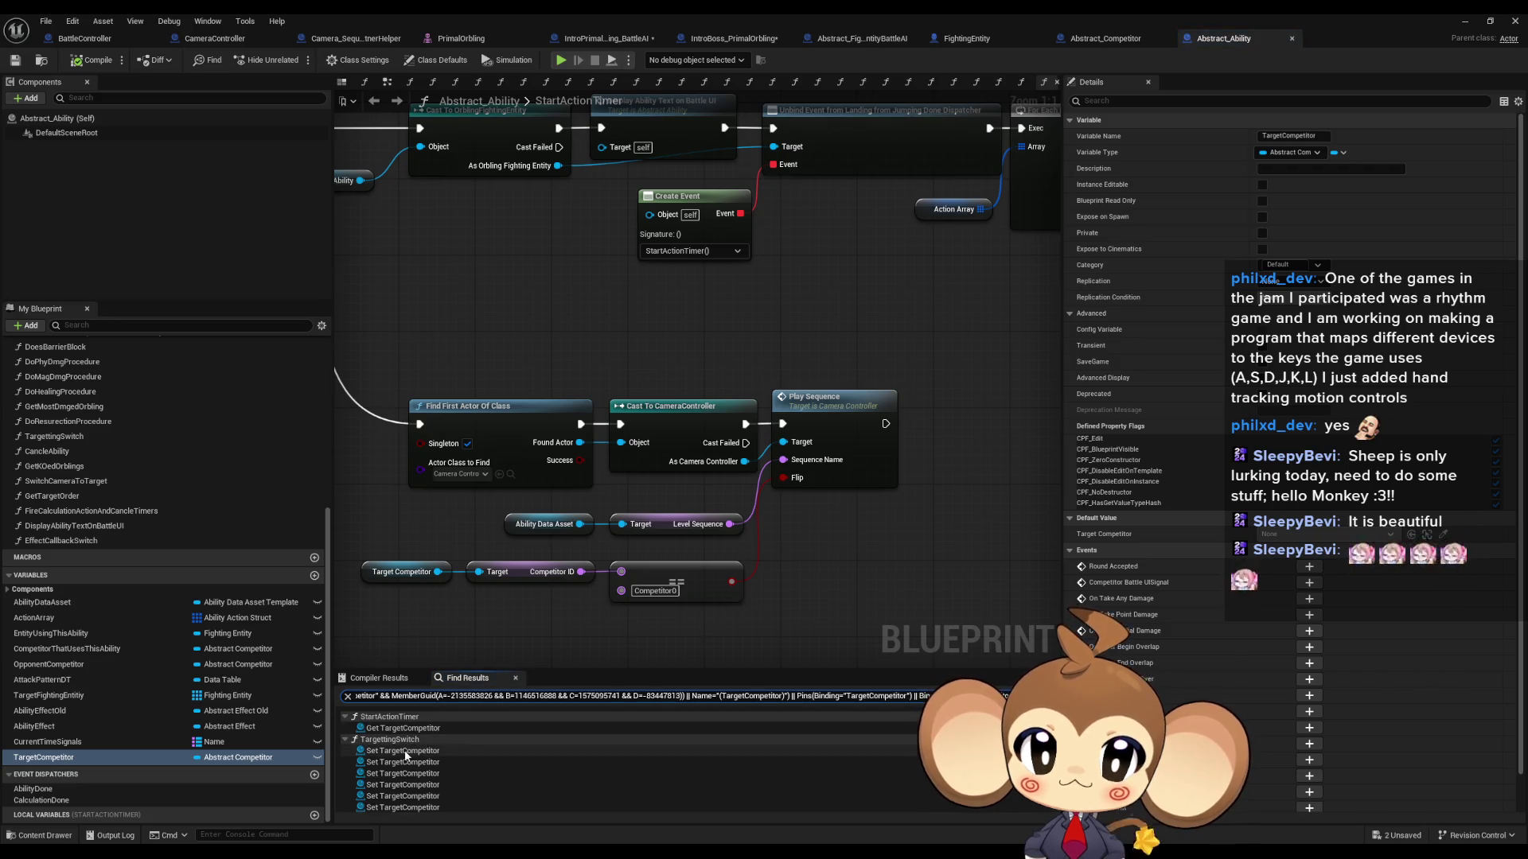
double_click(404, 751)
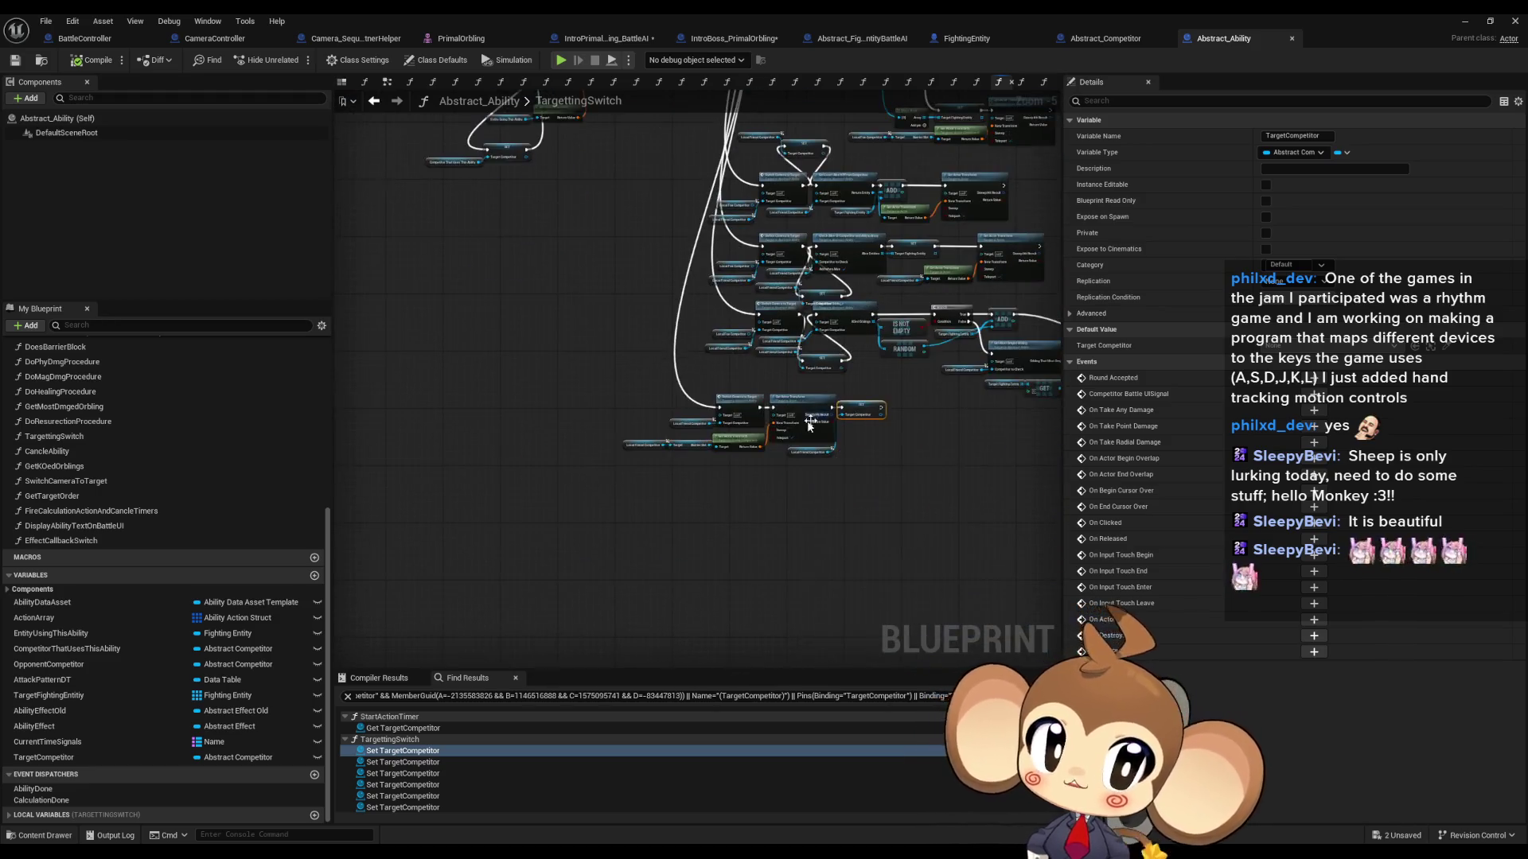
Step: Find Local_FriendCompetitor references by class member and jump to its Set node
left_click(701, 478)
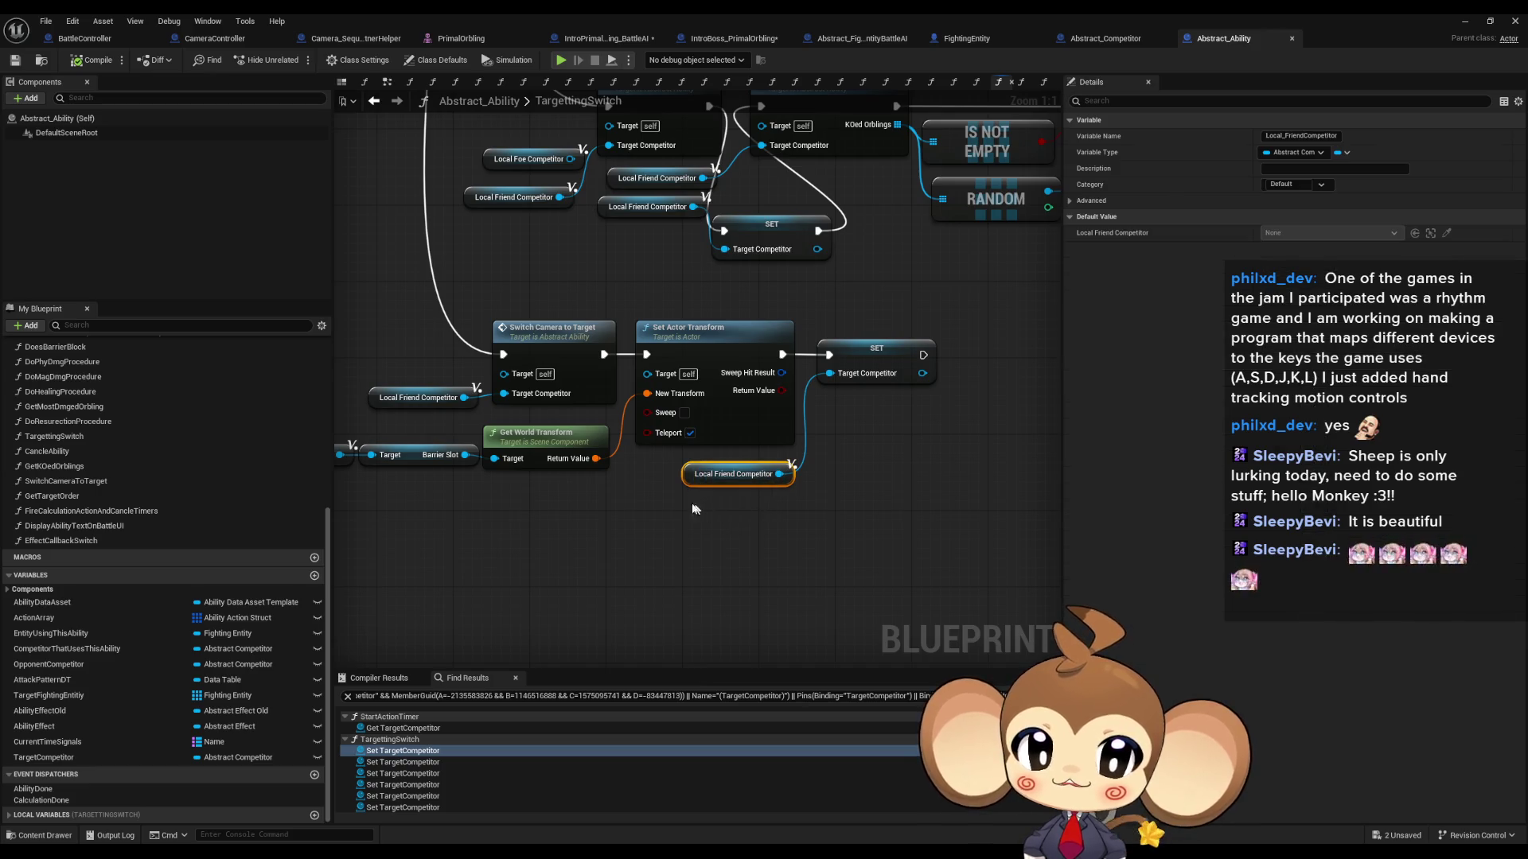
right_click(693, 475)
mouse_move(868, 594)
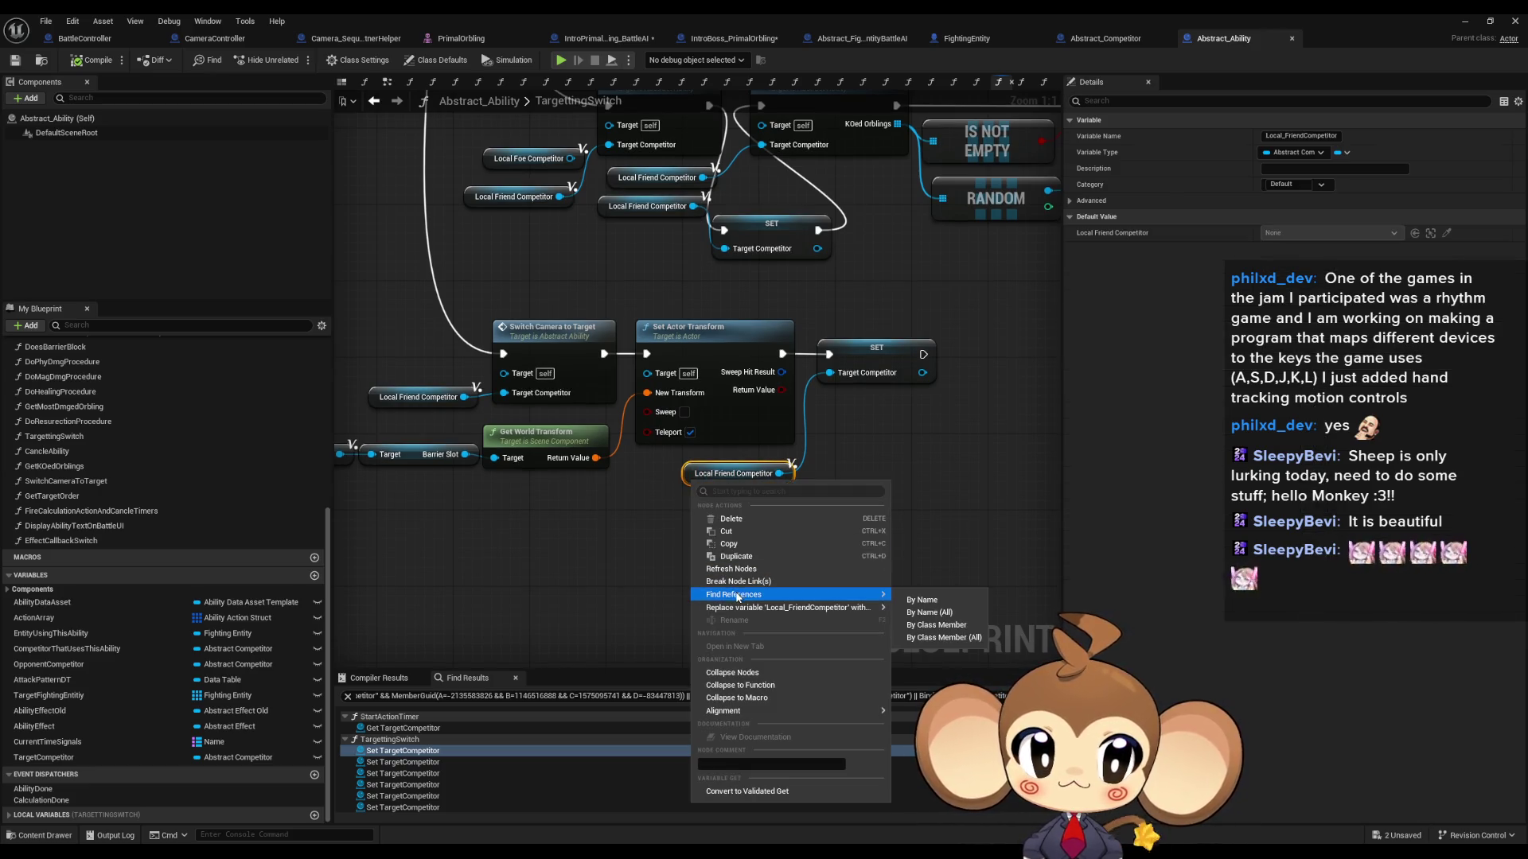
left_click(941, 626)
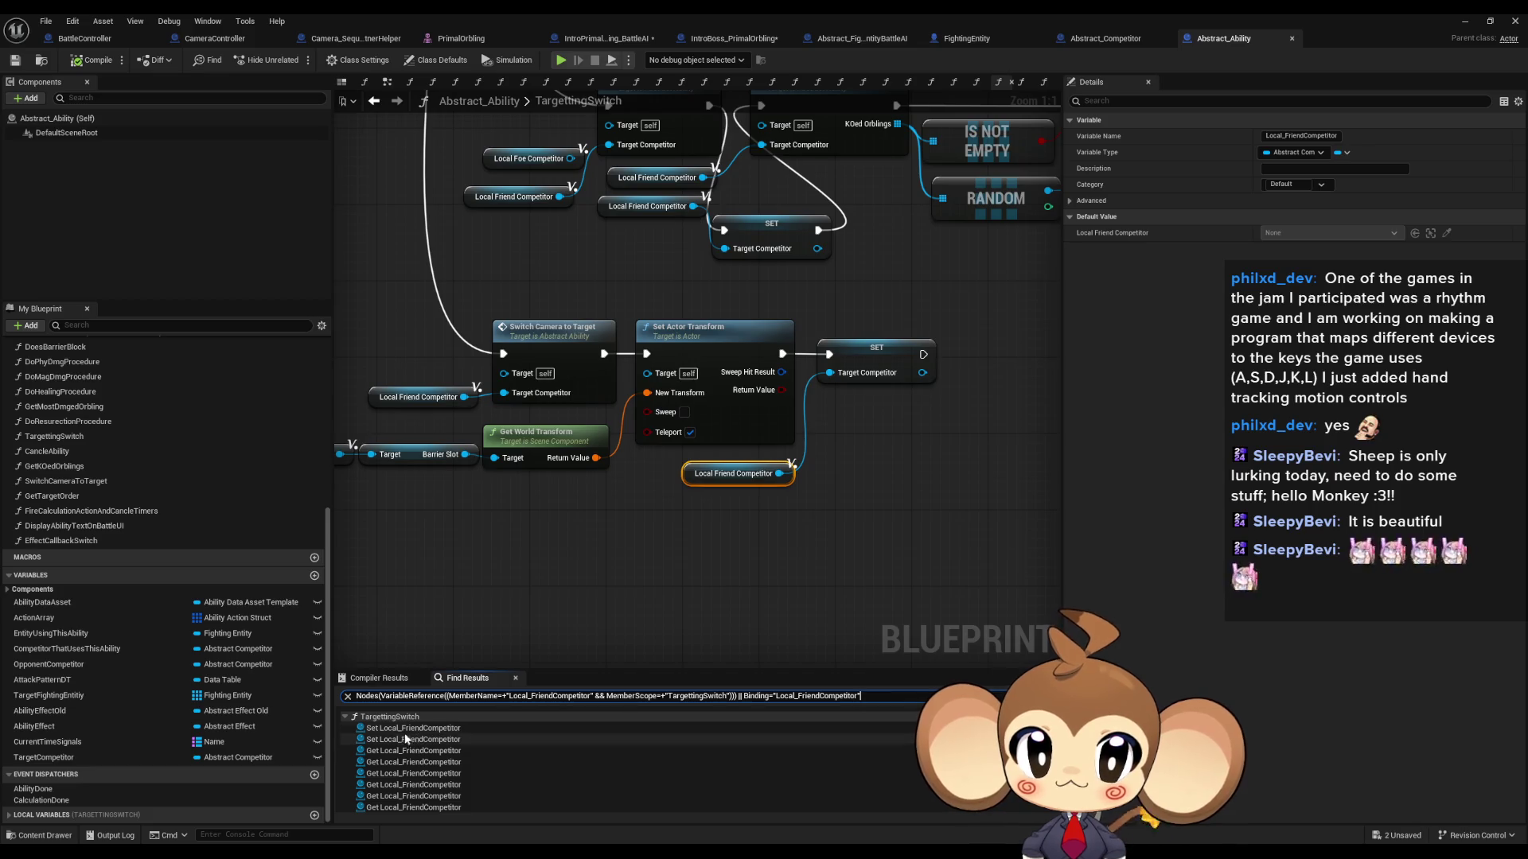
left_click(410, 728)
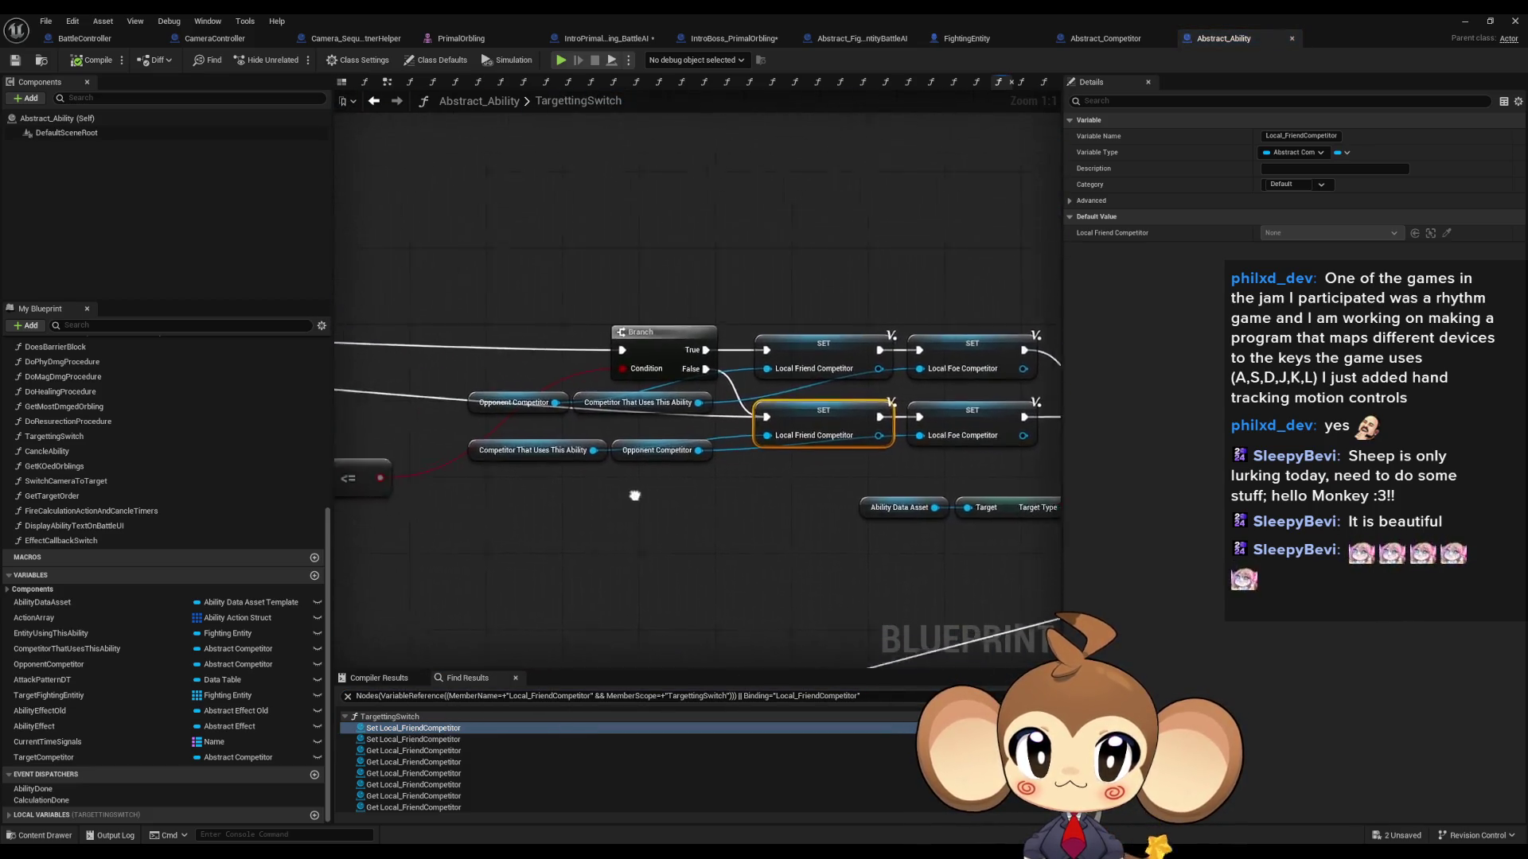
Step: Inspect the Switch, Branch and competitor getter nodes feeding the SET nodes
left_click_drag(634, 495, 791, 521)
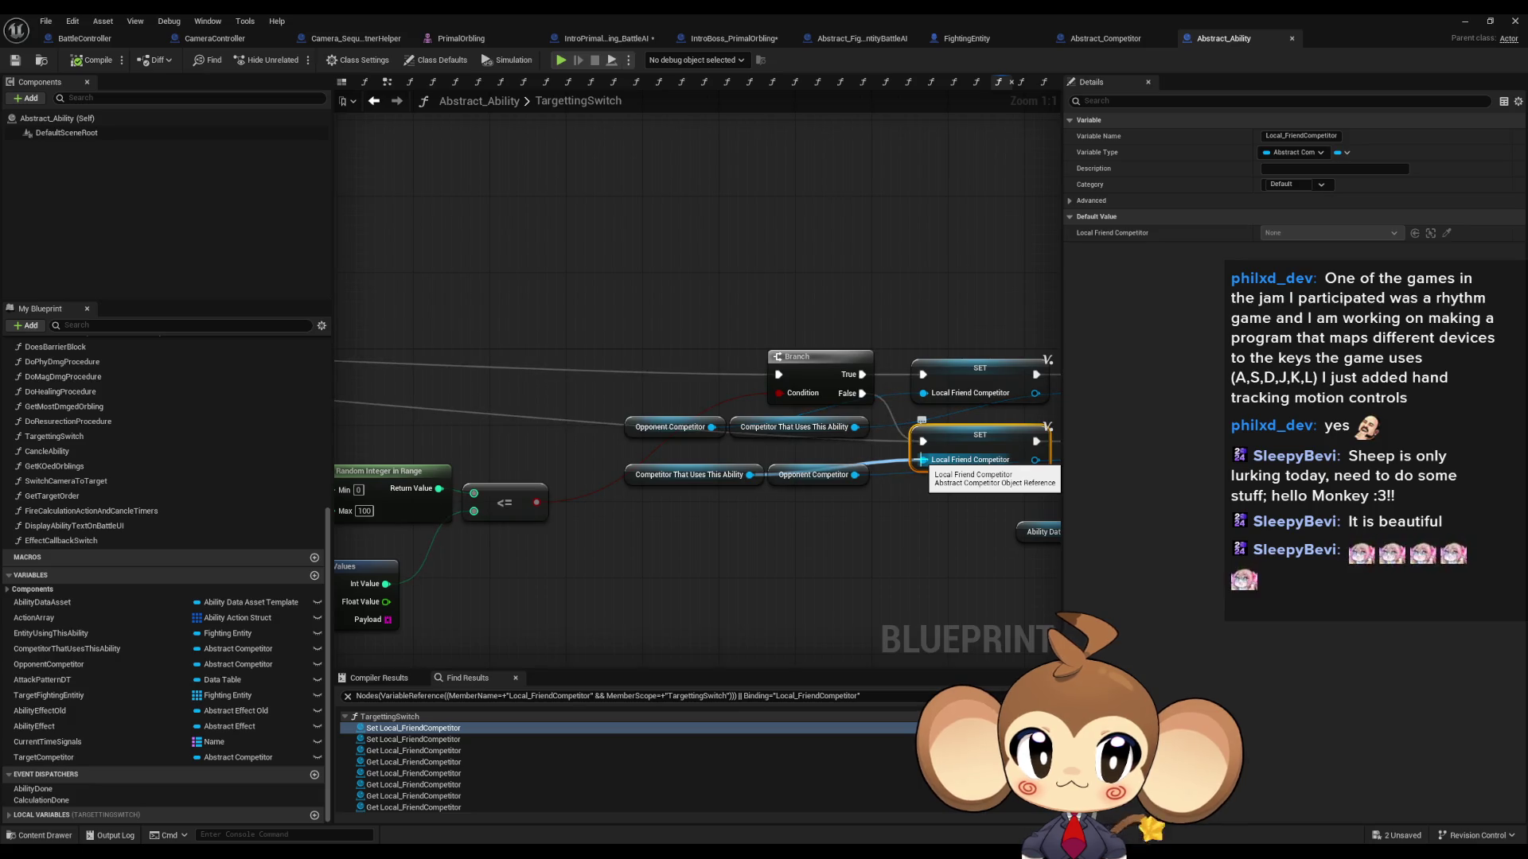
mouse_move(921, 459)
left_mouse_down()
mouse_move(726, 529)
mouse_move(661, 524)
left_mouse_up()
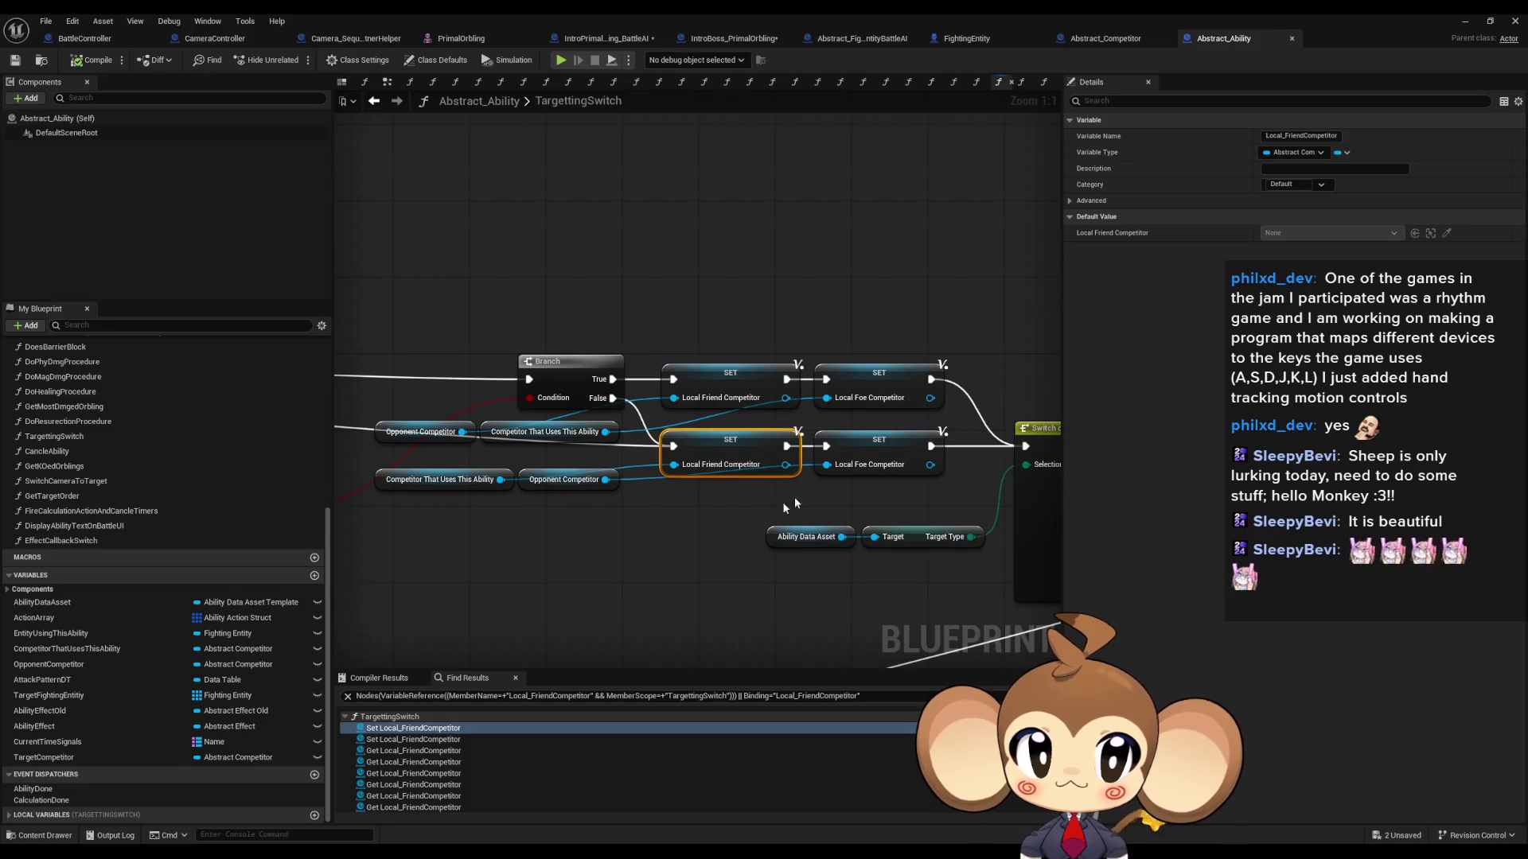
left_click_drag(570, 516, 549, 428)
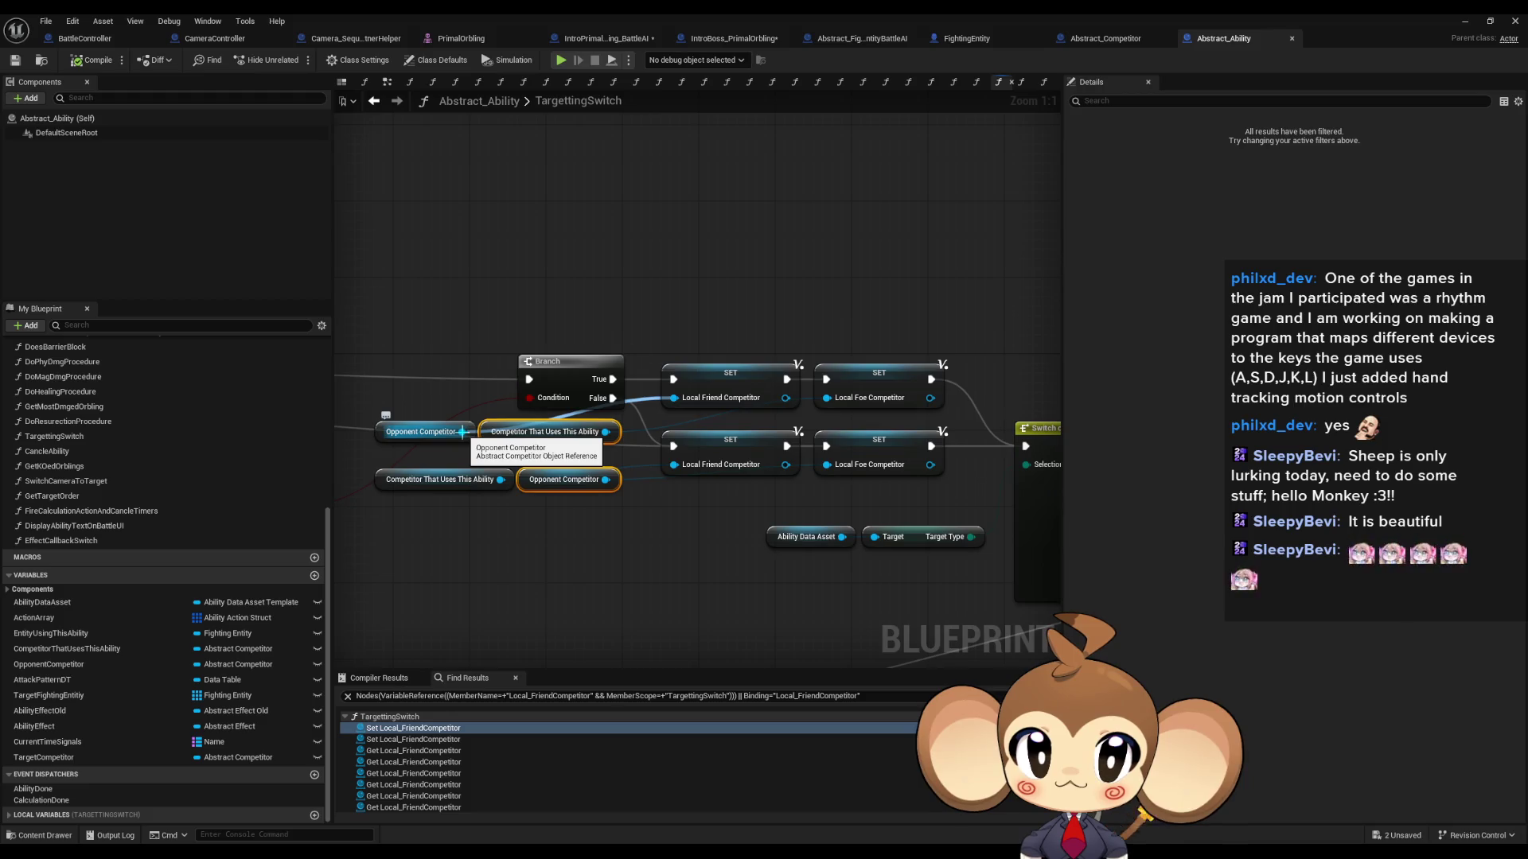
left_click(535, 473, "ctrl")
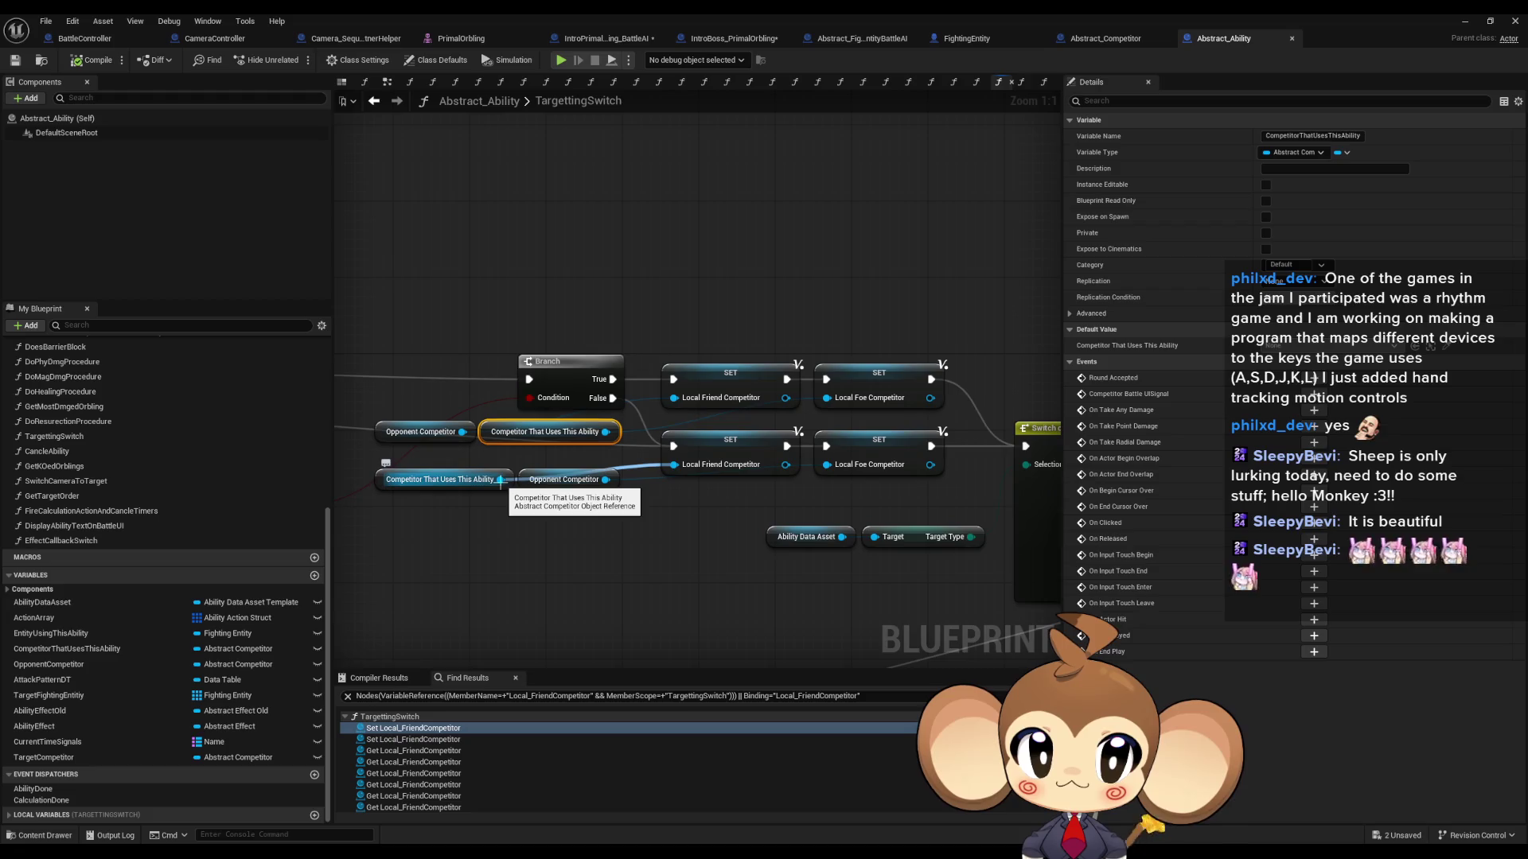
mouse_move(500, 480)
left_mouse_down()
mouse_move(982, 494)
mouse_move(525, 495)
left_mouse_up()
left_click(557, 491)
left_click(581, 446)
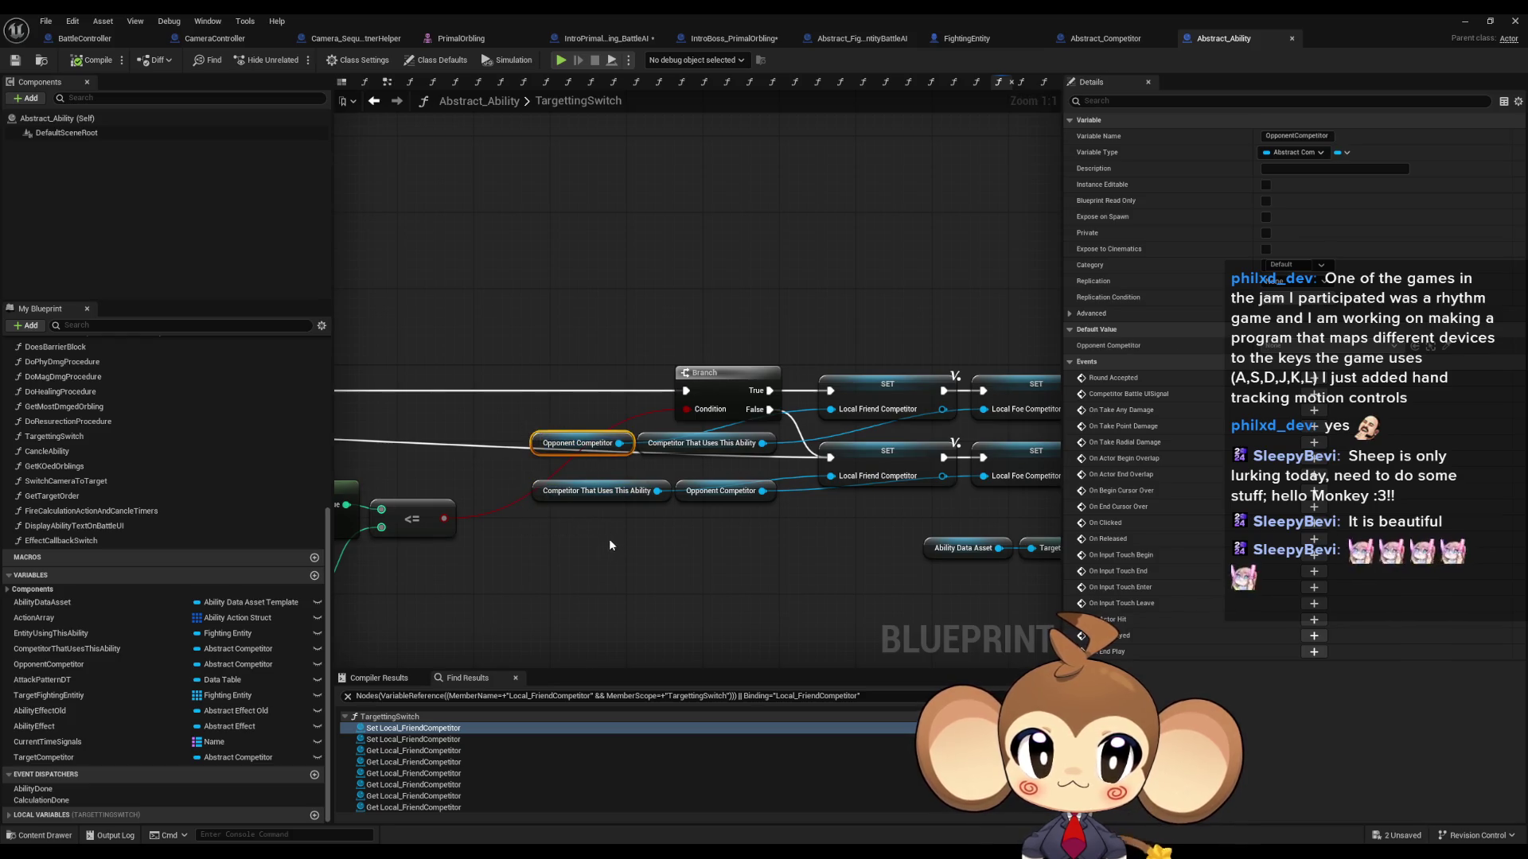
Step: Find OpponentCompetitor references and jump to where InitializeAbility sets it
right_click(537, 451)
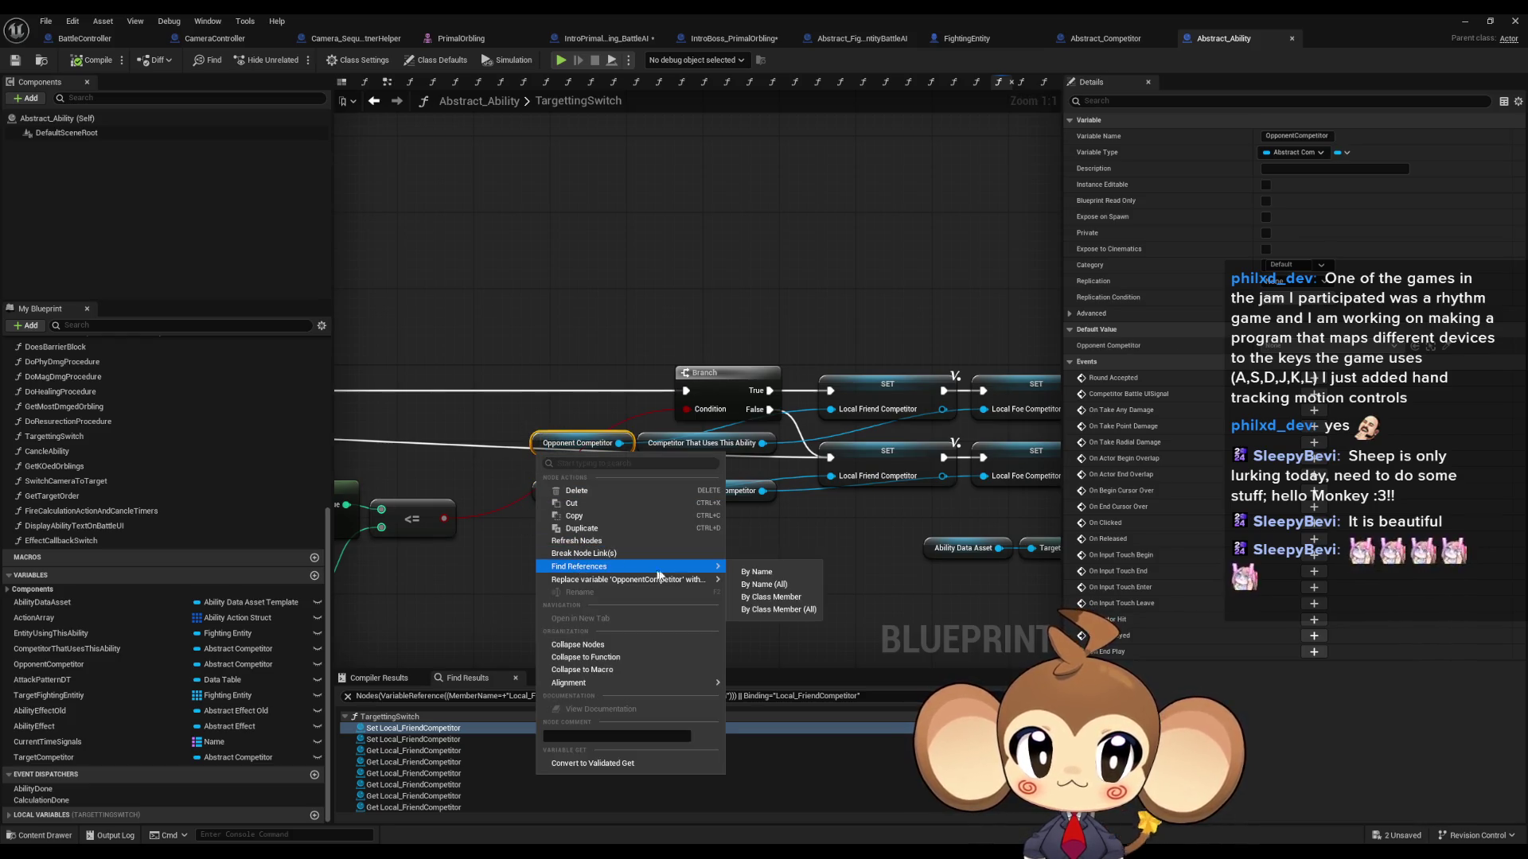
mouse_move(683, 569)
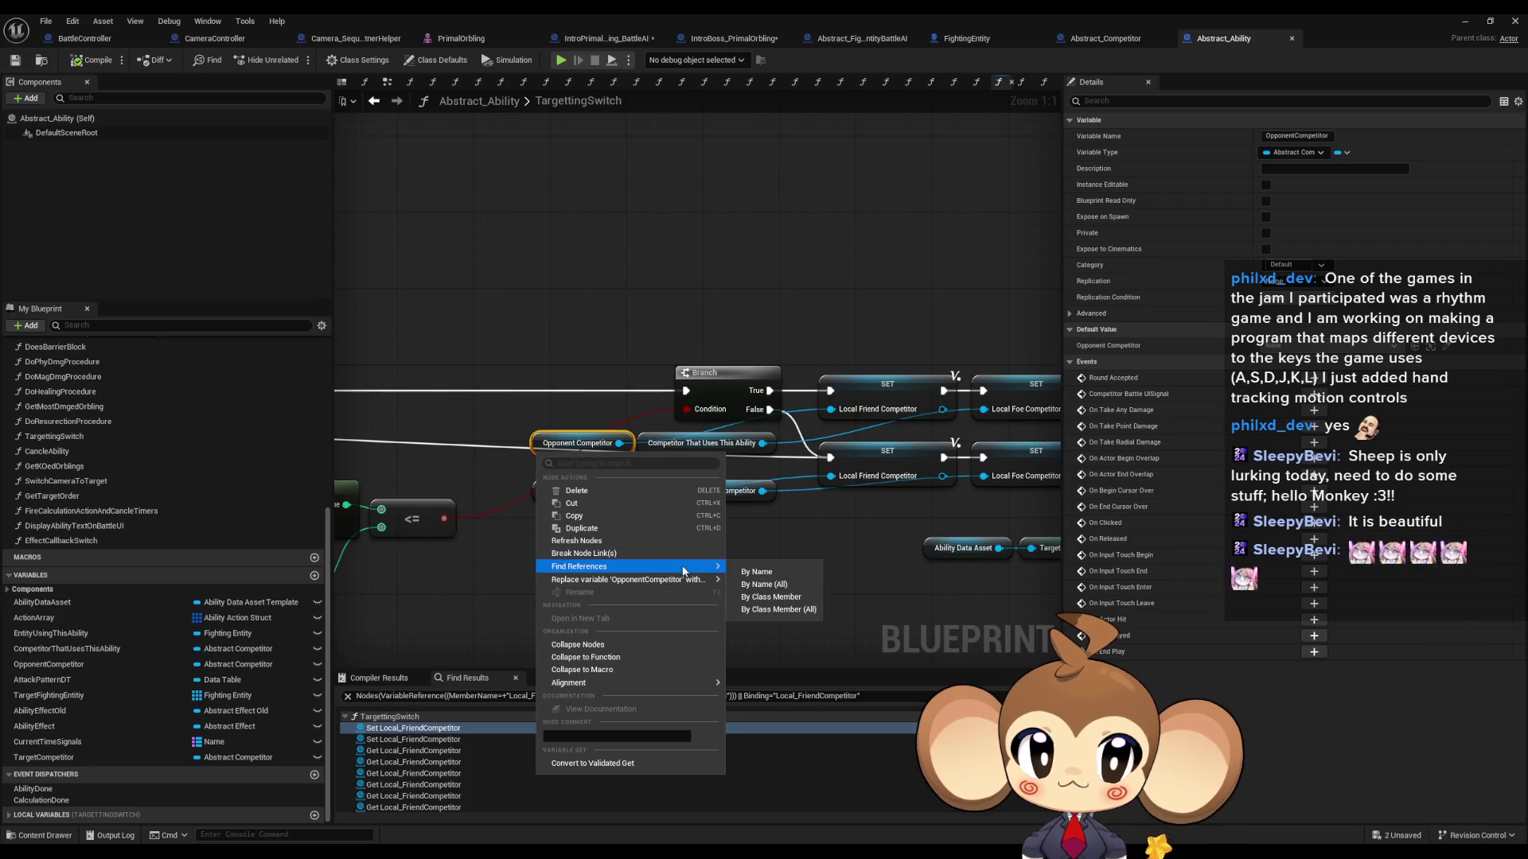
left_click(770, 597)
left_click(388, 728)
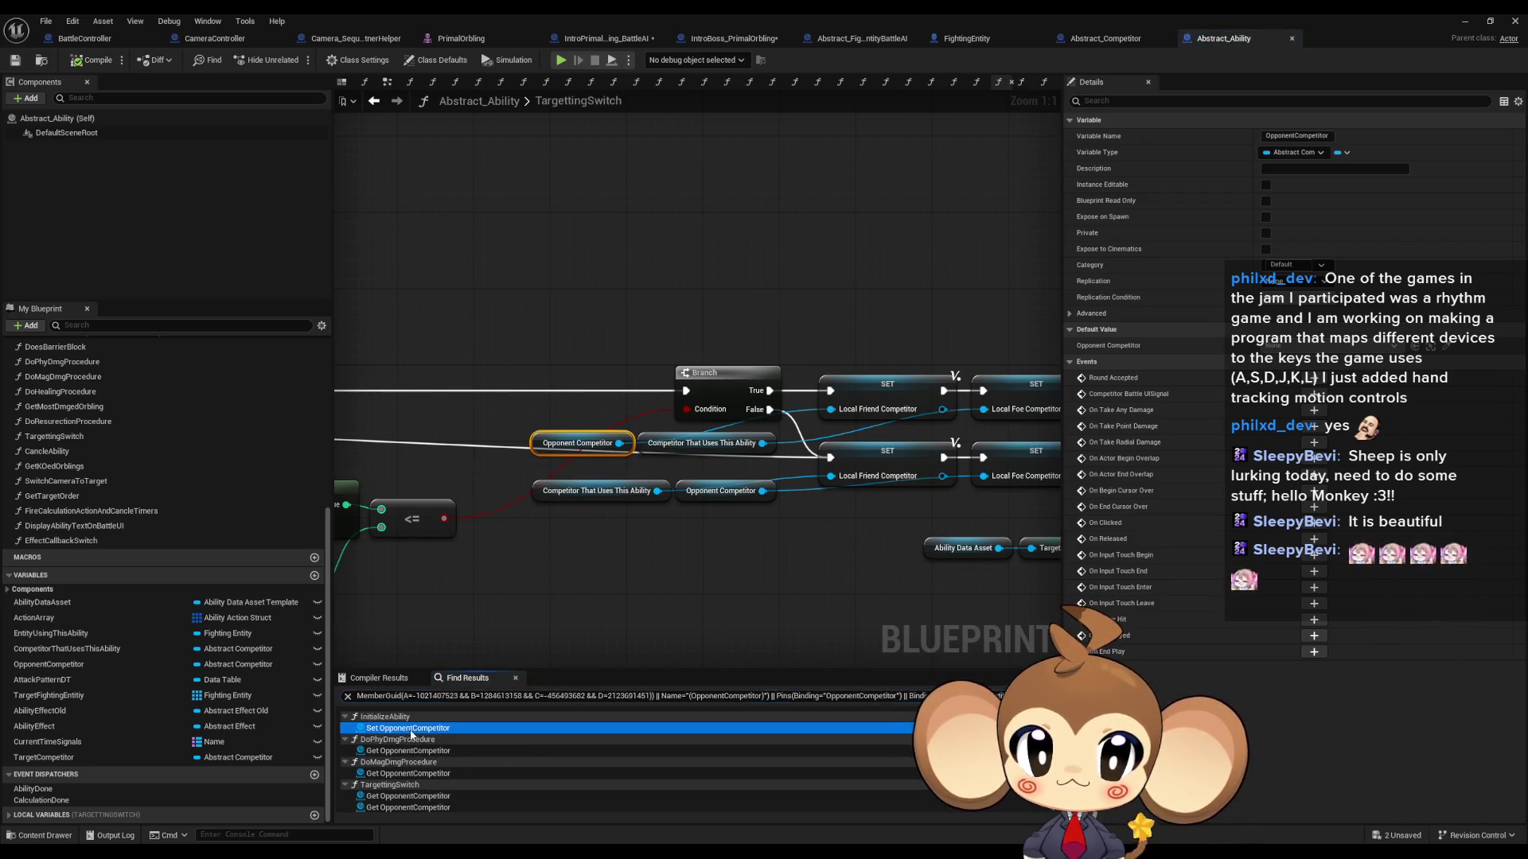
double_click(406, 727)
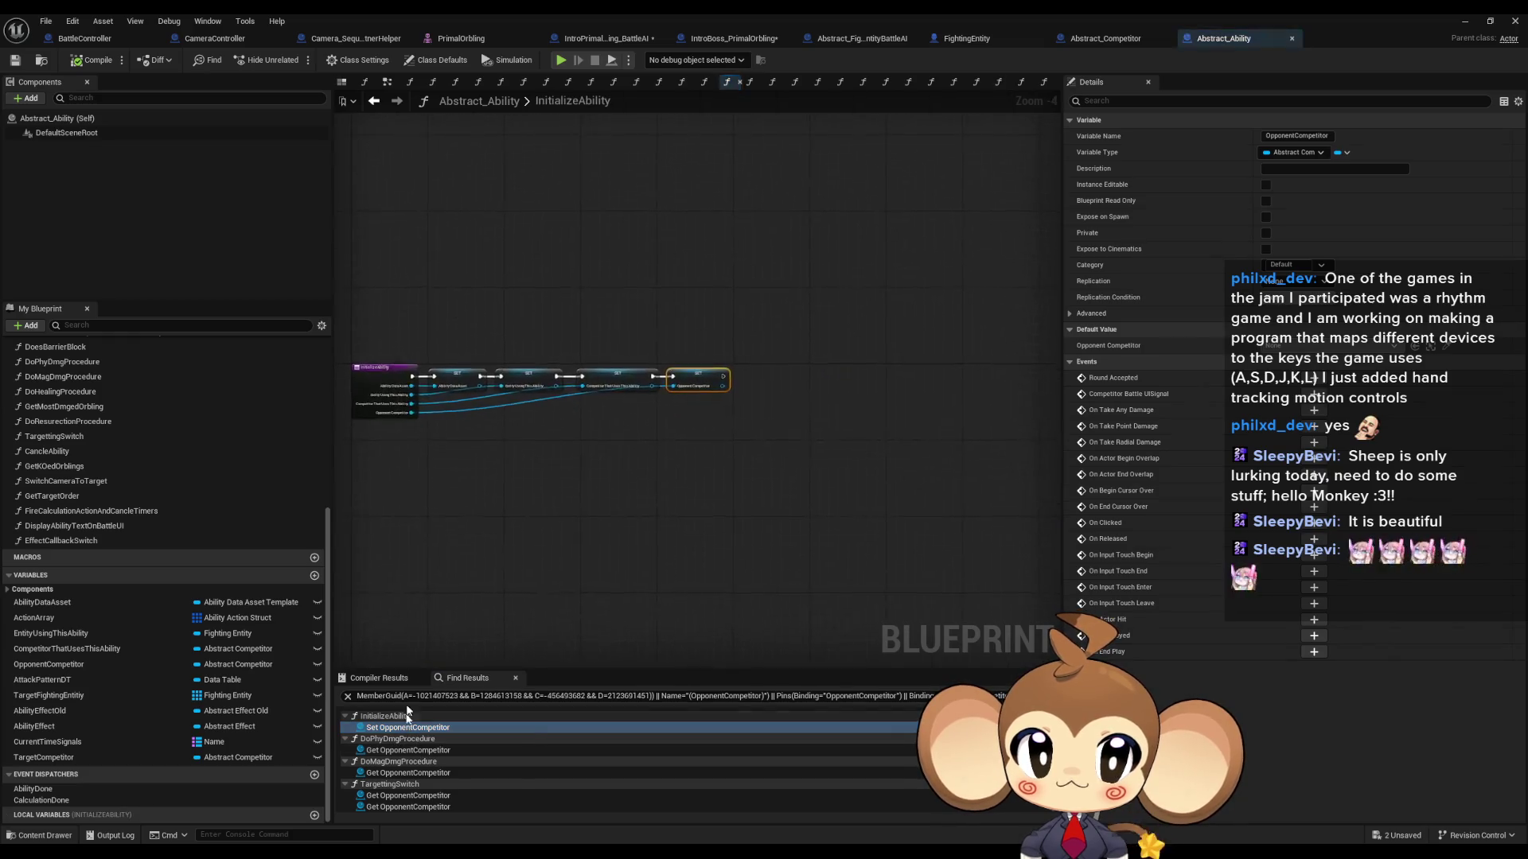
Step: Find InitializeAbility references by class member and reach BattleController's 0_DoItemUse call
right_click(612, 350)
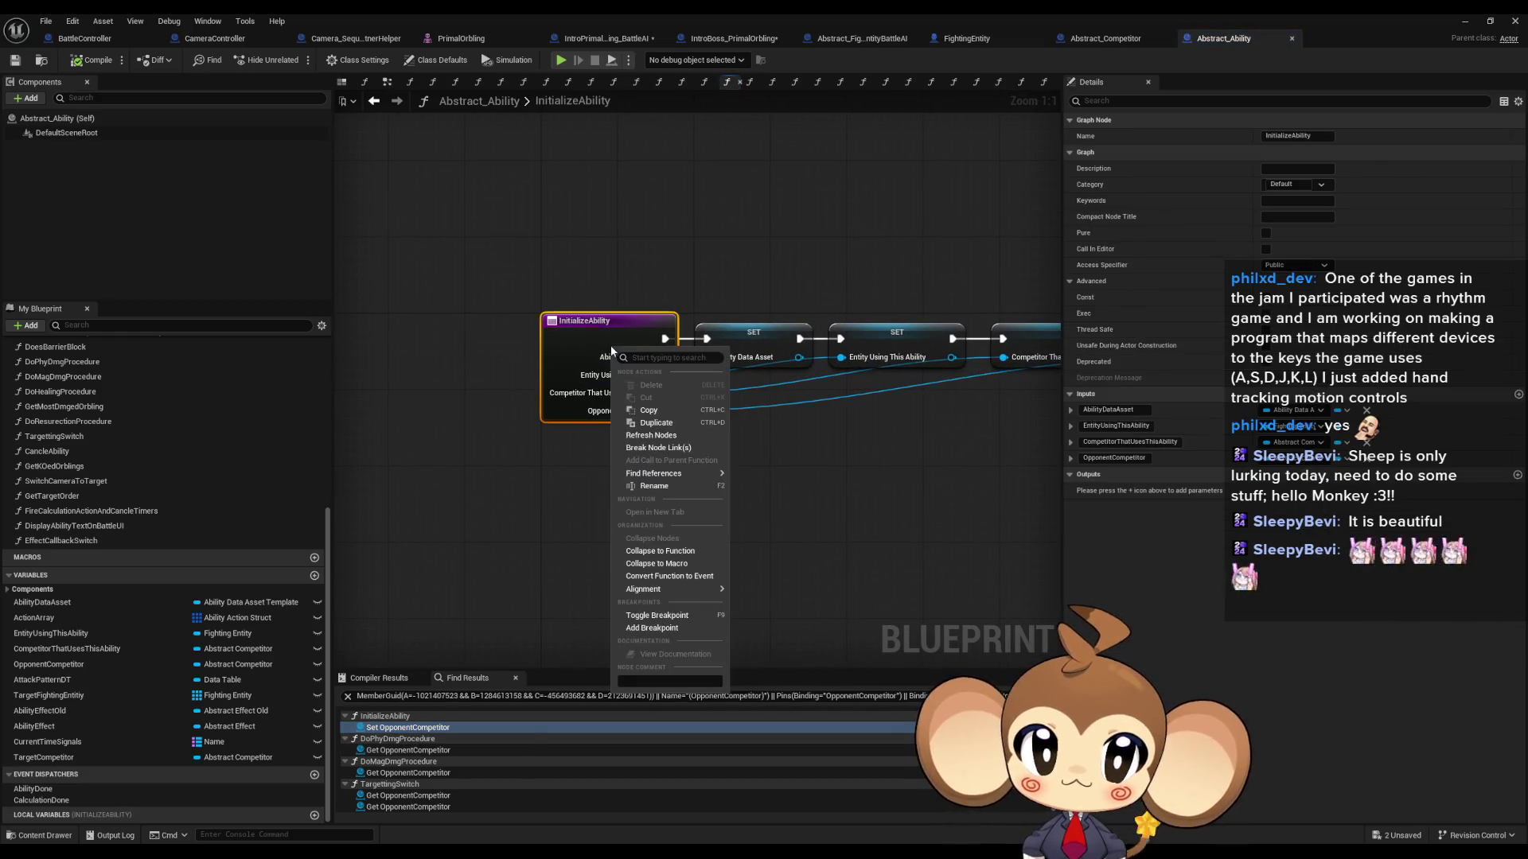
mouse_move(654, 474)
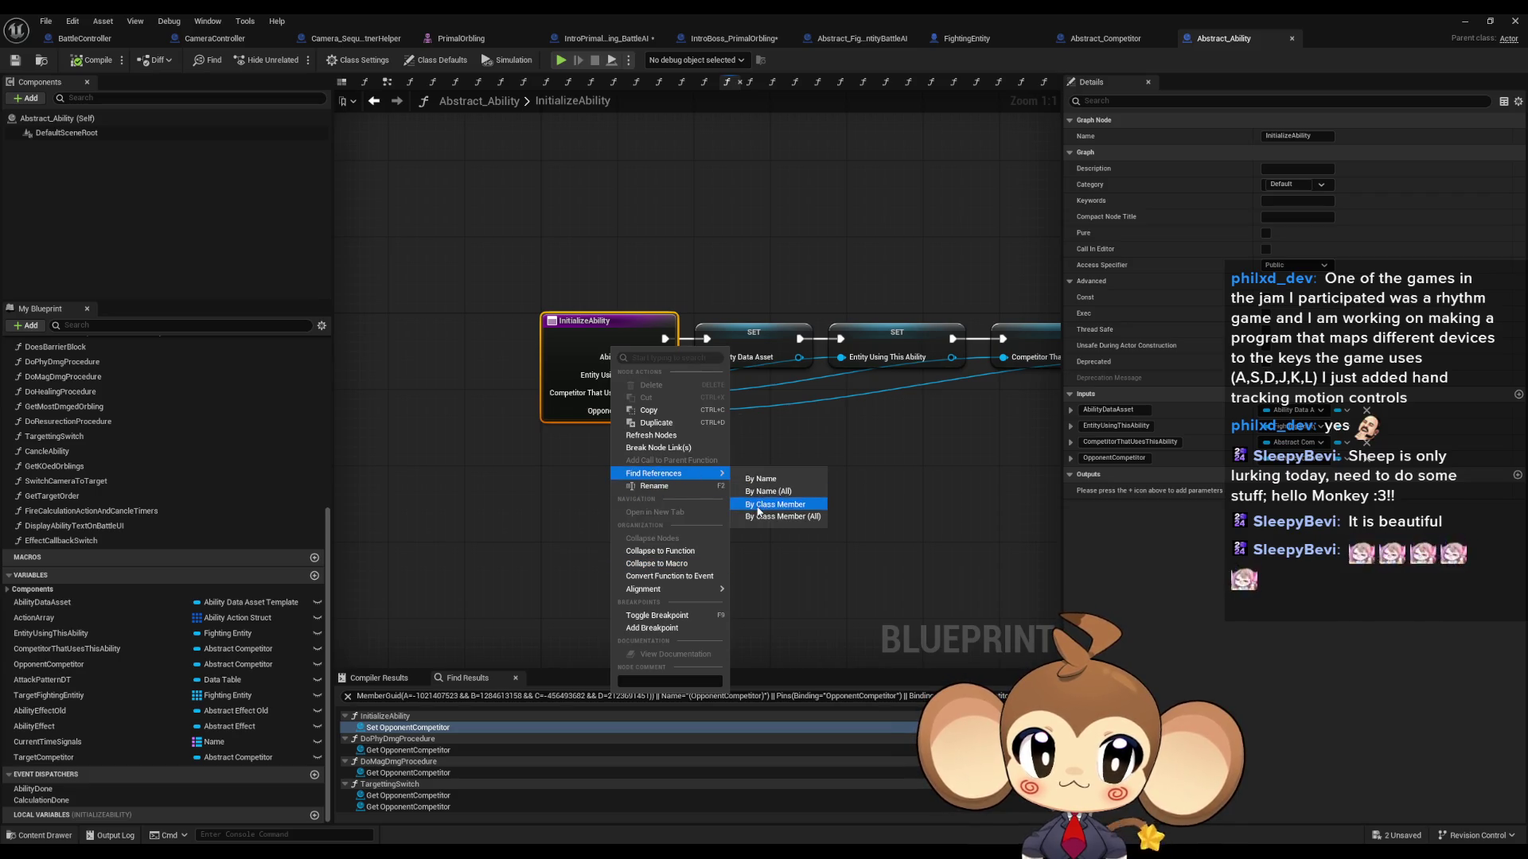
left_click(764, 500)
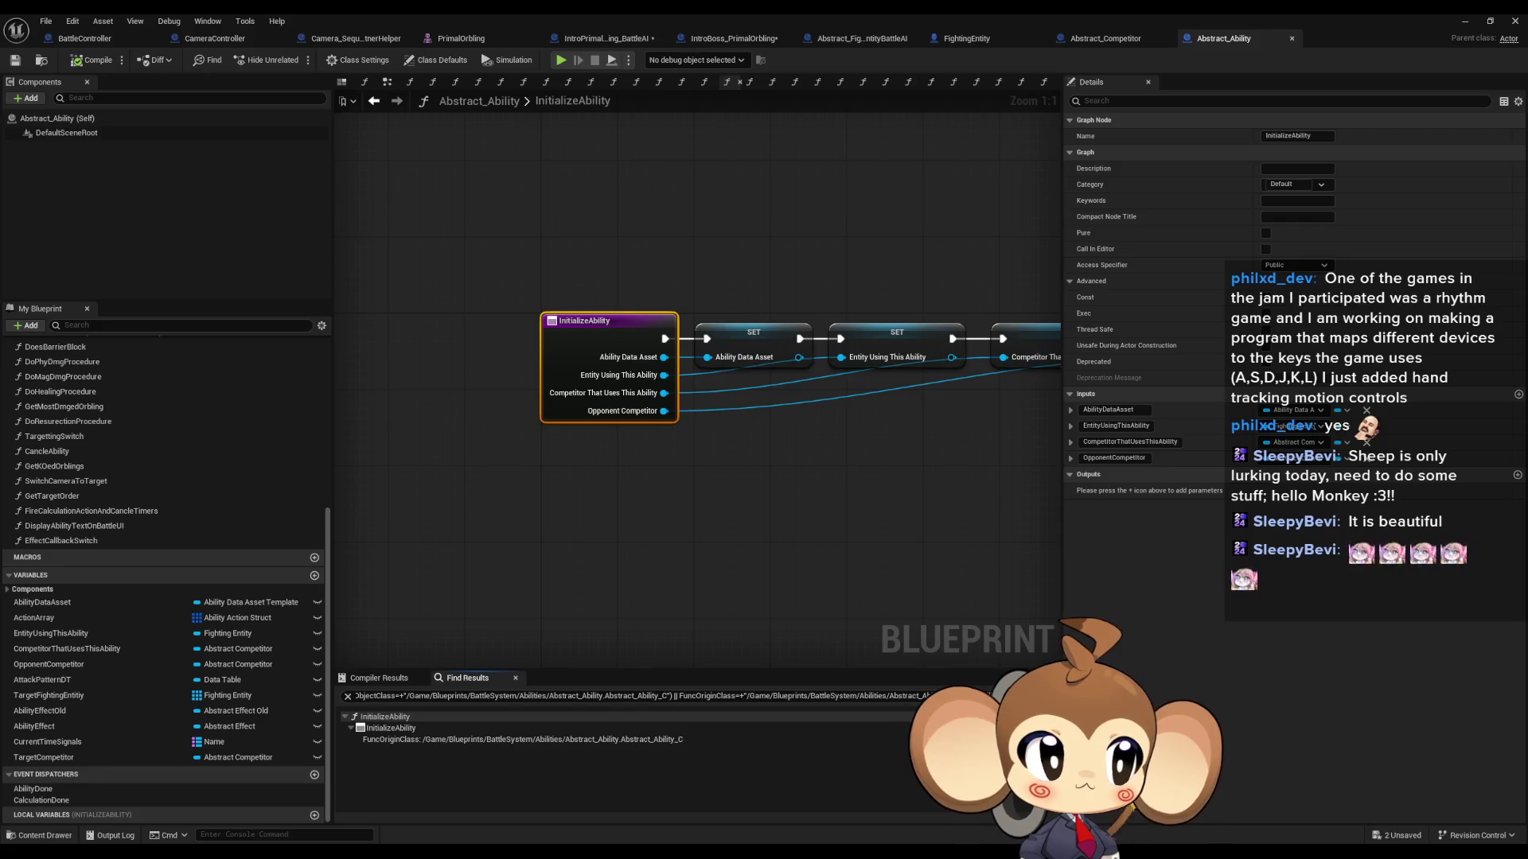
key("alt+Left")
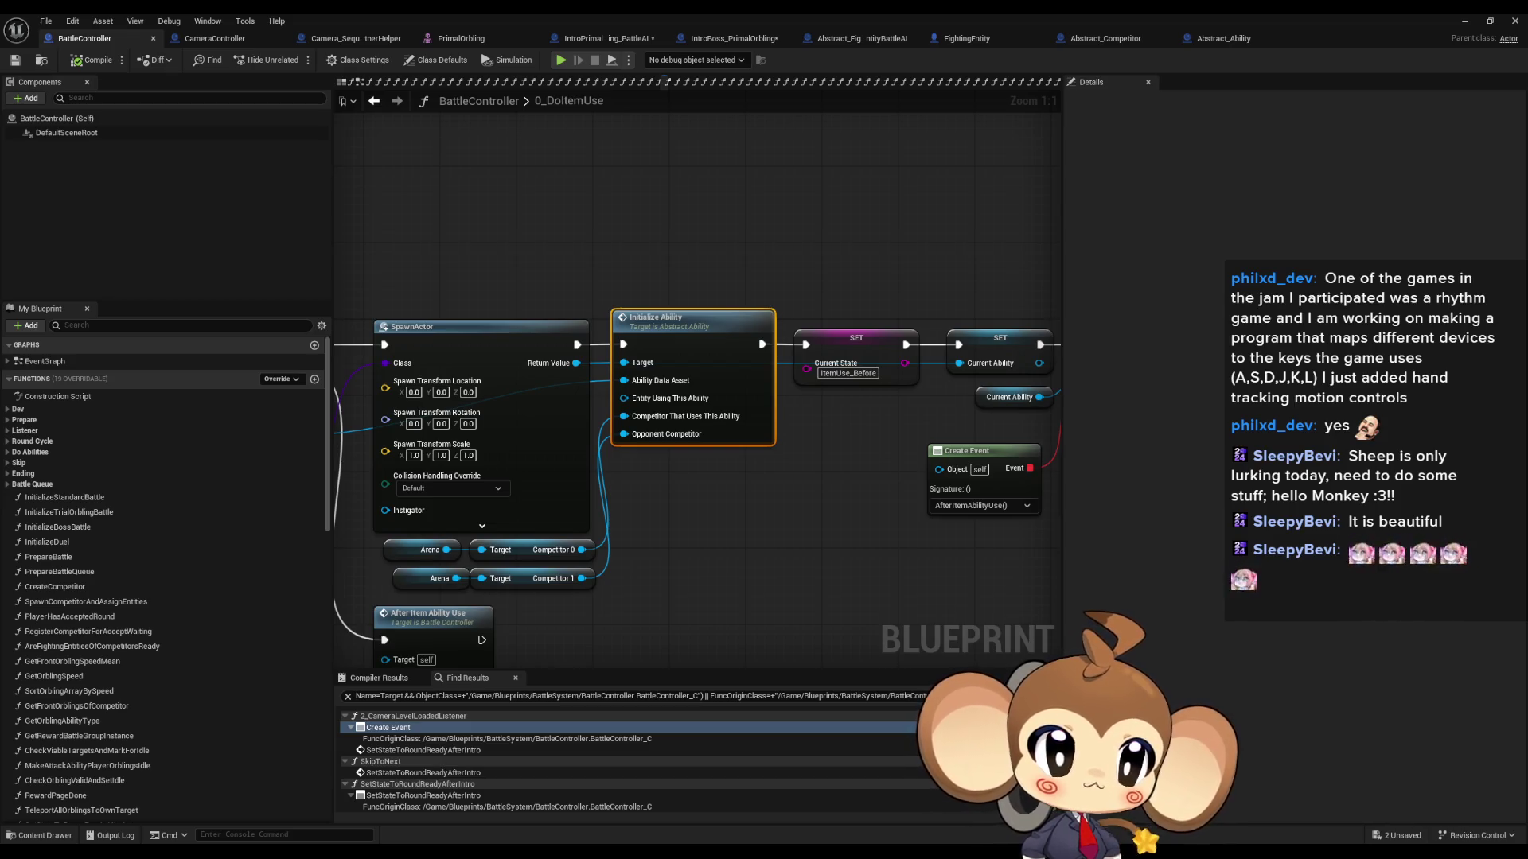
Step: Visit the HelperBeam InitializeAbility override and parent function, then return to BattleController's CreateAbility graph
key("alt+Left")
key("alt+Left")
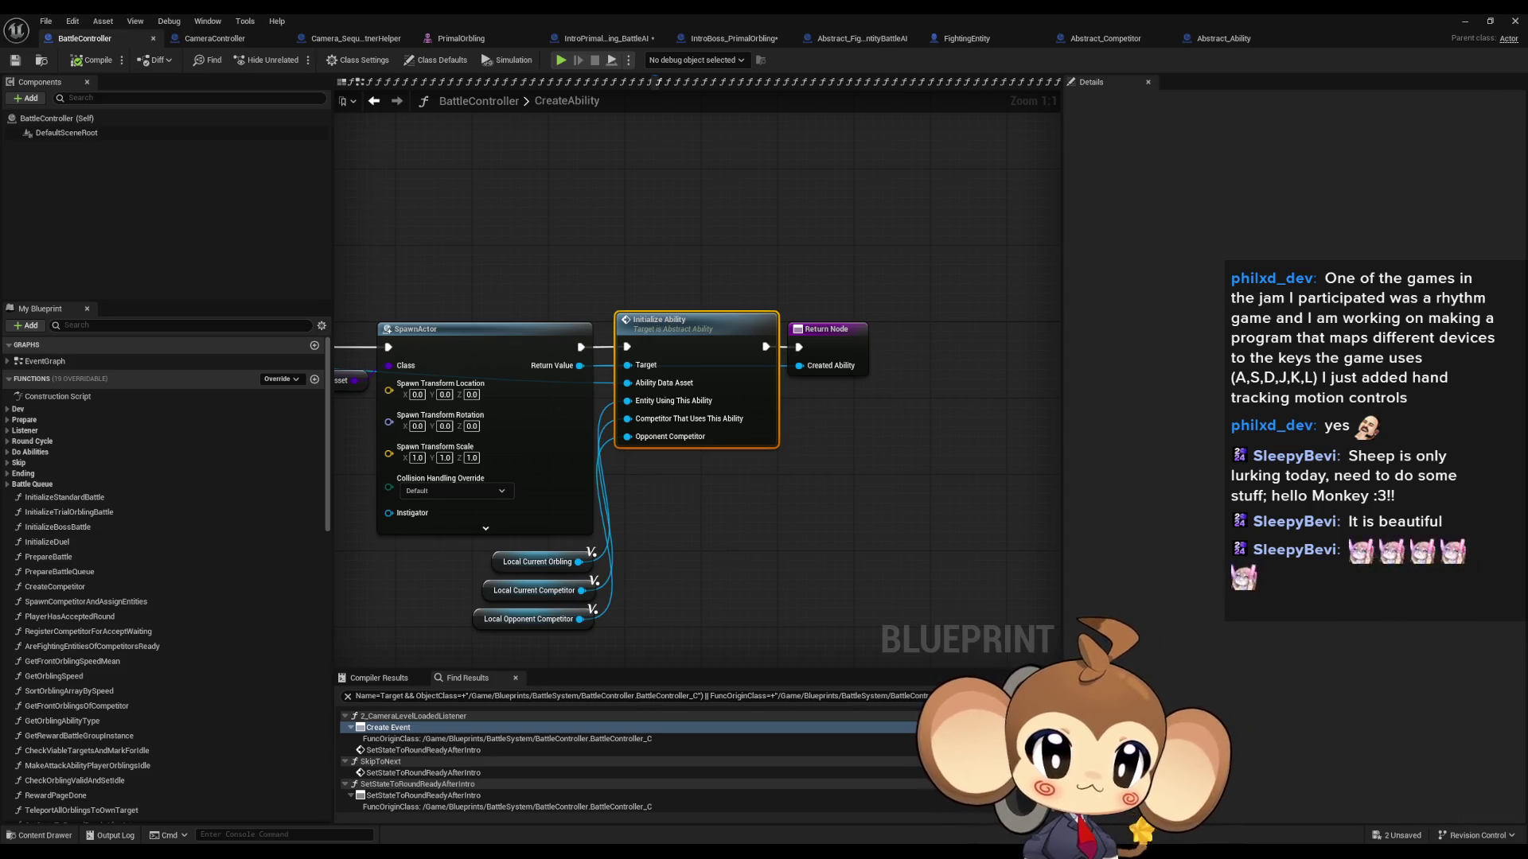
key("alt+Left")
key("alt+Left")
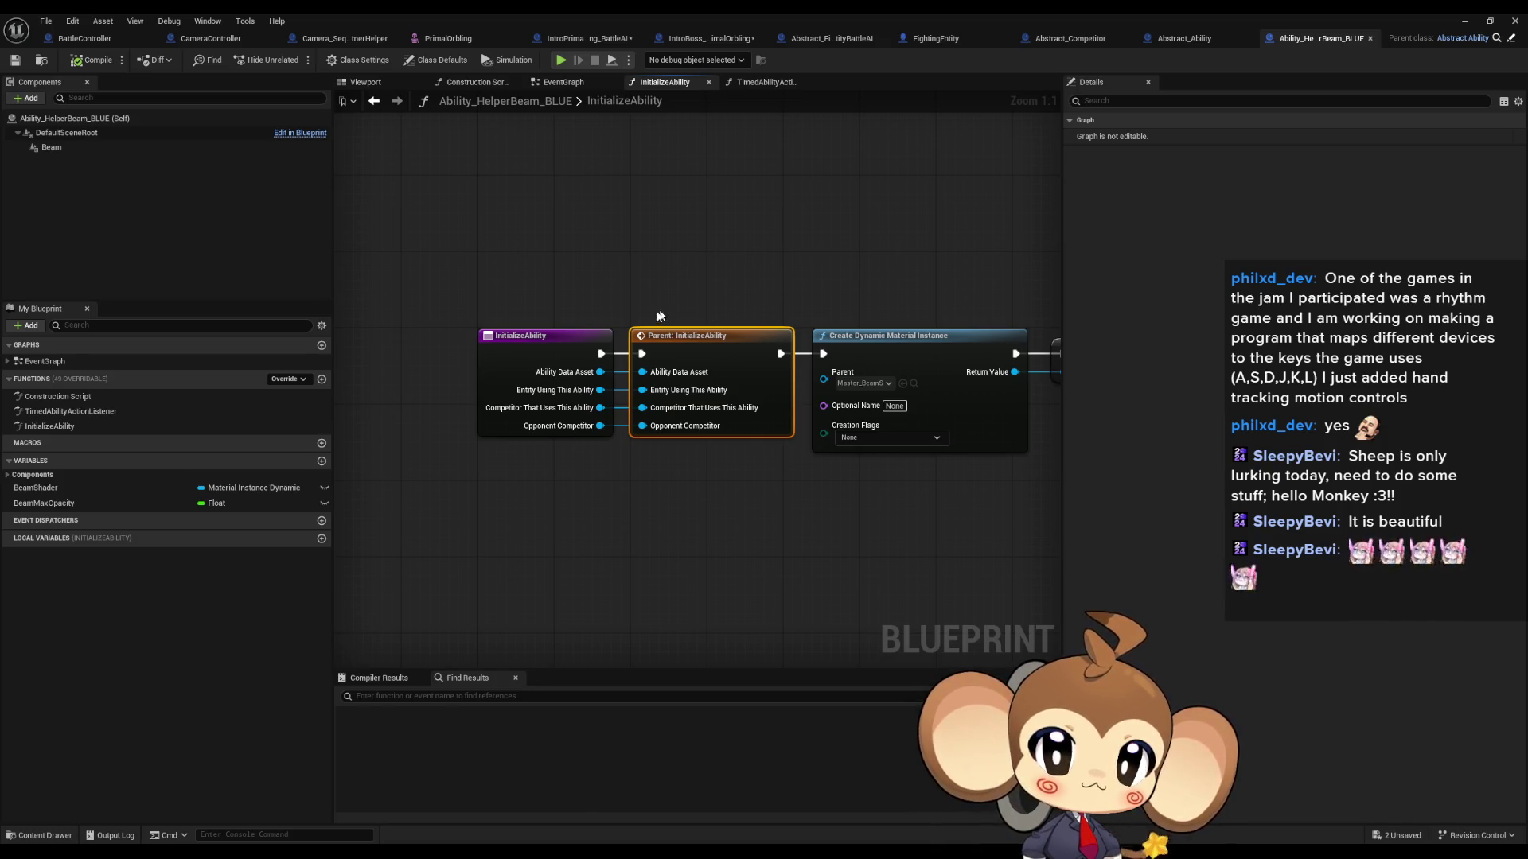
double_click(710, 346)
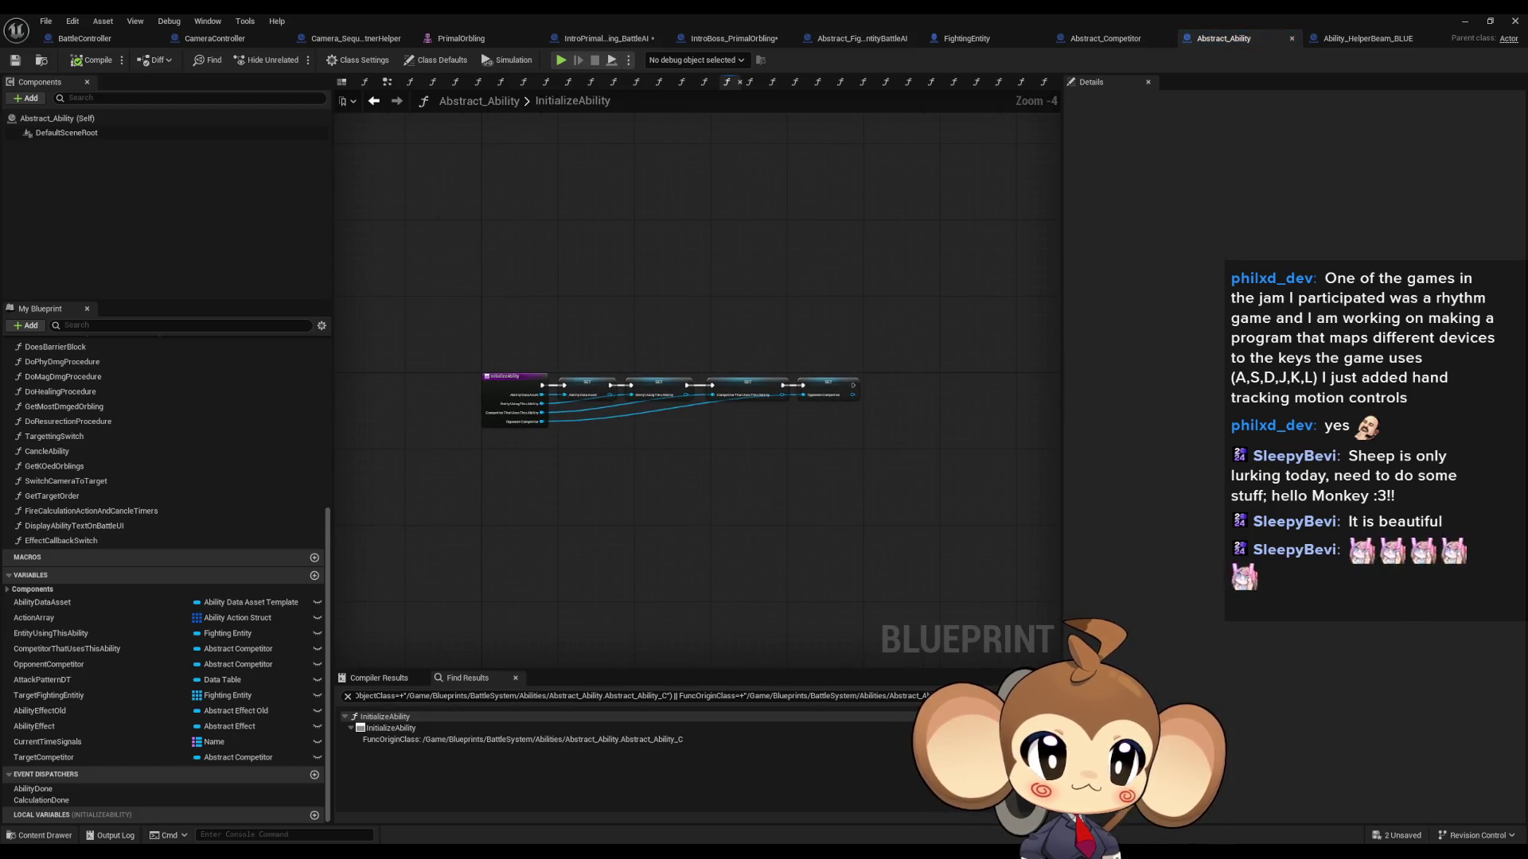
left_click(1367, 38)
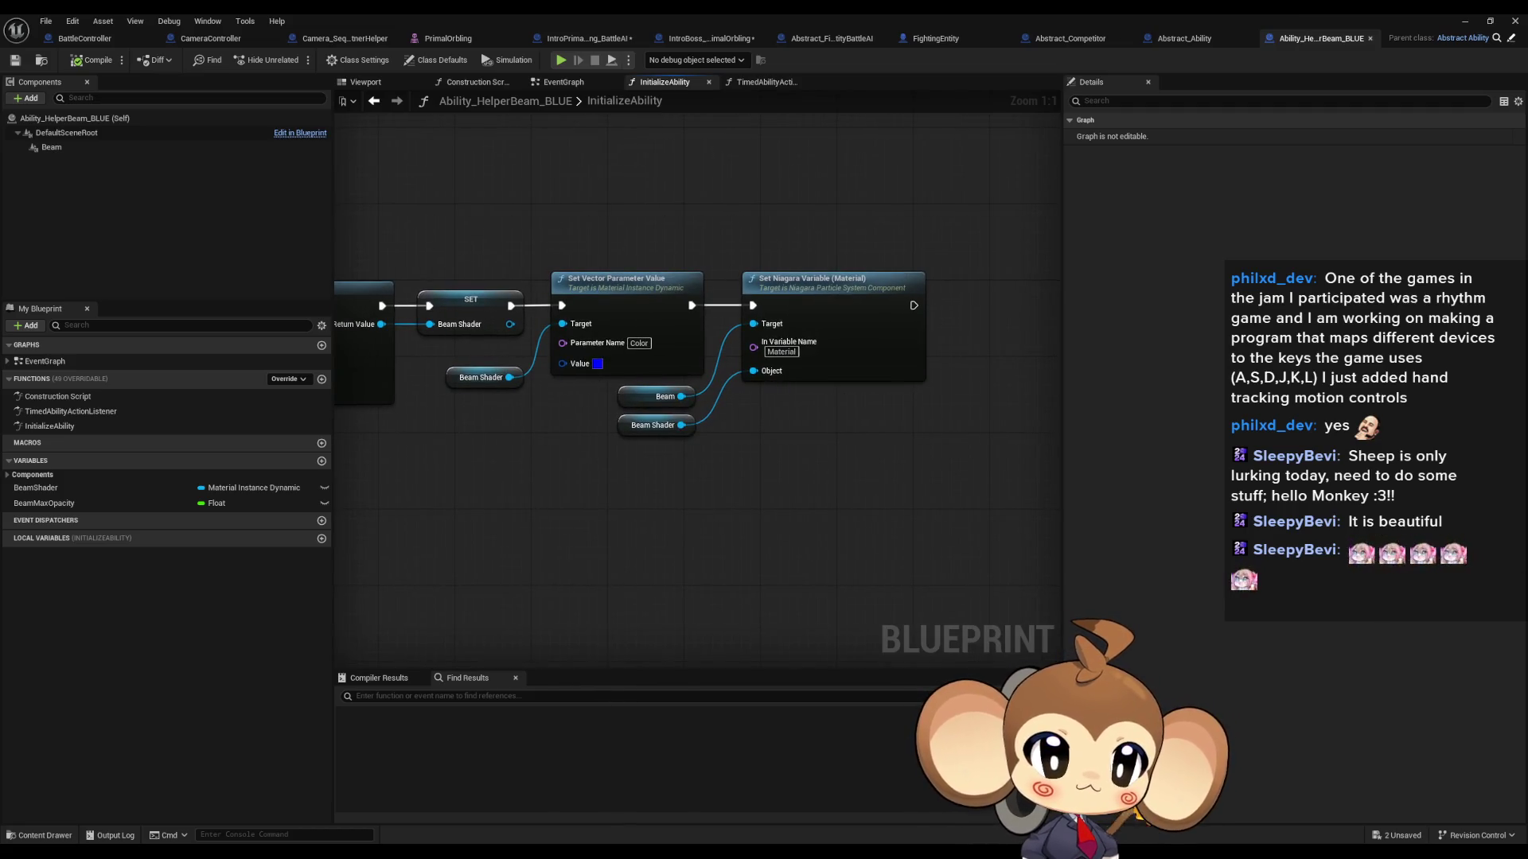
left_click(85, 39)
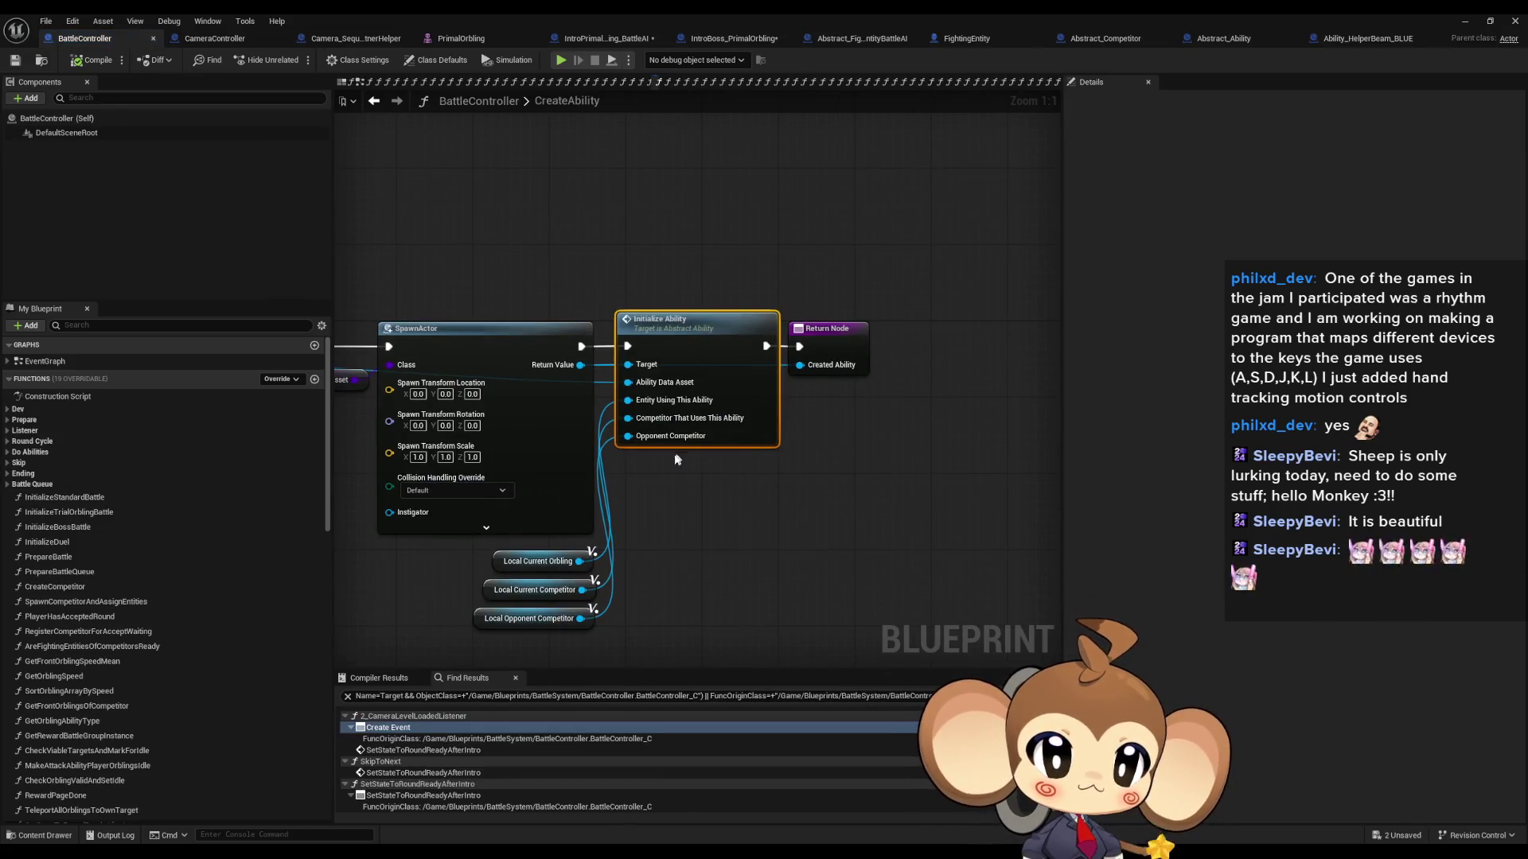
Step: Find Local_OpponentCompetitor references and jump to its Set node in CreateAbility
right_click(605, 608)
mouse_move(636, 517)
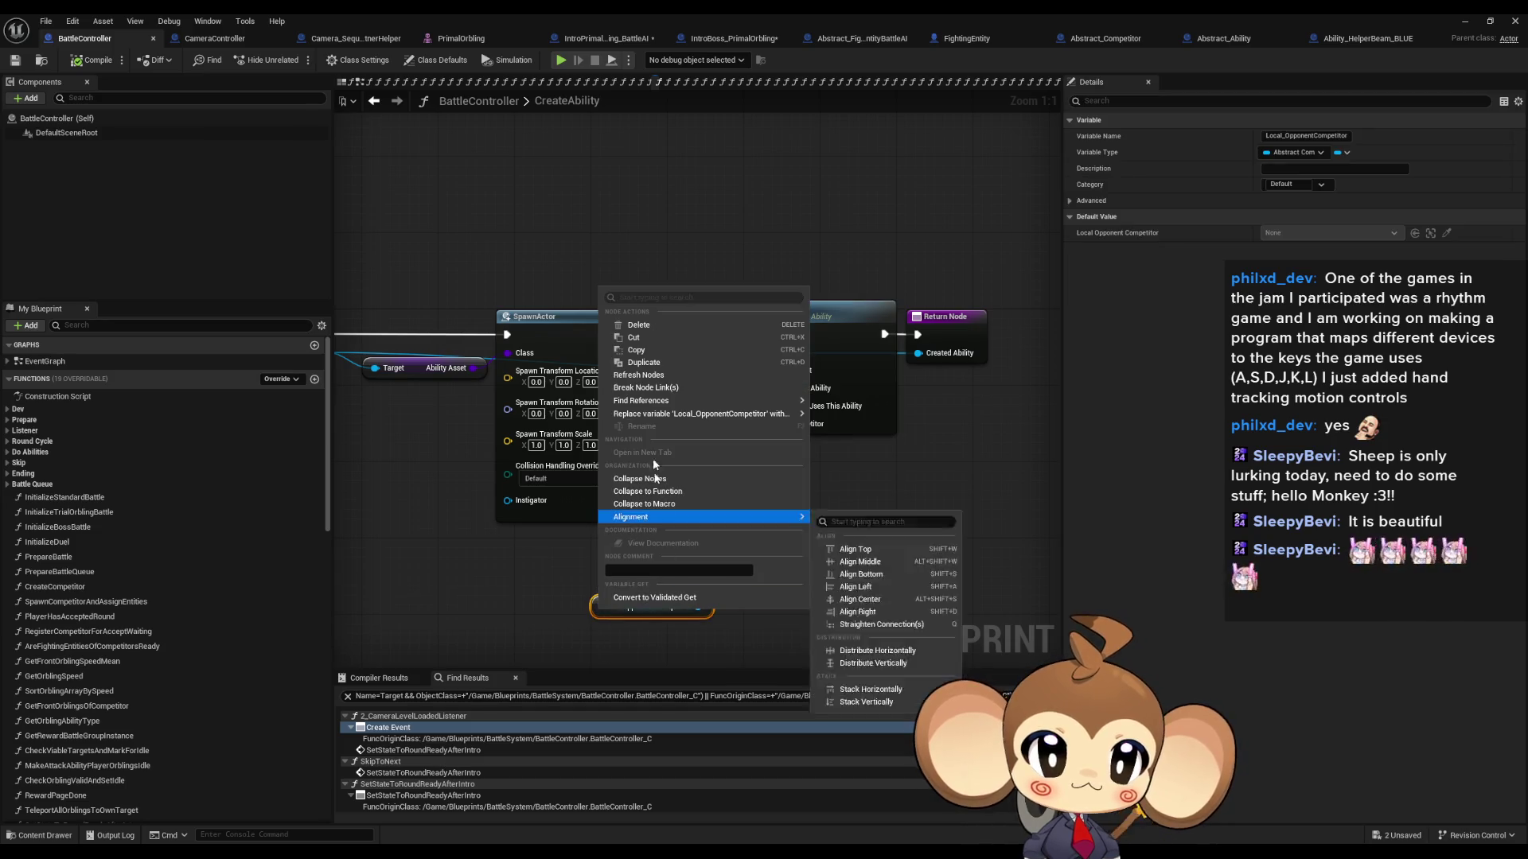
mouse_move(639, 402)
left_click(853, 432)
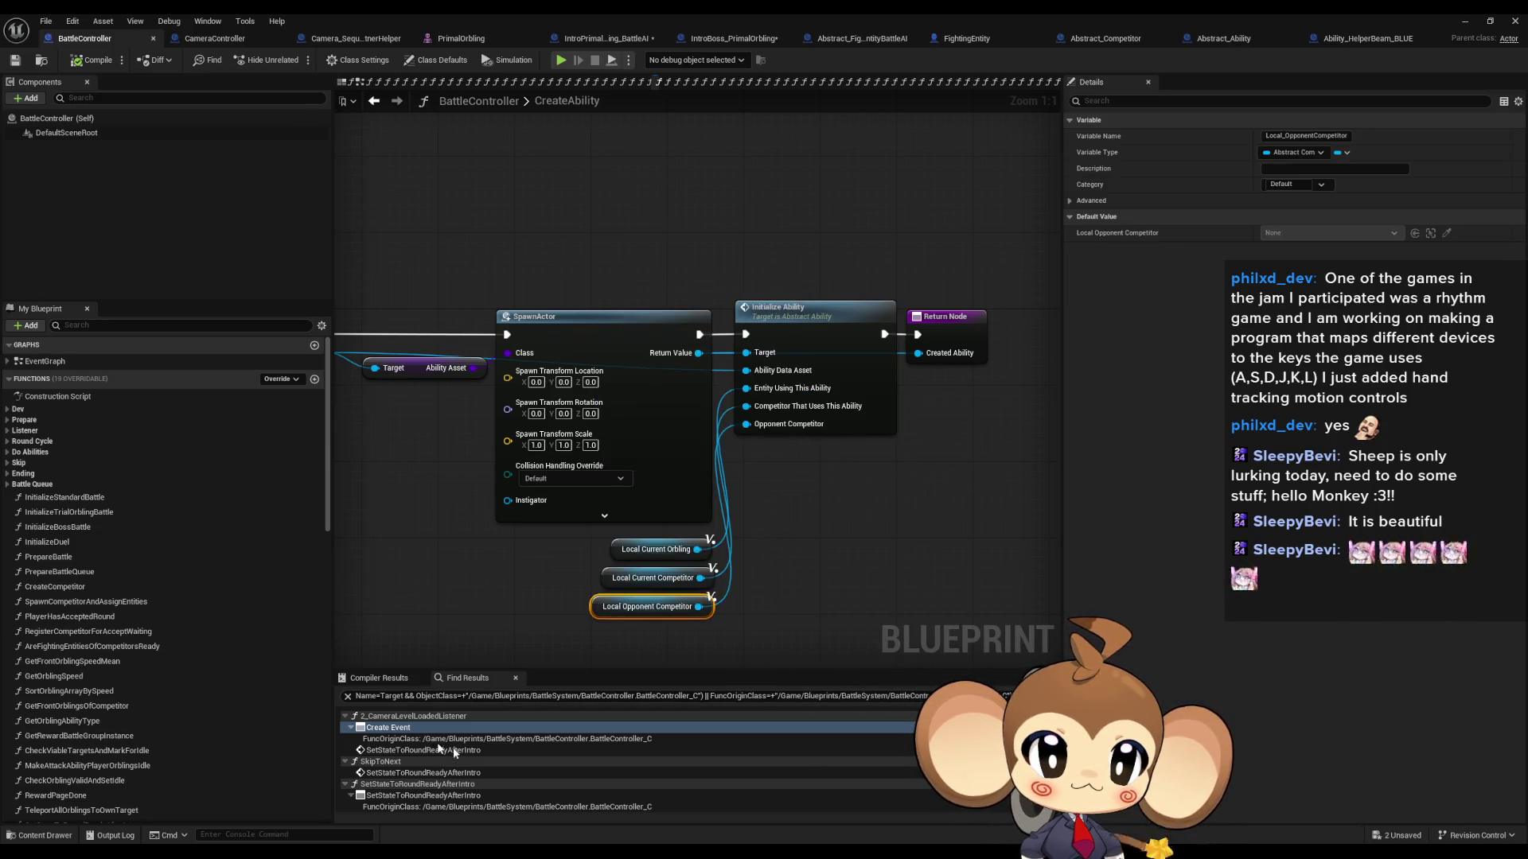
left_click(412, 729)
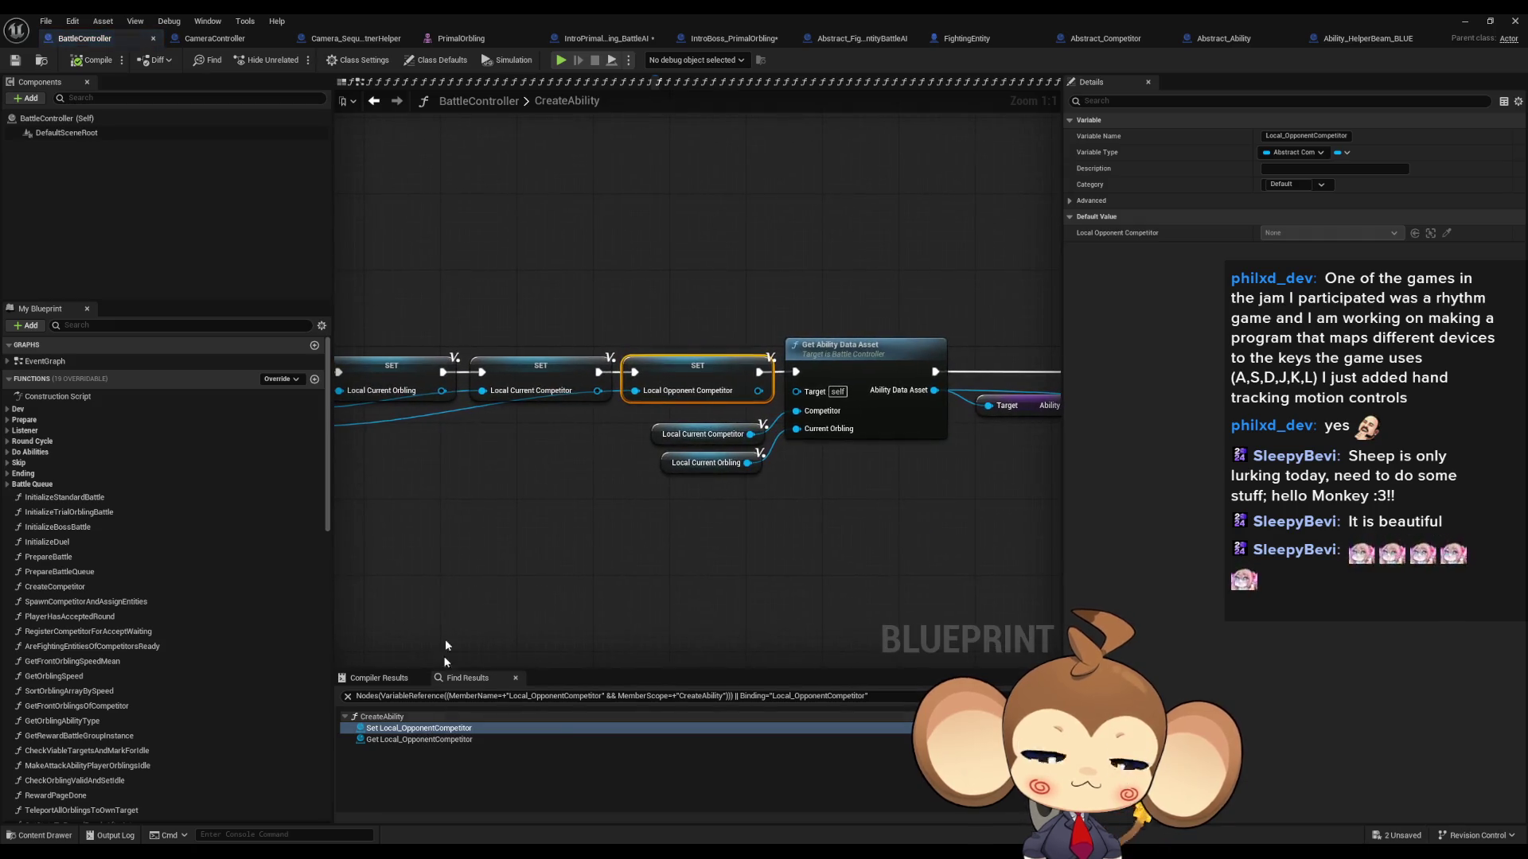
scroll(782, 440, "down", 4)
scroll(666, 404, "up", 4)
right_click(635, 392)
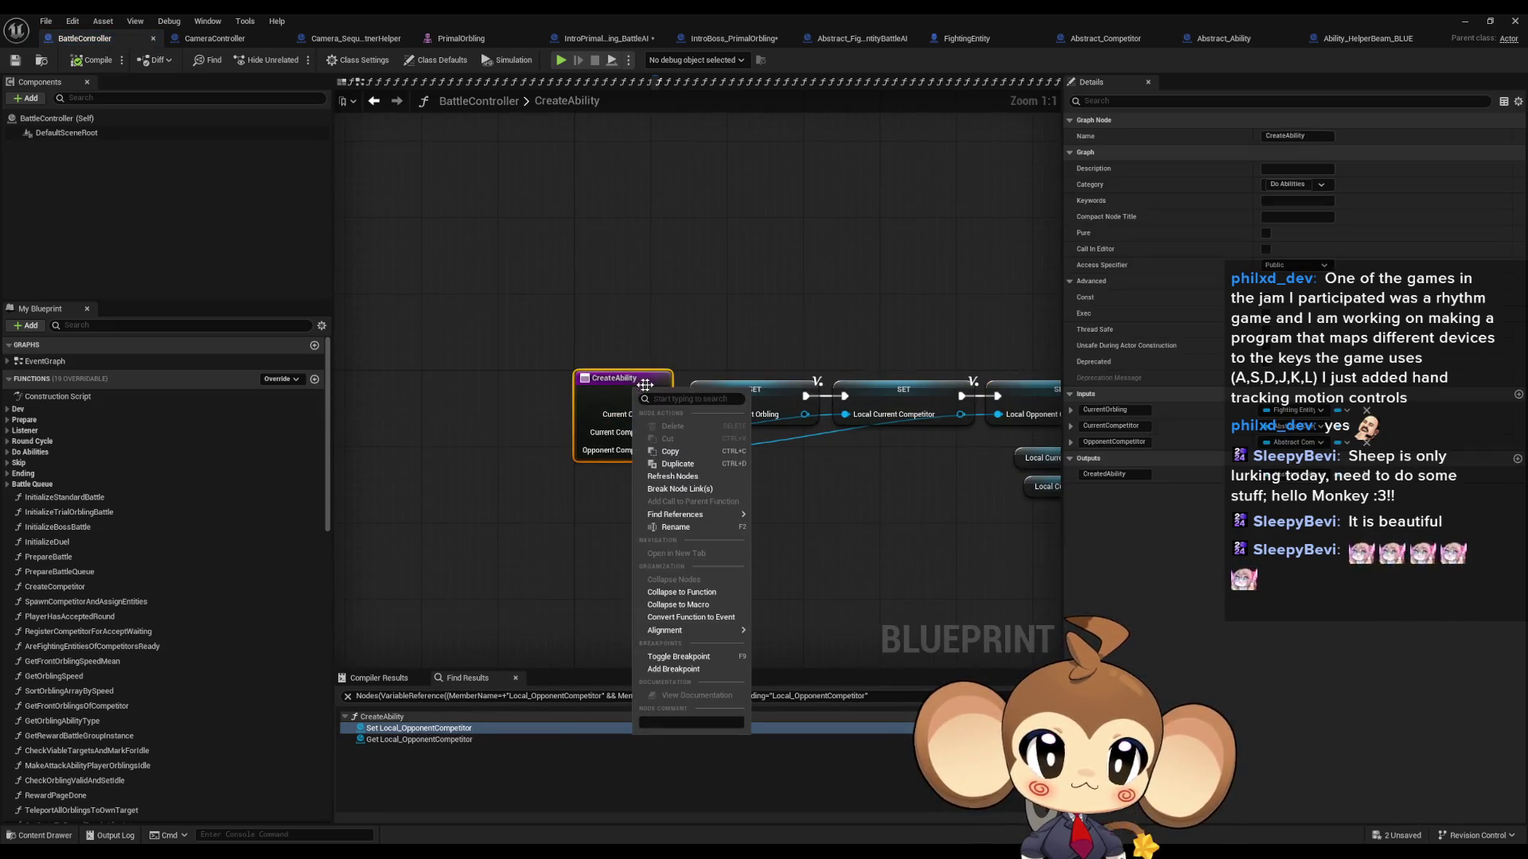
Step: List CreateAbility's callers and inspect its call in FirstOrblingAbilityCallLoop
mouse_move(677, 515)
left_click(807, 548)
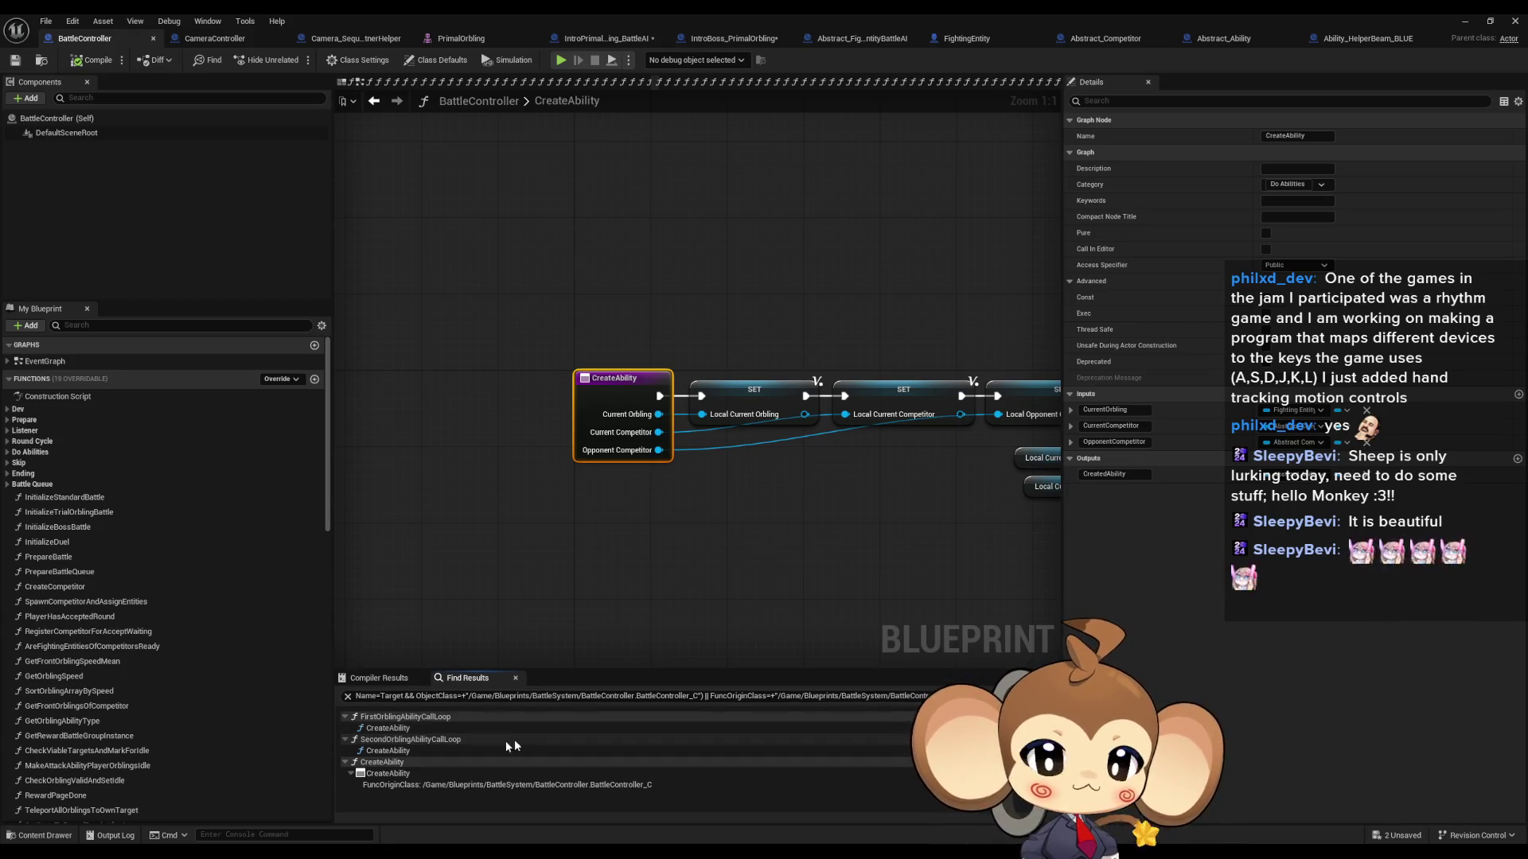
left_click(442, 729)
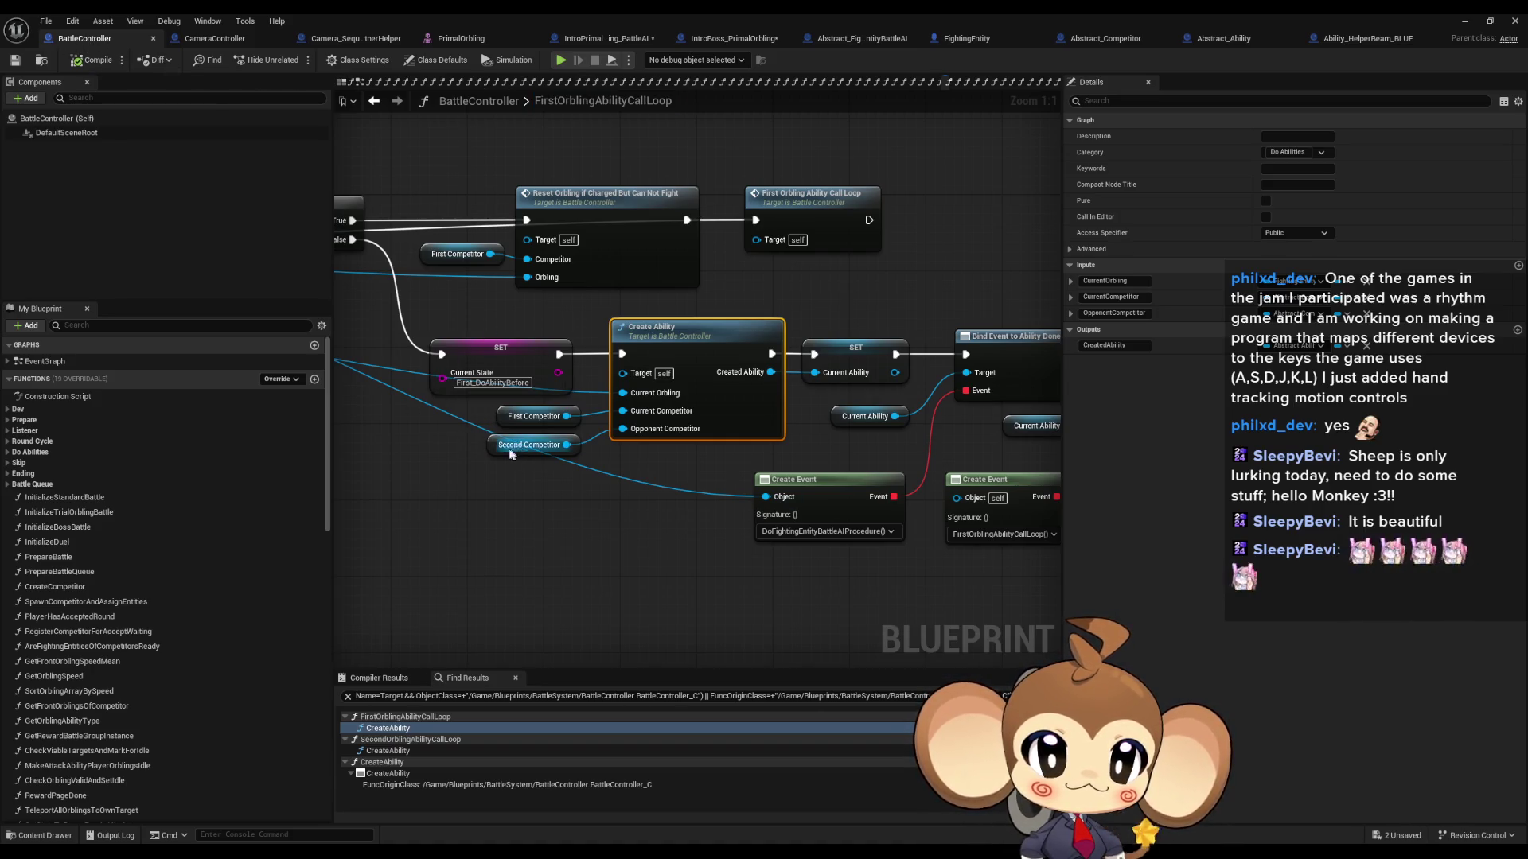
left_click_drag(516, 534, 620, 538)
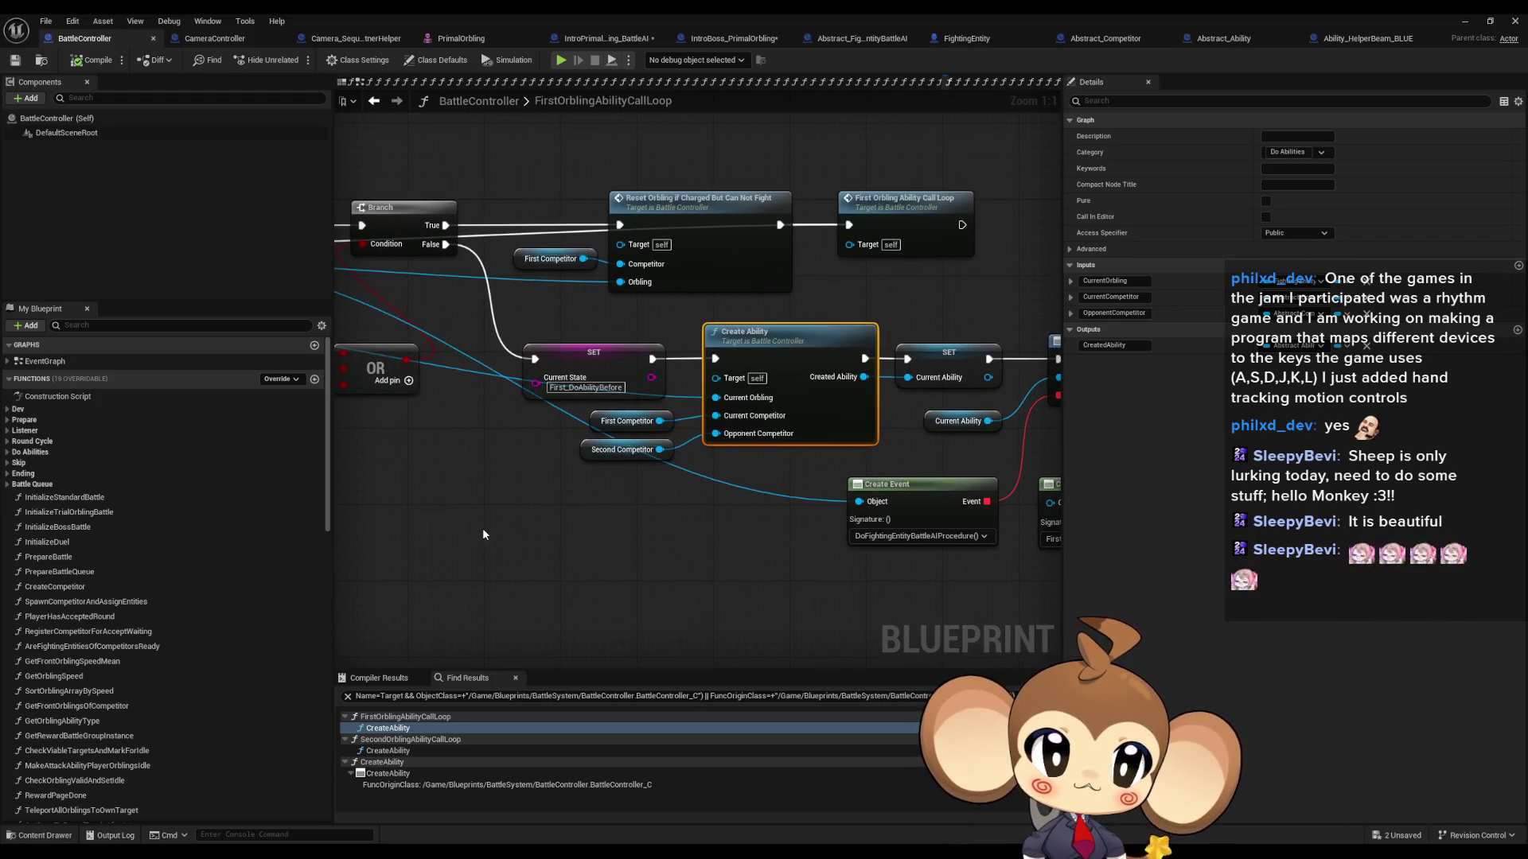
left_click_drag(617, 656, 524, 651)
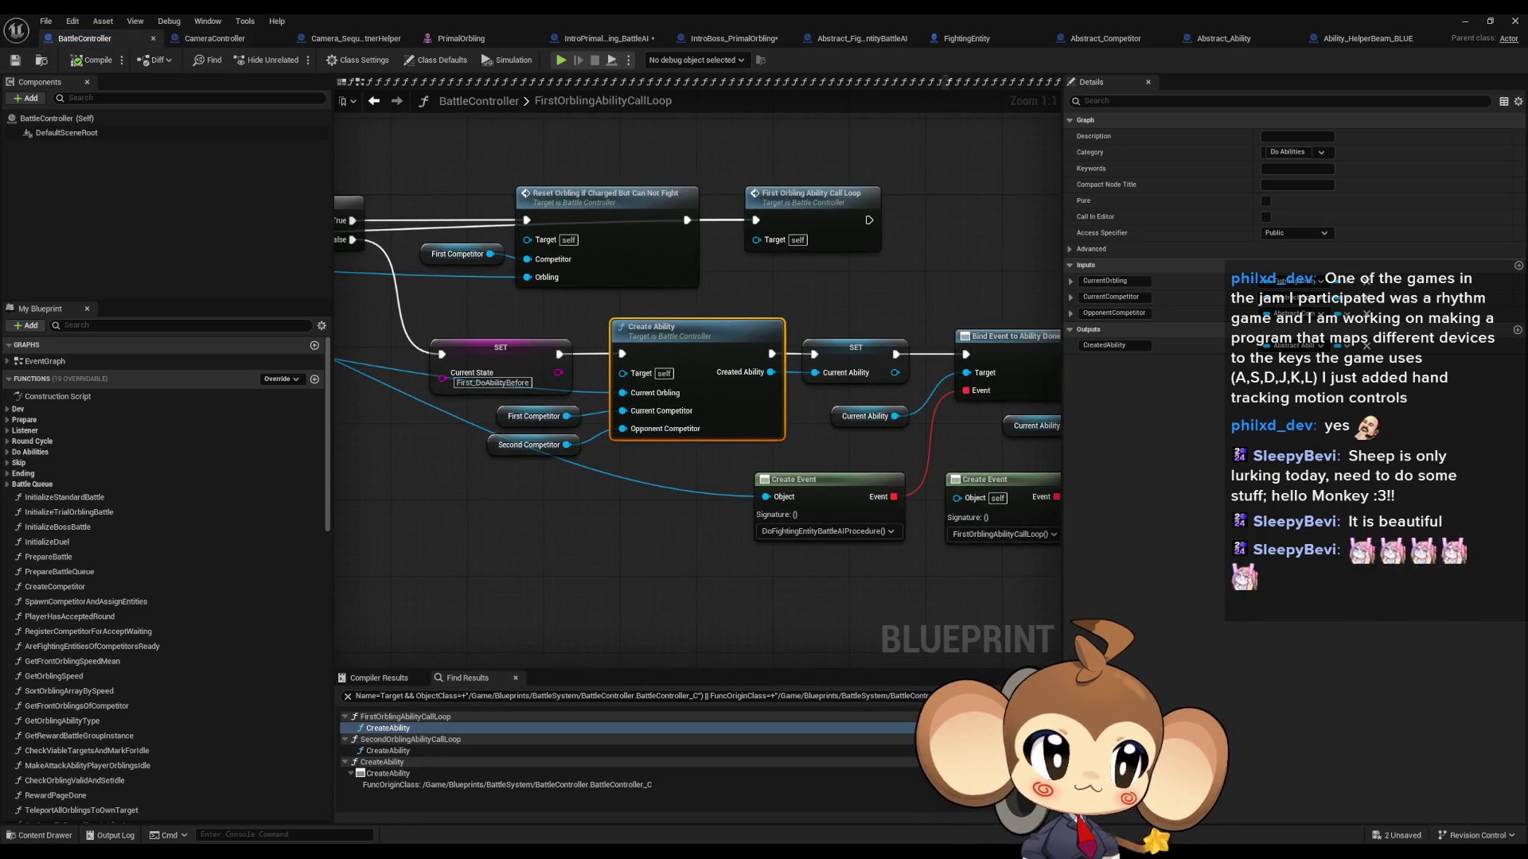
Step: View the SecondOrblingAbilityCallLoop call, then return to IntroPrimalOrbling_BattleAI's DoFEAIProcedure graph
left_click(387, 751)
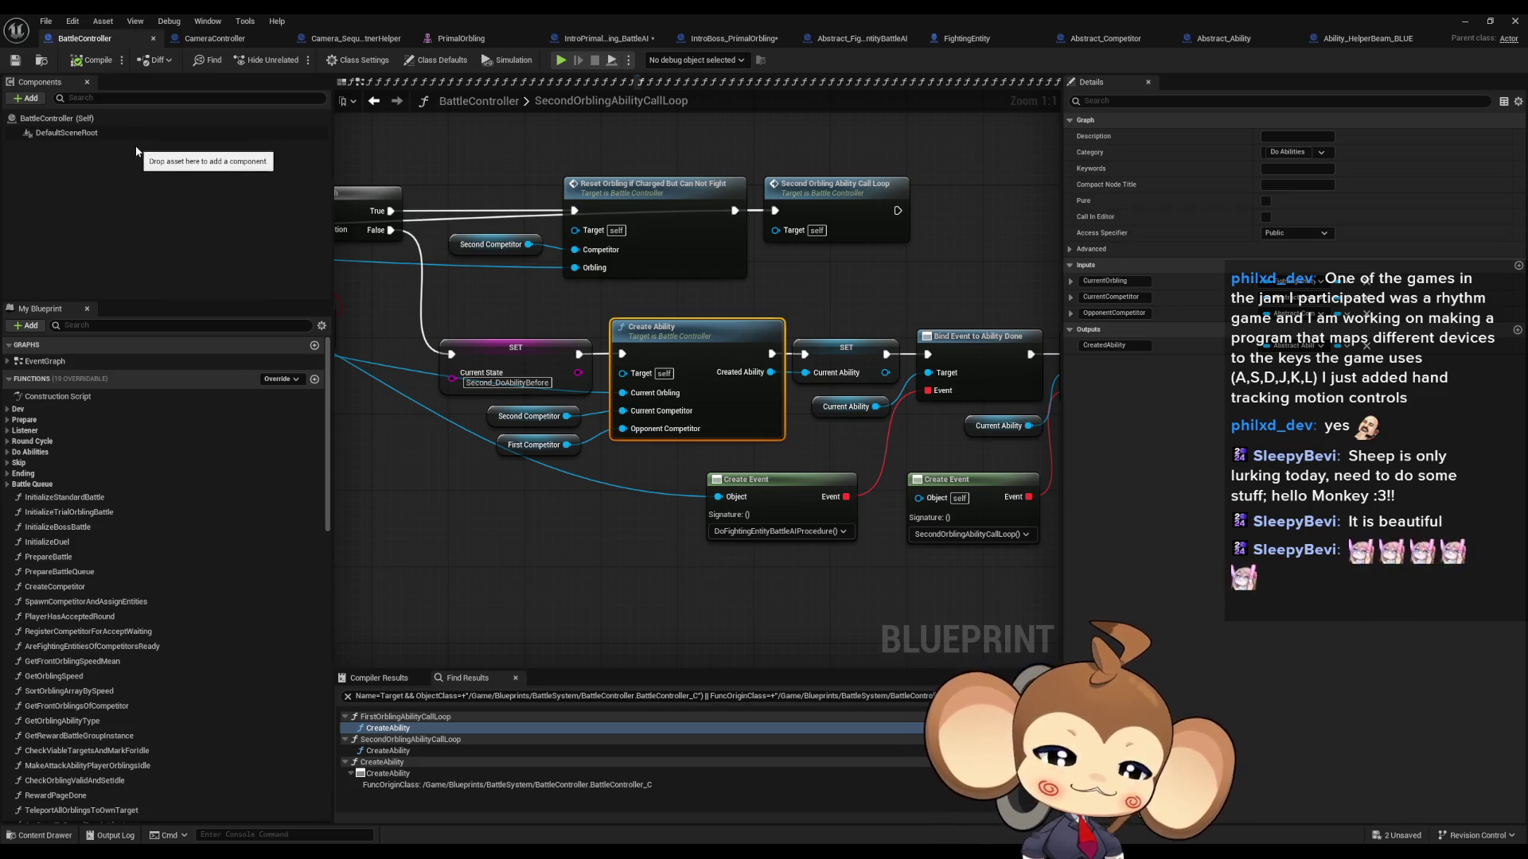
left_click(427, 407)
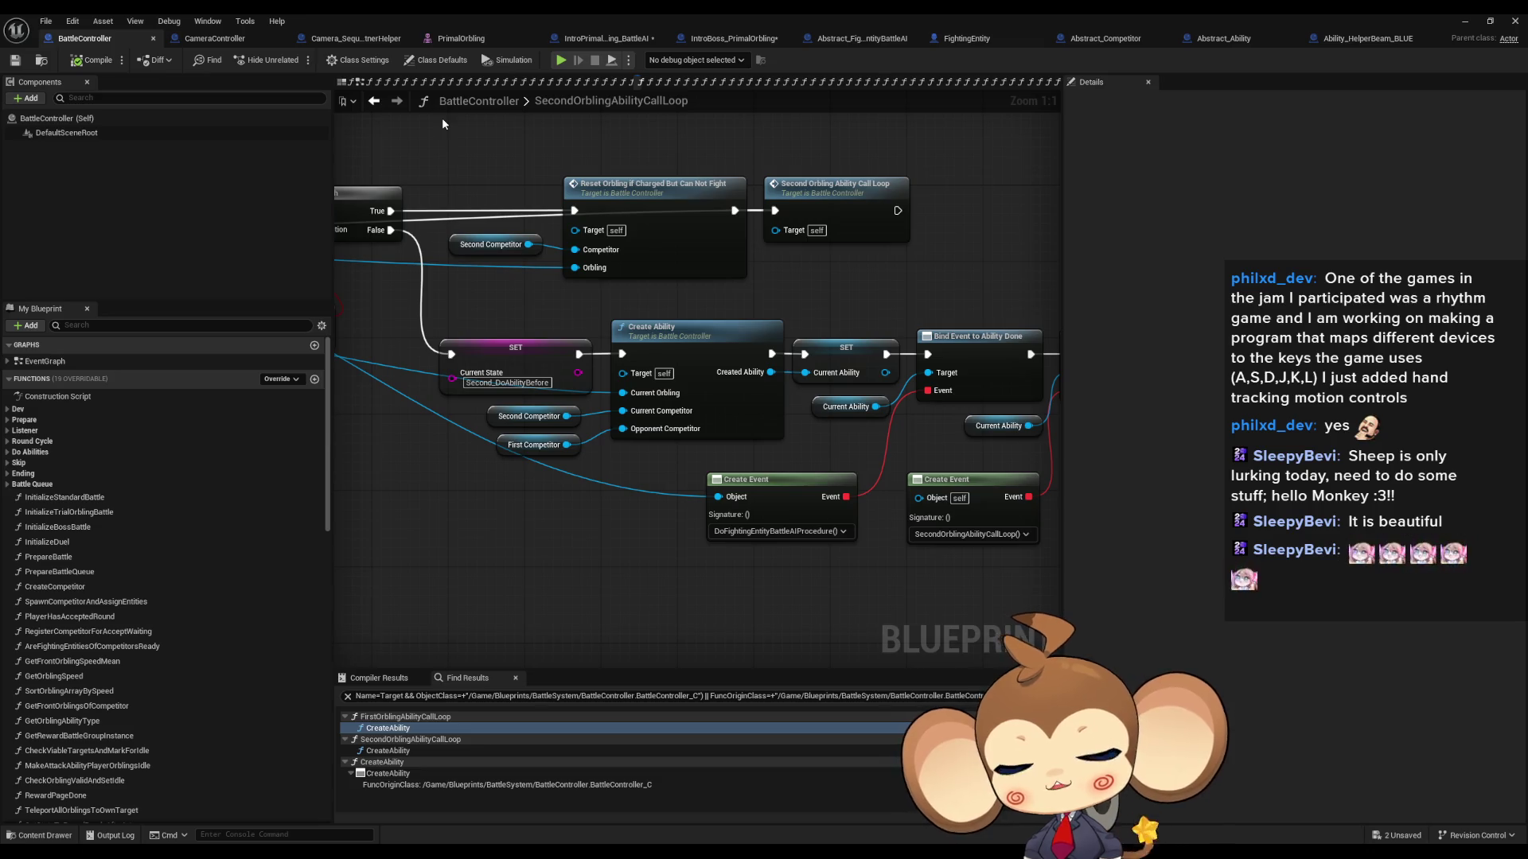
left_click(608, 38)
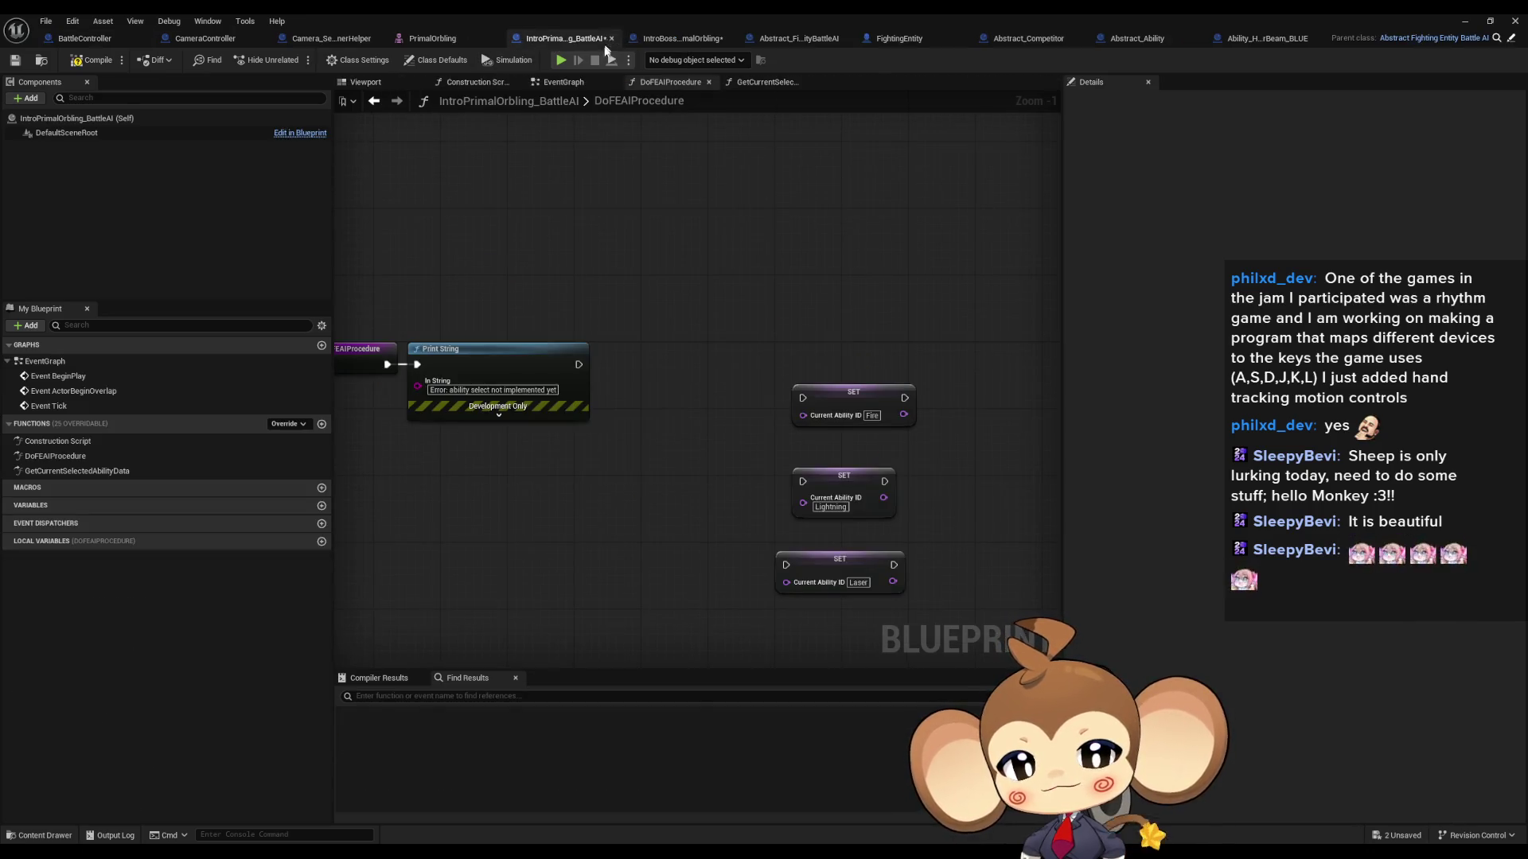
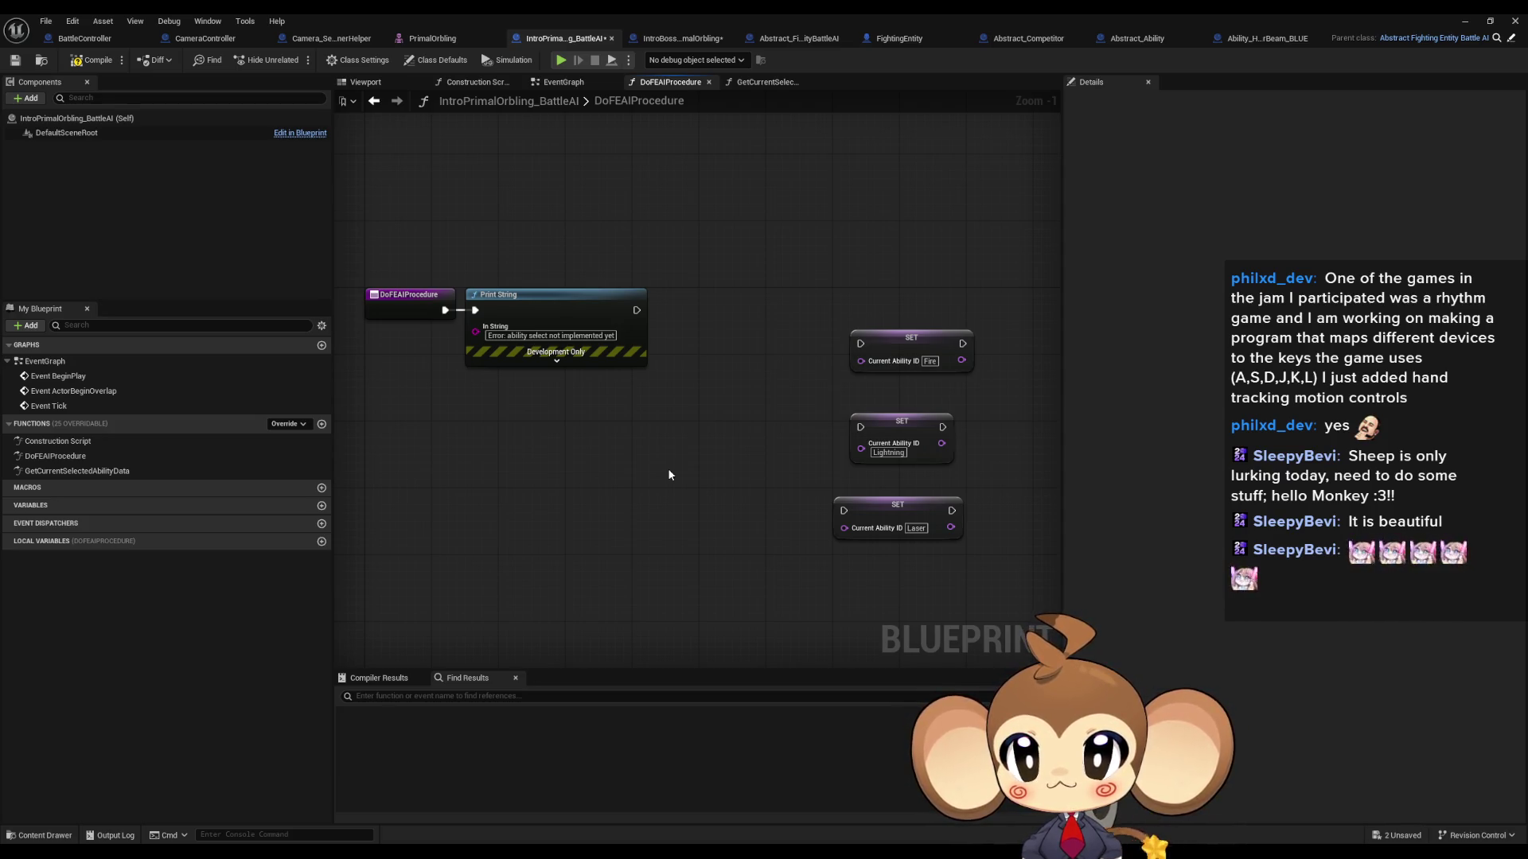
Step: Search the node actions for 'battle cont' and 'get controller', then dismiss the list unused
left_click_drag(631, 446, 674, 487)
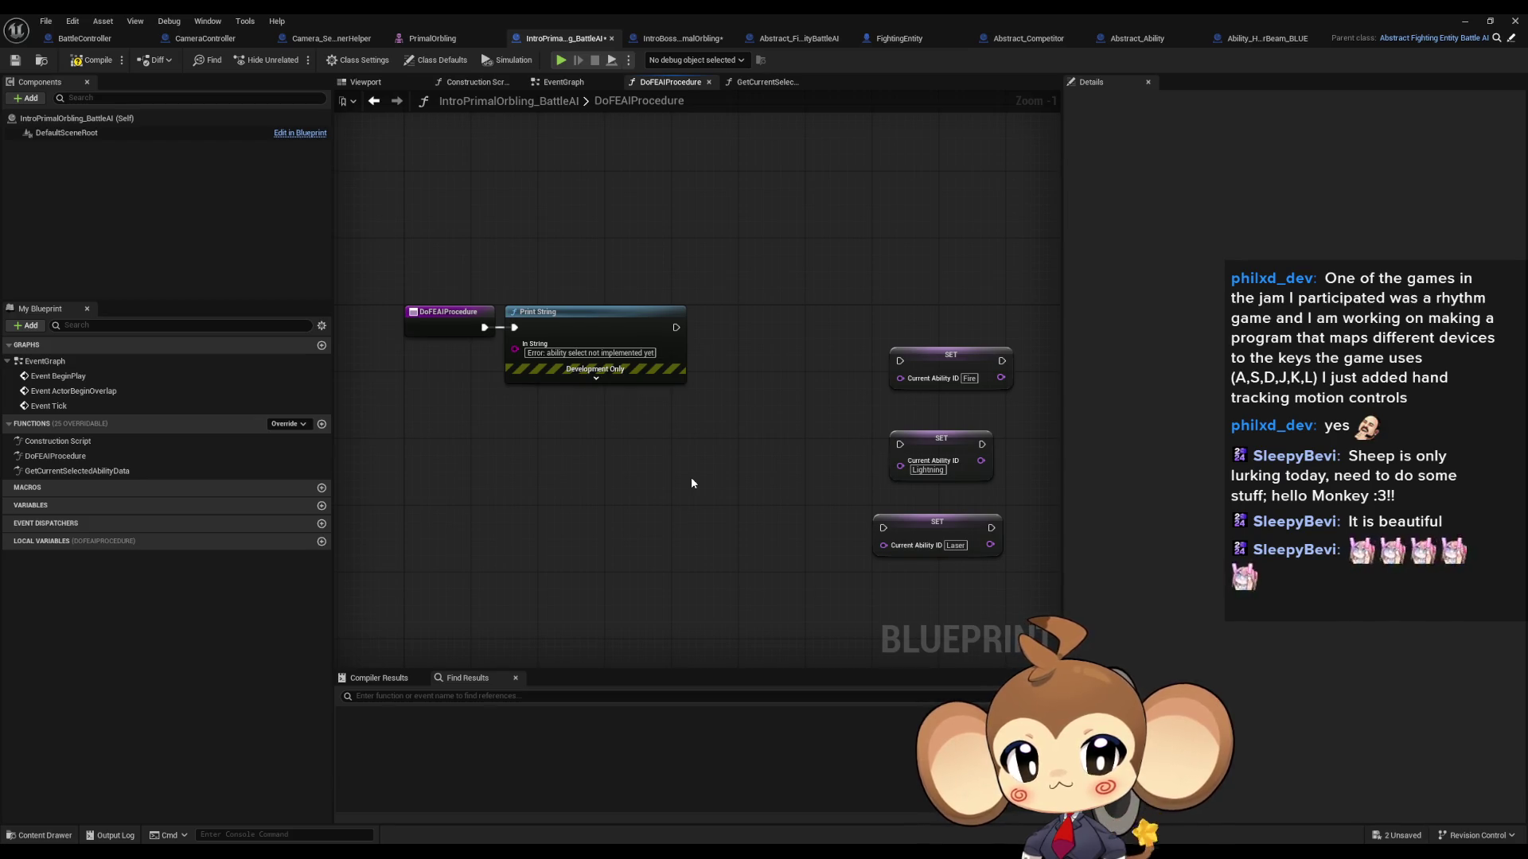
mouse_move(820, 502)
left_mouse_down()
mouse_move(670, 485)
mouse_move(702, 432)
mouse_move(762, 462)
left_mouse_up()
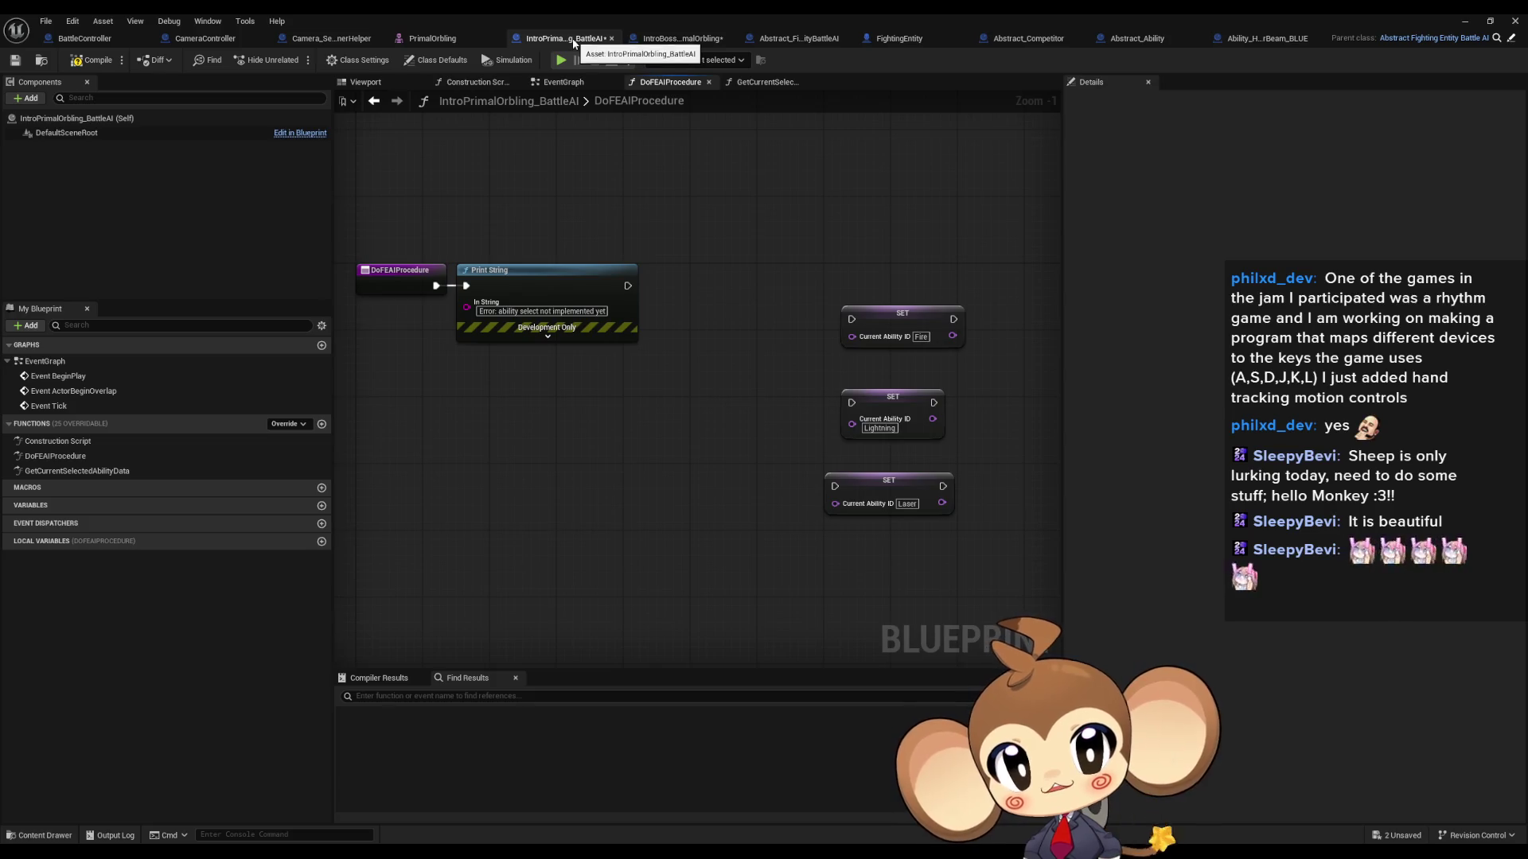
left_click_drag(573, 350, 623, 370)
right_click(498, 540)
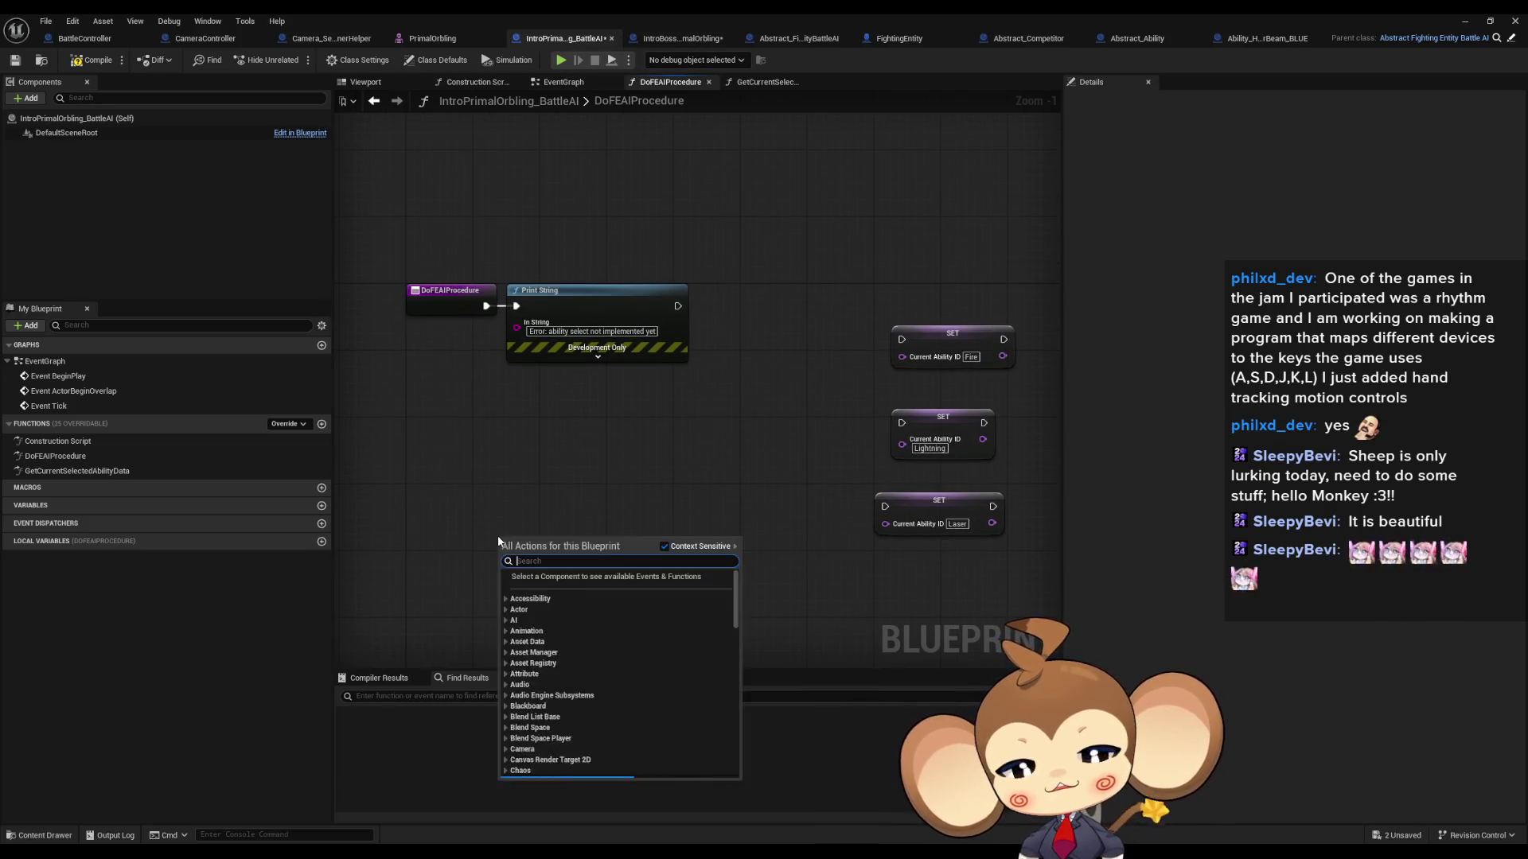
type("b")
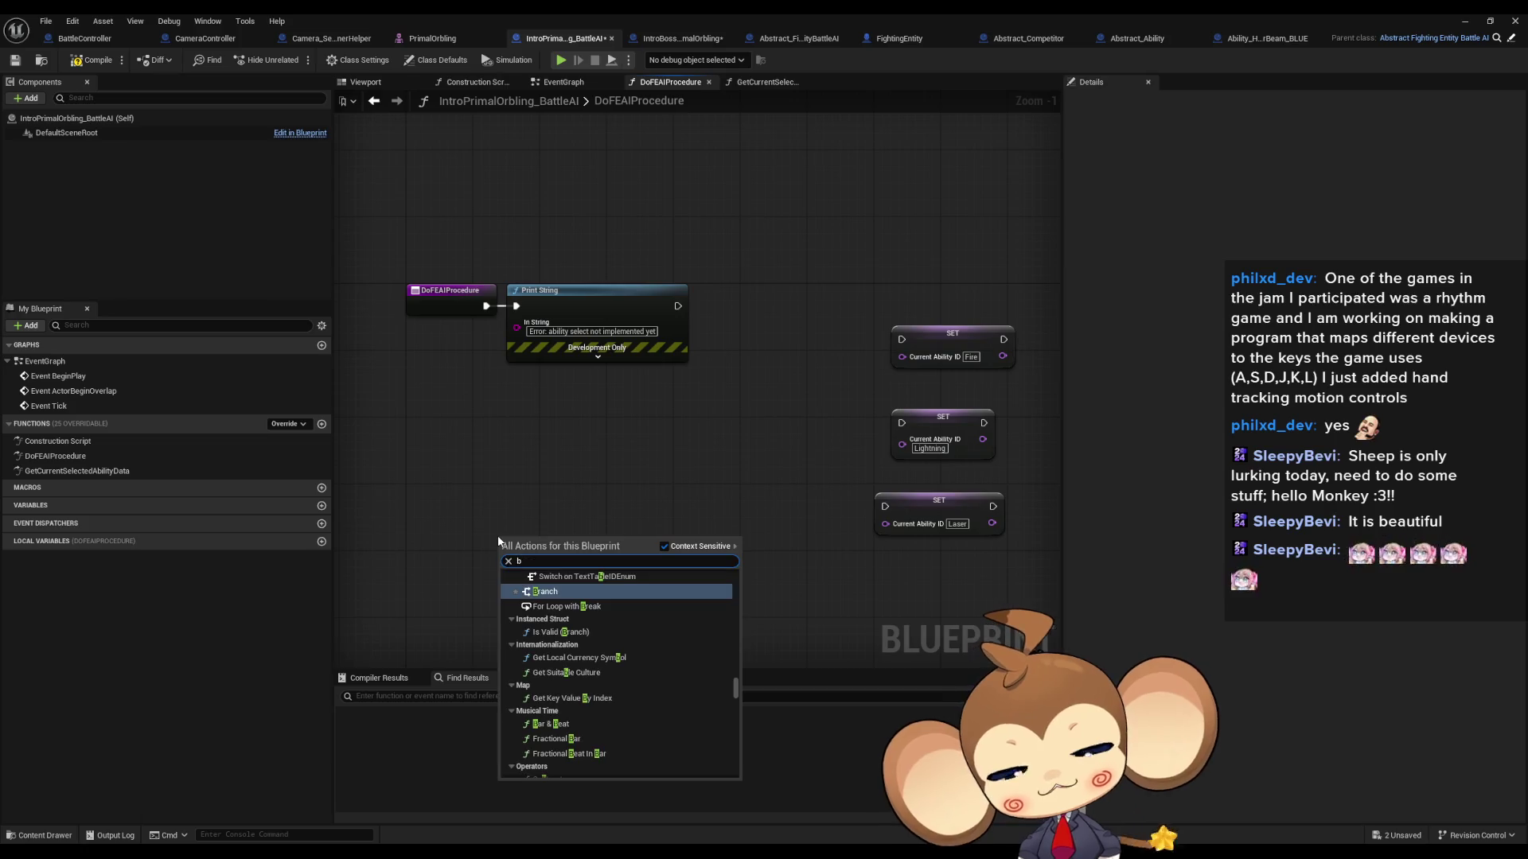
type("attle cont")
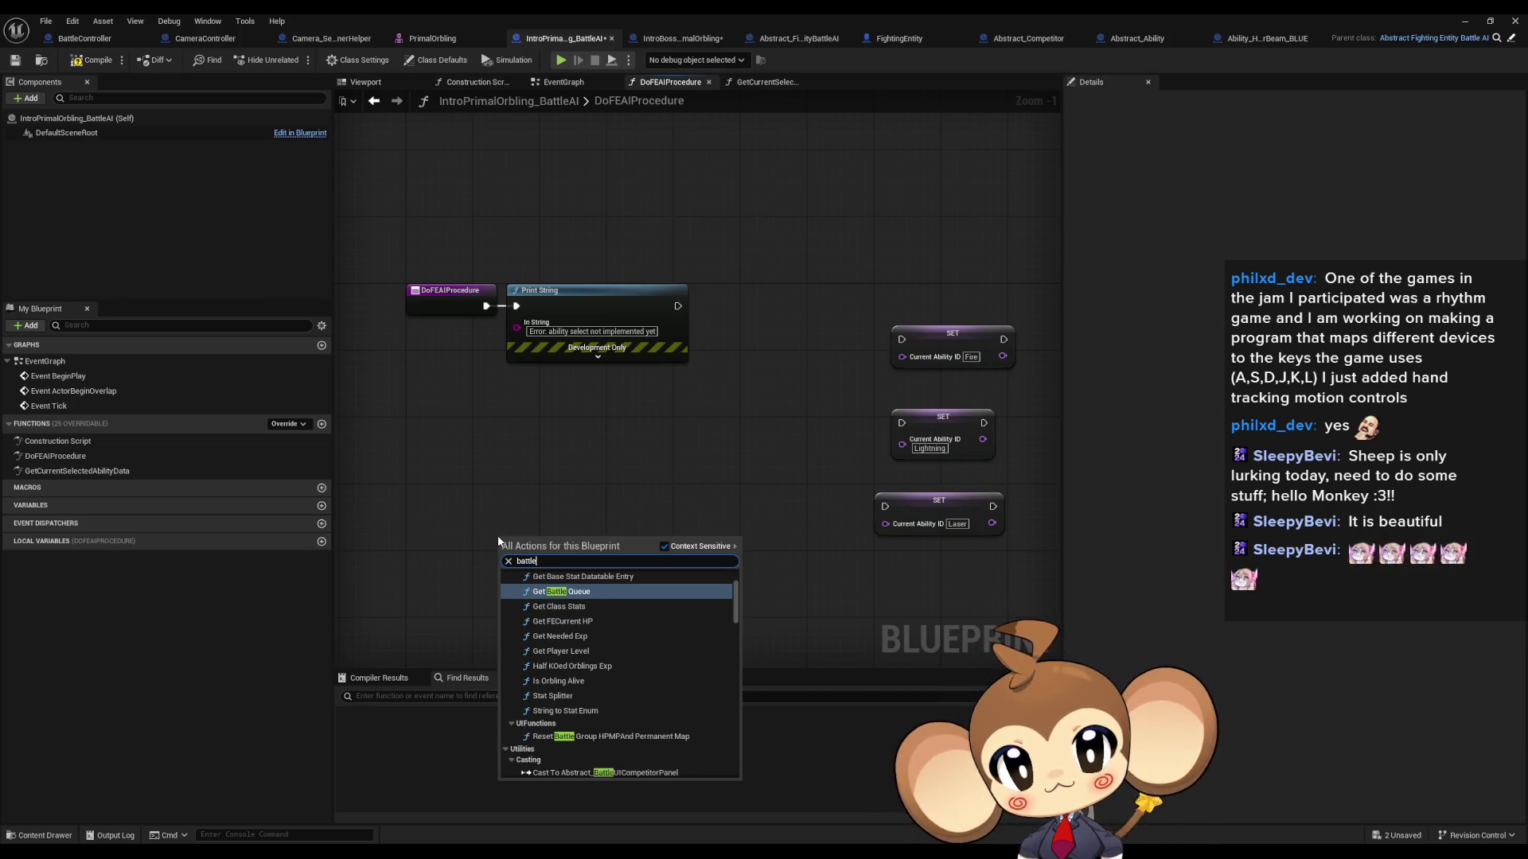
key("ctrl+a")
type("get batt co")
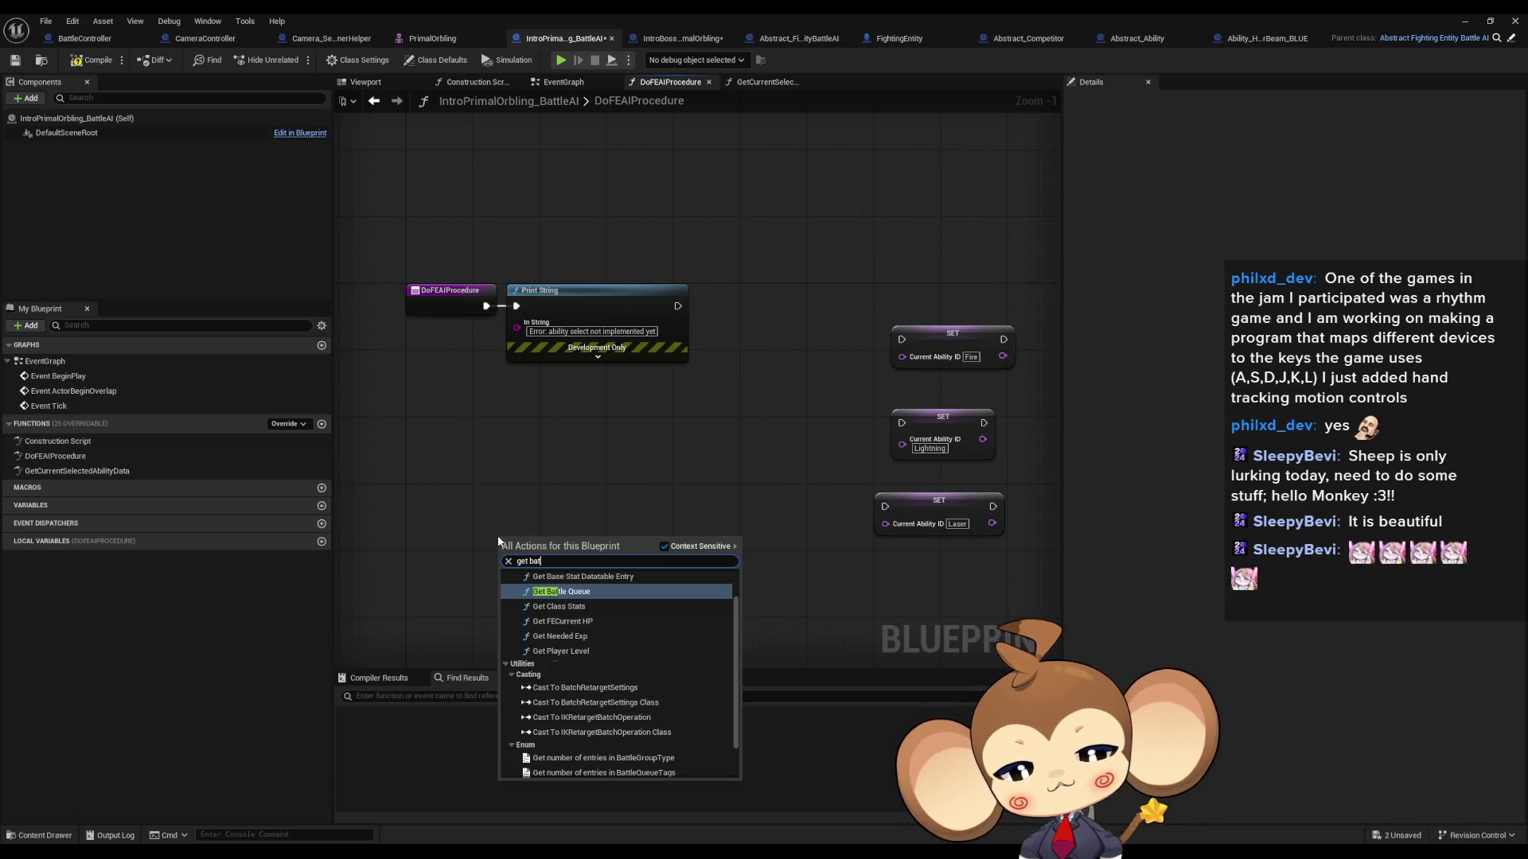
key("BackSpace")
key("BackSpace")
key("BackSpace")
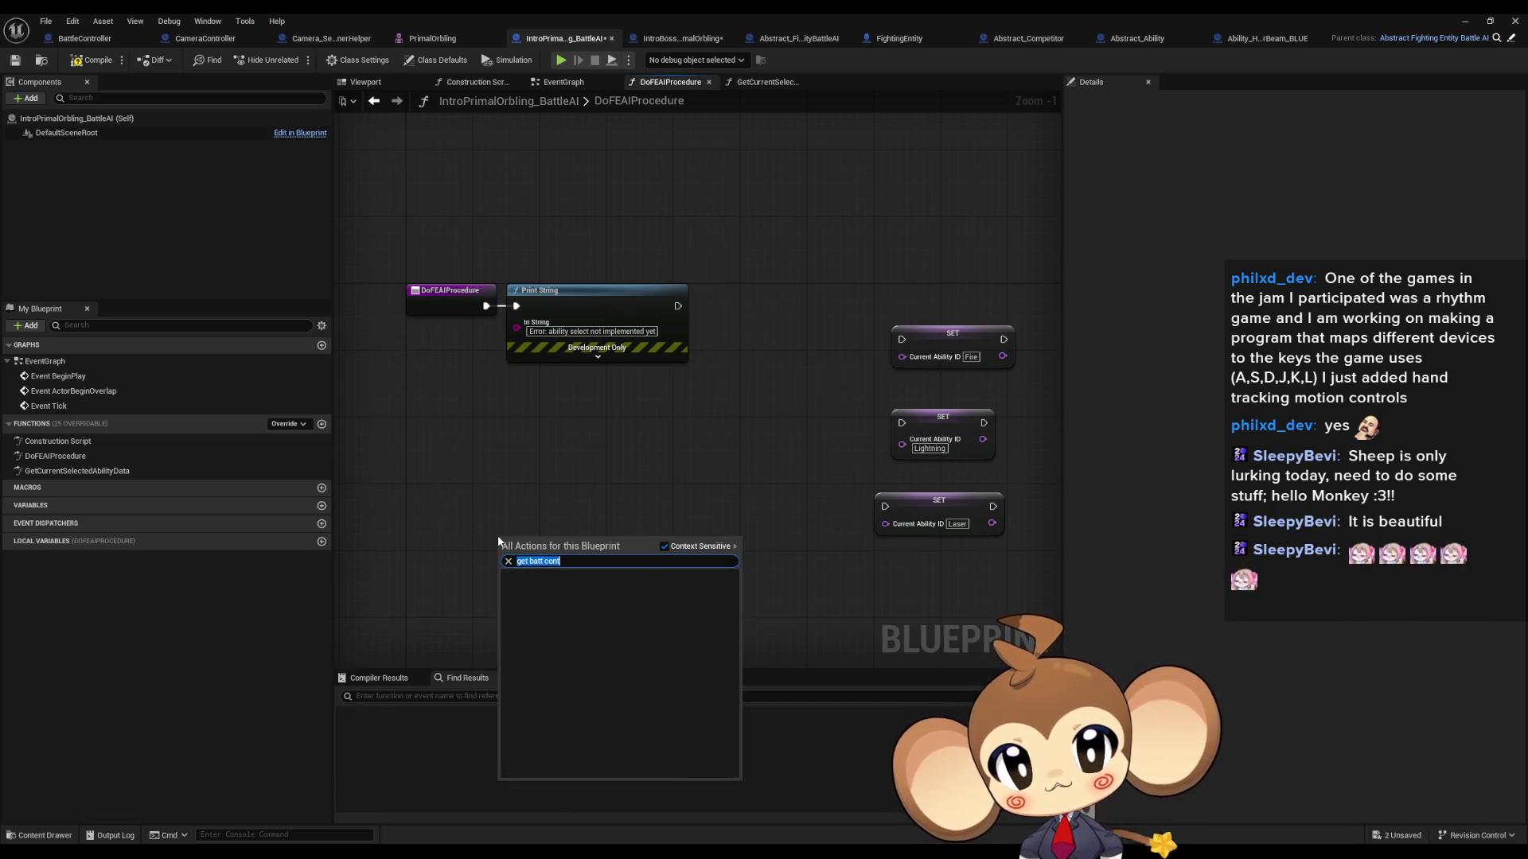
type("controller")
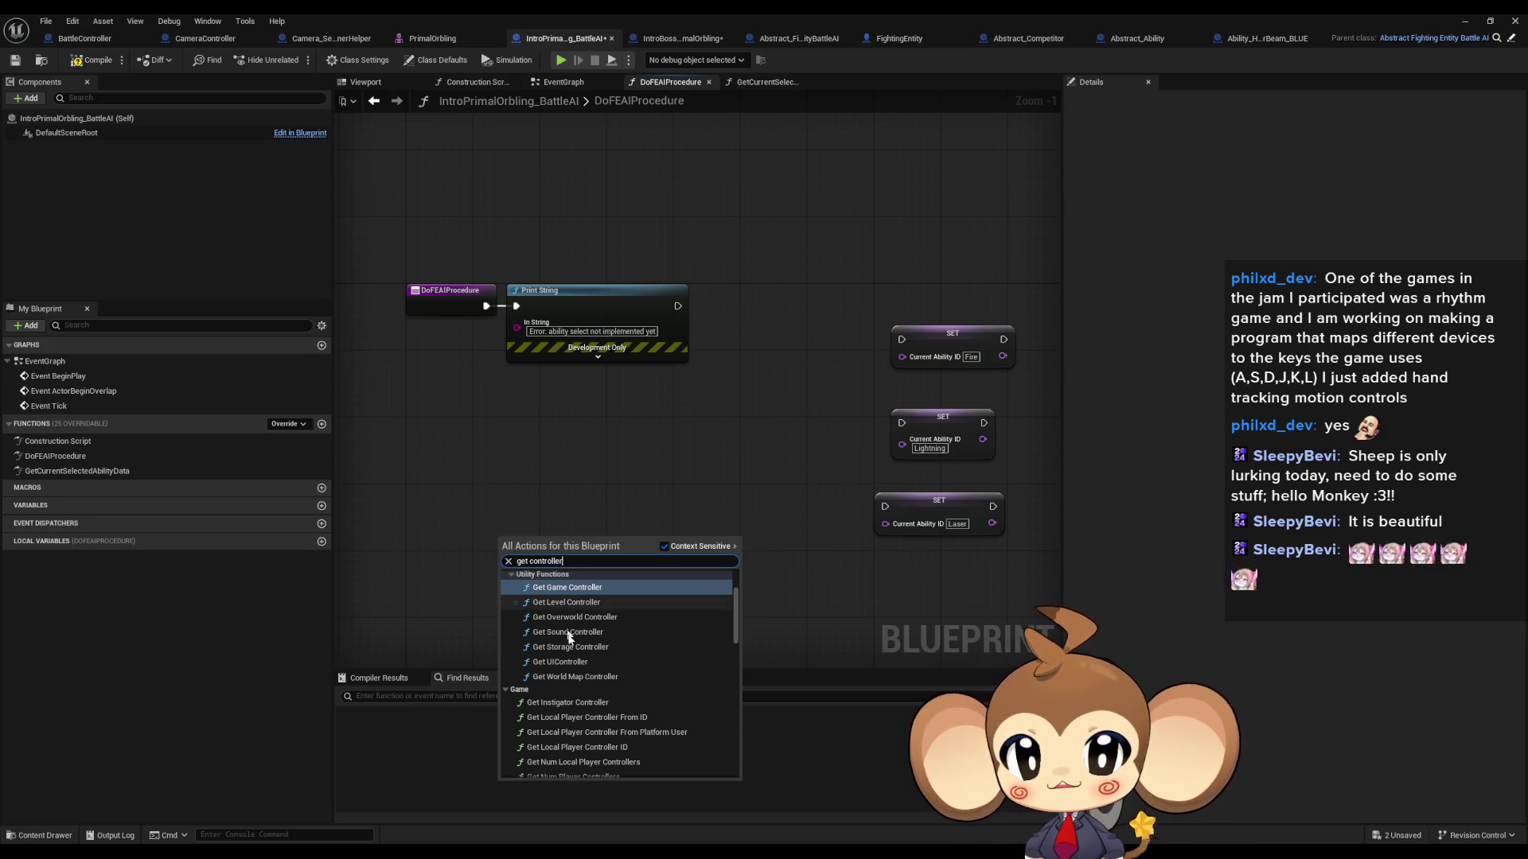
scroll(675, 690, "down", 3)
scroll(678, 698, "down", 3)
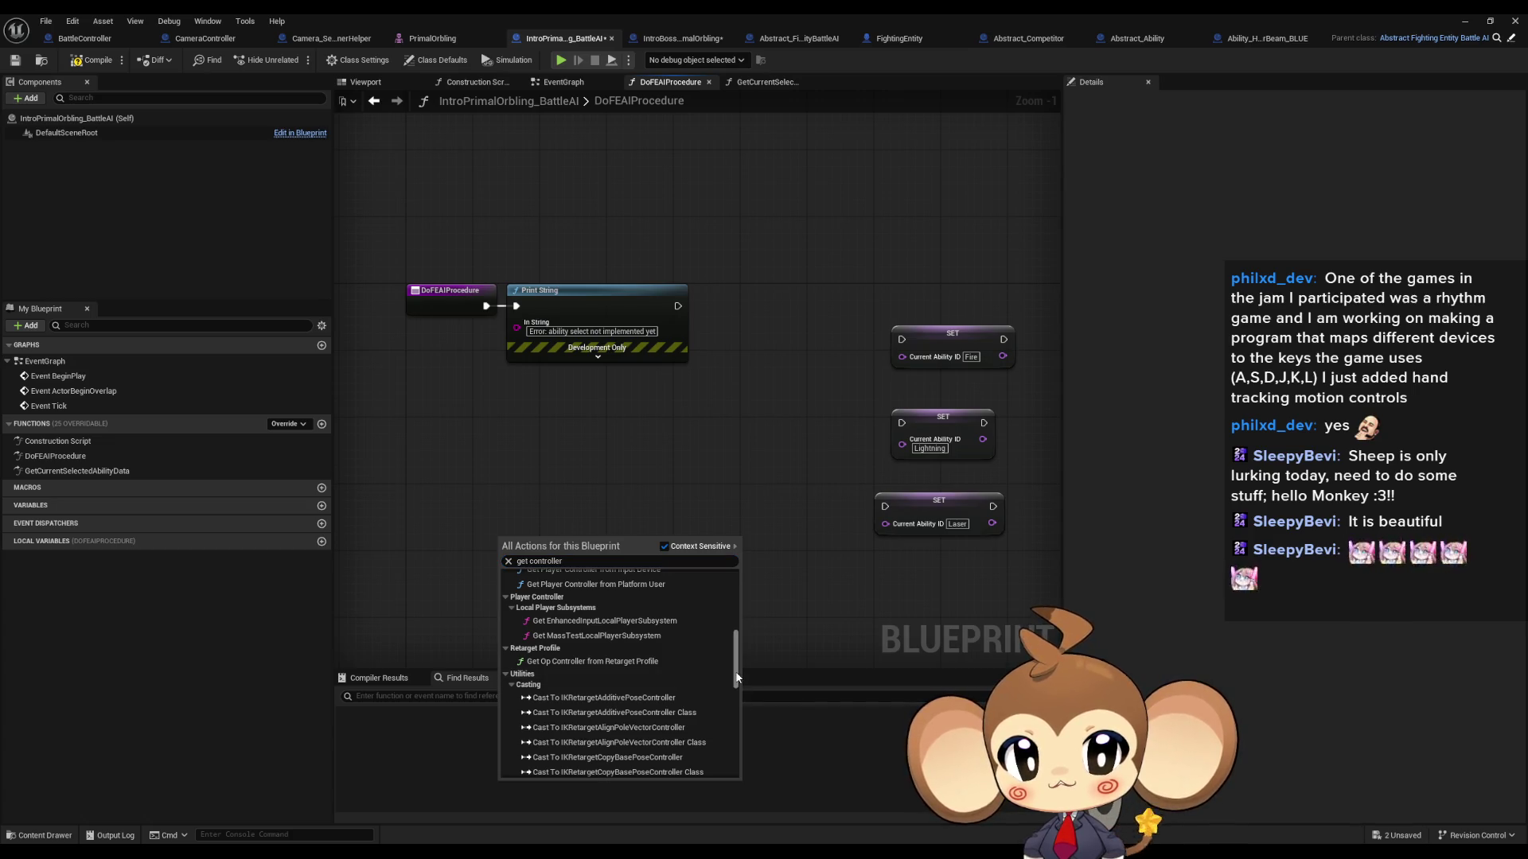
left_click(595, 461)
Step: Place a Find First Actor Of Class node using the 'find fir' search
right_click(562, 489)
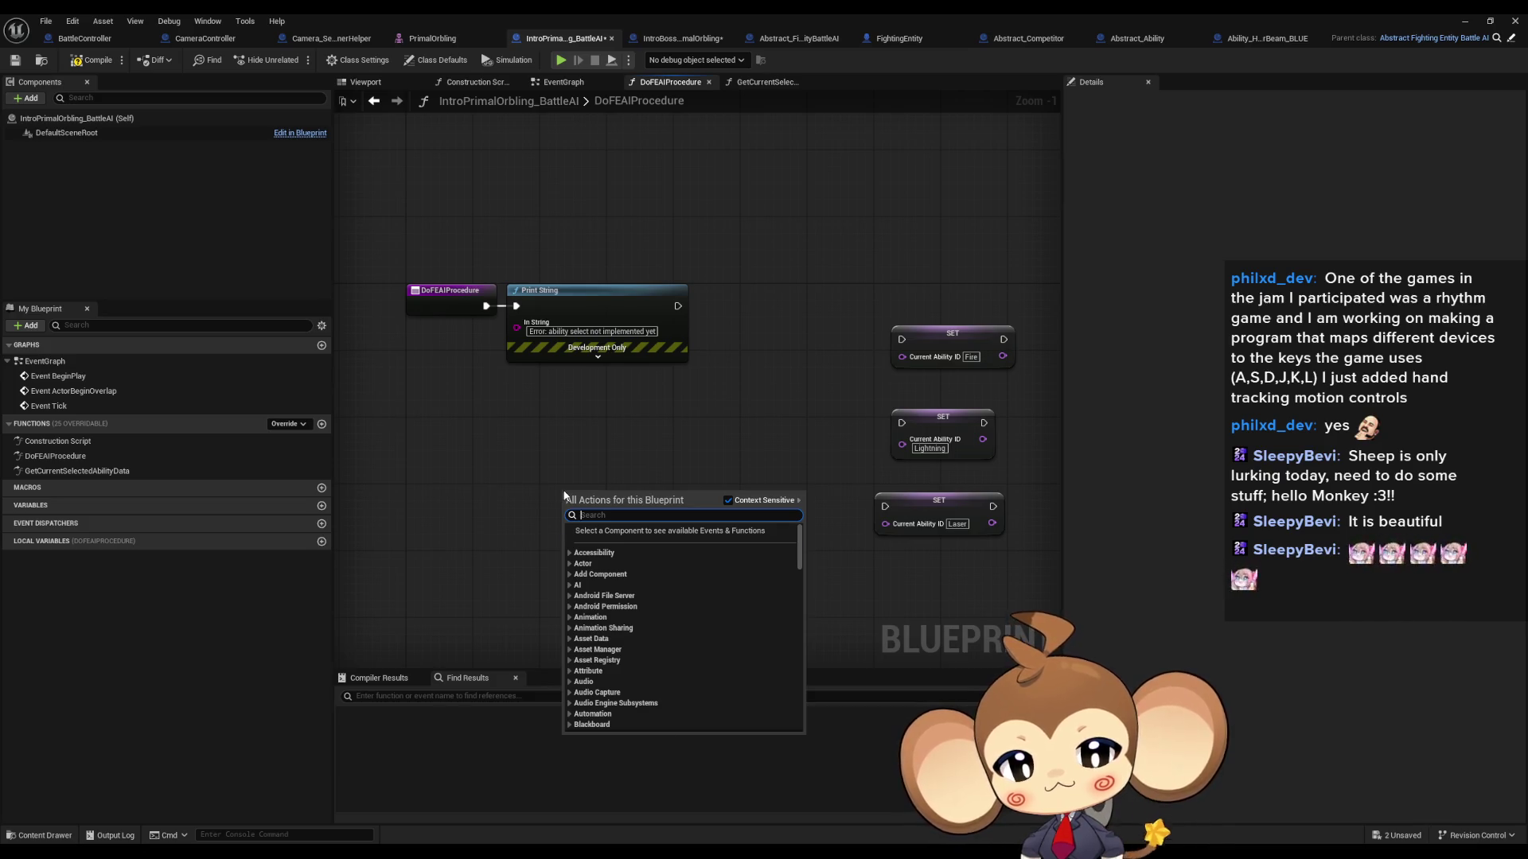
type("find fir")
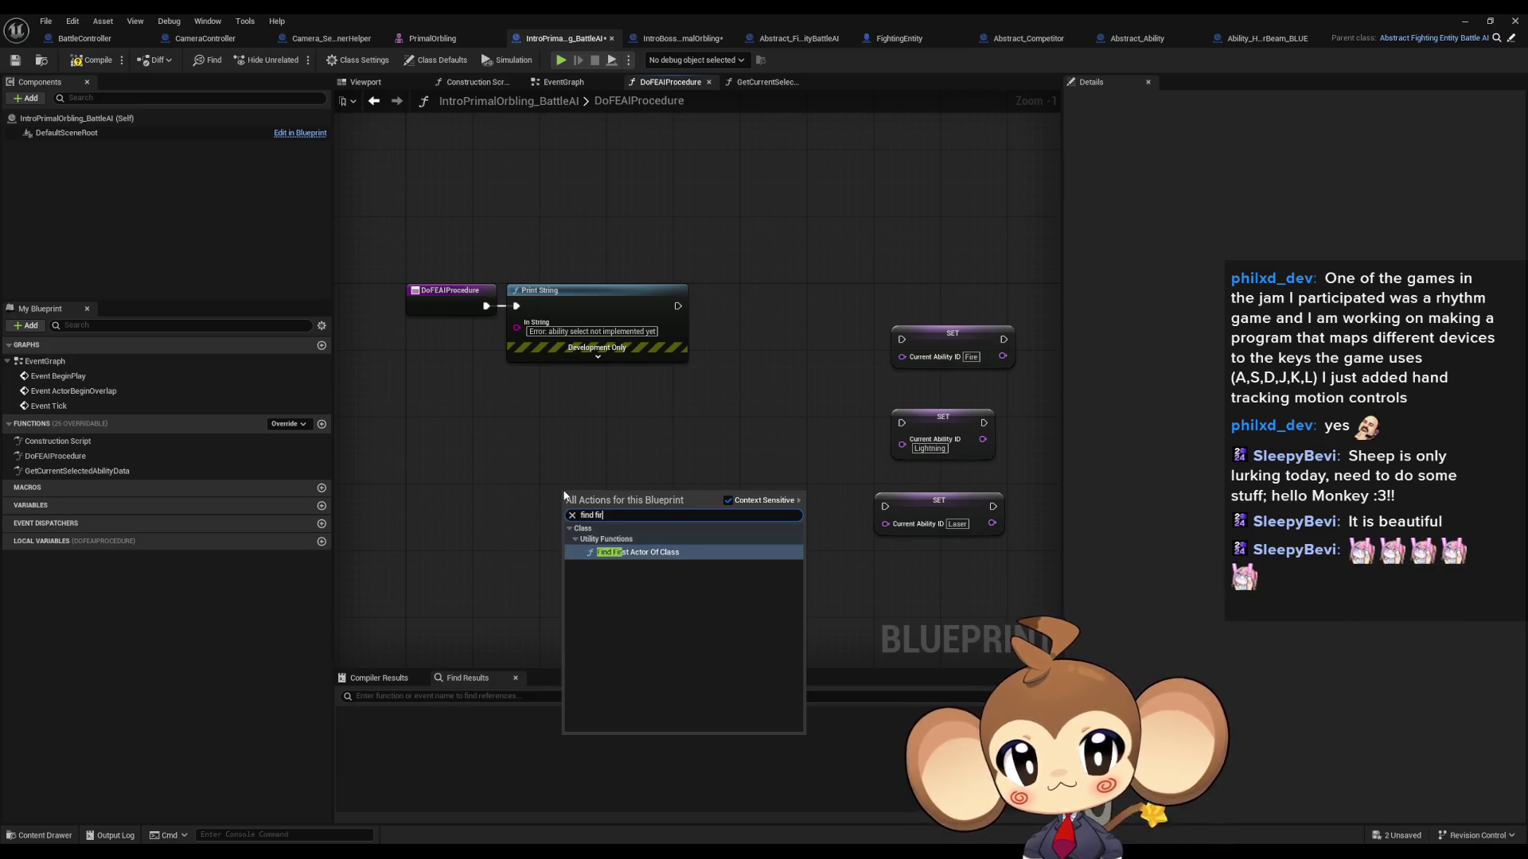
key("Return")
left_click(597, 551)
Step: Set Actor Class to Find to Battle Controller and add Cast To BattleController from Found Actor
type("batt")
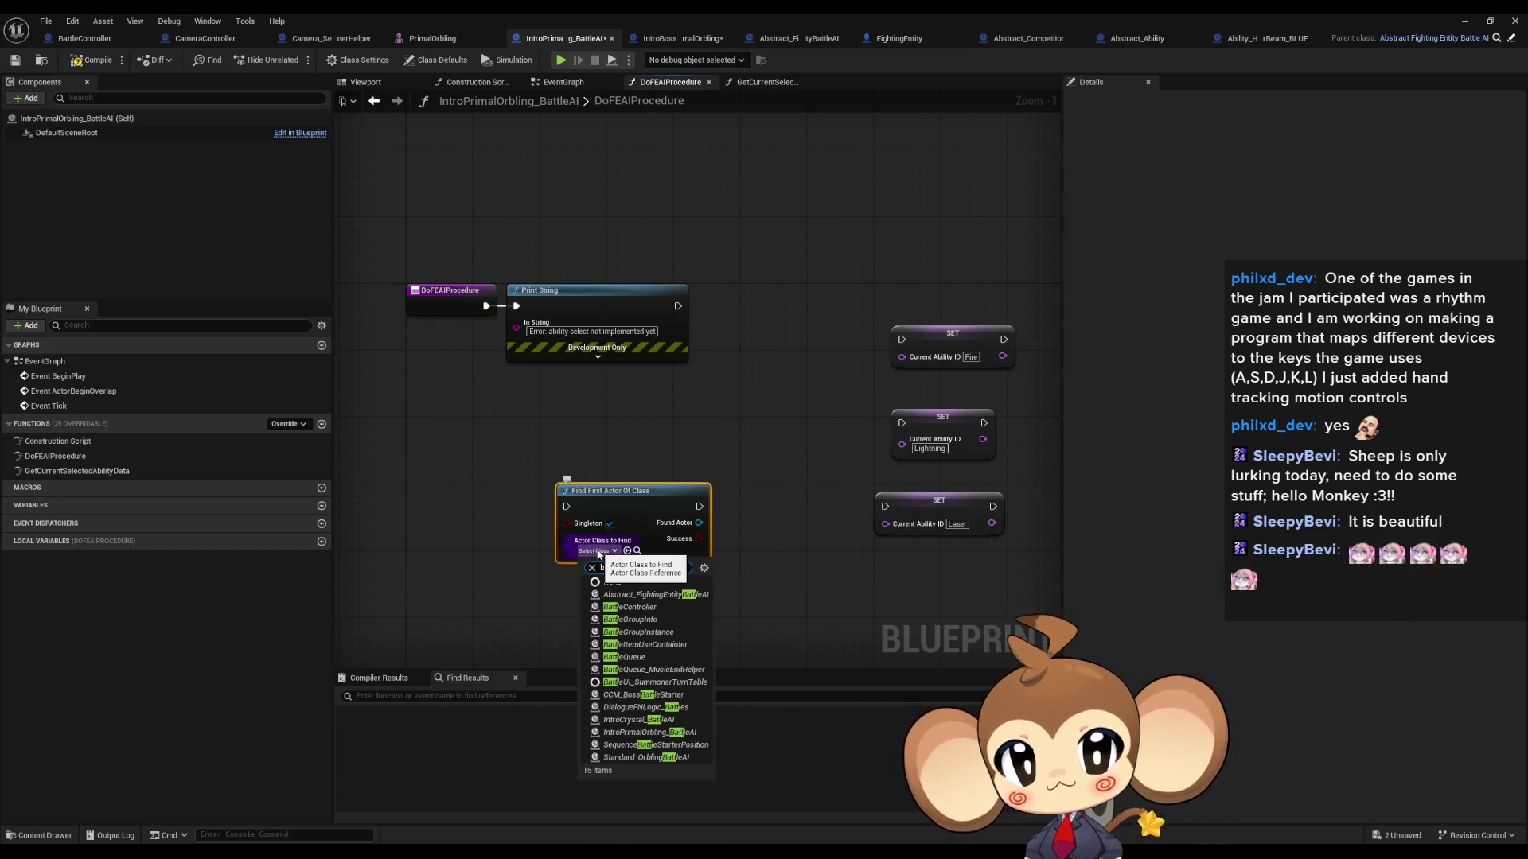
type("lec")
key("Return")
mouse_move(627, 514)
left_mouse_down()
mouse_move(494, 513)
mouse_move(632, 525)
left_mouse_up()
type("cast b")
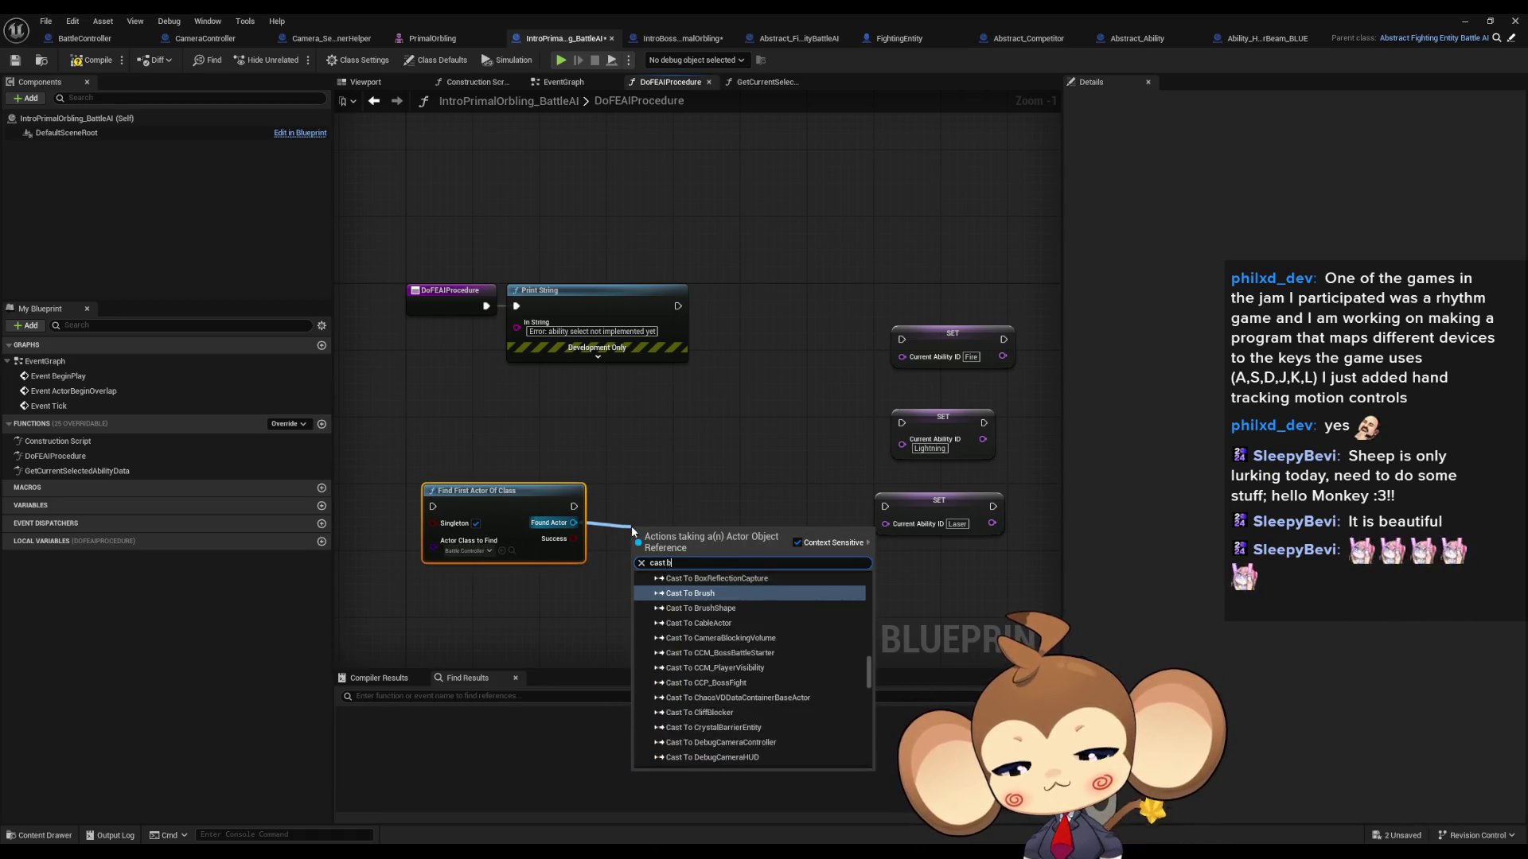
type("att cont")
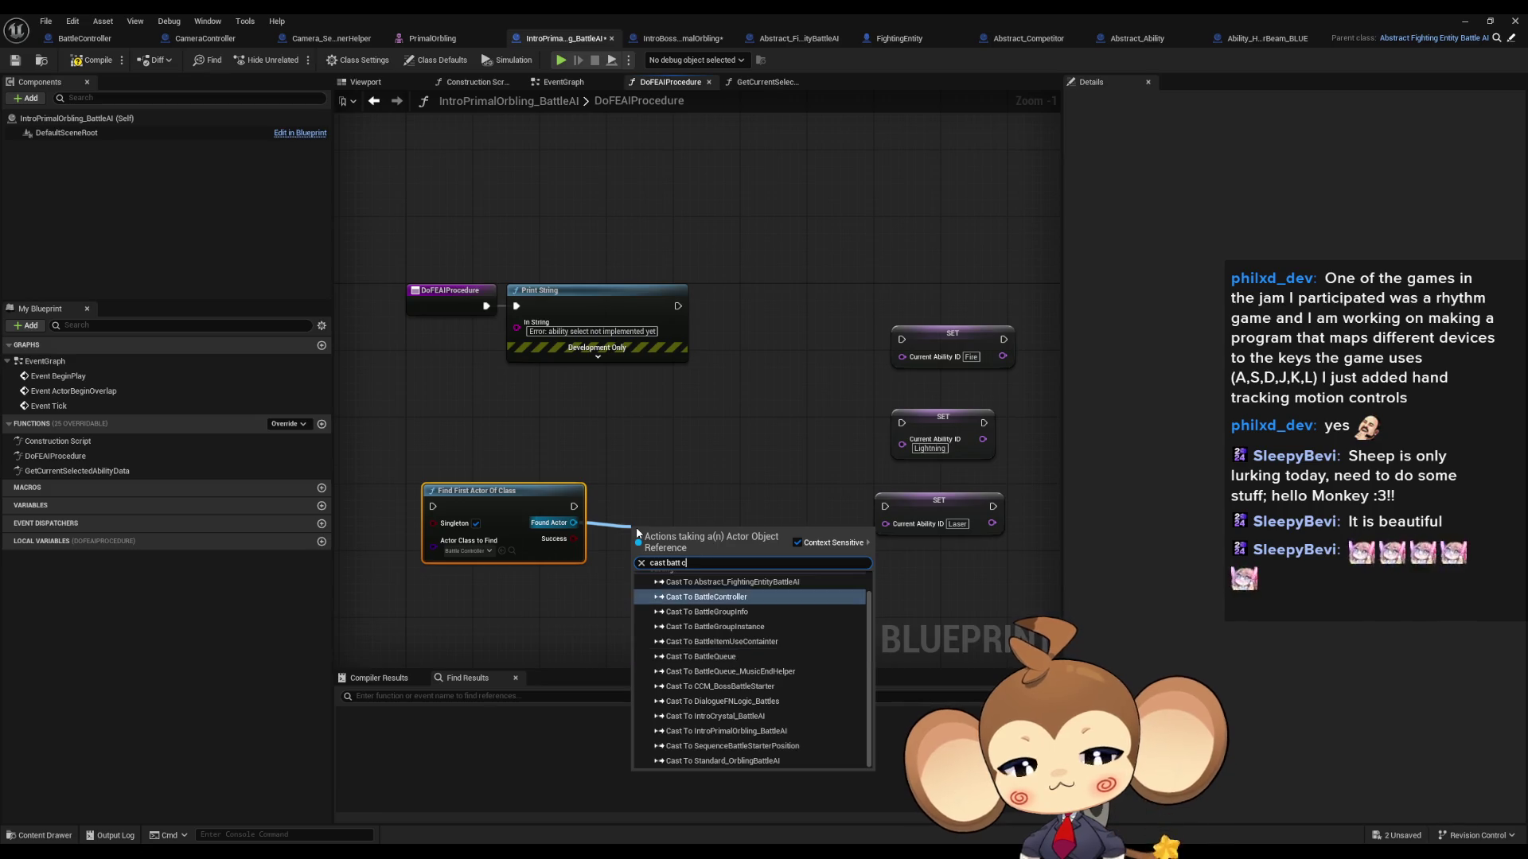
left_click(733, 606)
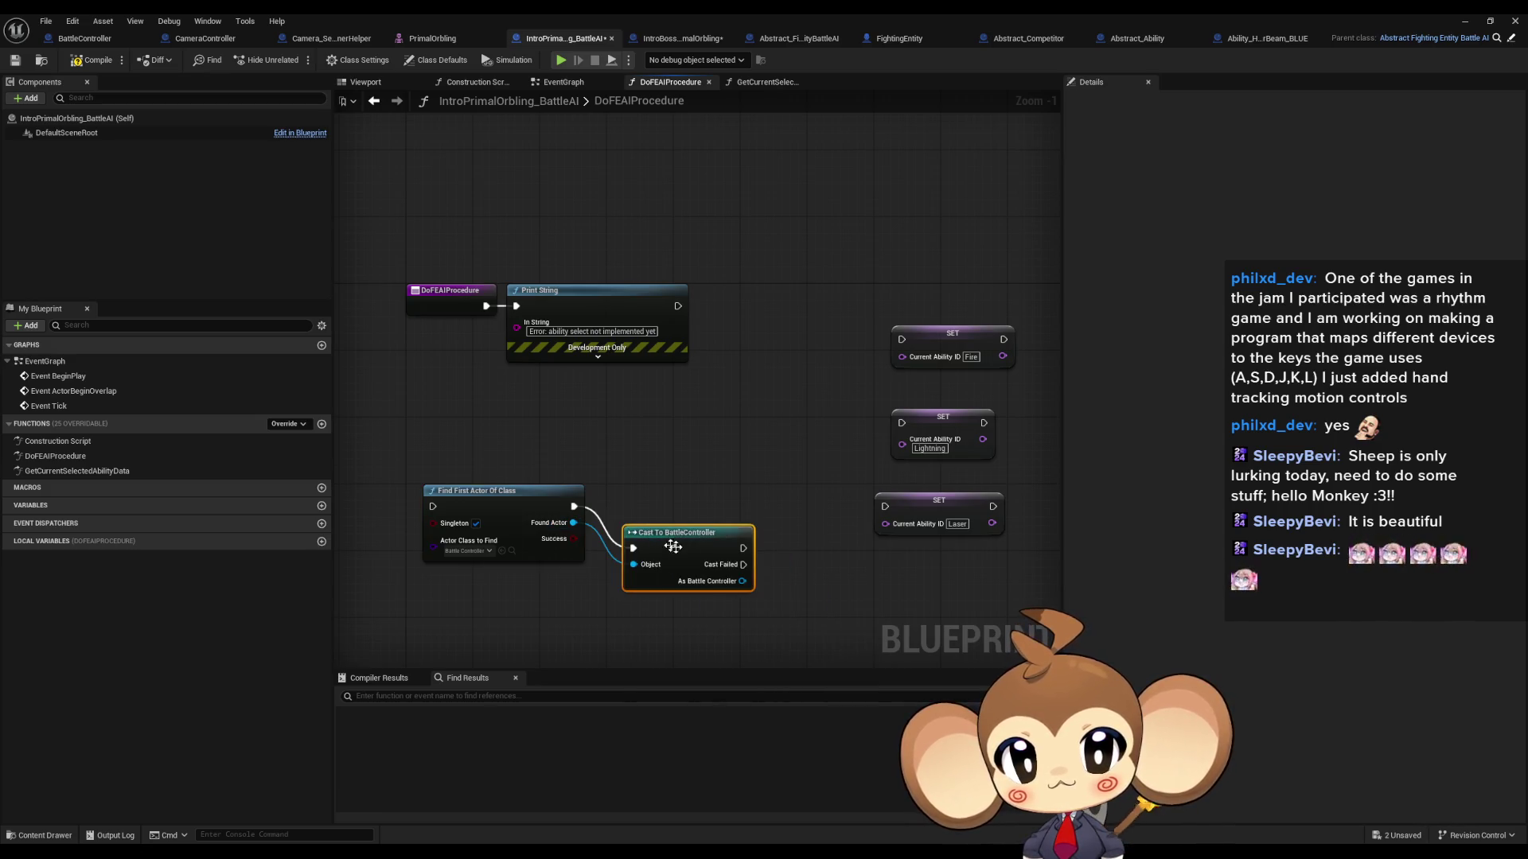
Step: Add a Competitor 0 Battle Group getter off the BattleController reference, then delete it
scroll(625, 596, "up", 1)
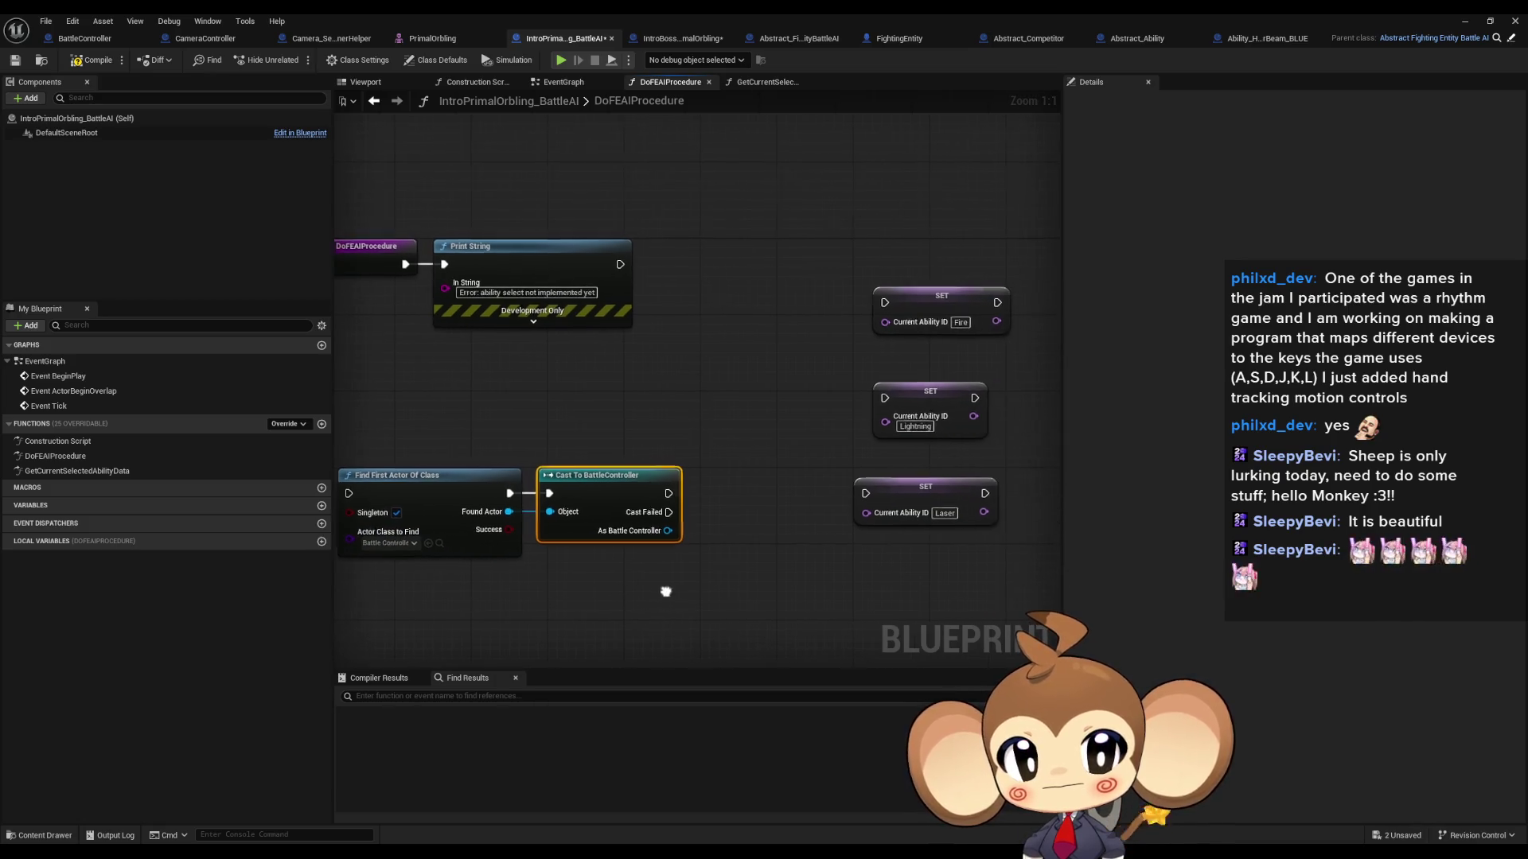
left_click_drag(666, 530, 691, 589)
type("get")
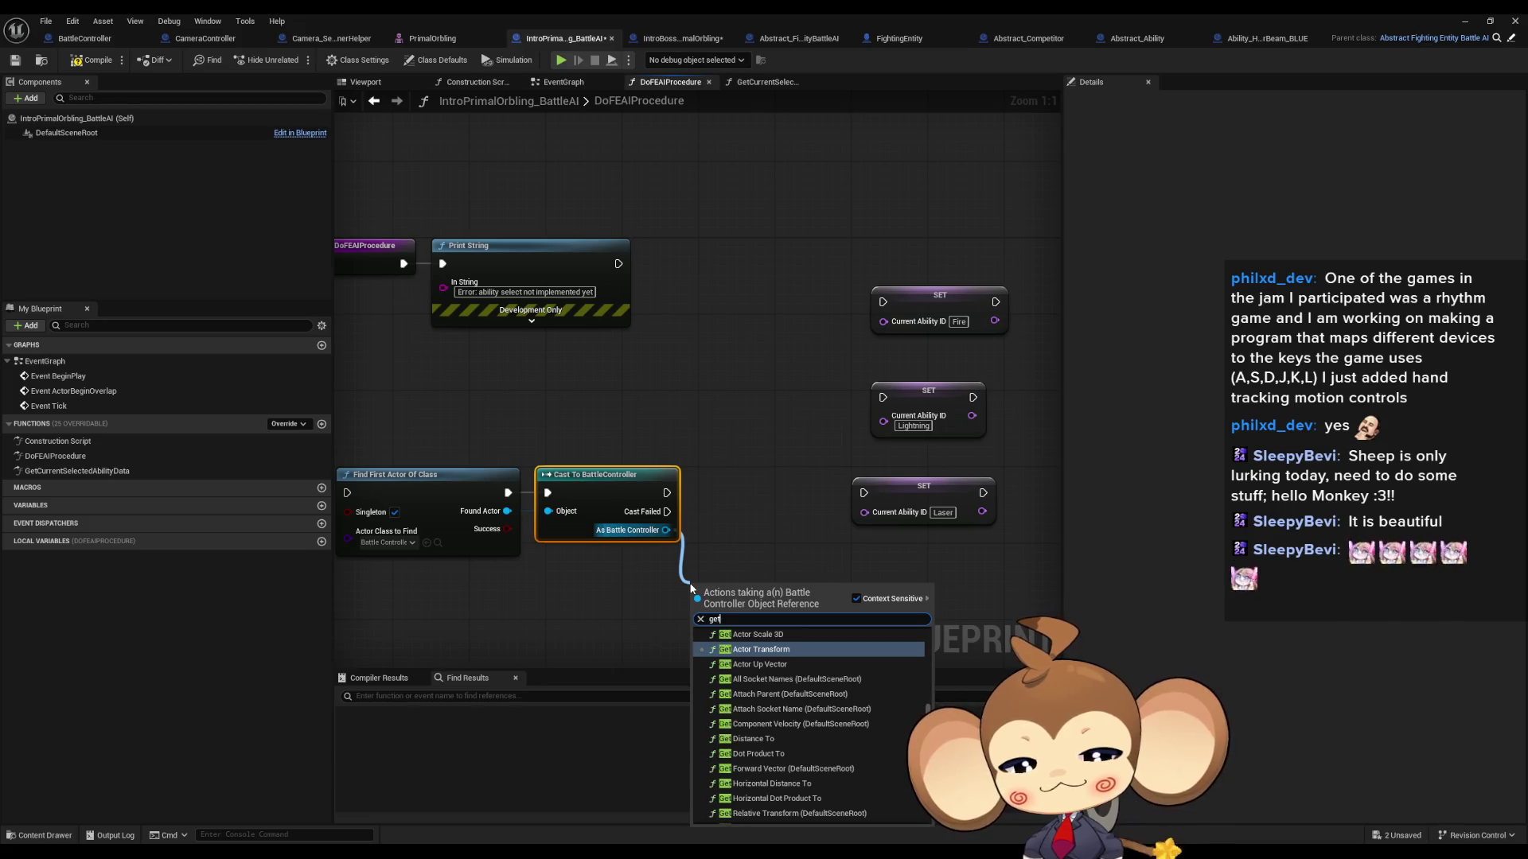
type(" compet")
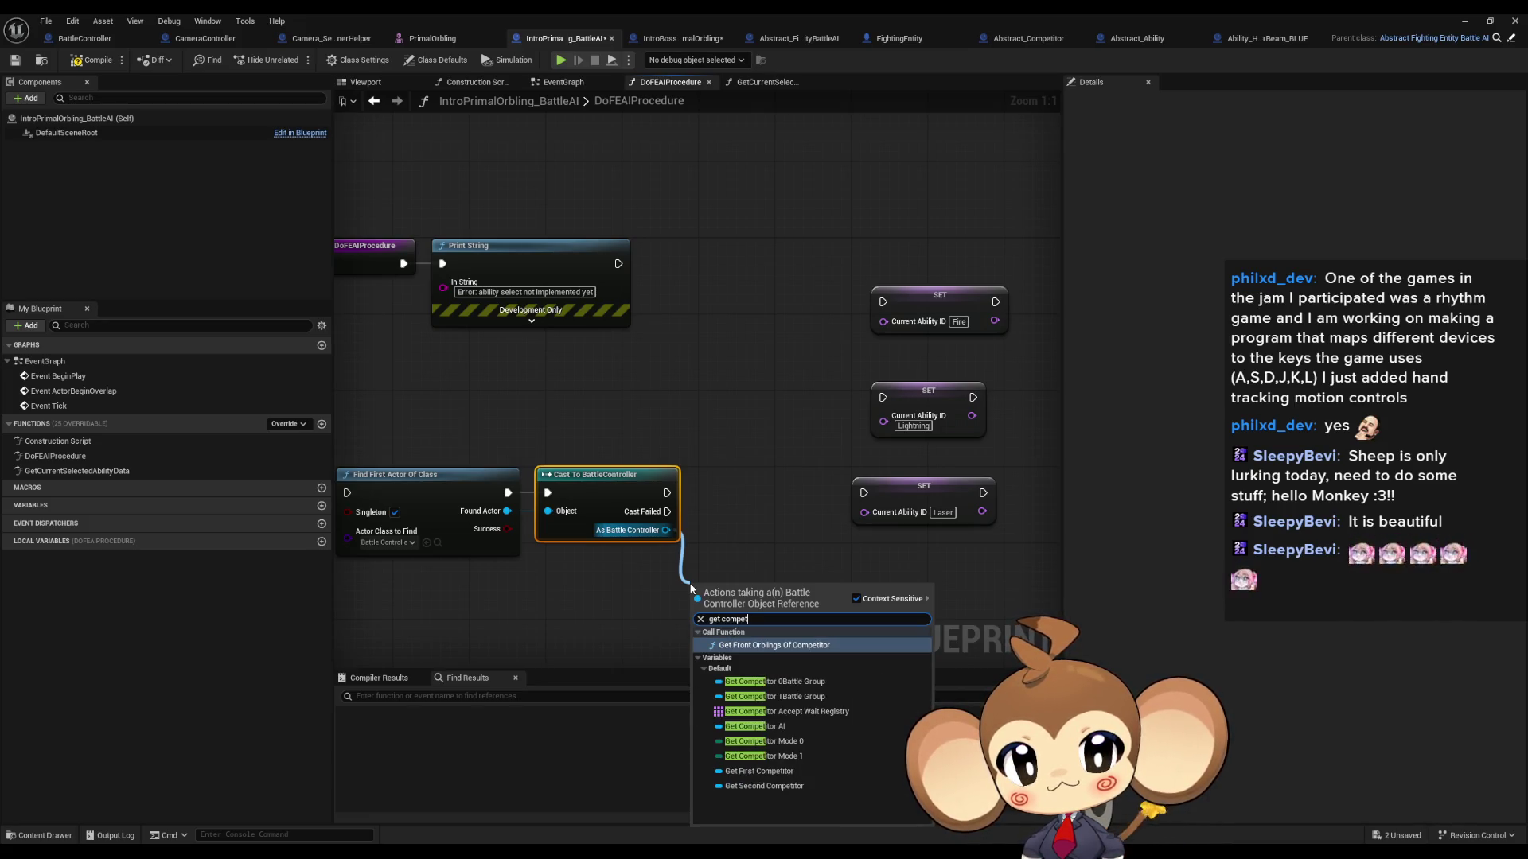
key("Down")
key("Down")
key("Down")
key("Down")
key("Down")
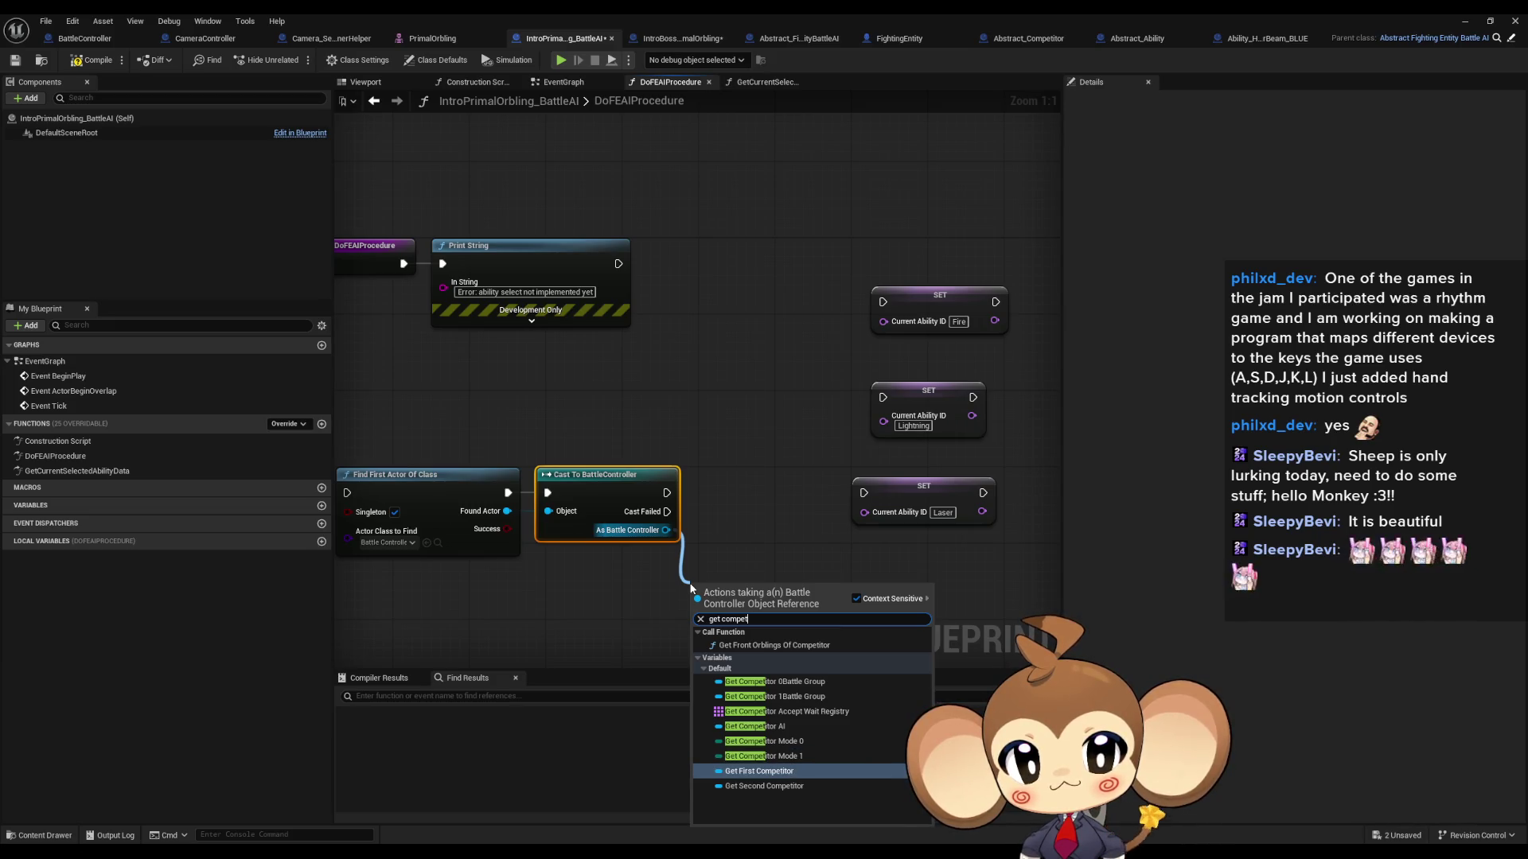
key("Up")
key("Up")
key("Up")
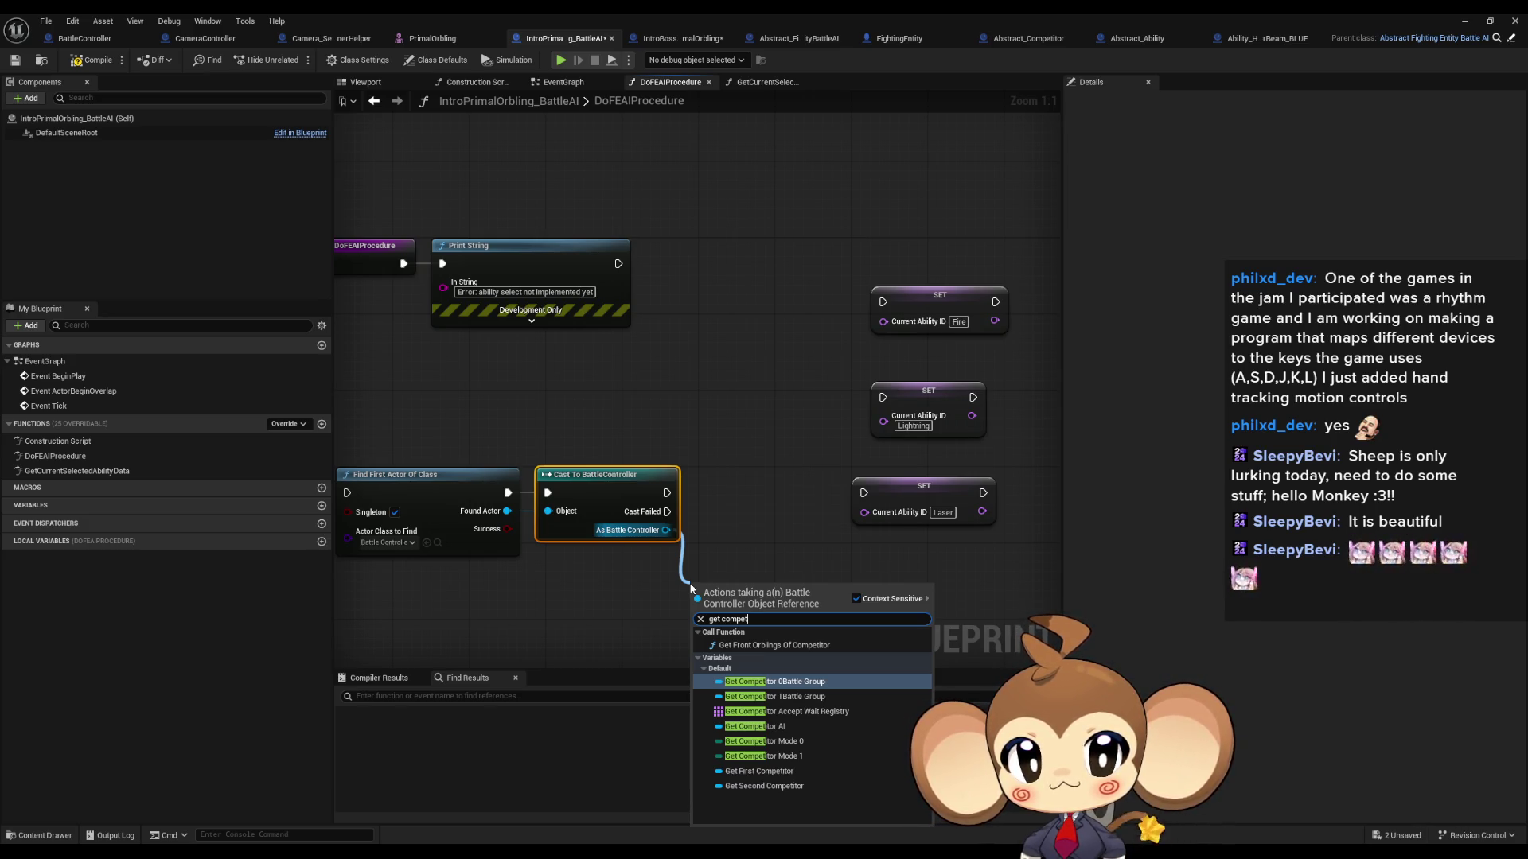
left_click(804, 686)
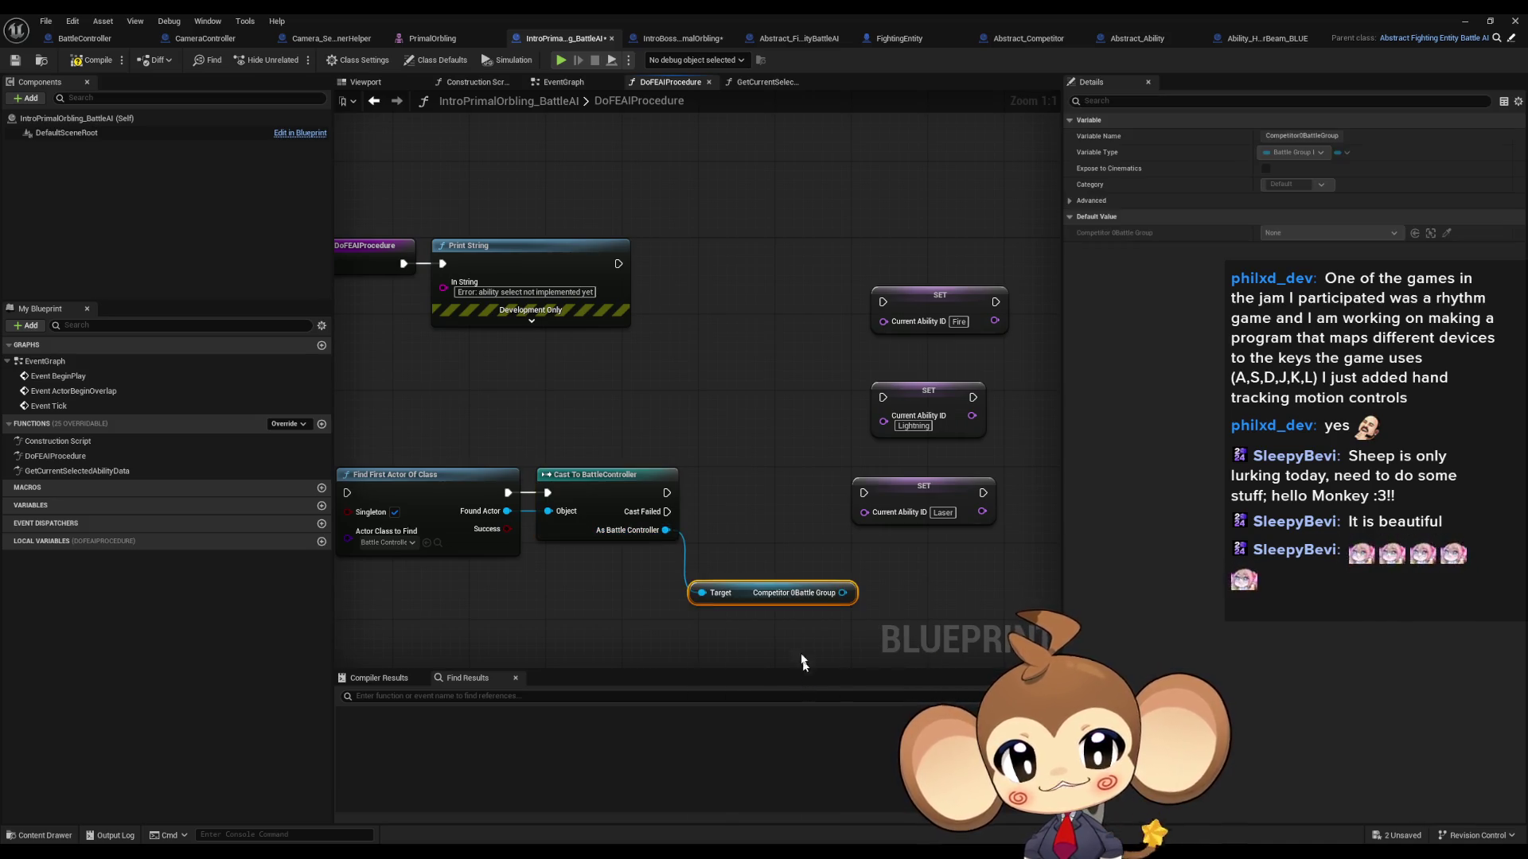
left_click_drag(751, 541, 789, 632)
key("Delete")
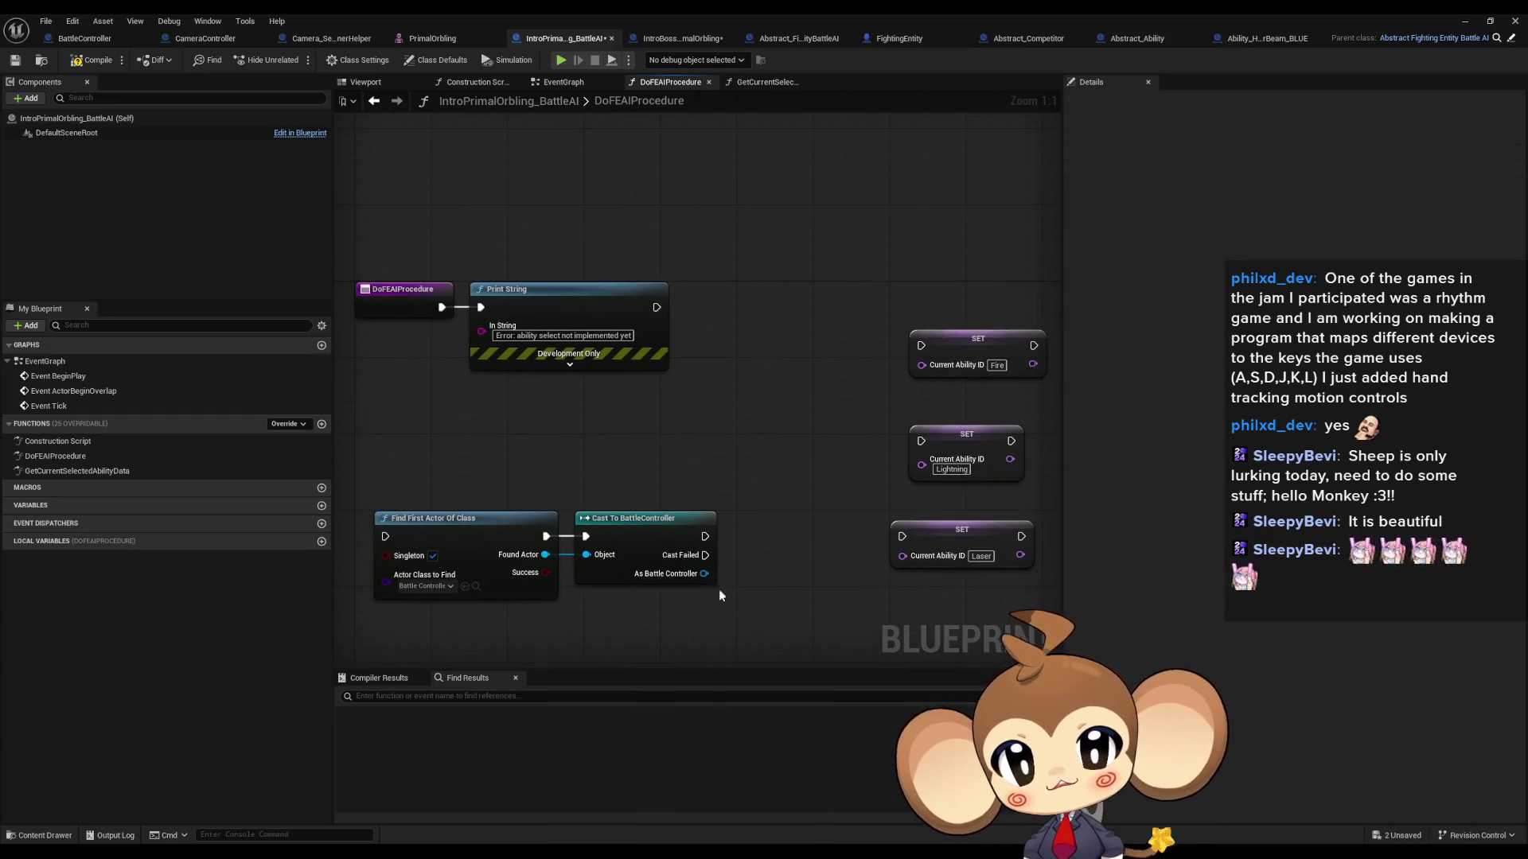
Step: Dismiss the pending actions list and switch to the BattleController blueprint
mouse_move(718, 595)
left_mouse_down()
mouse_move(632, 416)
mouse_move(716, 486)
mouse_move(613, 536)
mouse_move(581, 526)
left_mouse_up()
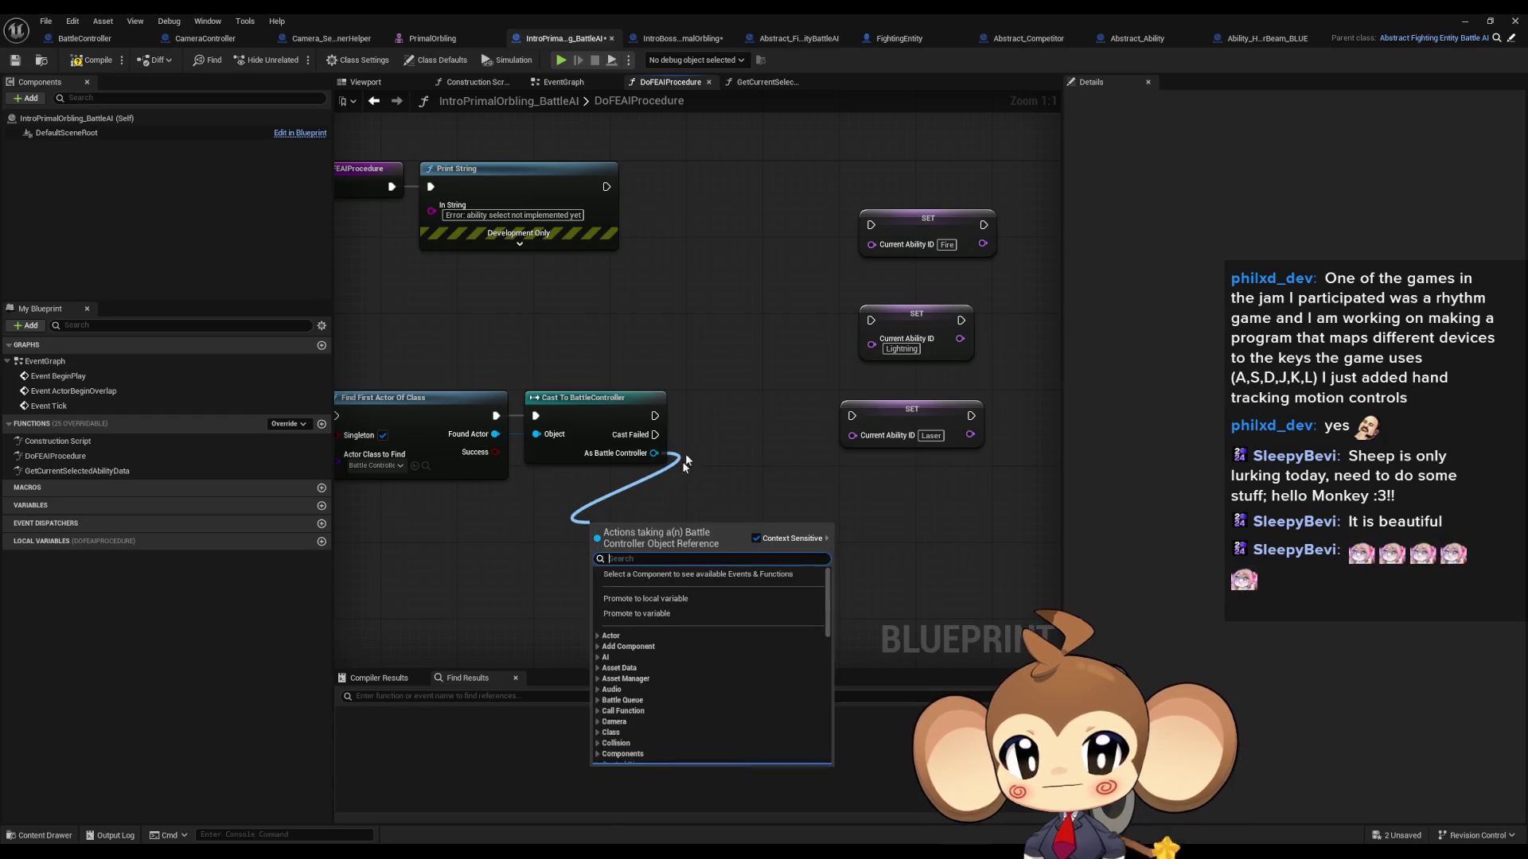
key("Escape")
left_click(89, 38)
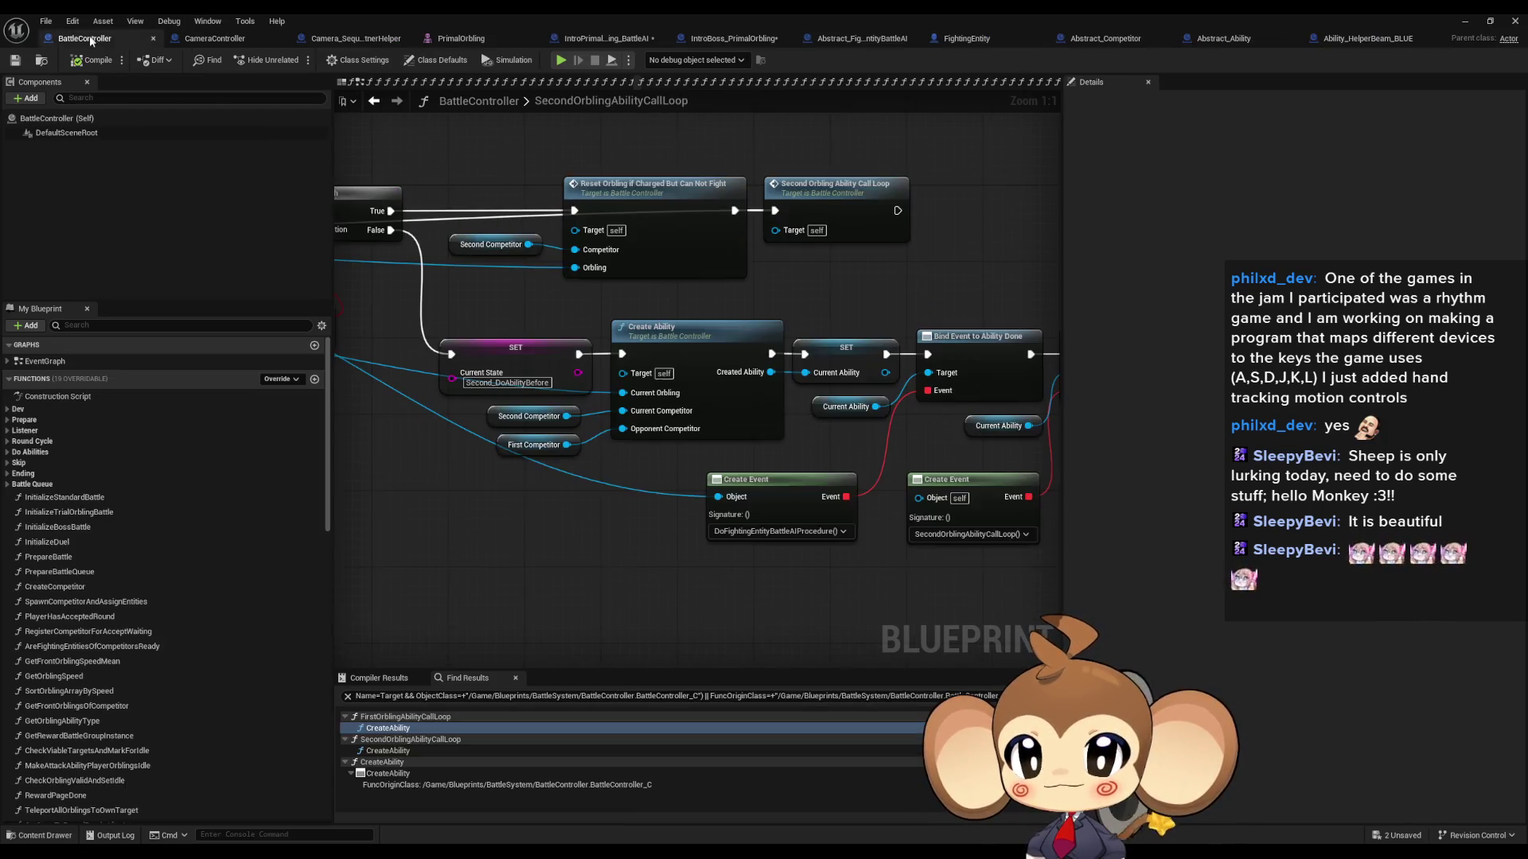
Step: Find references to FirstCompetitor and jump to where it gets set
right_click(501, 444)
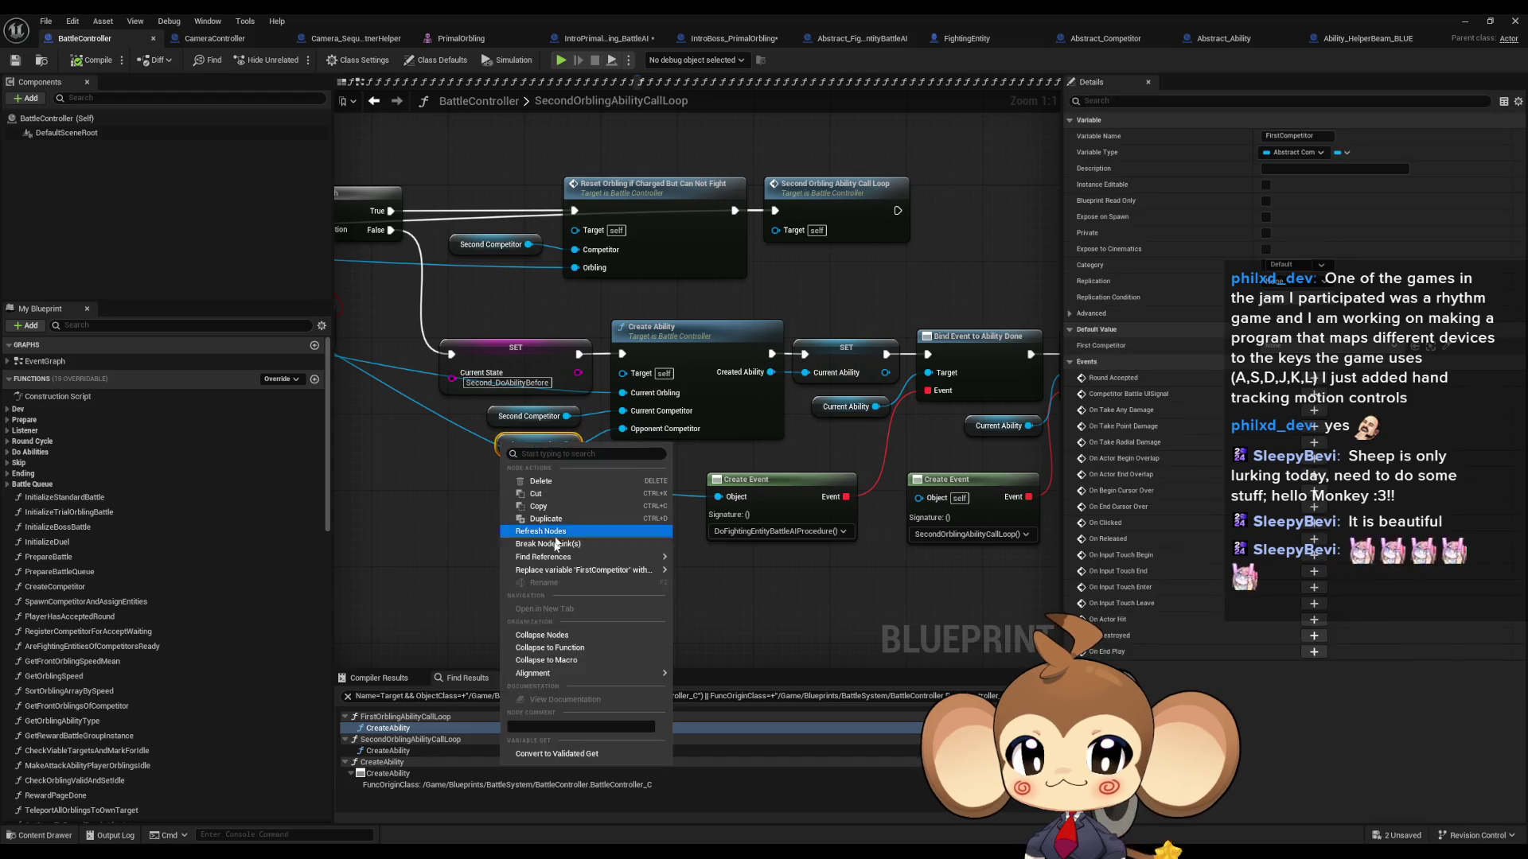
mouse_move(637, 557)
left_click(715, 590)
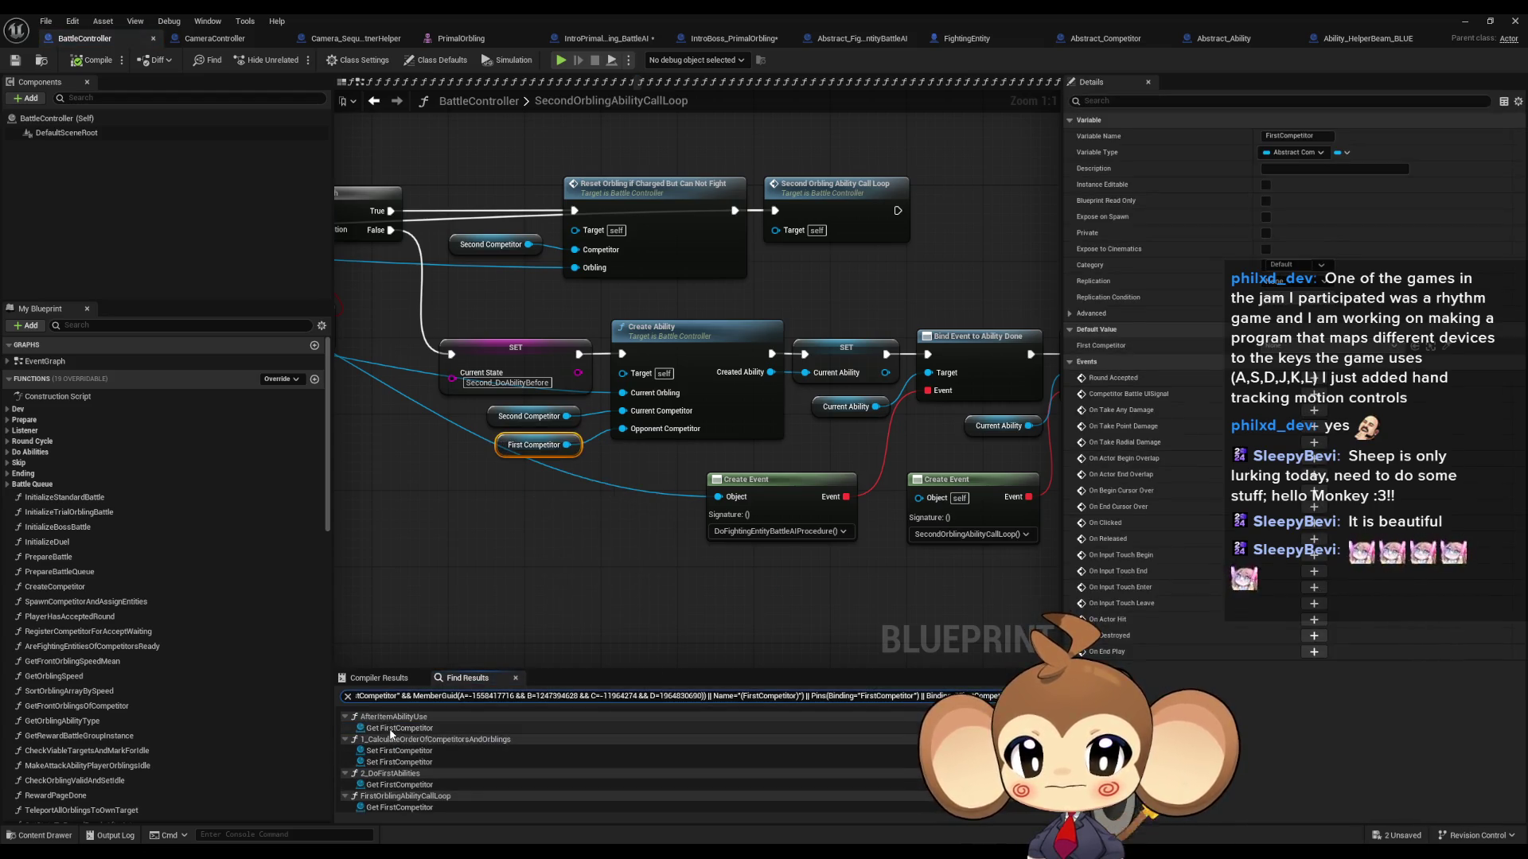
left_click(422, 751)
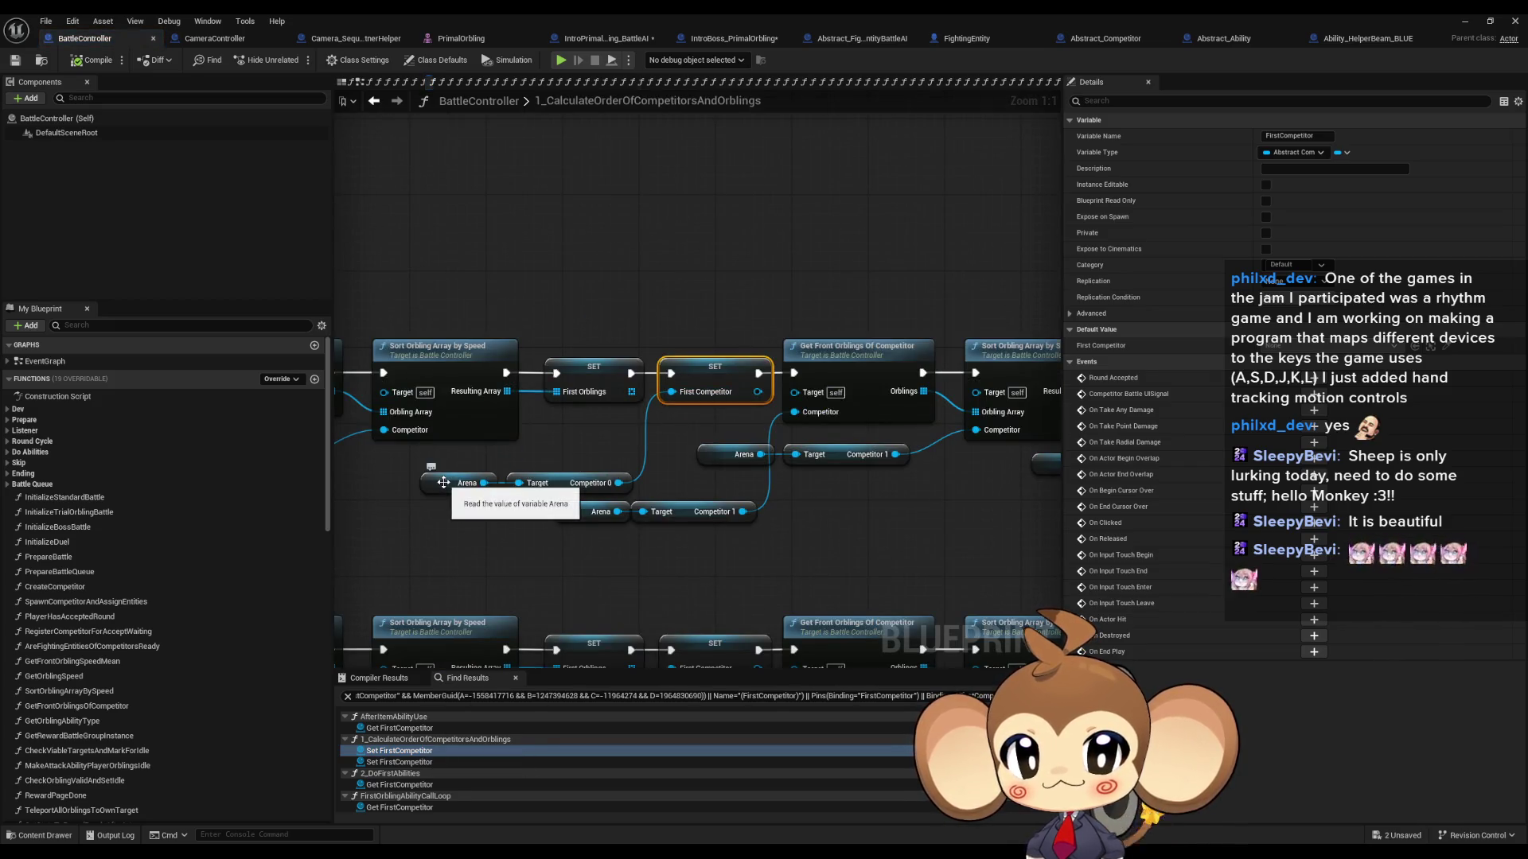
Step: Close the Abstract_Ability and Ability_HelperBeam_BLUE blueprints and return to the BattleAI's DoFEAIProcedure graph
left_click(224, 41)
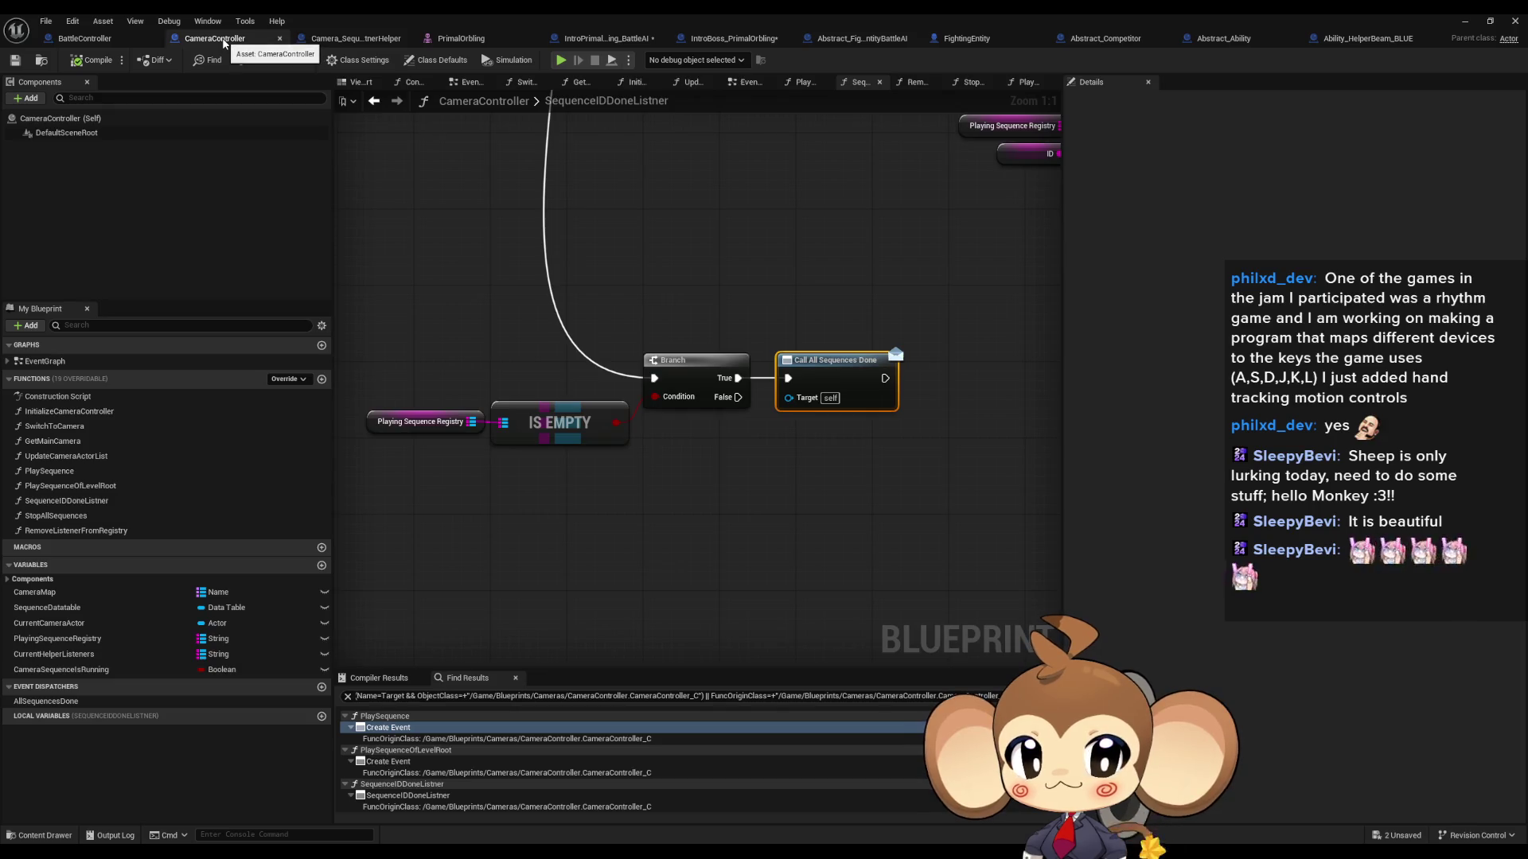
left_click(358, 40)
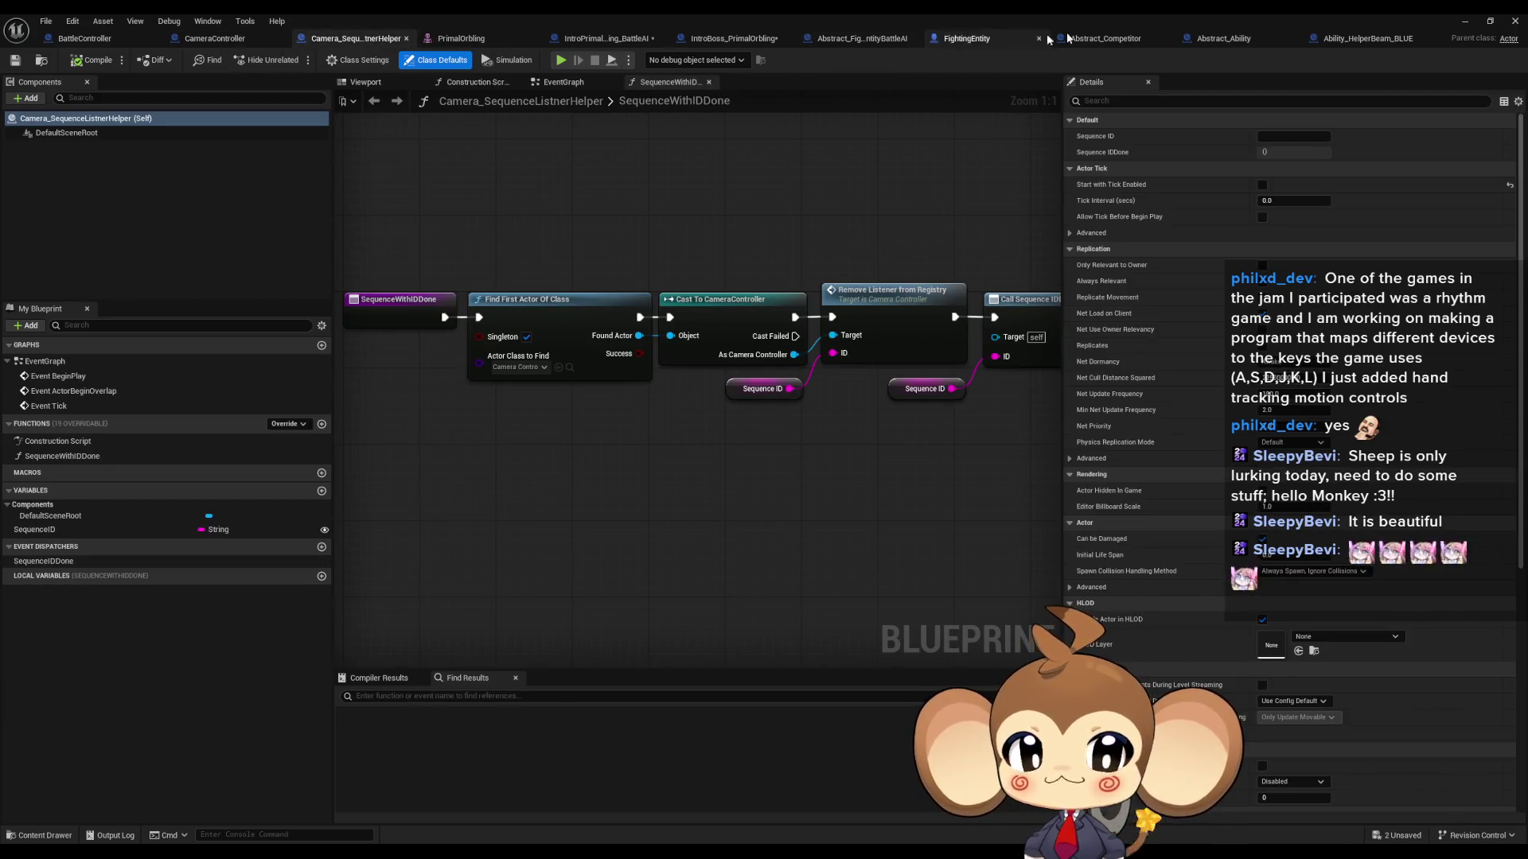
left_click(1338, 44)
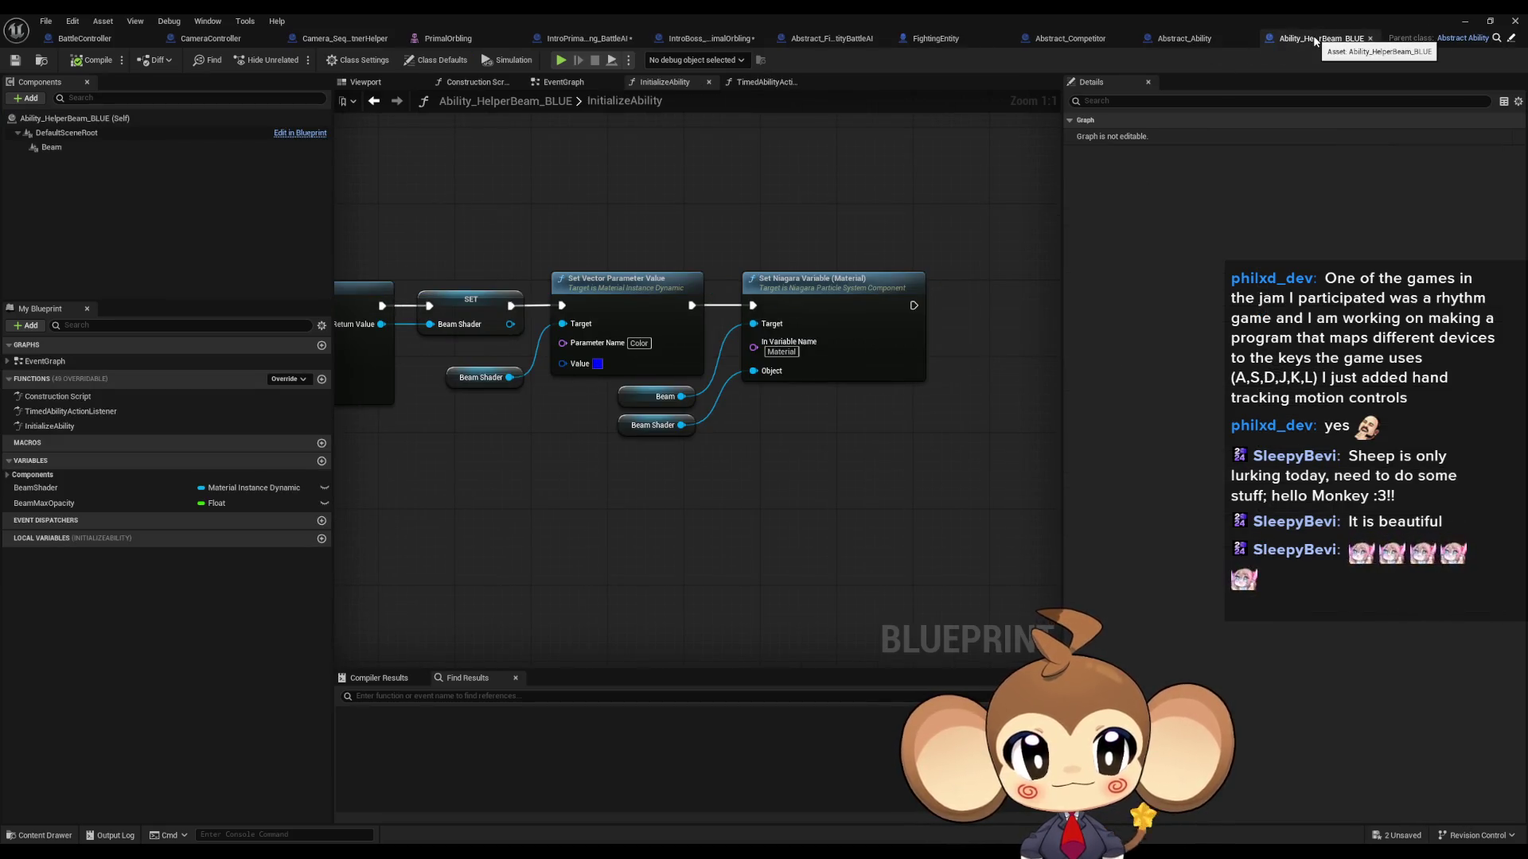
left_click(1217, 38)
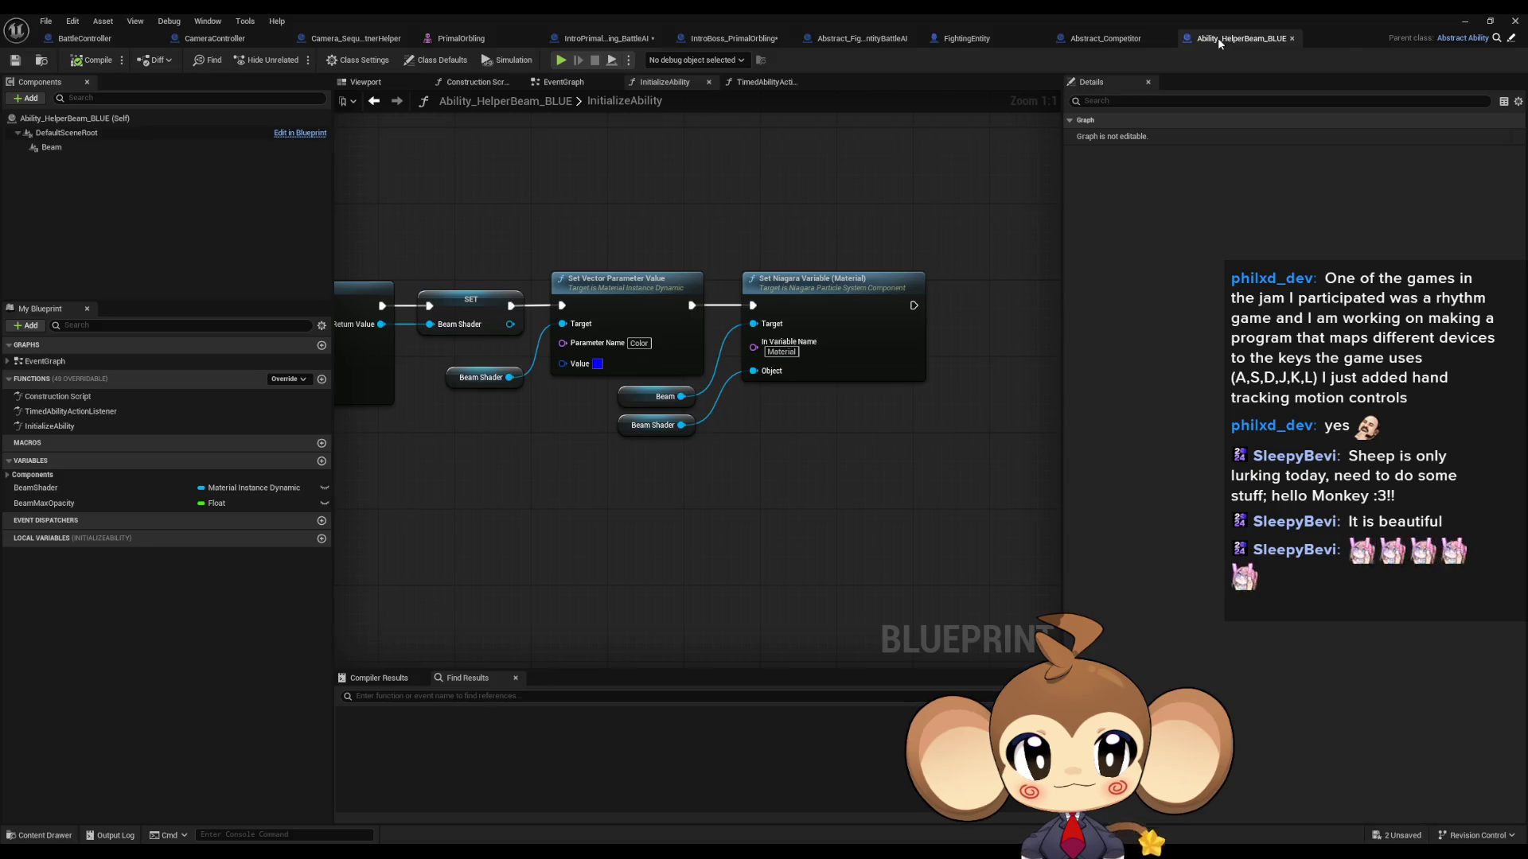
middle_click(1217, 38)
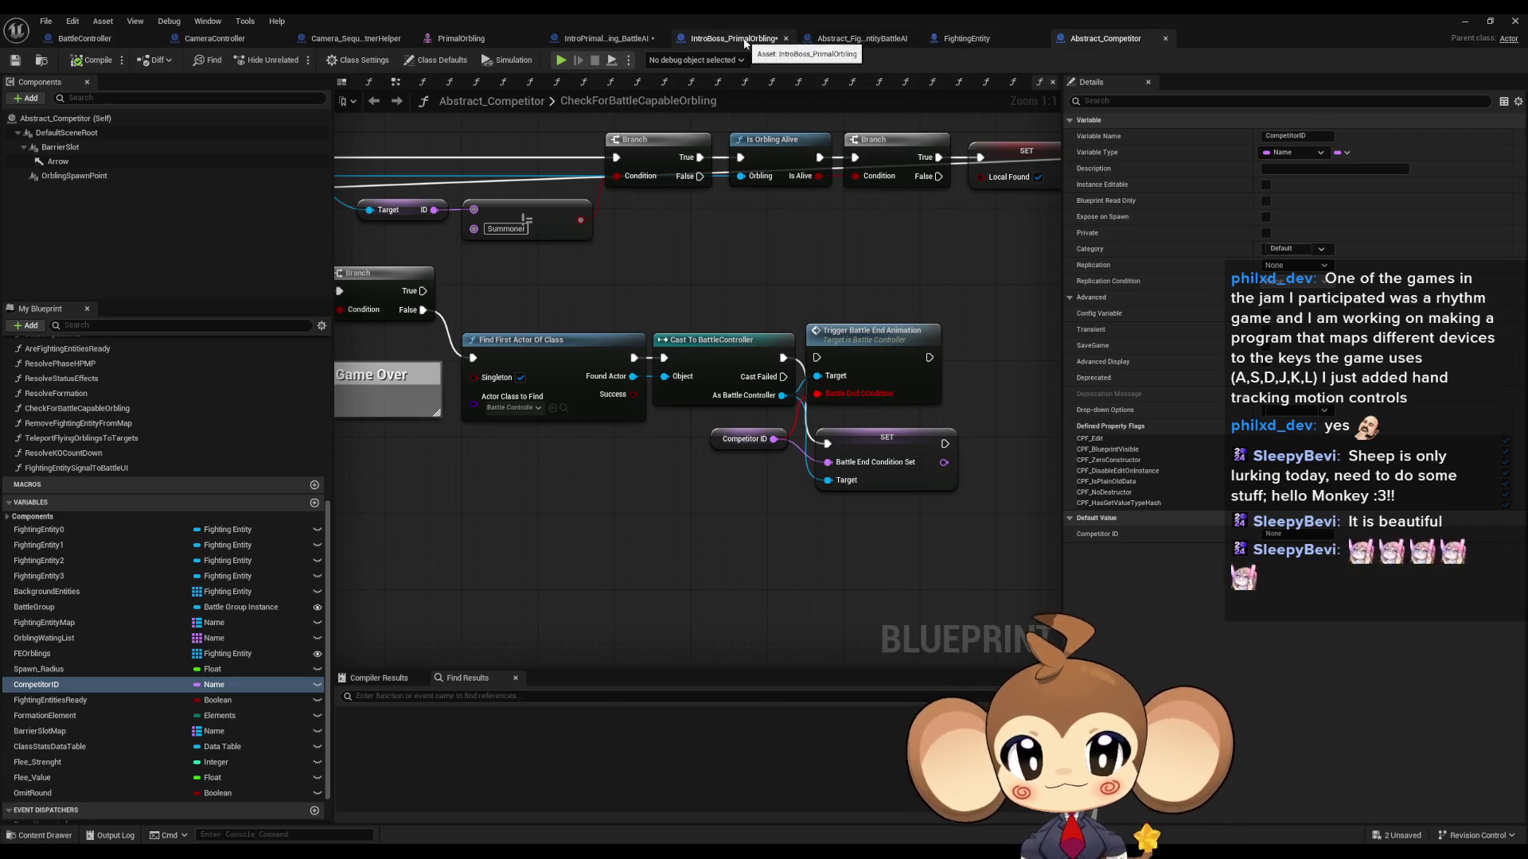
left_click(744, 40)
left_click(606, 38)
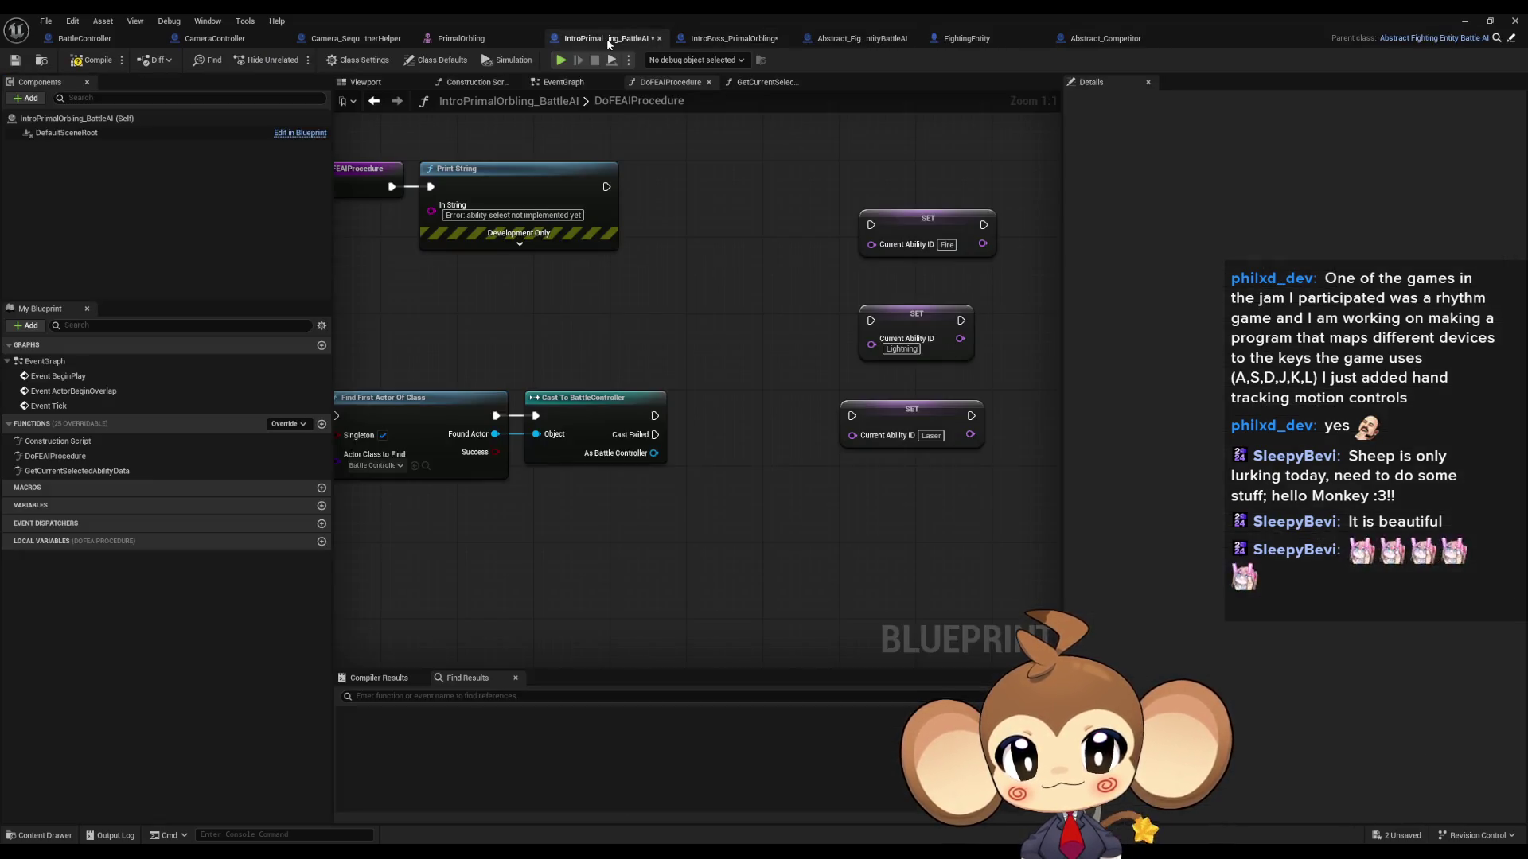
Step: Add a Get Arena node fed by As Battle Controller, placed below the cast
mouse_move(654, 453)
left_mouse_down()
mouse_move(682, 513)
mouse_move(629, 530)
left_mouse_up()
type("get arena")
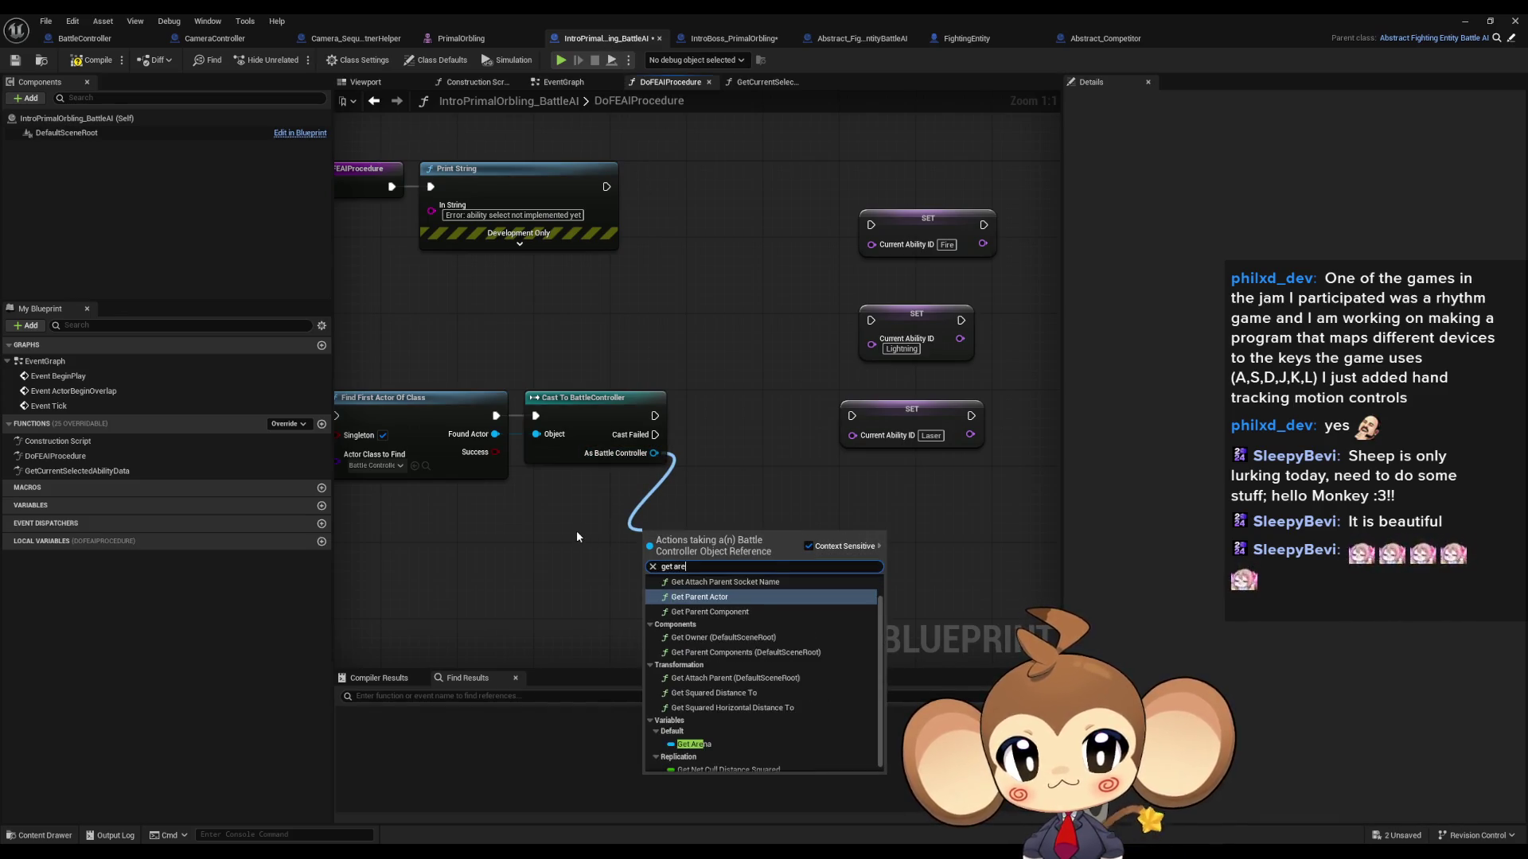
key("Return")
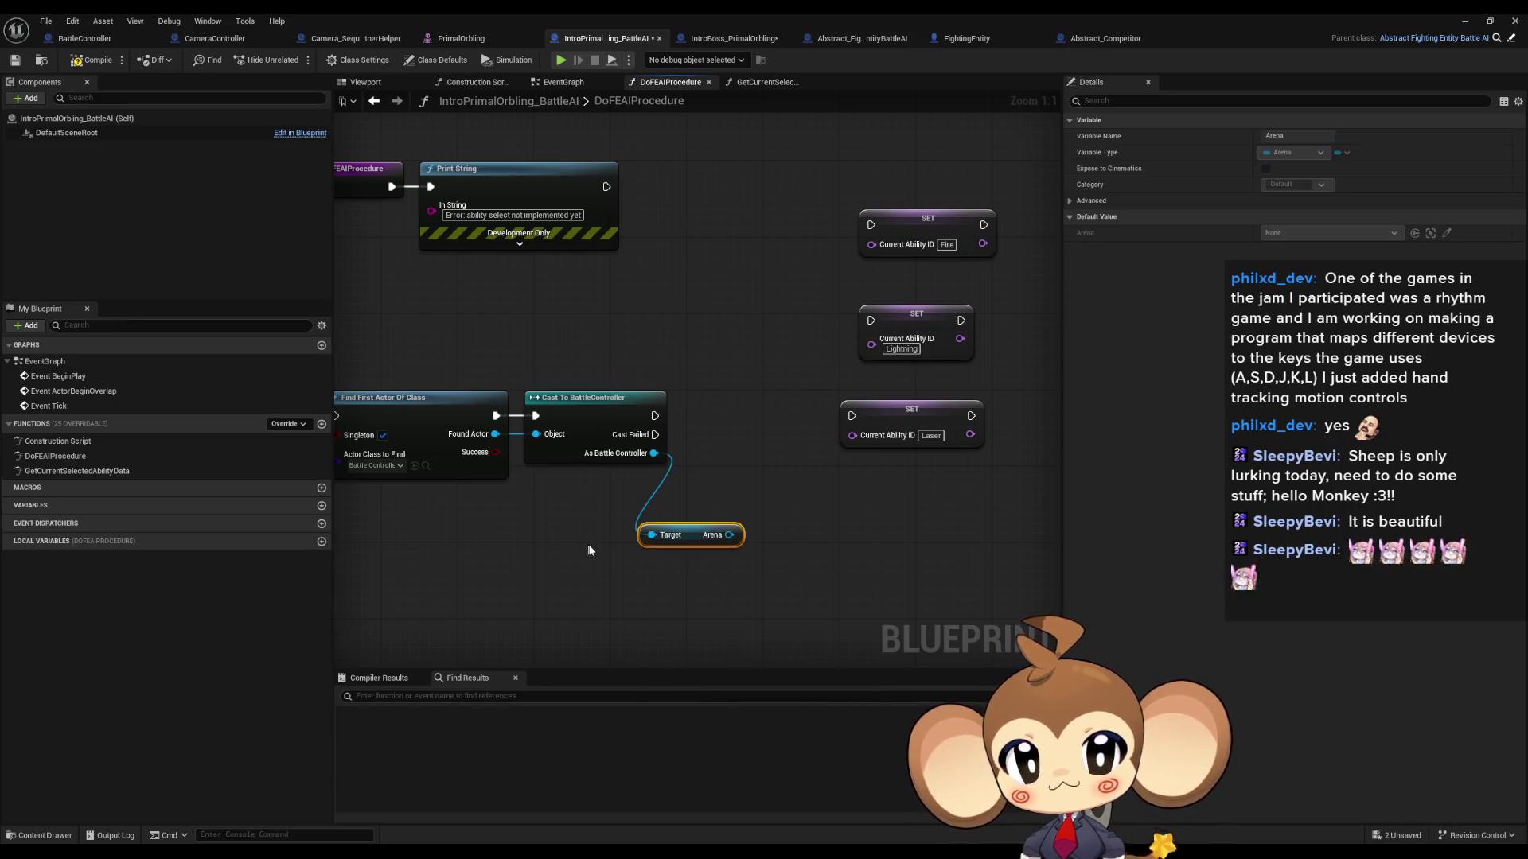
mouse_move(701, 541)
left_mouse_down()
mouse_move(588, 546)
mouse_move(689, 556)
left_mouse_up()
left_click(690, 562)
mouse_move(748, 506)
left_mouse_down()
mouse_move(901, 485)
mouse_move(762, 495)
left_mouse_up()
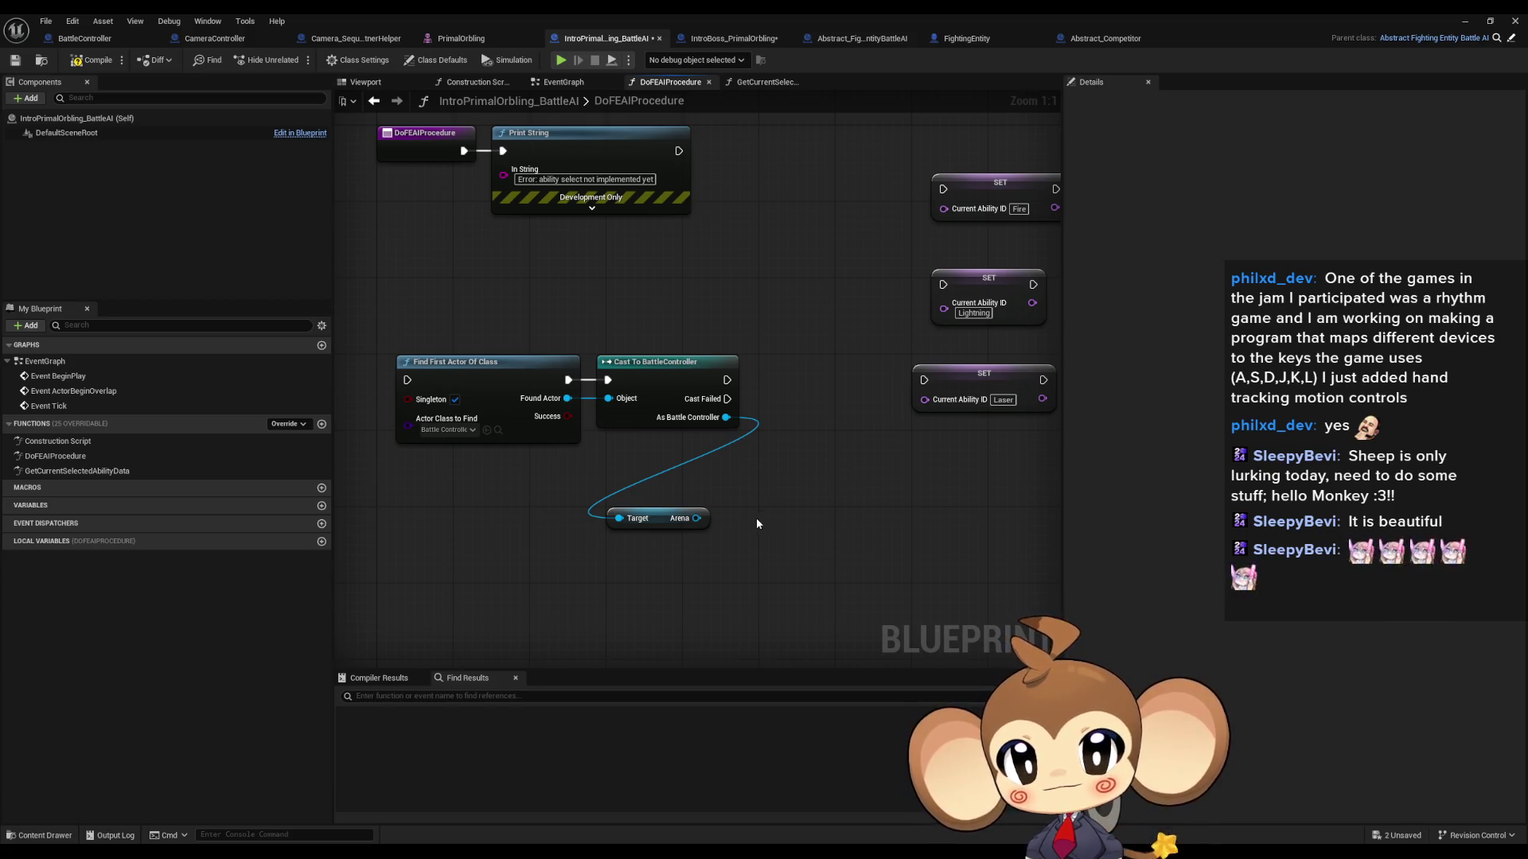
Step: Add a Get Competitor 0 node fed by the Arena output
left_click_drag(696, 518, 748, 525)
type("c")
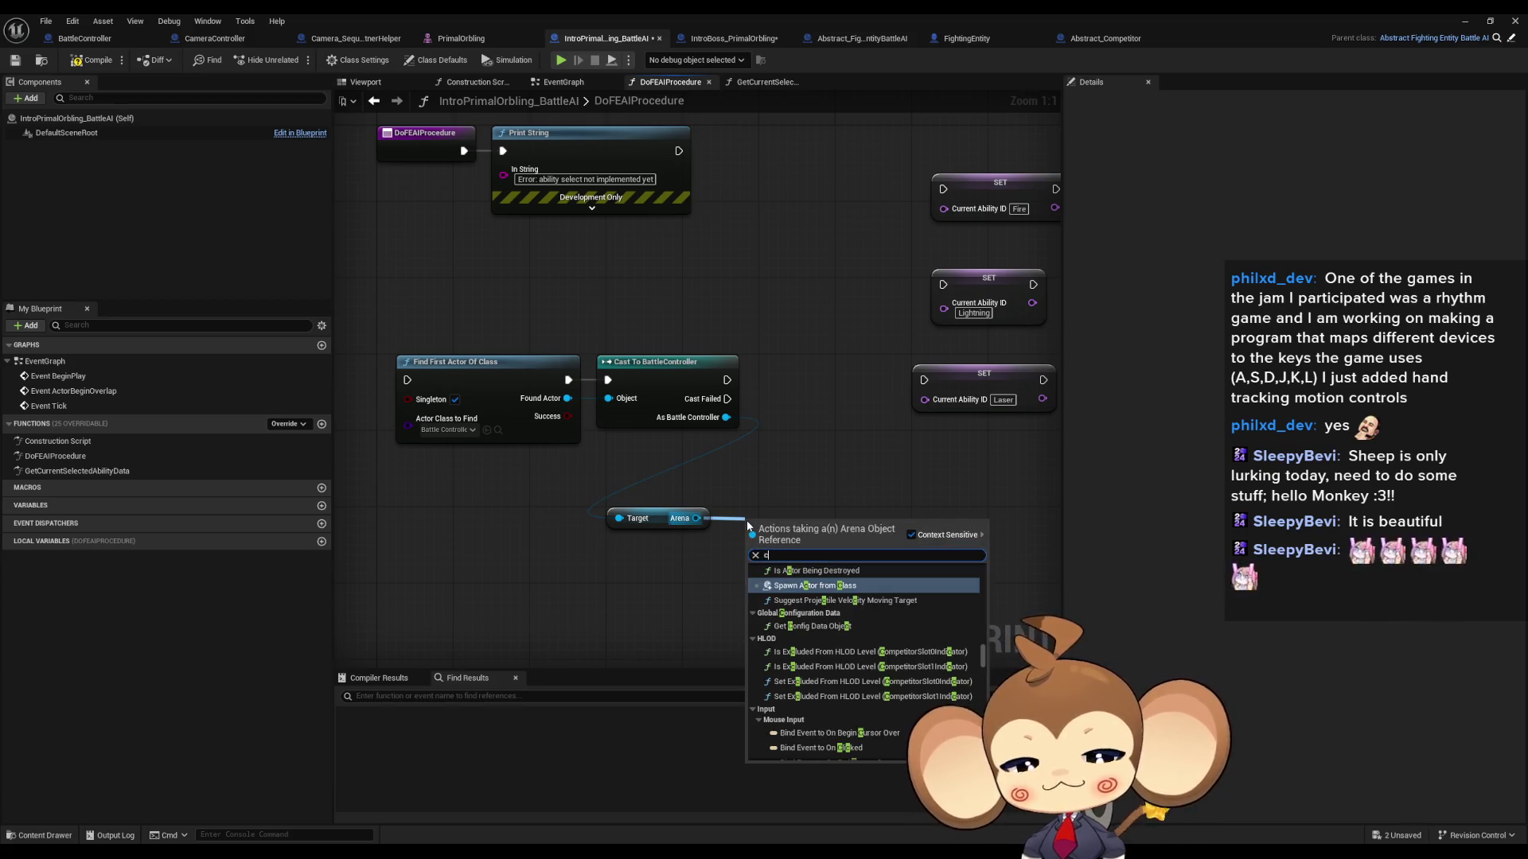
type("ompet")
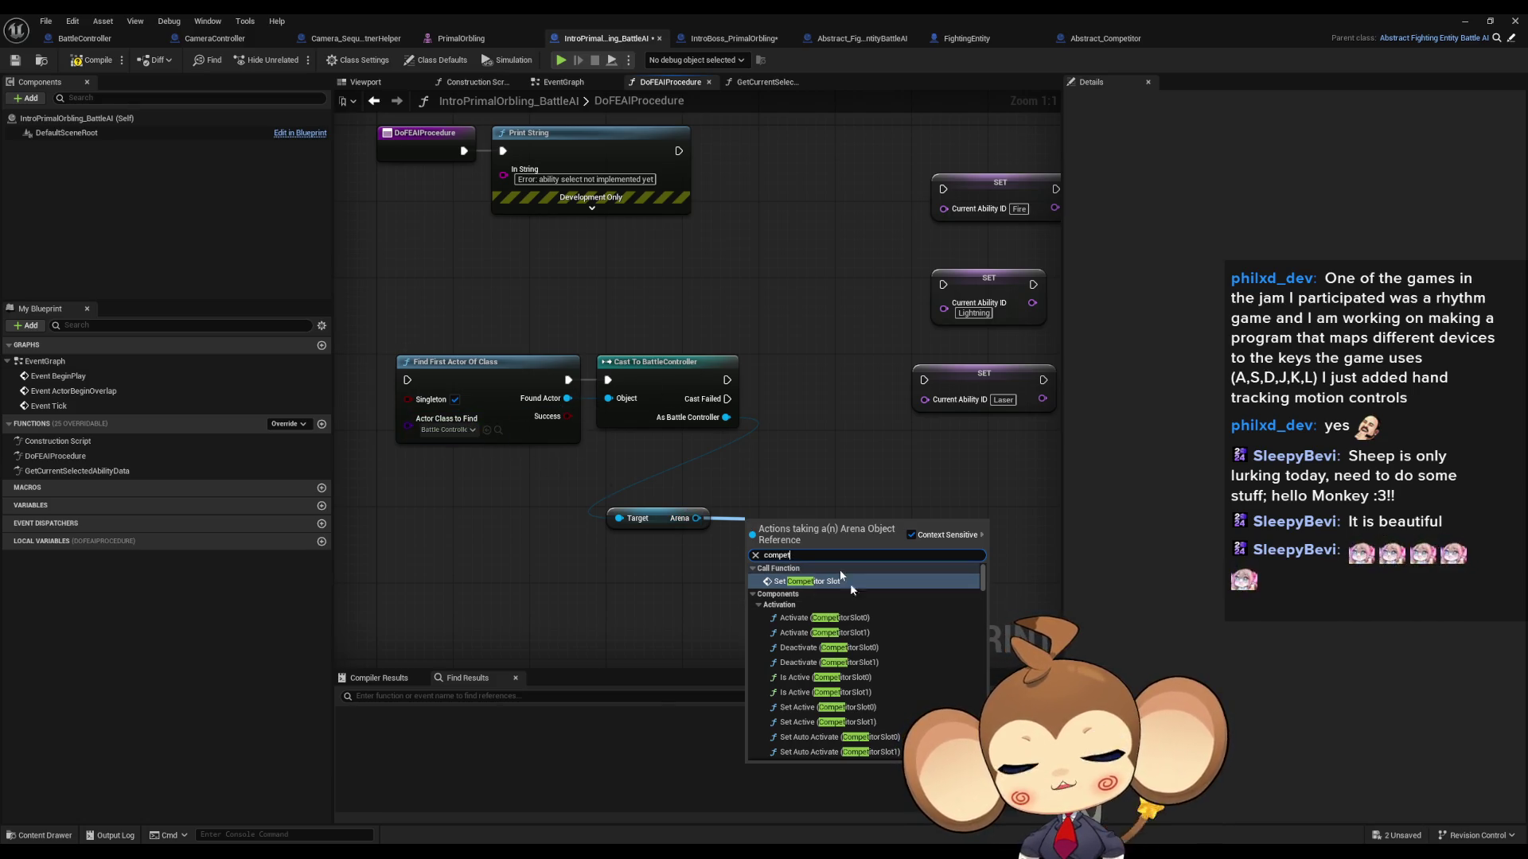
scroll(915, 683, "down", 2)
scroll(915, 683, "down", 10)
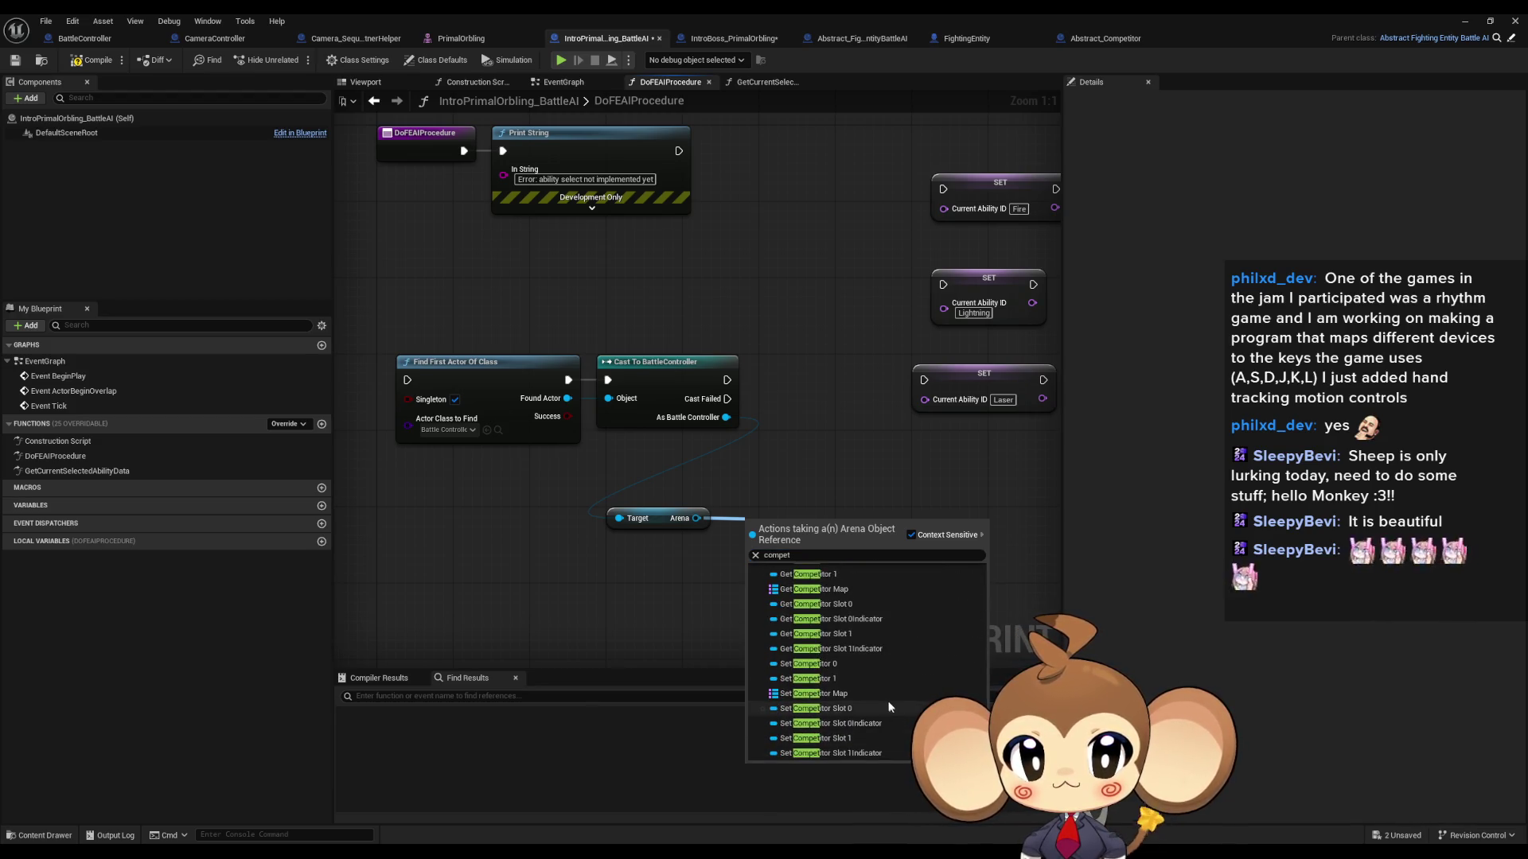
scroll(883, 701, "down", 2)
left_click(837, 636)
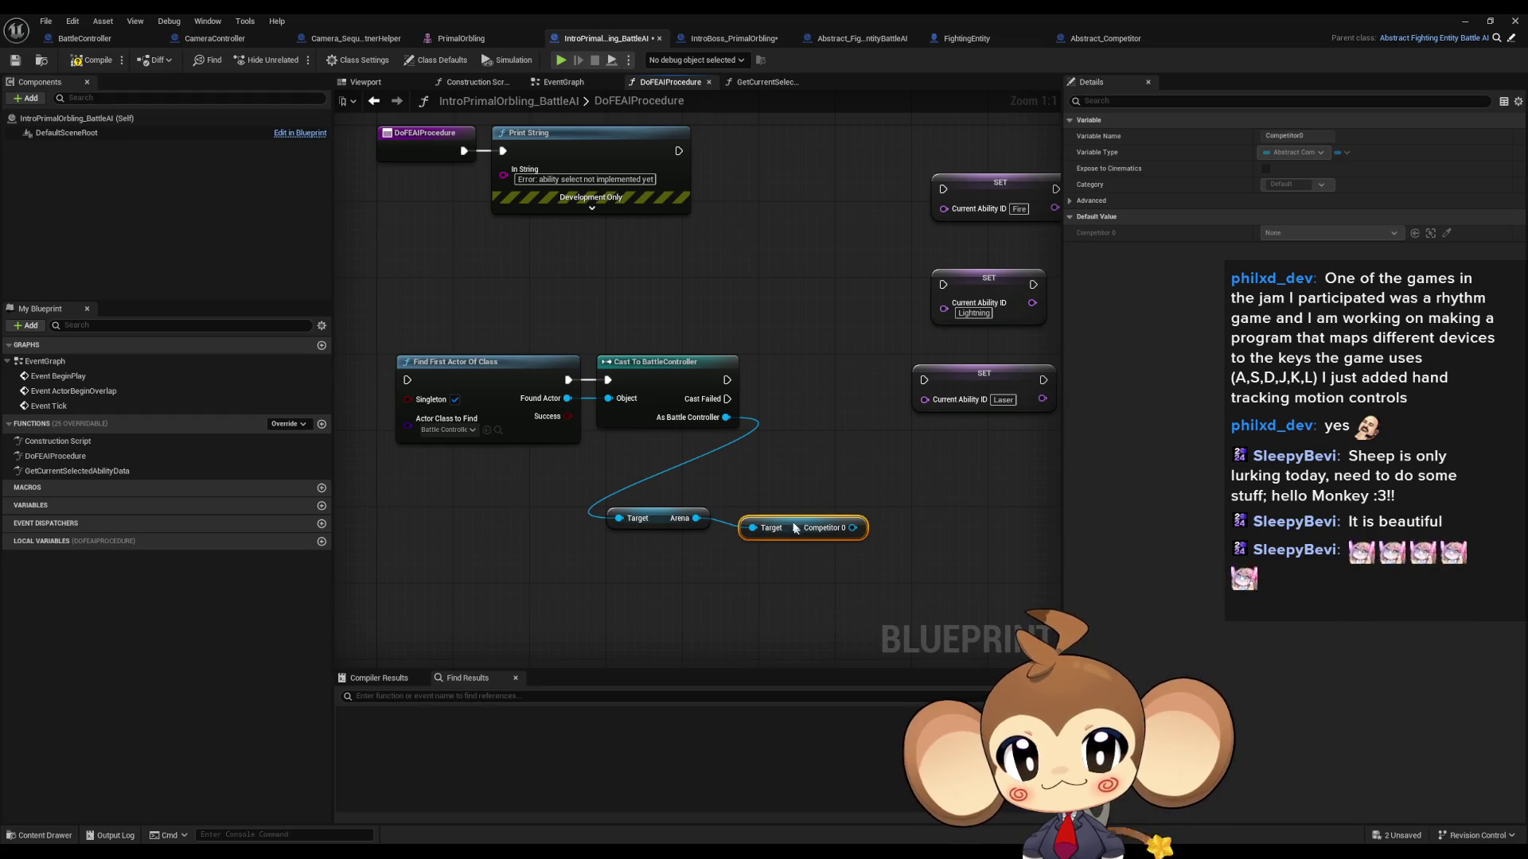
left_click(724, 589)
scroll(724, 589, "down", 1)
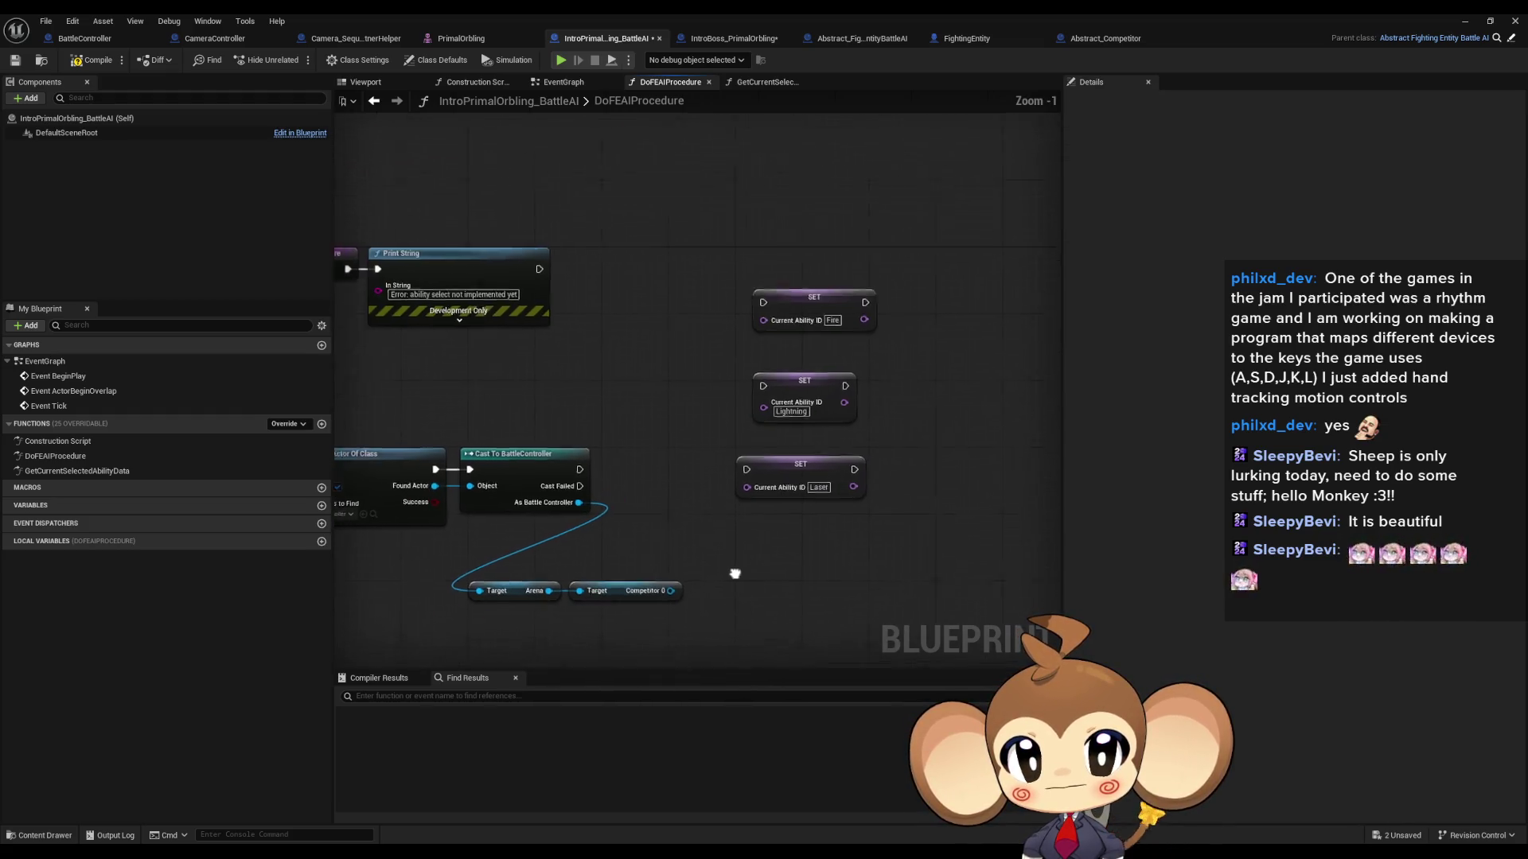
Step: Add a Get Fighting Entity 1 node fed by Competitor 0
left_click_drag(775, 558, 844, 562)
type("en")
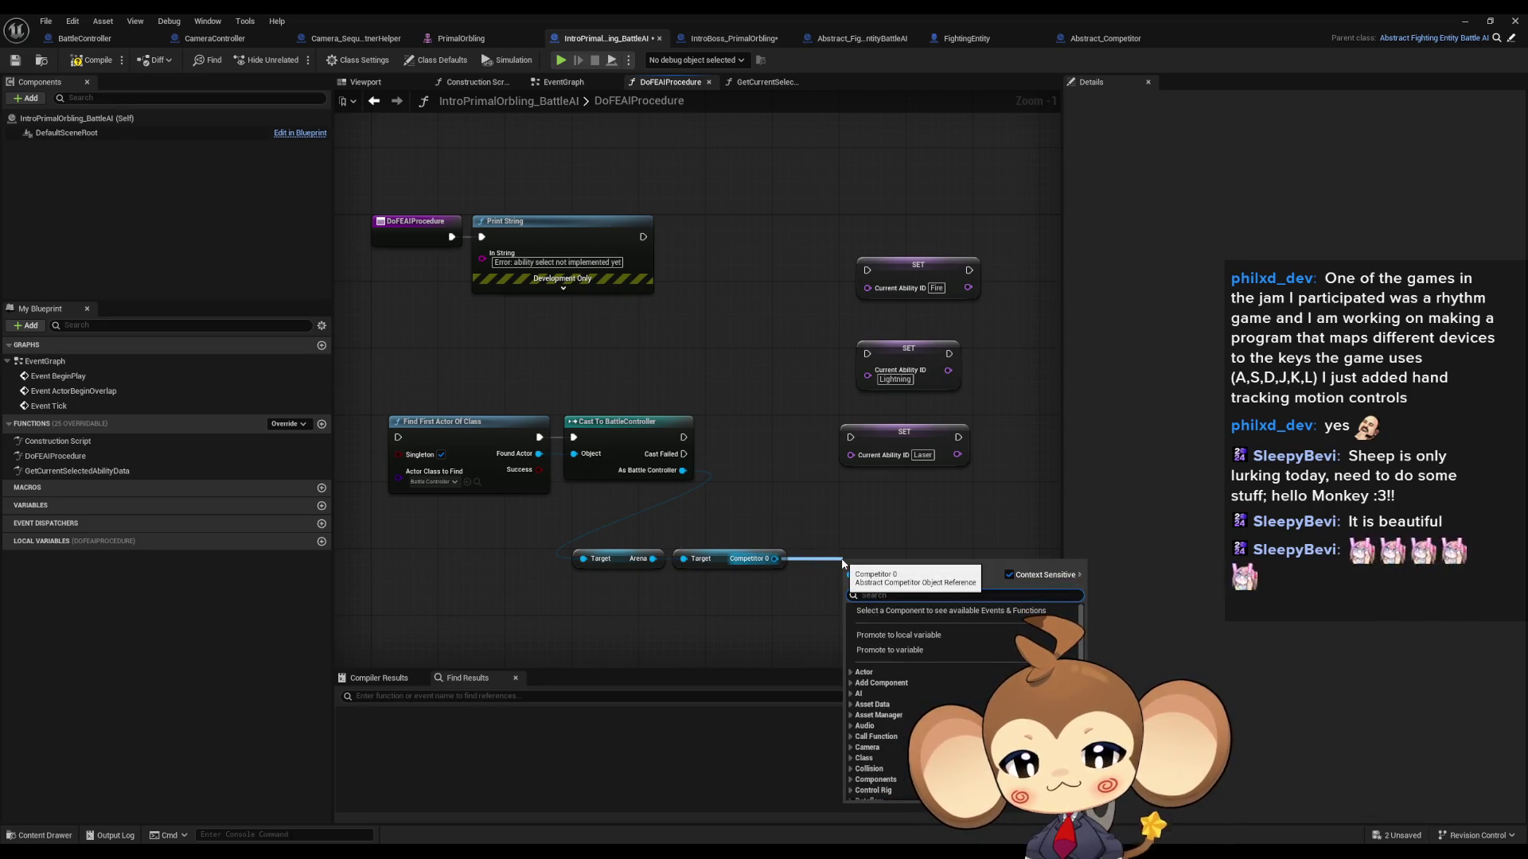
type("t")
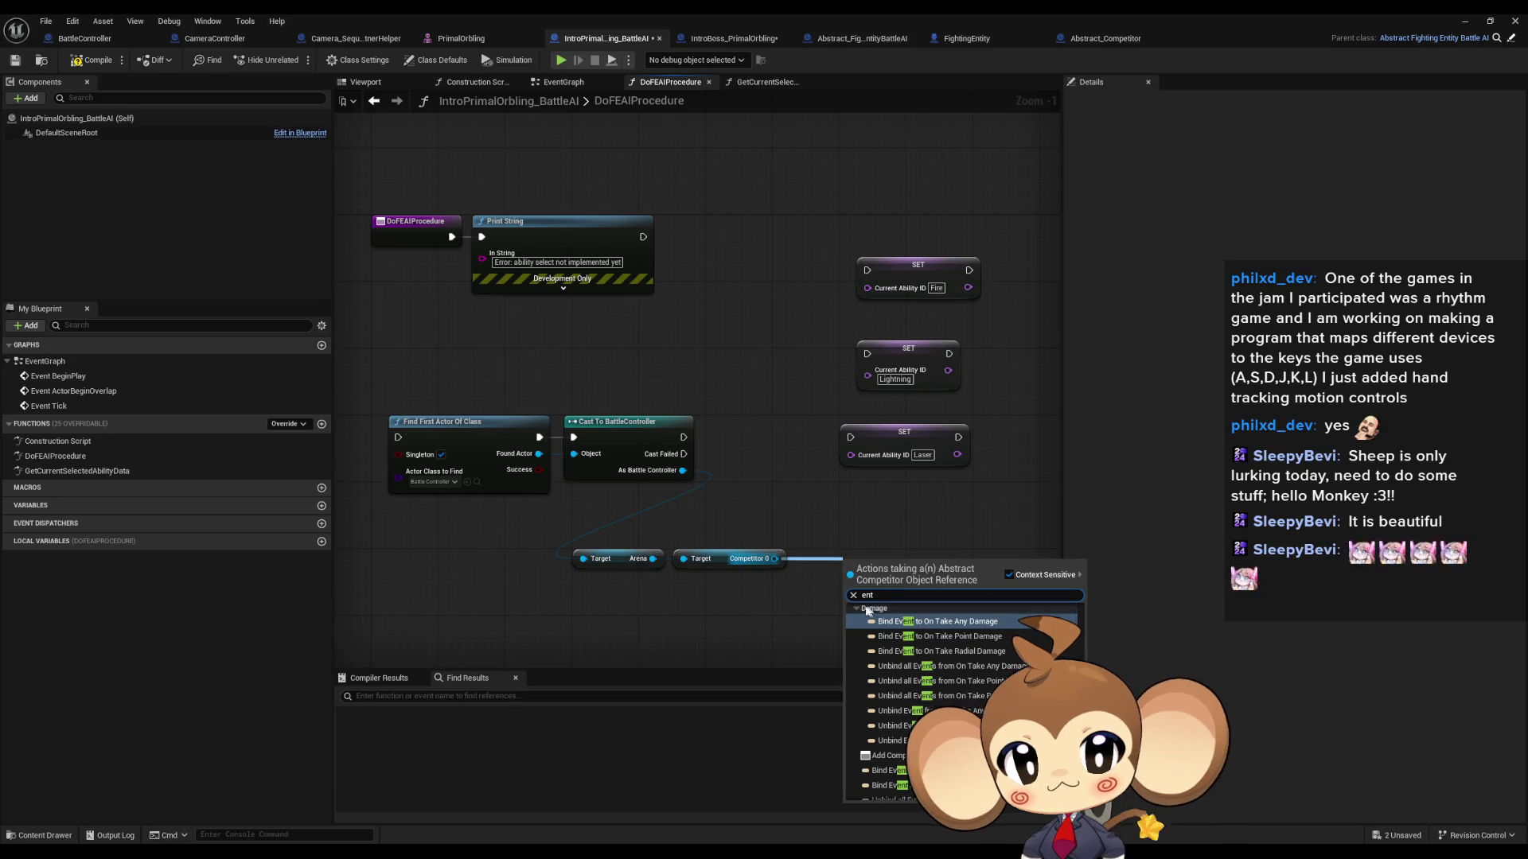
scroll(963, 700, "down", 10)
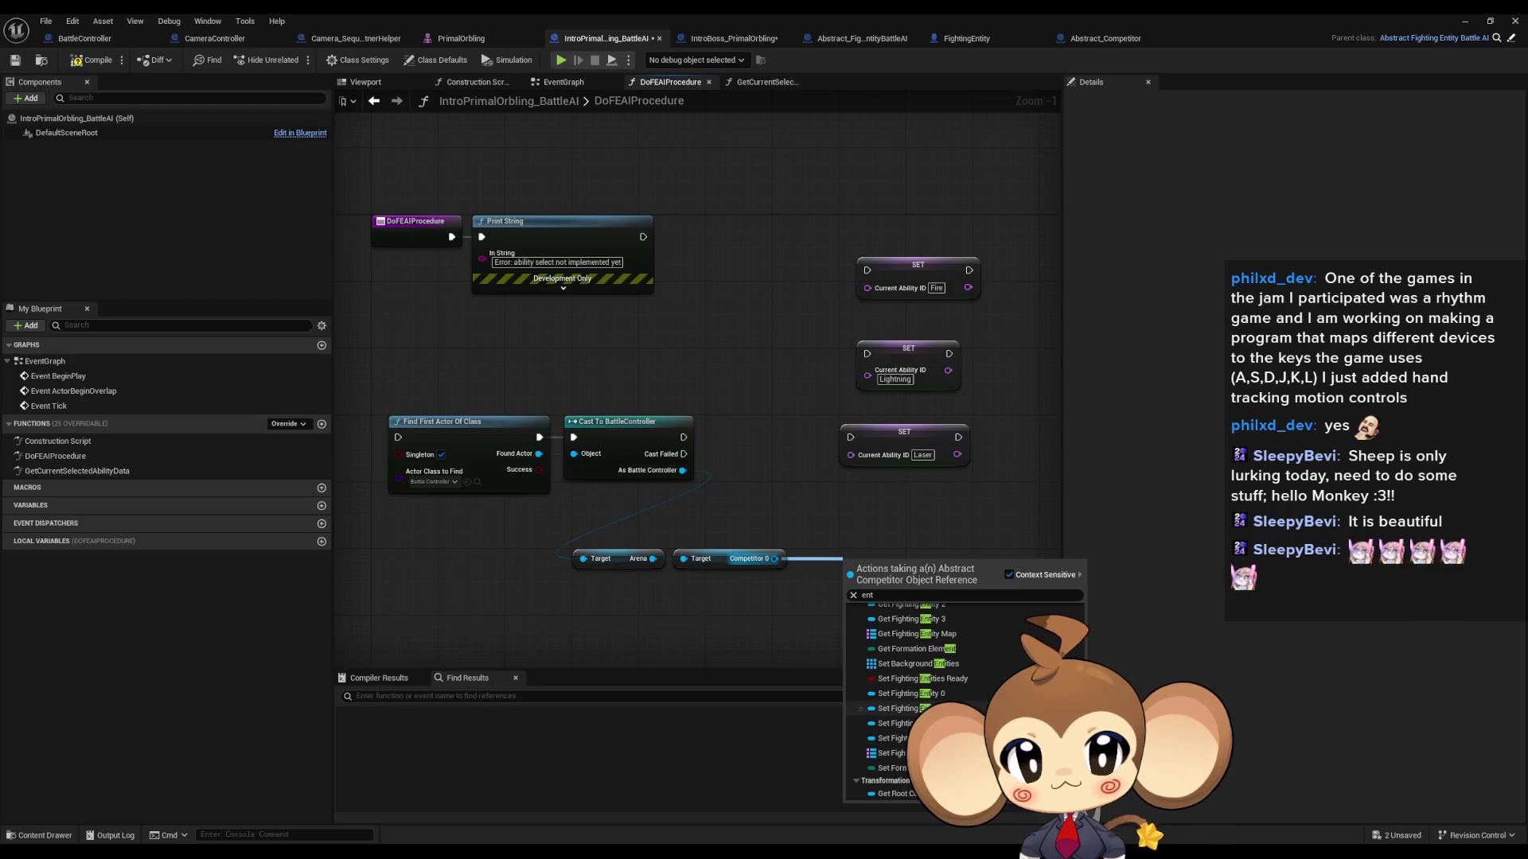
scroll(949, 696, "up", 4)
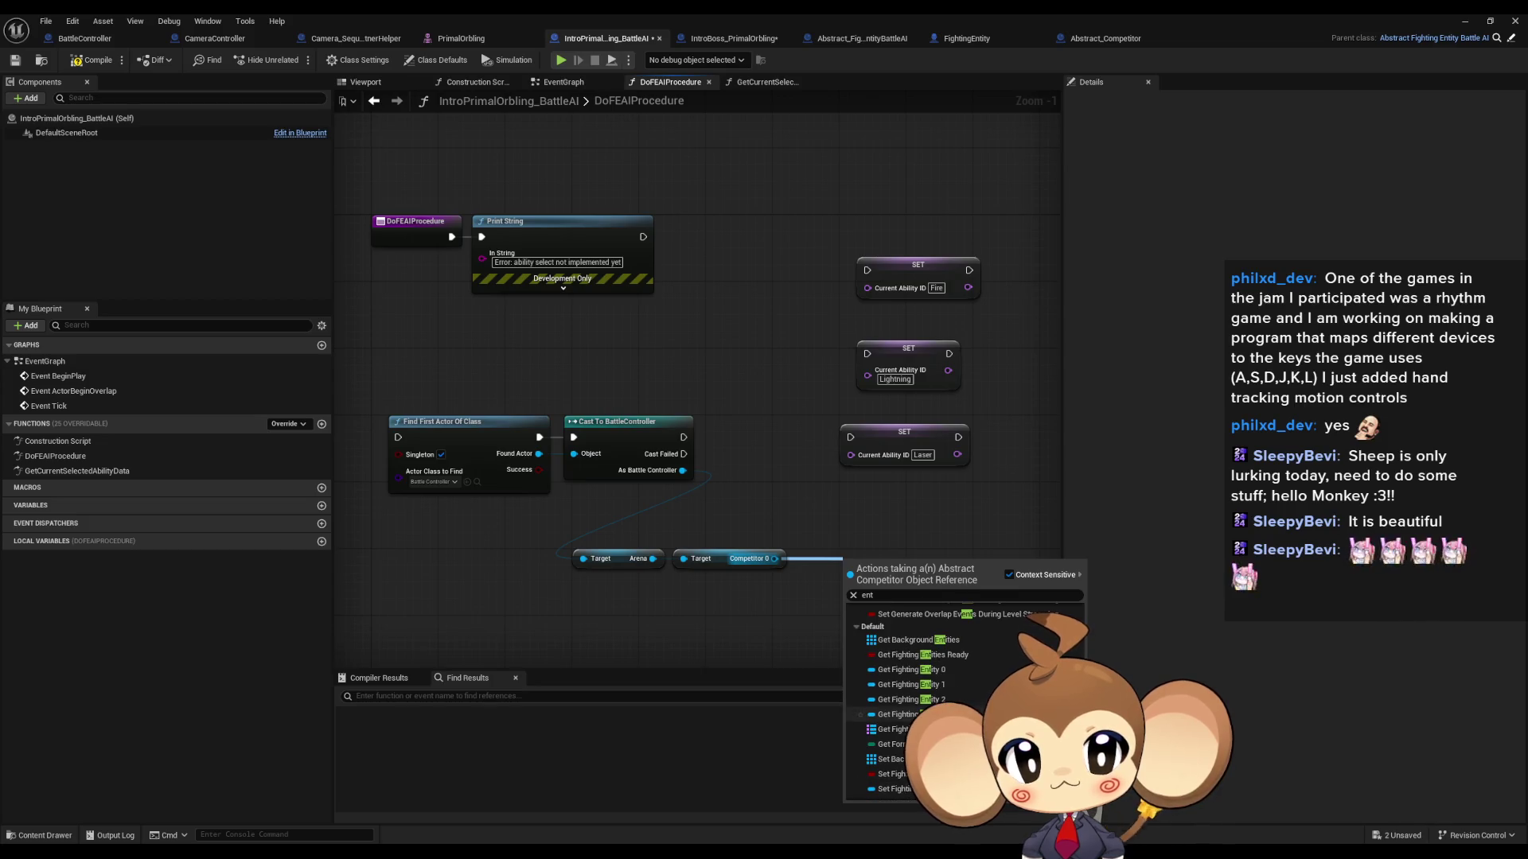
left_click(945, 687)
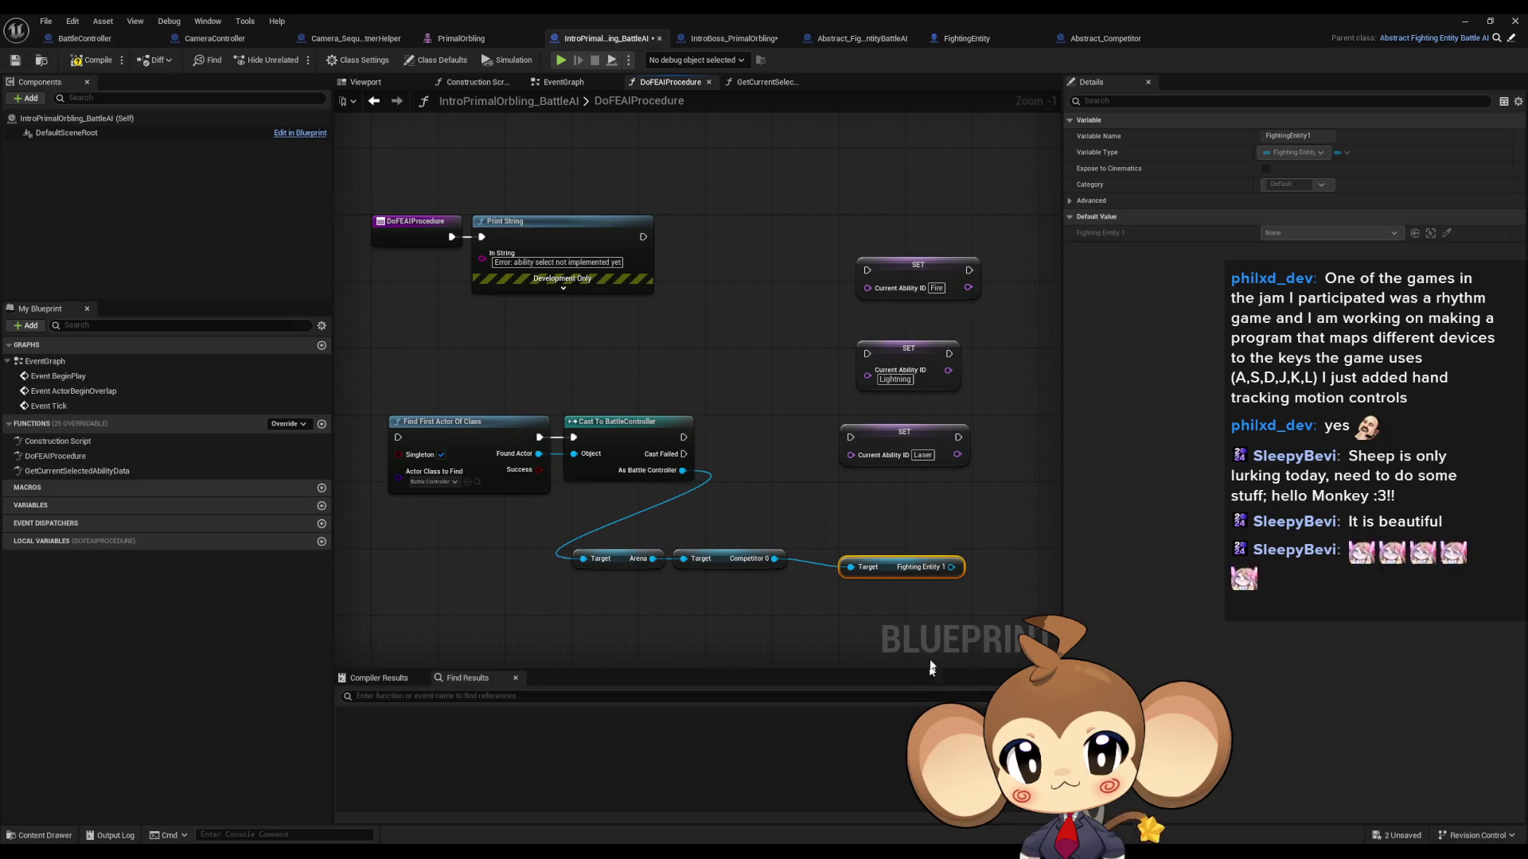
Step: Add an Is Valid node fed by Fighting Entity 1 and move it up-right
mouse_move(888, 570)
left_mouse_down()
mouse_move(845, 562)
mouse_move(923, 609)
mouse_move(816, 628)
left_mouse_up()
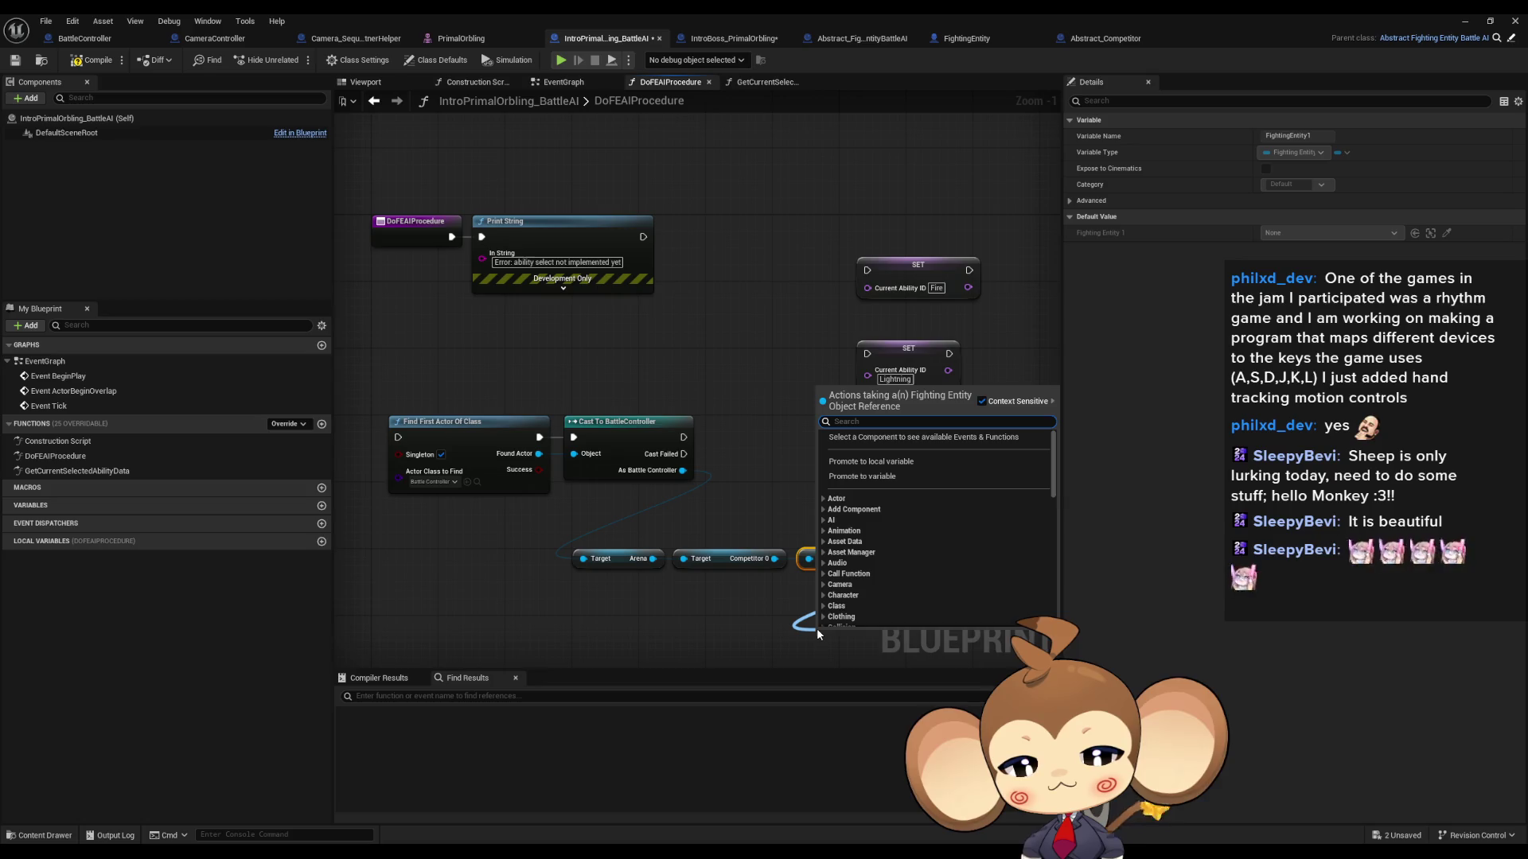
scroll(816, 627, "down", 10)
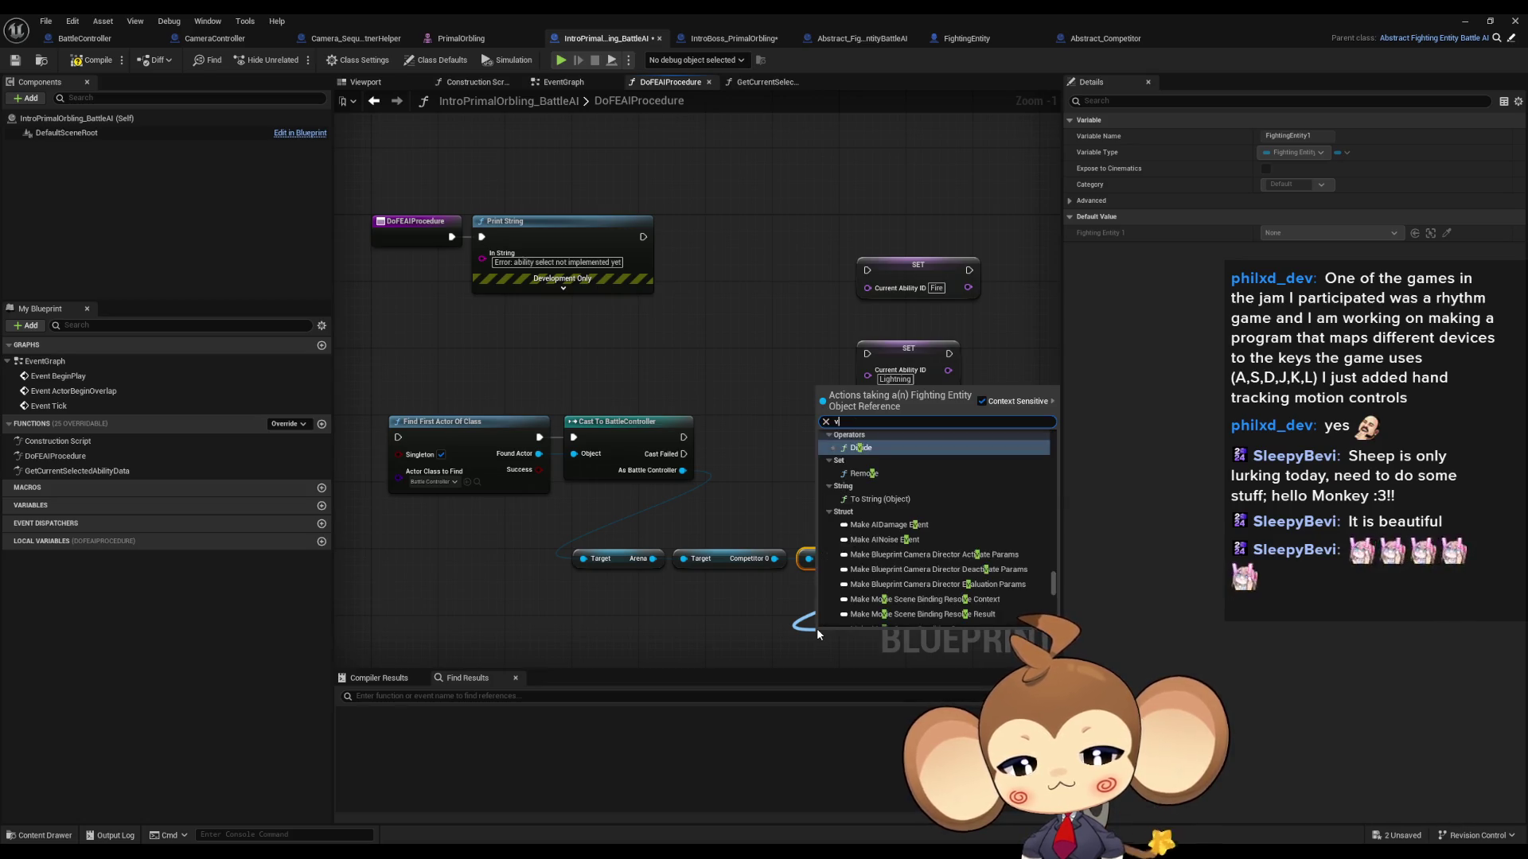
type("valid")
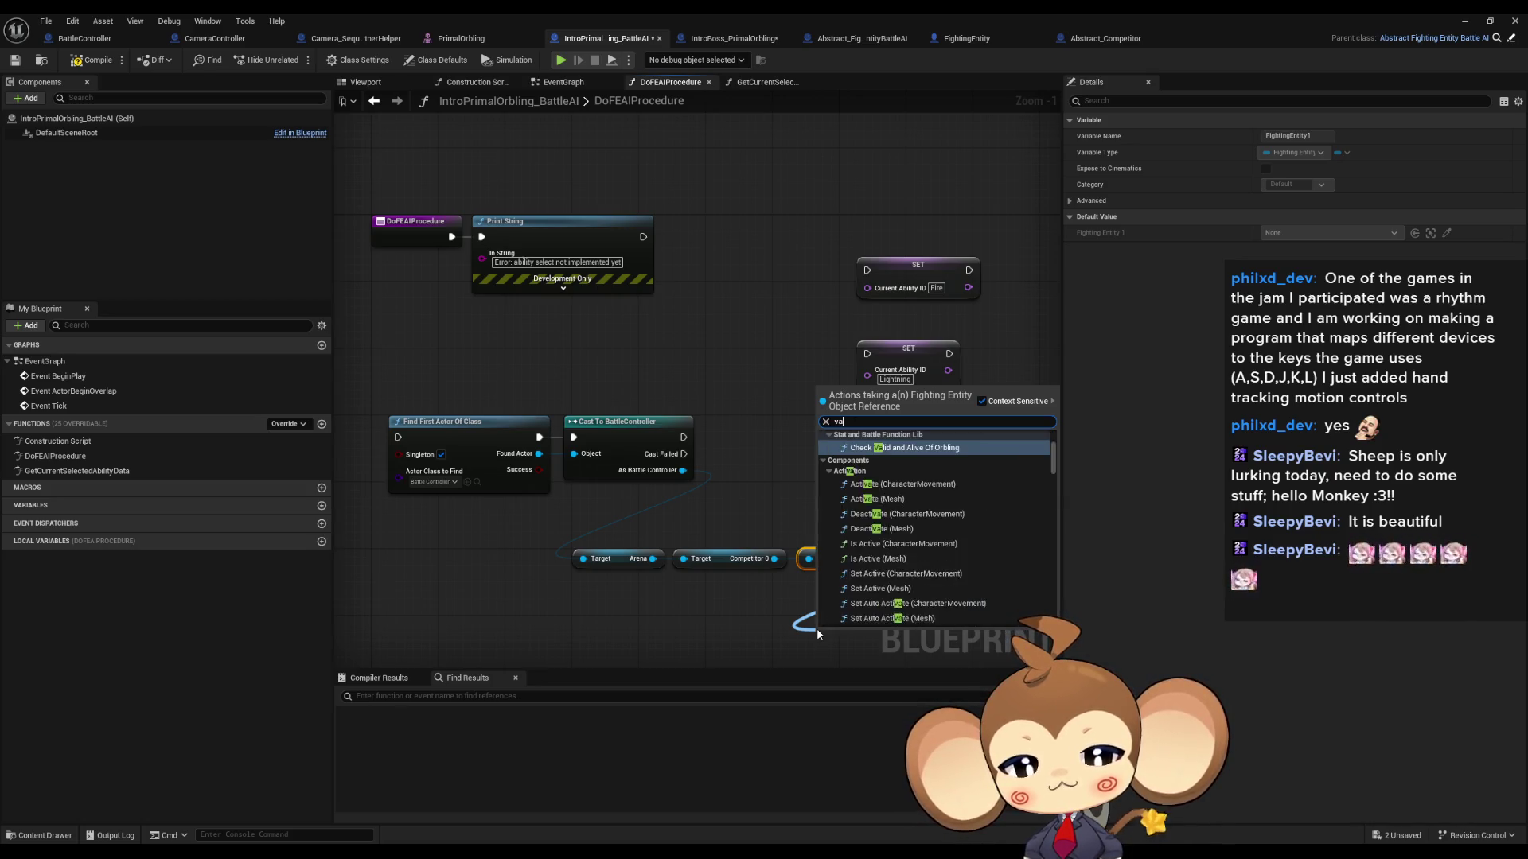
key("BackSpace")
key("BackSpace")
key("BackSpace")
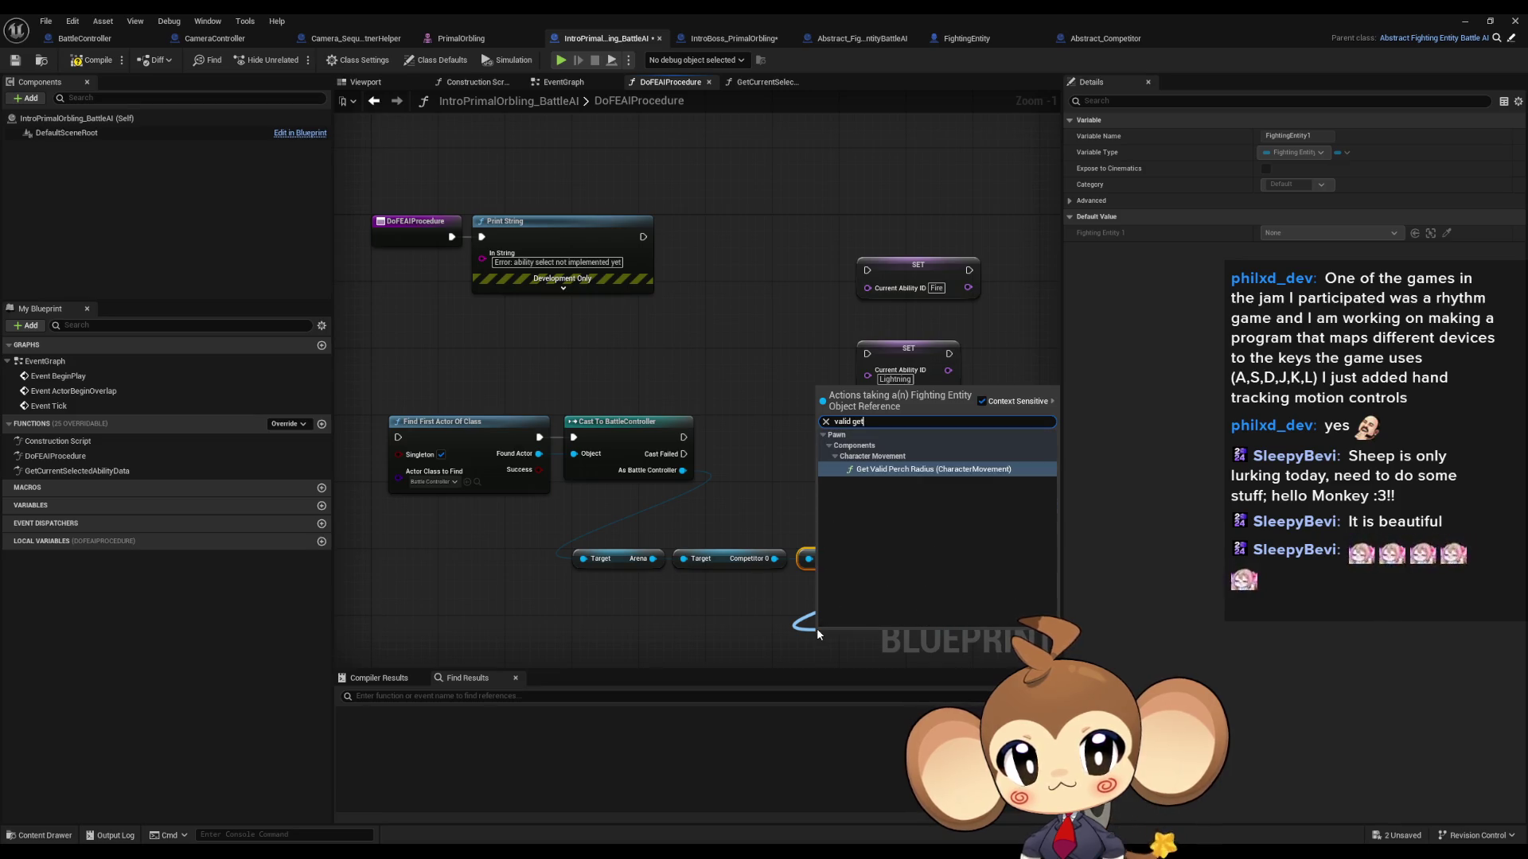
type("is valid")
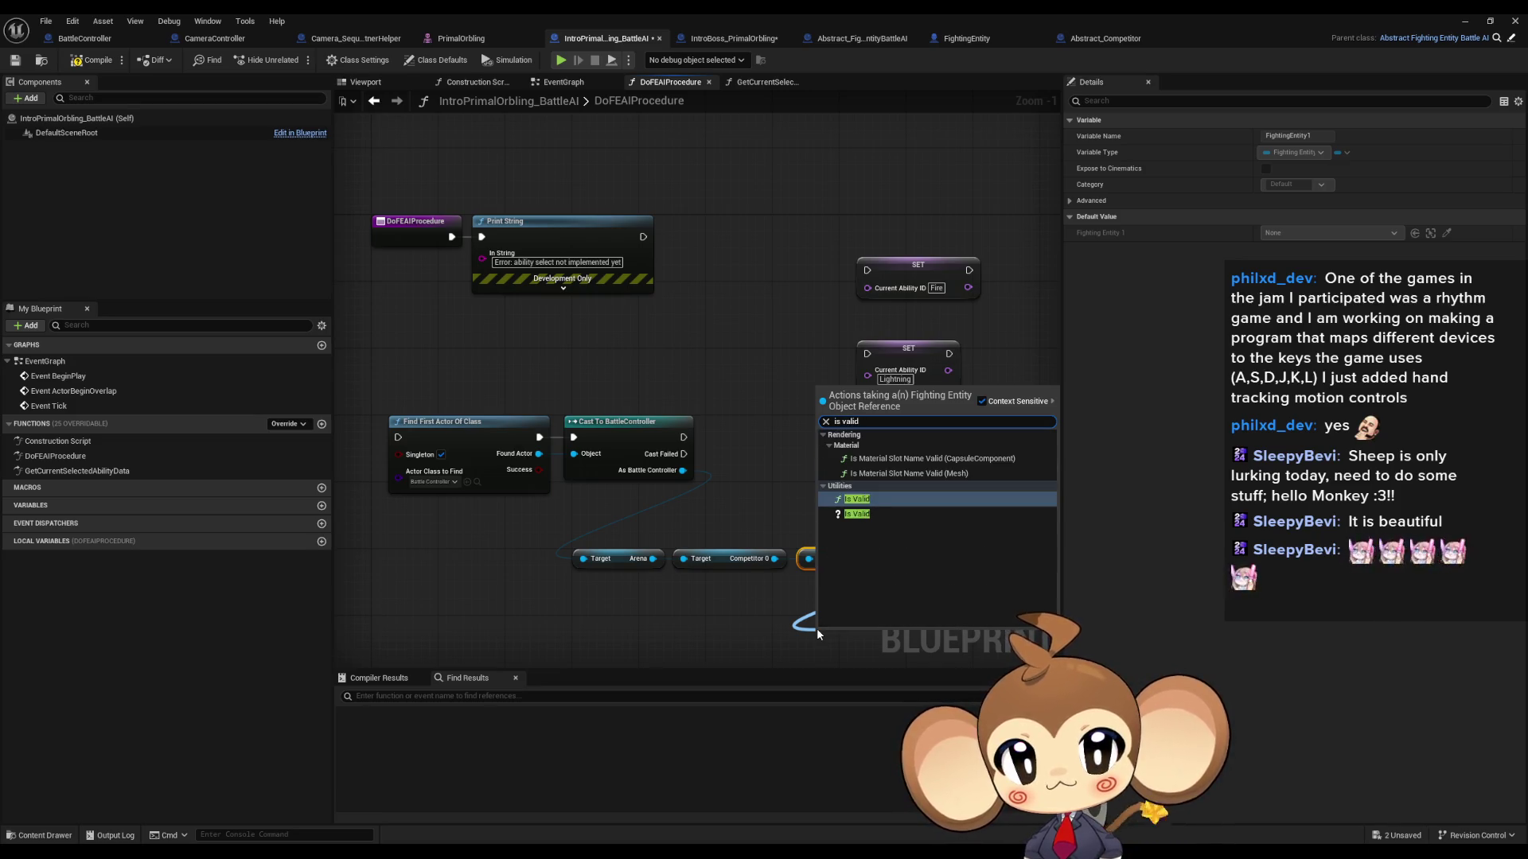
key("Return")
mouse_move(850, 647)
left_mouse_down()
mouse_move(989, 528)
mouse_move(975, 528)
left_mouse_up()
Step: Box-select the three Current Ability ID setters and move them to the right
left_click(735, 346)
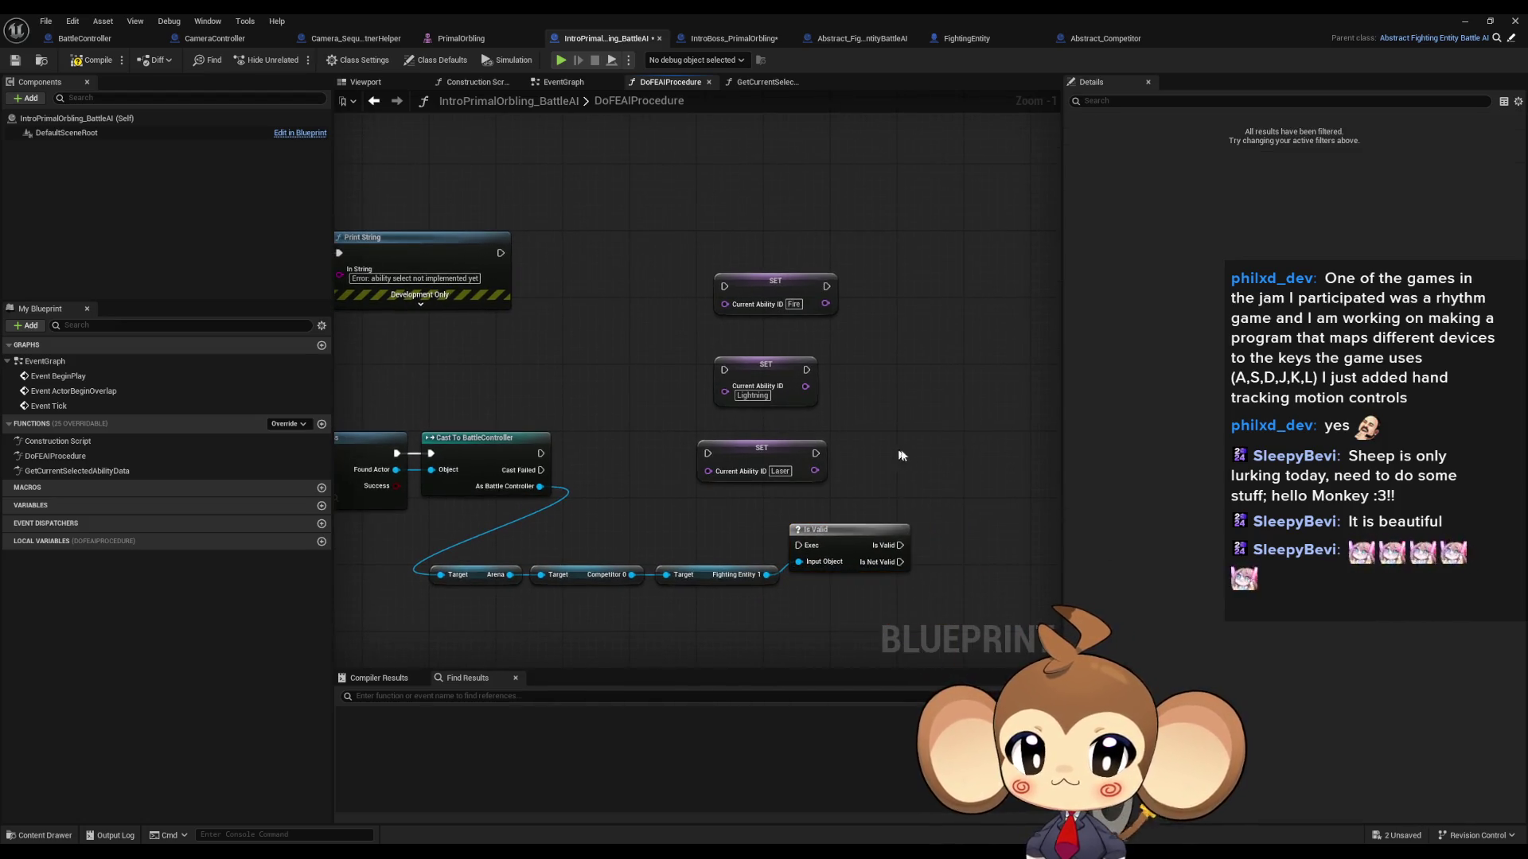
left_click_drag(647, 228, 841, 484)
left_click_drag(765, 374, 1015, 374)
mouse_move(690, 444)
left_mouse_down()
mouse_move(620, 440)
mouse_move(728, 494)
mouse_move(917, 465)
left_mouse_up()
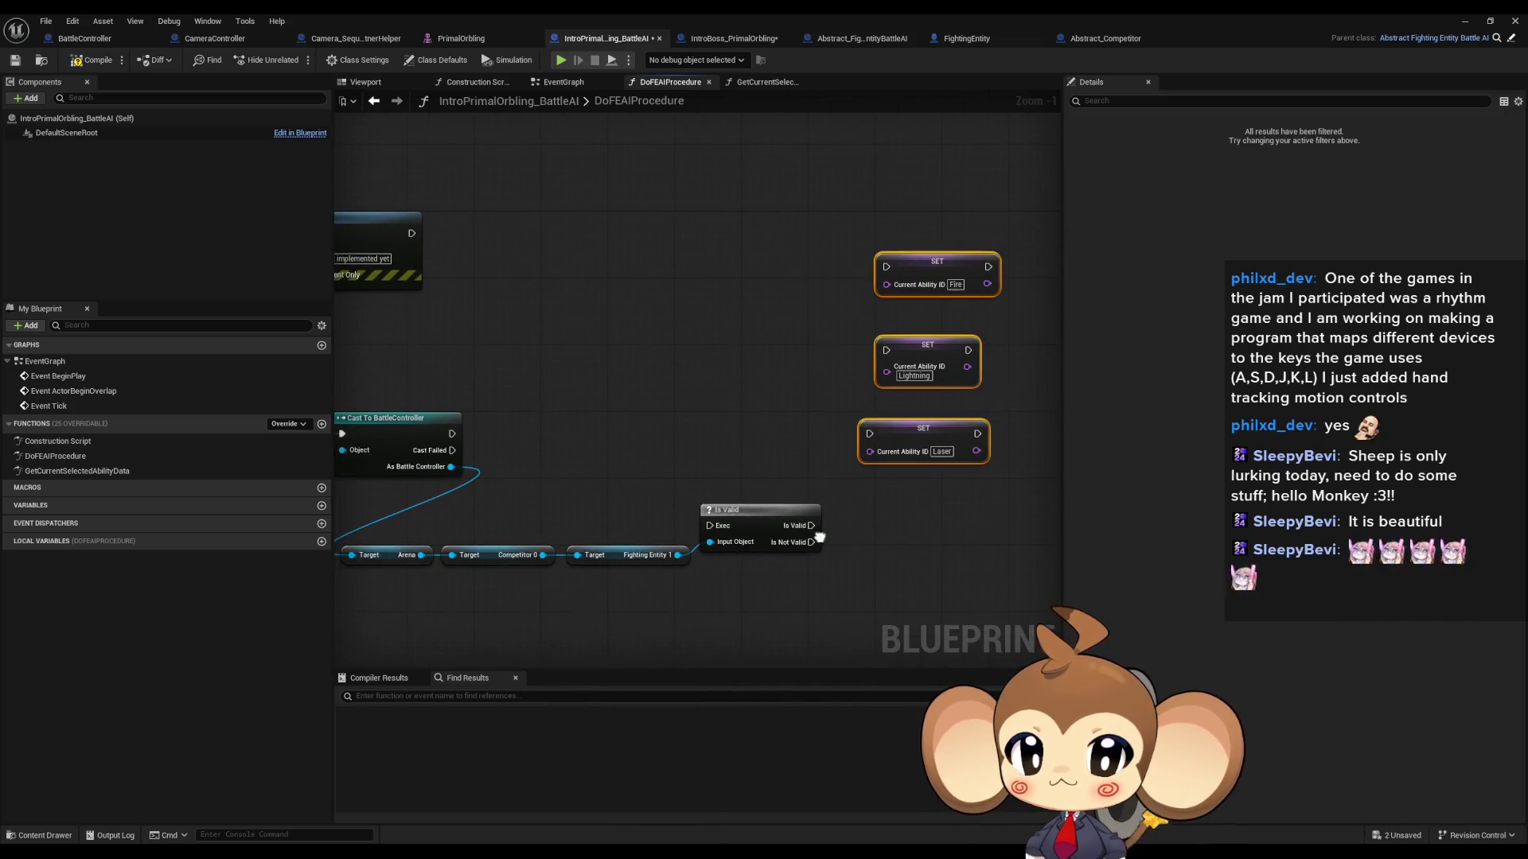
Step: Wire Is Not Valid into the Laser setter and rearrange the Fire and Lightning setters above it
mouse_move(811, 542)
left_mouse_down()
mouse_move(863, 508)
mouse_move(870, 434)
mouse_move(904, 556)
mouse_move(904, 539)
left_mouse_up()
left_click(904, 541, "ctrl")
left_click_drag(923, 478, 948, 352)
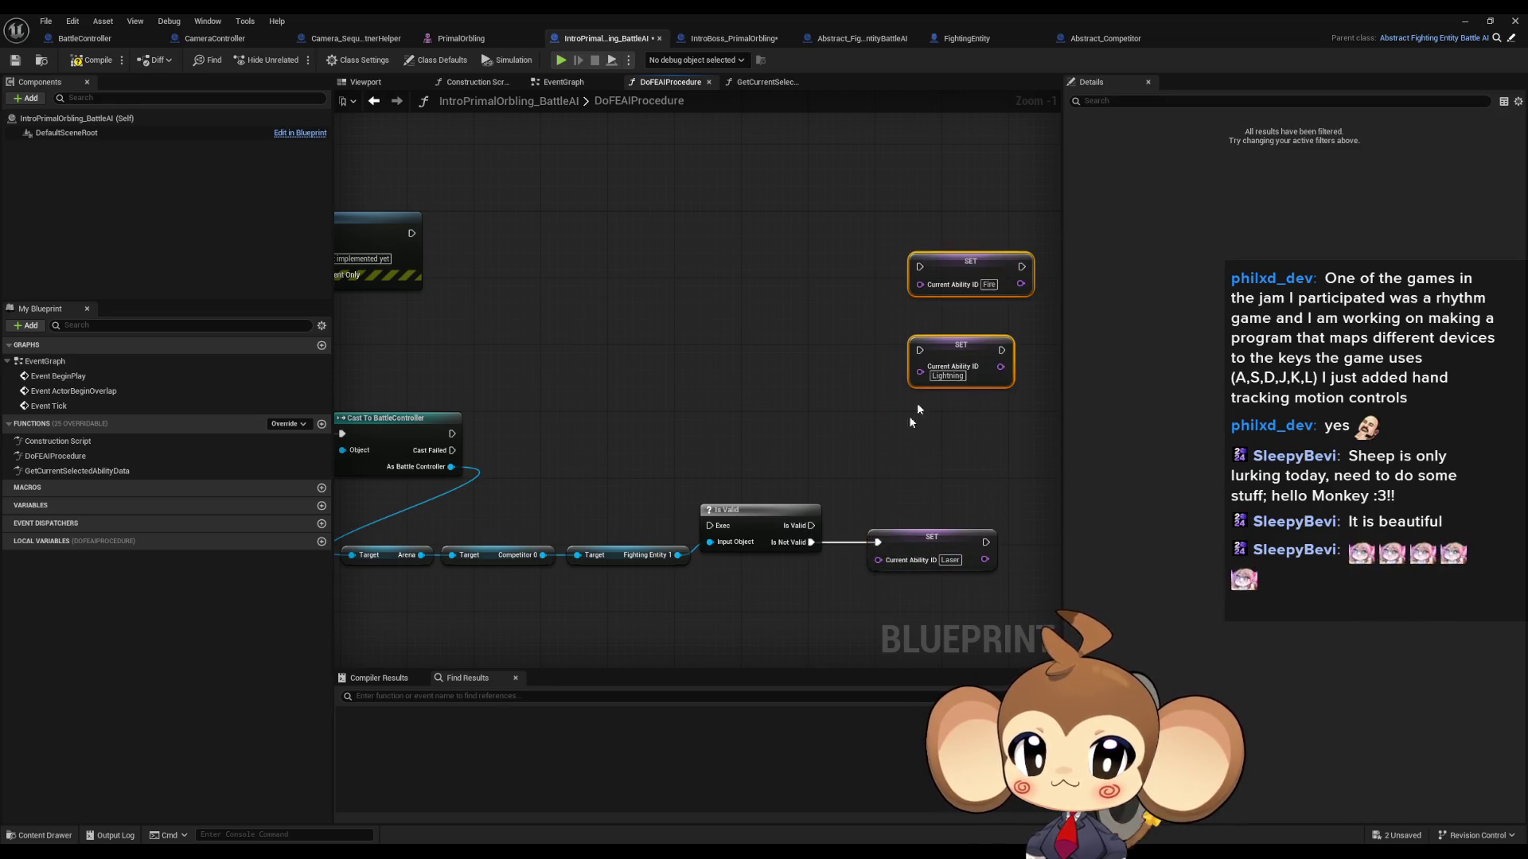
right_click(917, 552)
left_click(918, 552)
left_click_drag(918, 552, 917, 611)
left_click(645, 497)
left_click_drag(645, 497, 1072, 531)
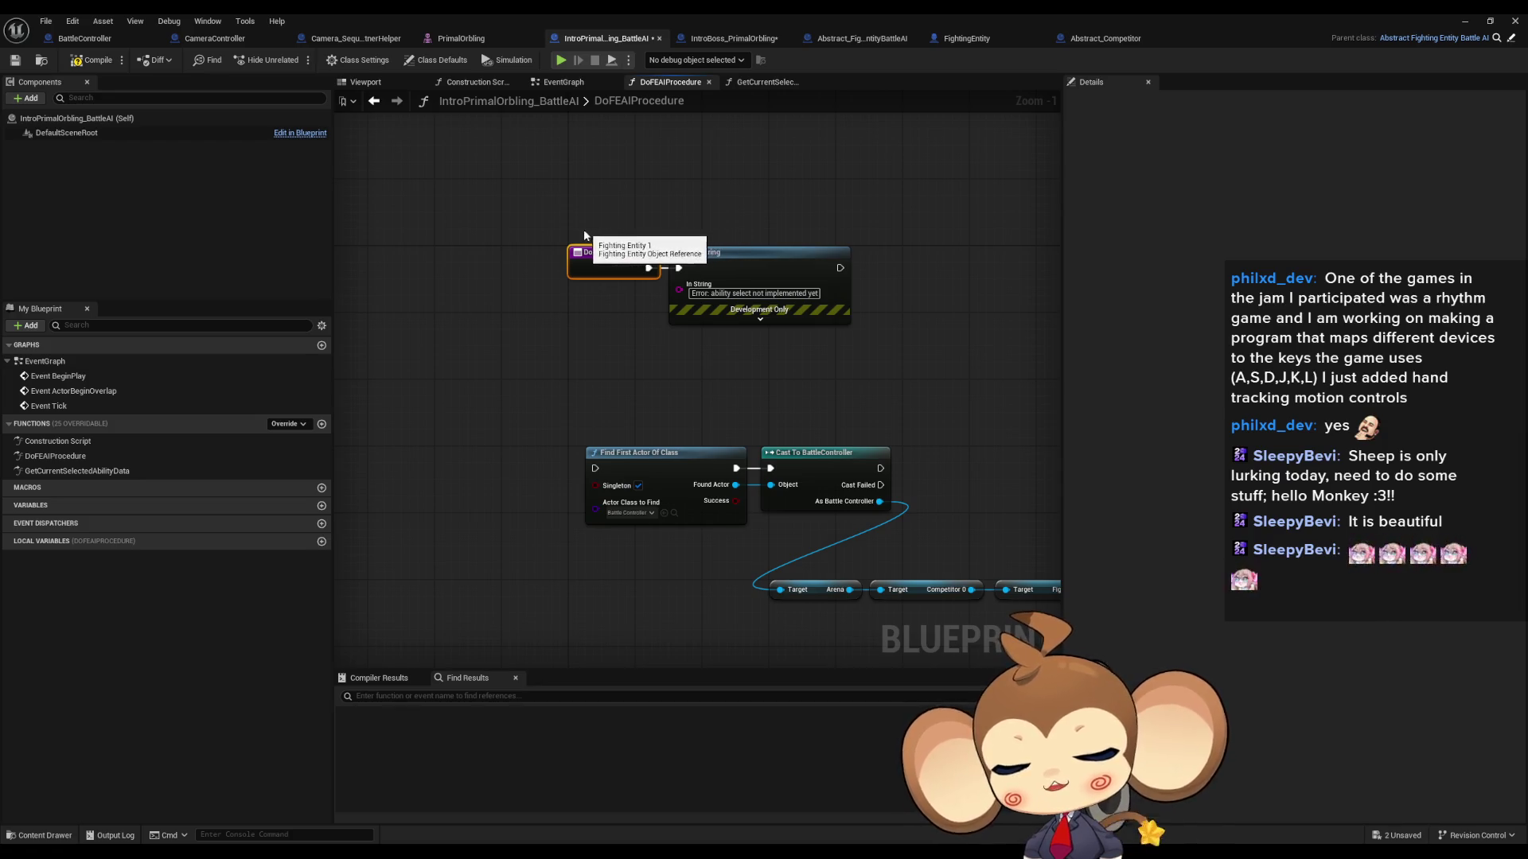
Step: List every reference to DoFEAIProcedure from its entry node
right_click(601, 271)
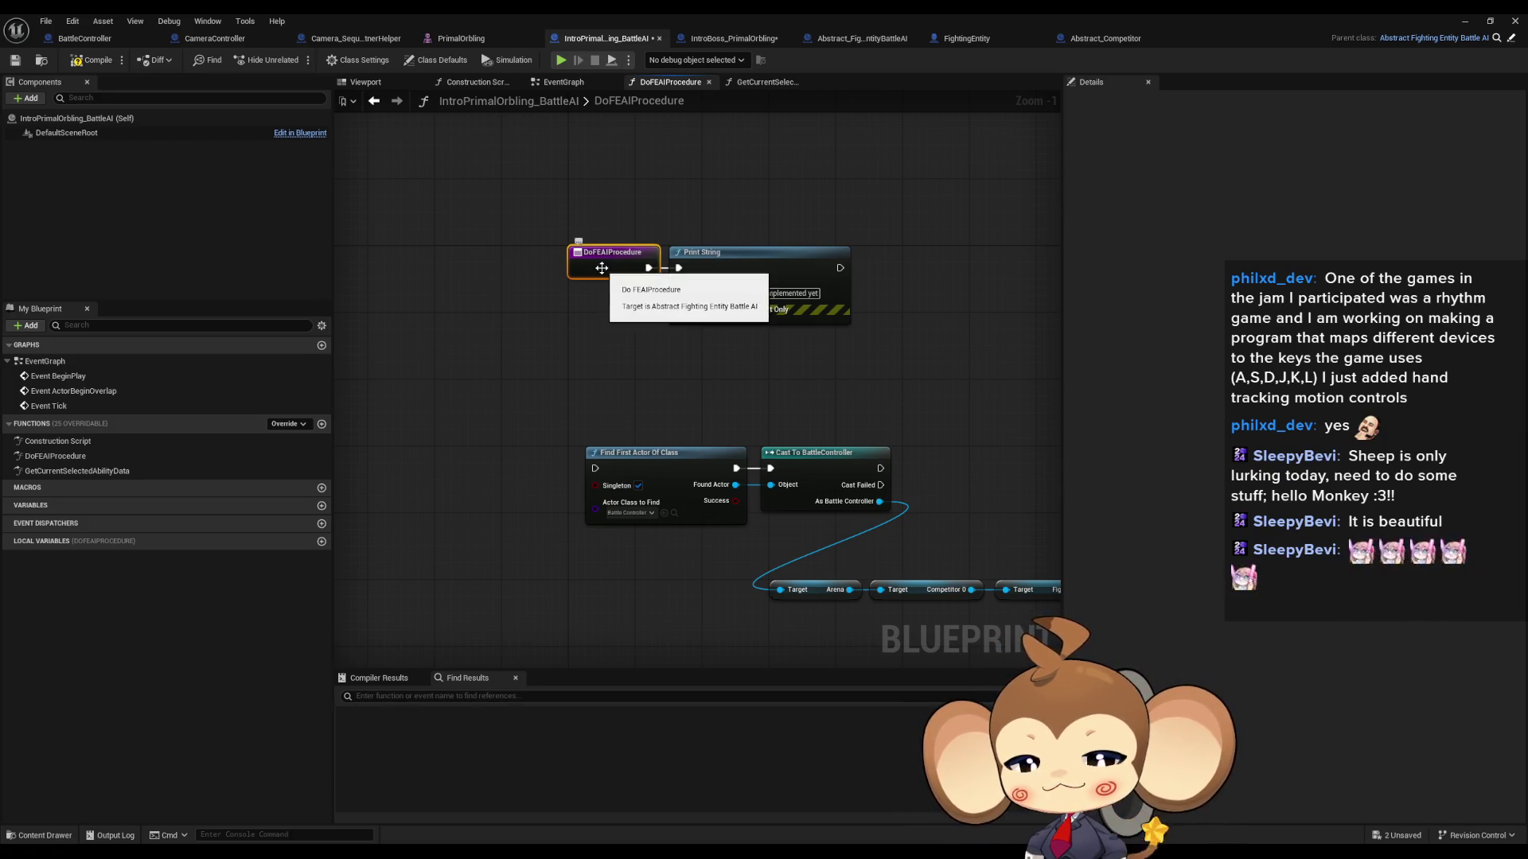
mouse_move(677, 395)
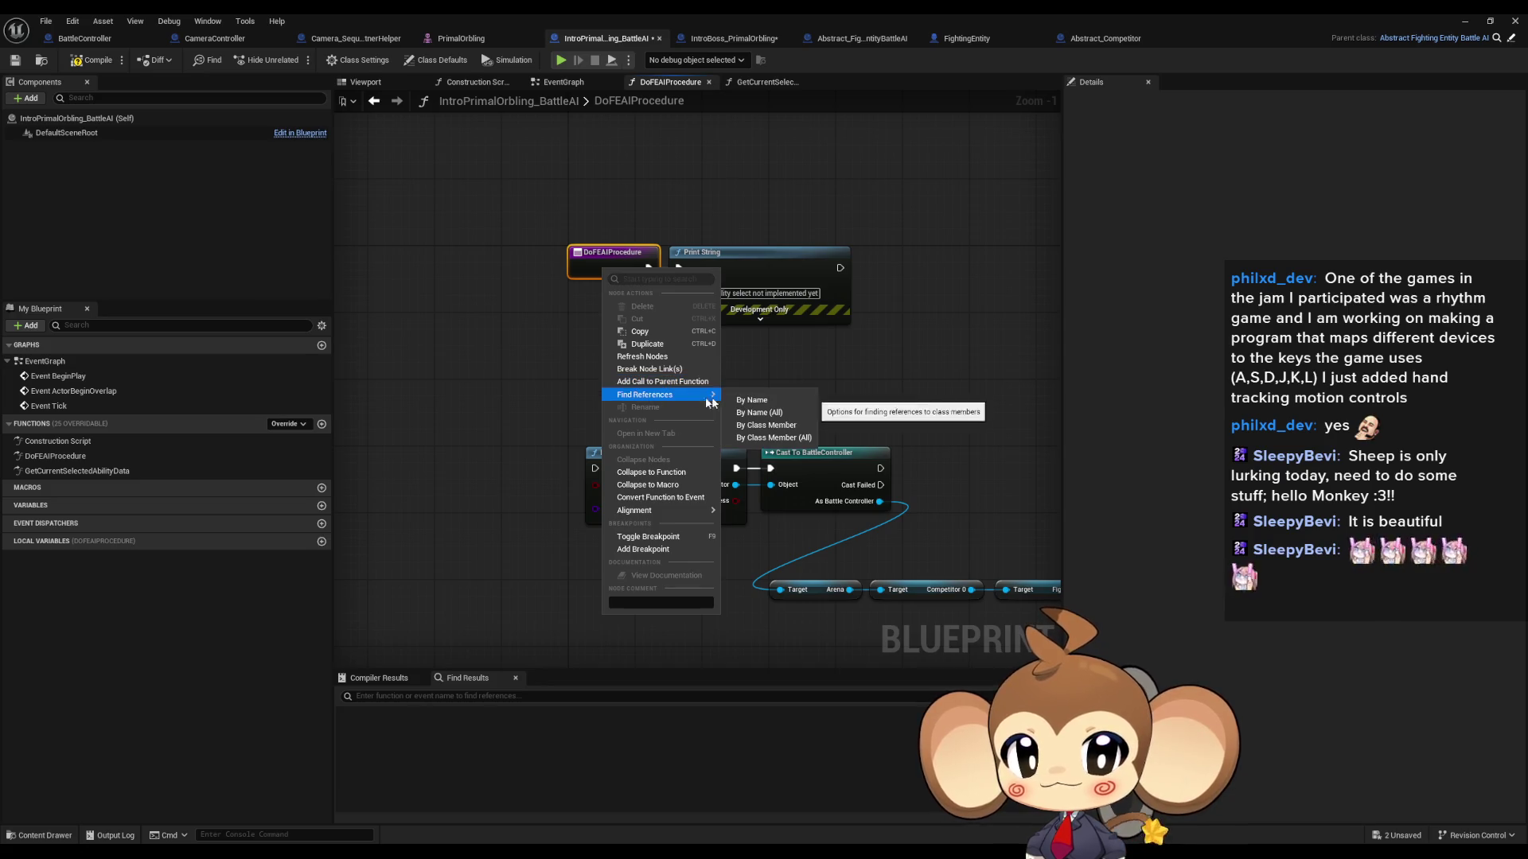
left_click(782, 437)
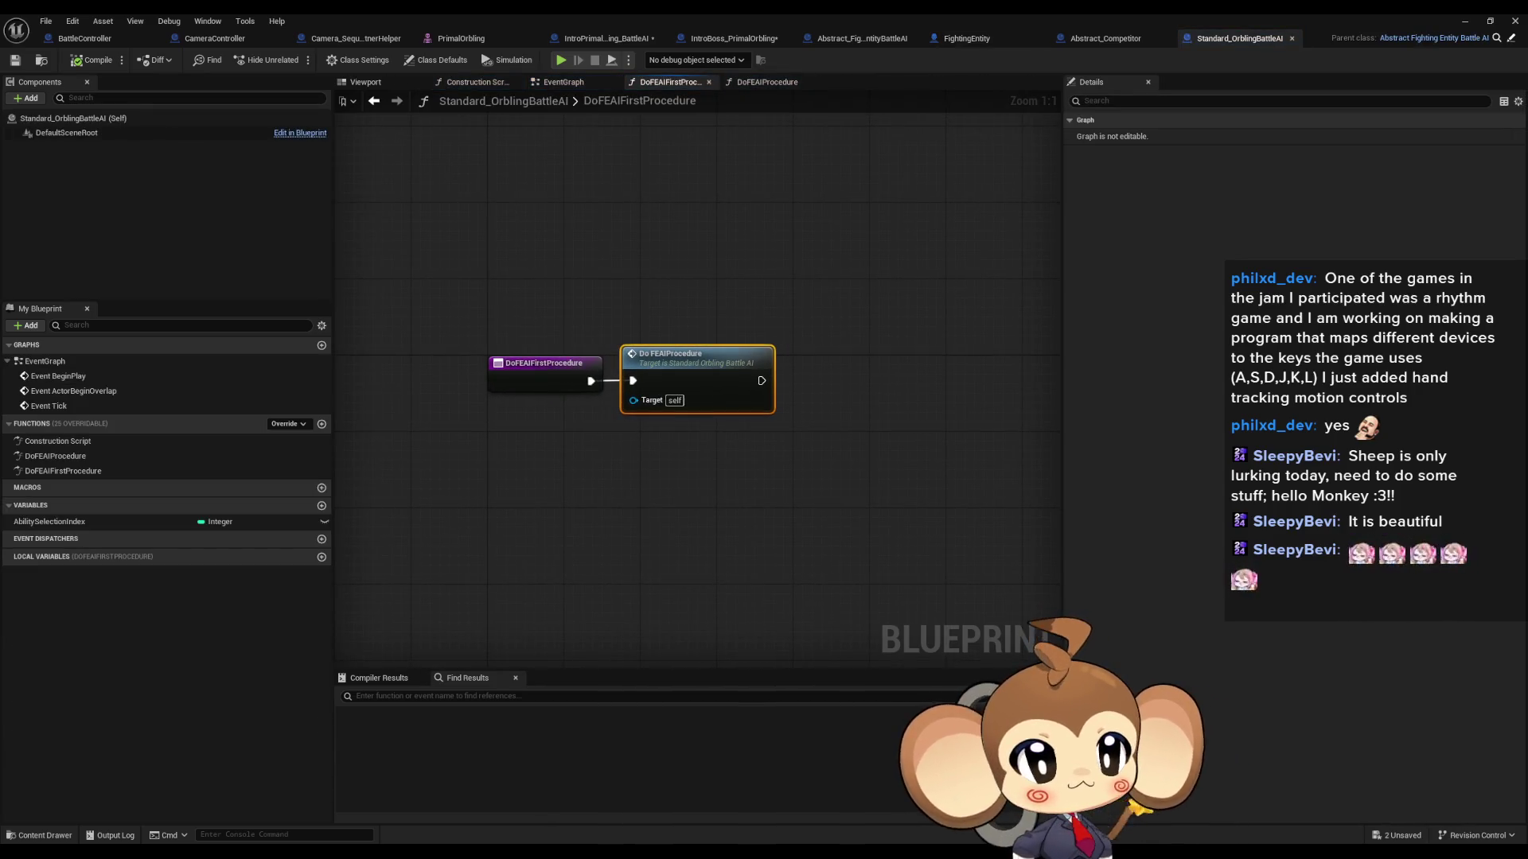
Step: Find references in FightingEntity, open DoFEAIProcedure's definition, then return to IntroPrimalOrbling_BattleAI
left_click(967, 38)
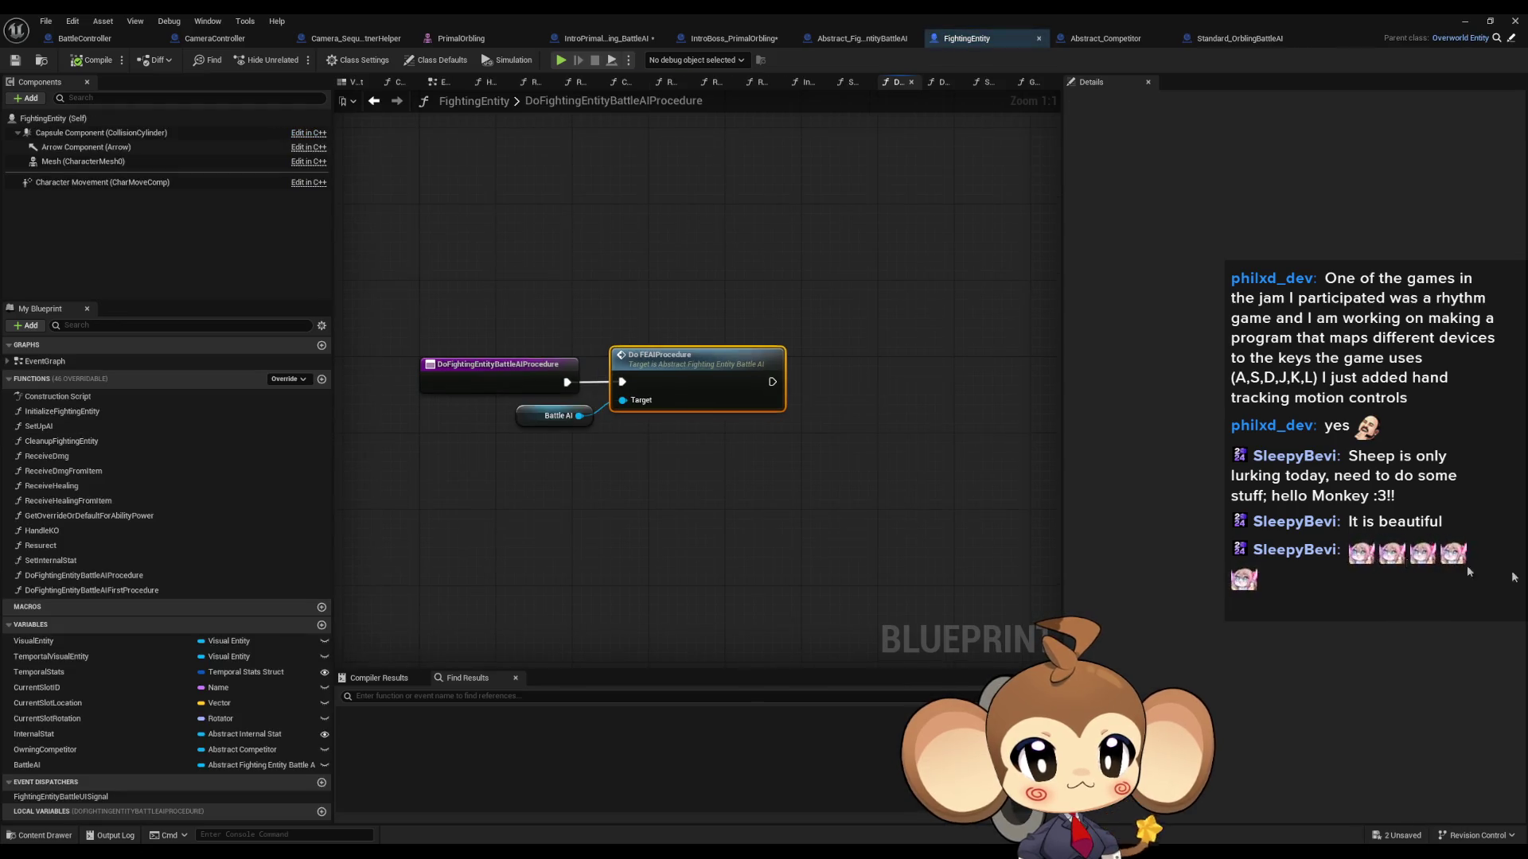
right_click(470, 371)
mouse_move(512, 494)
left_click(635, 541)
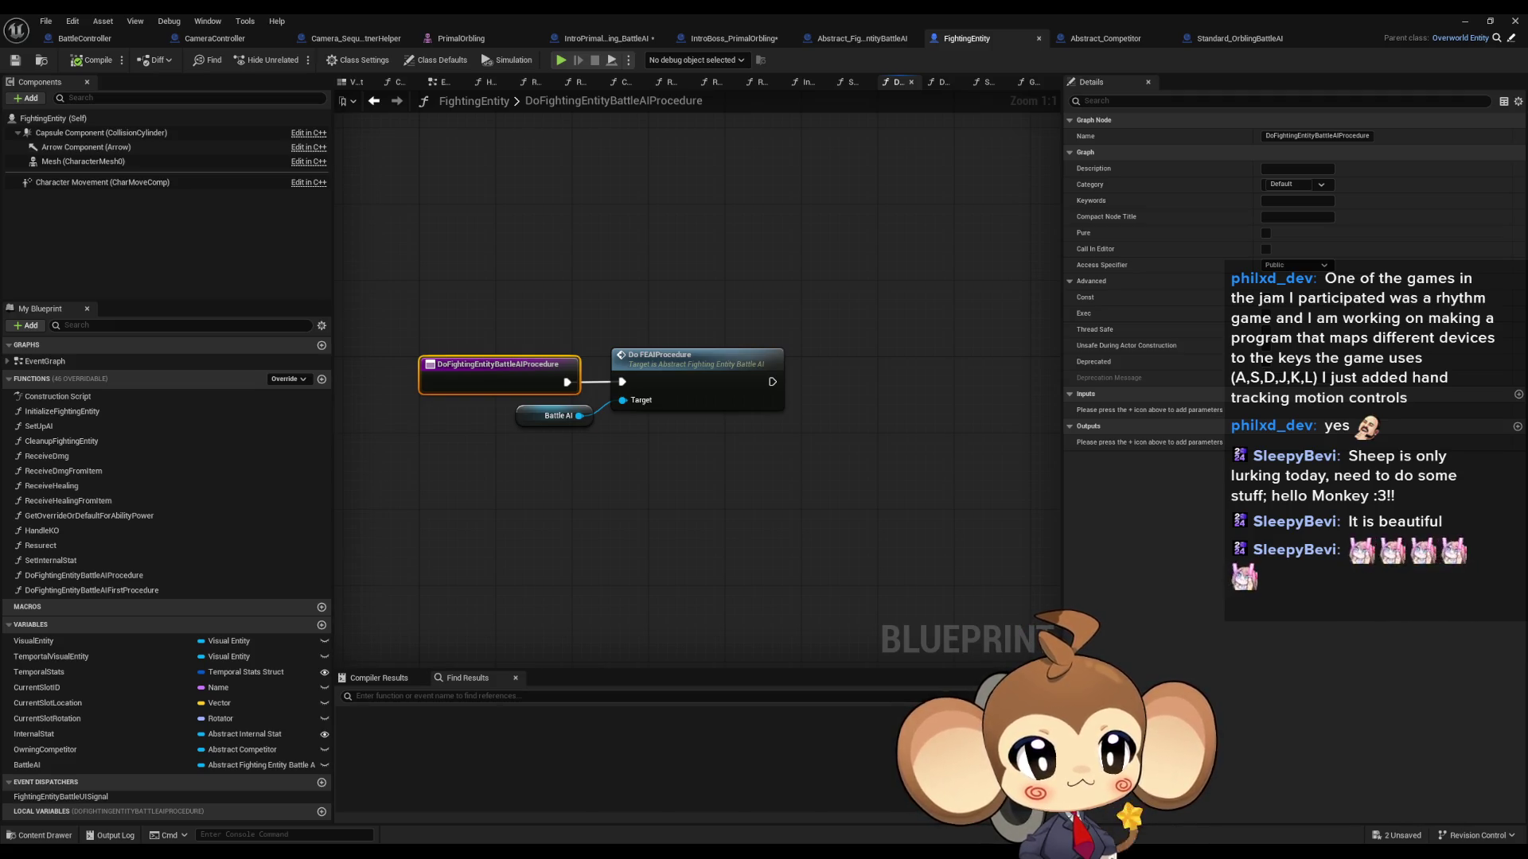
double_click(687, 376)
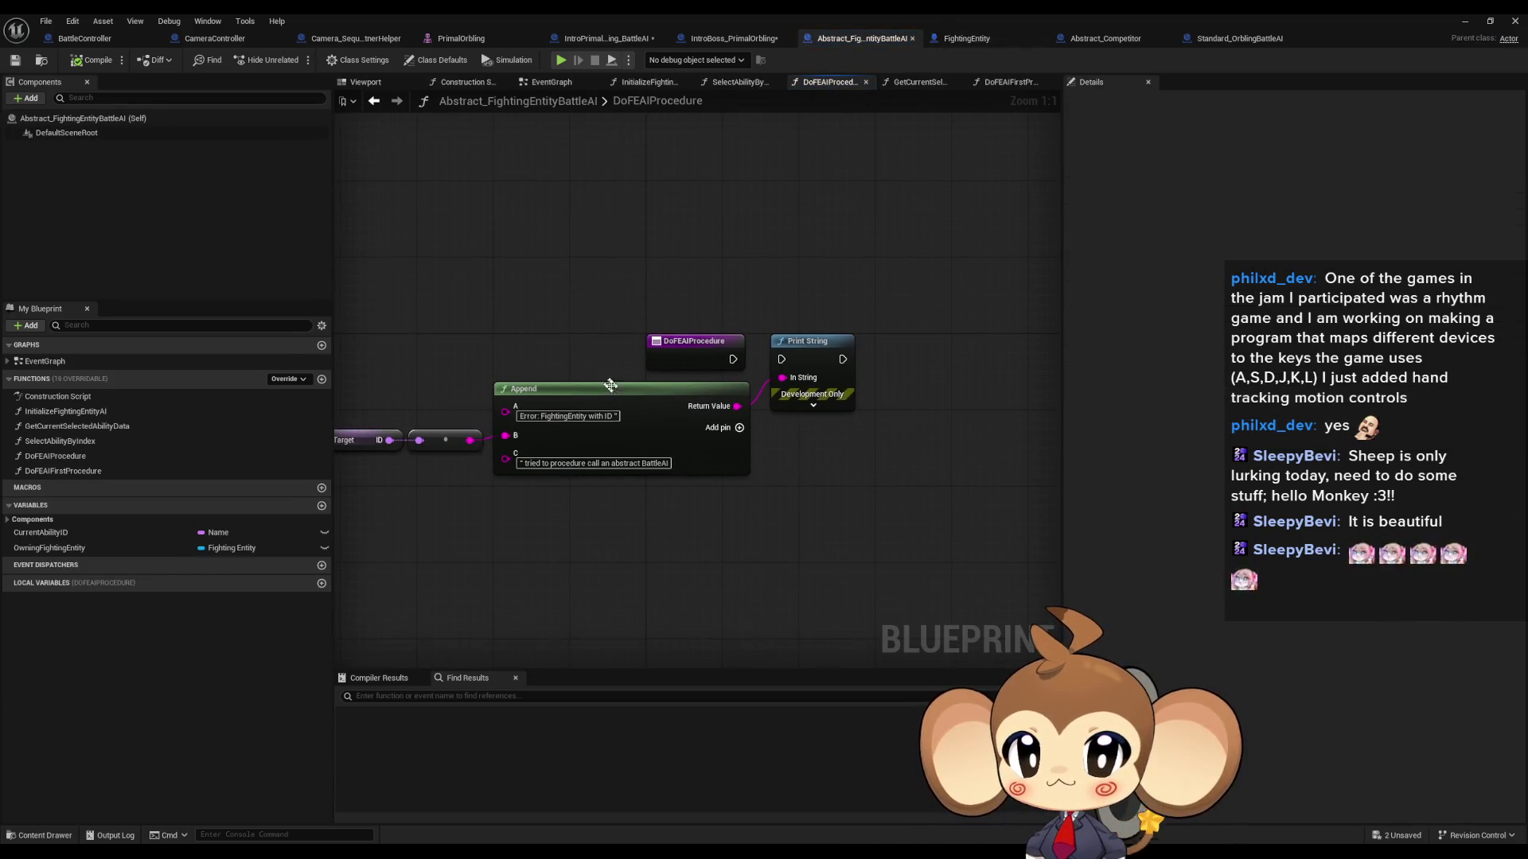
left_click(604, 40)
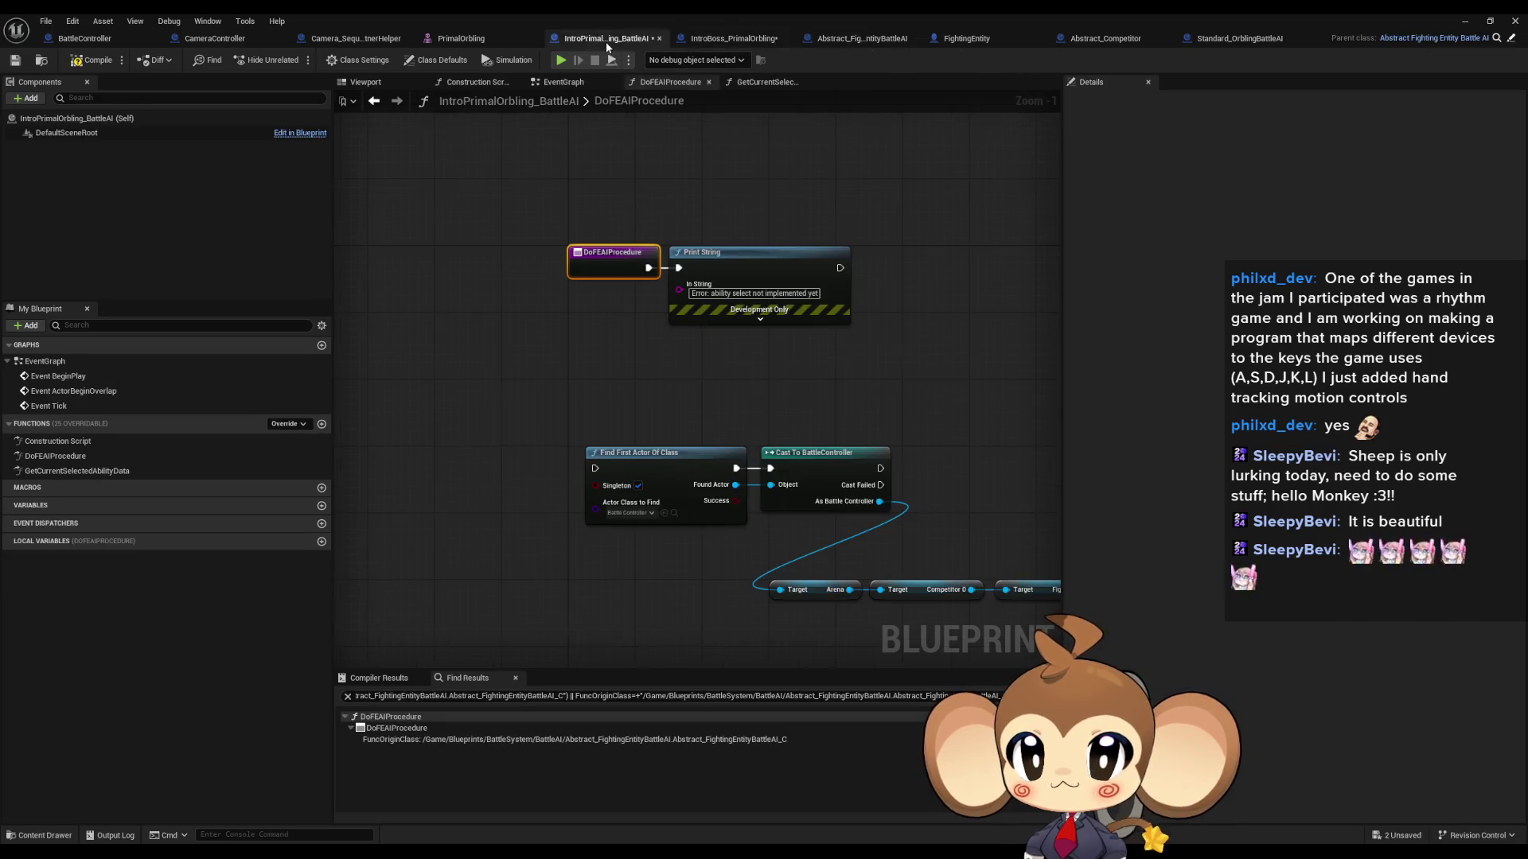
Step: Find all class-member references to DoFEAIProcedure and browse FightingEntity, Standard_OrblingBattleAI and Abstract_FightingEntityBattleAI
right_click(611, 259)
mouse_move(651, 383)
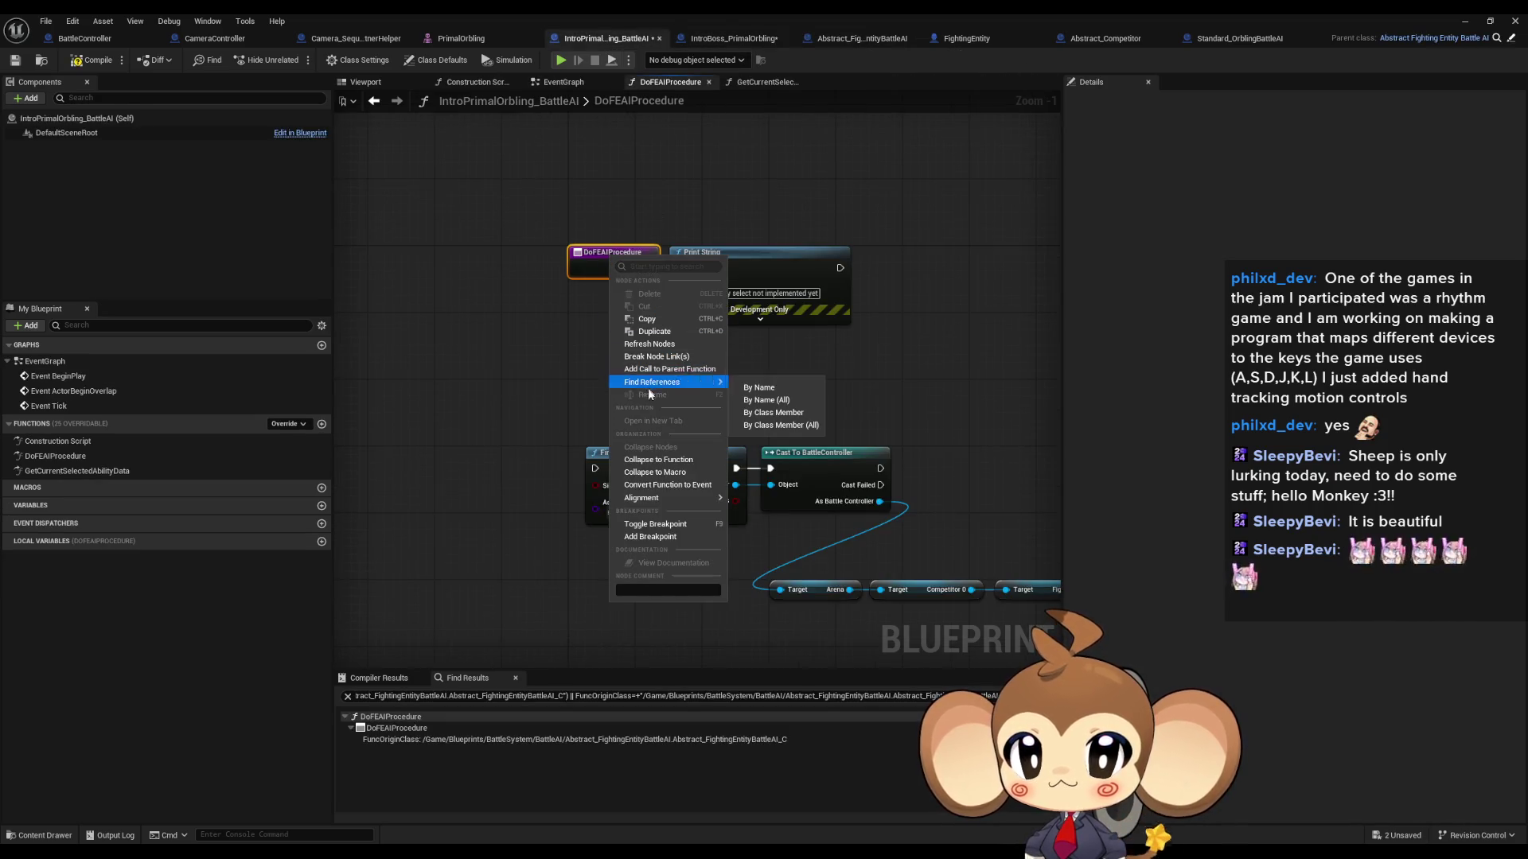
left_click(771, 426)
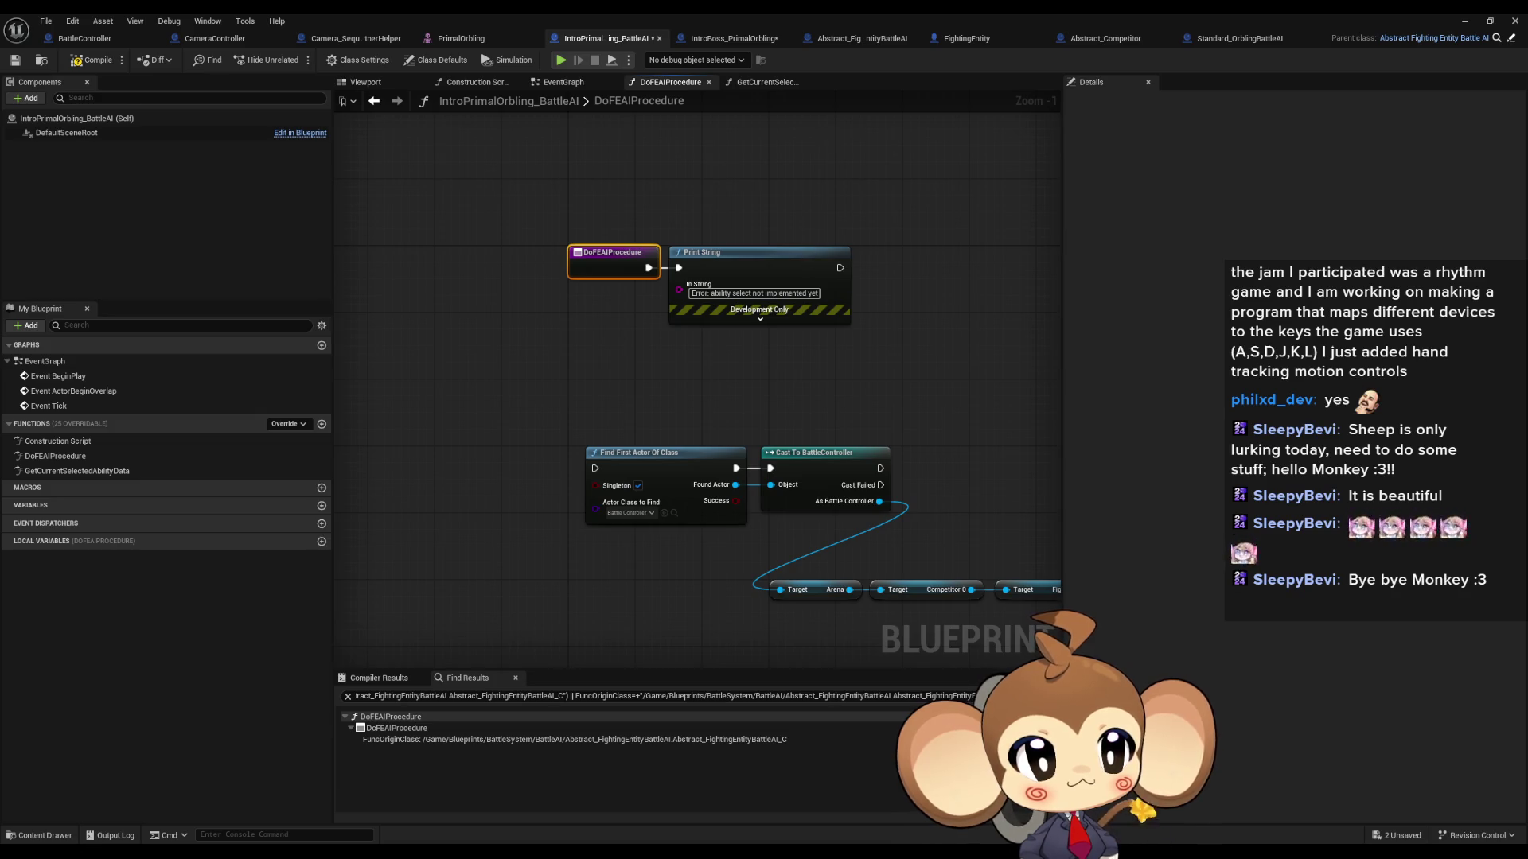
left_click(966, 38)
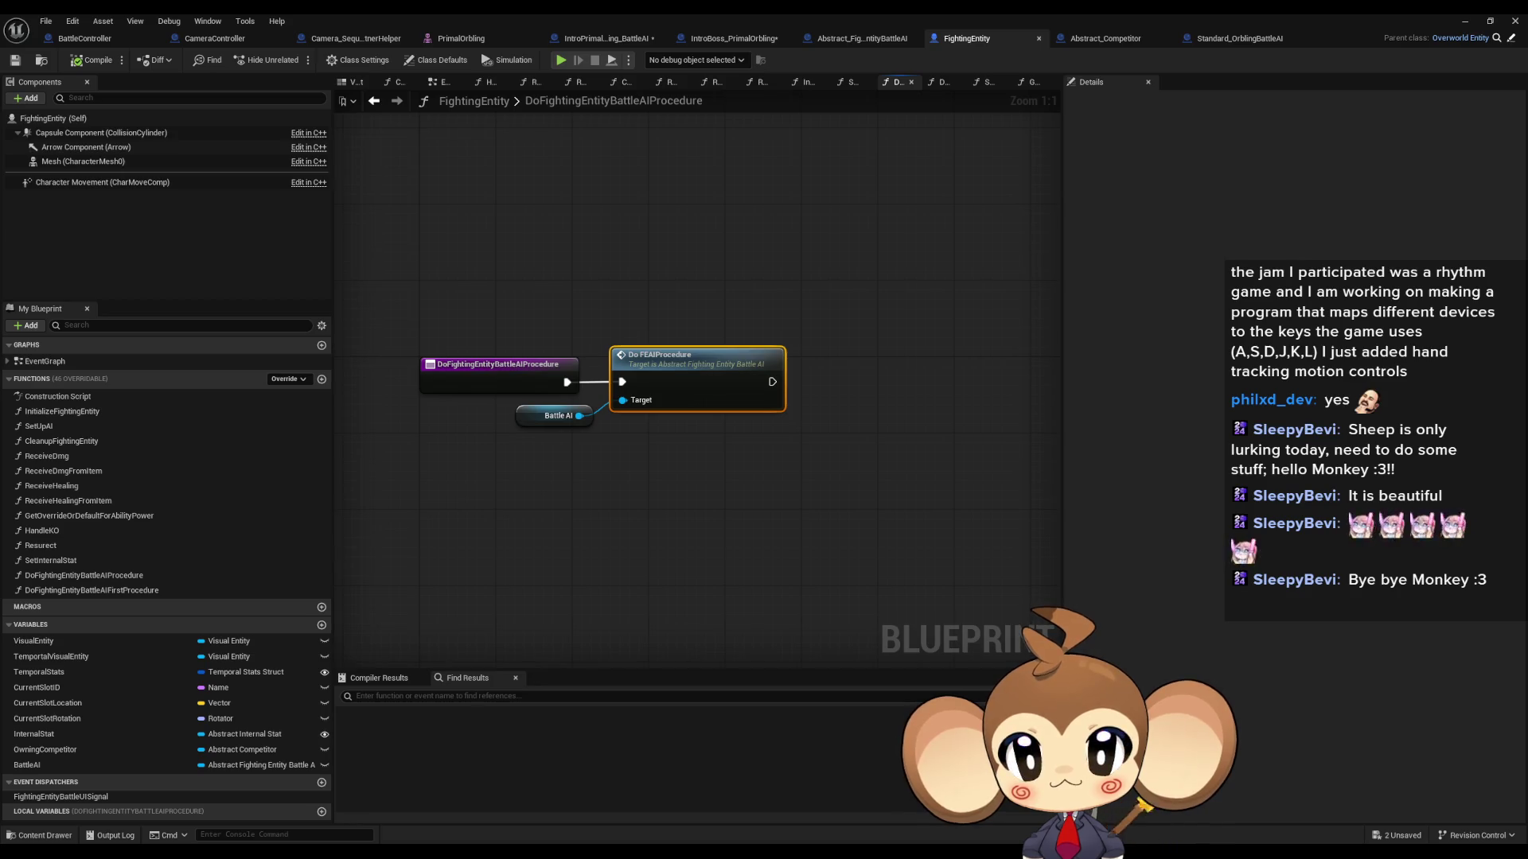
left_click(1240, 38)
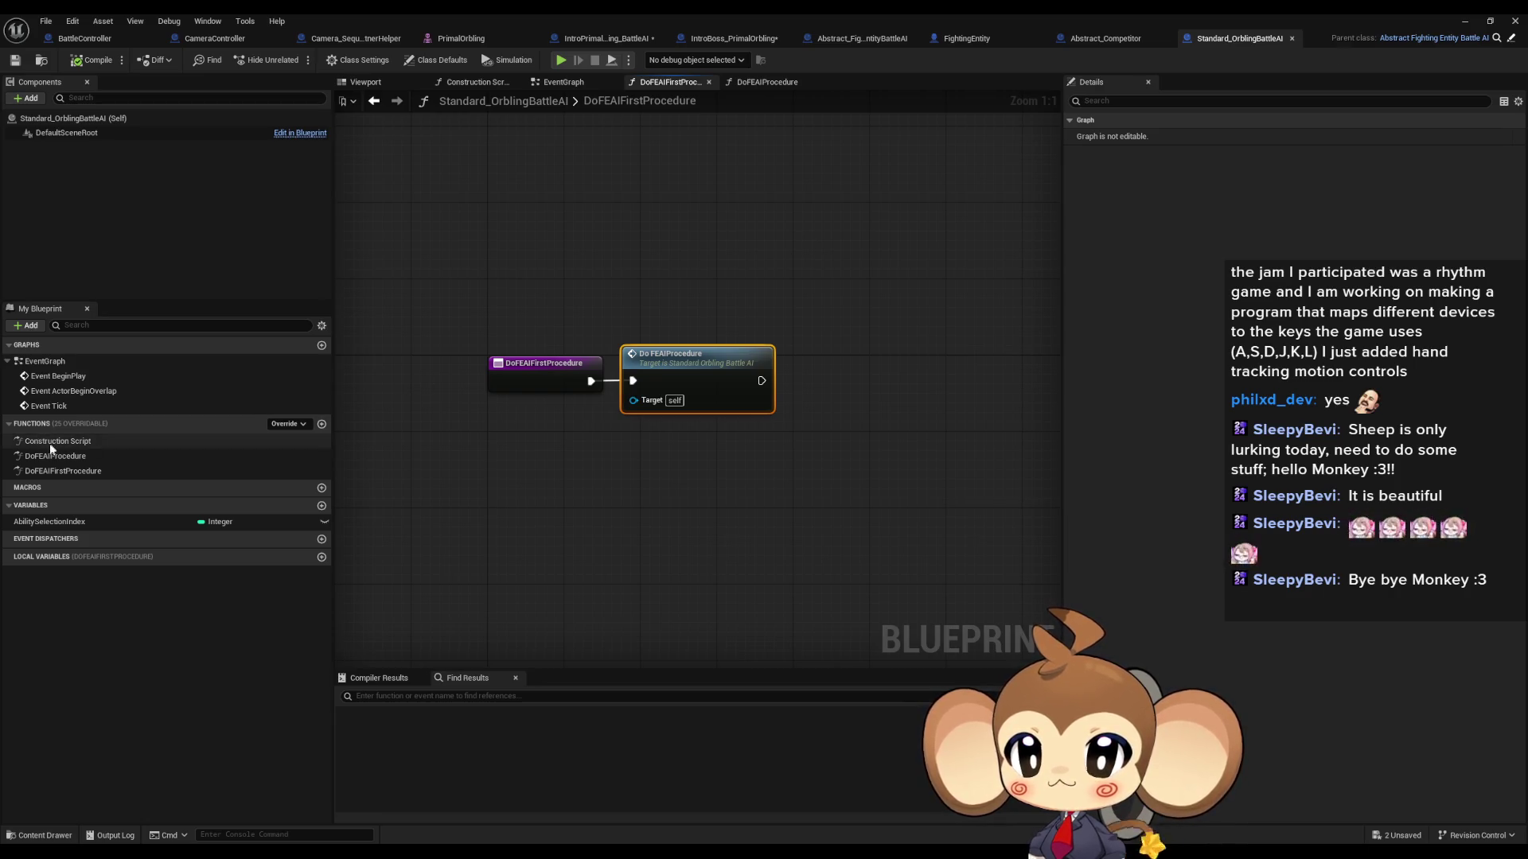
left_click(1512, 38)
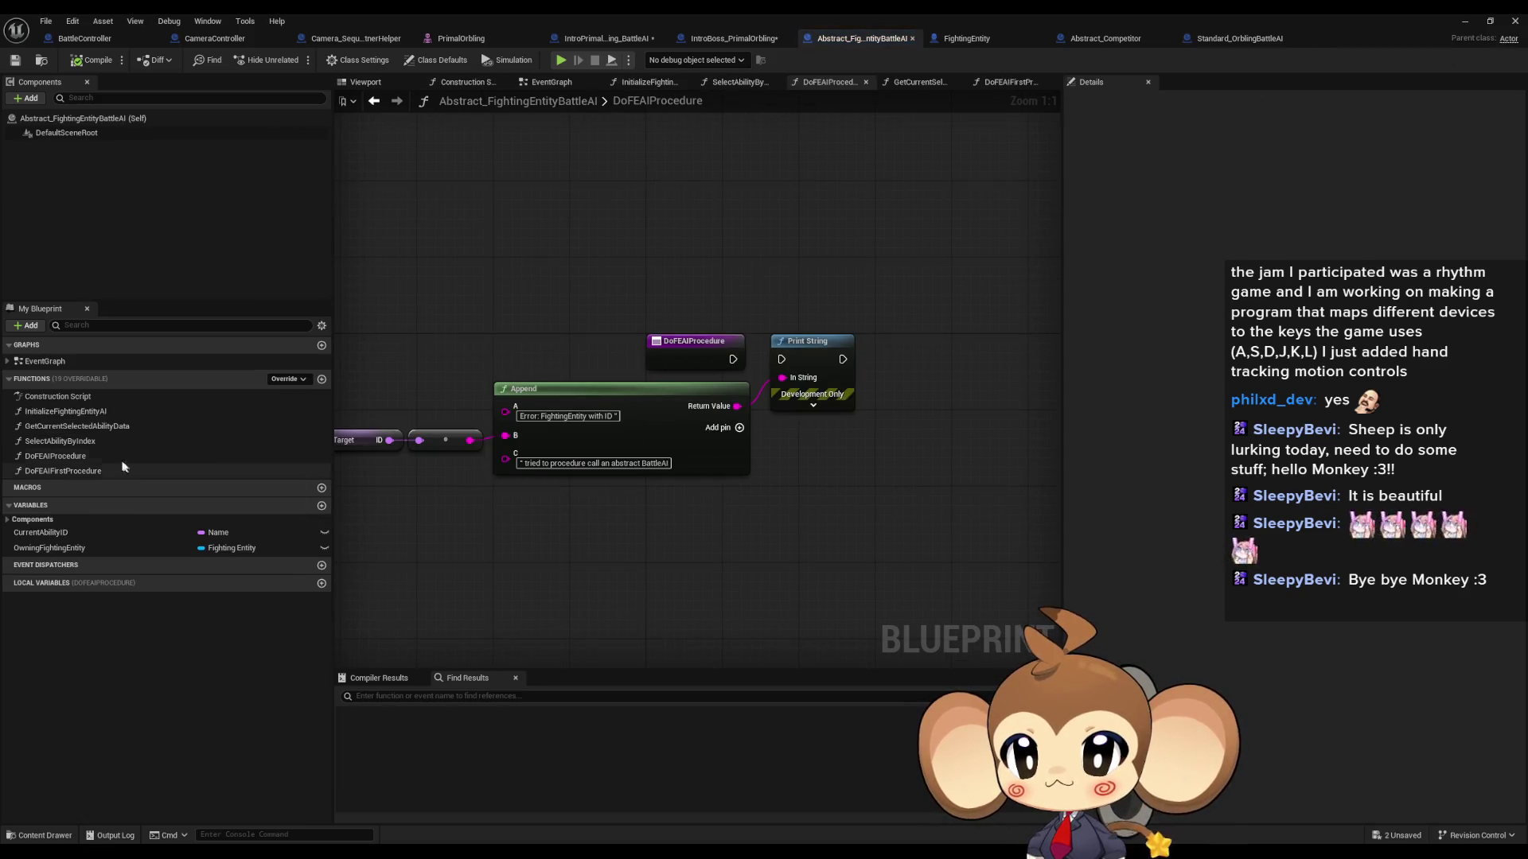
Step: Open SelectAbilityByIndex, list its class-member references, and view Standard_OrblingBattleAI's calling graph
double_click(91, 442)
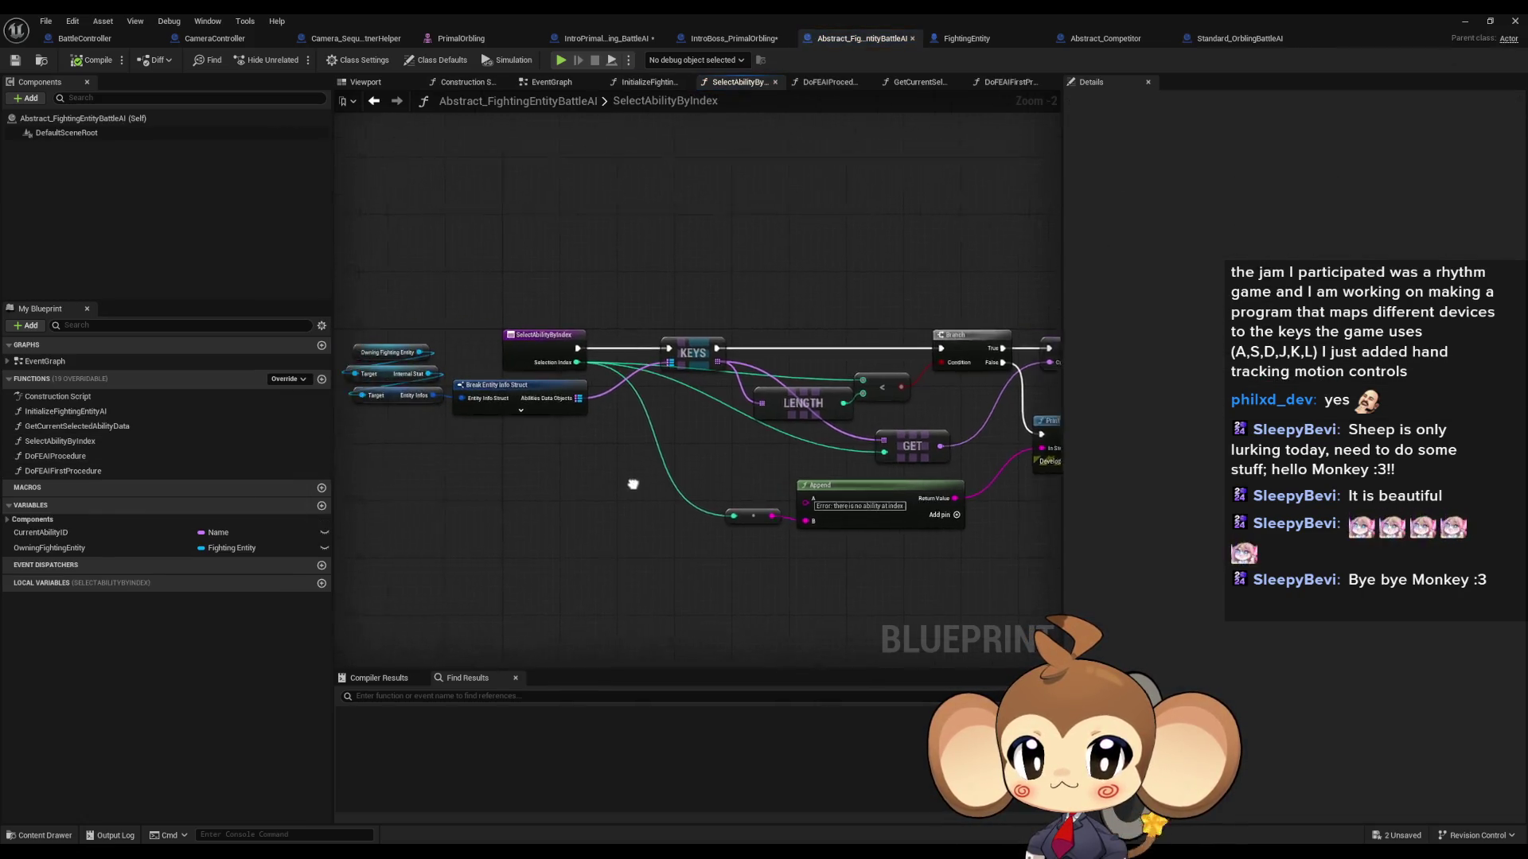
right_click(564, 331)
mouse_move(605, 456)
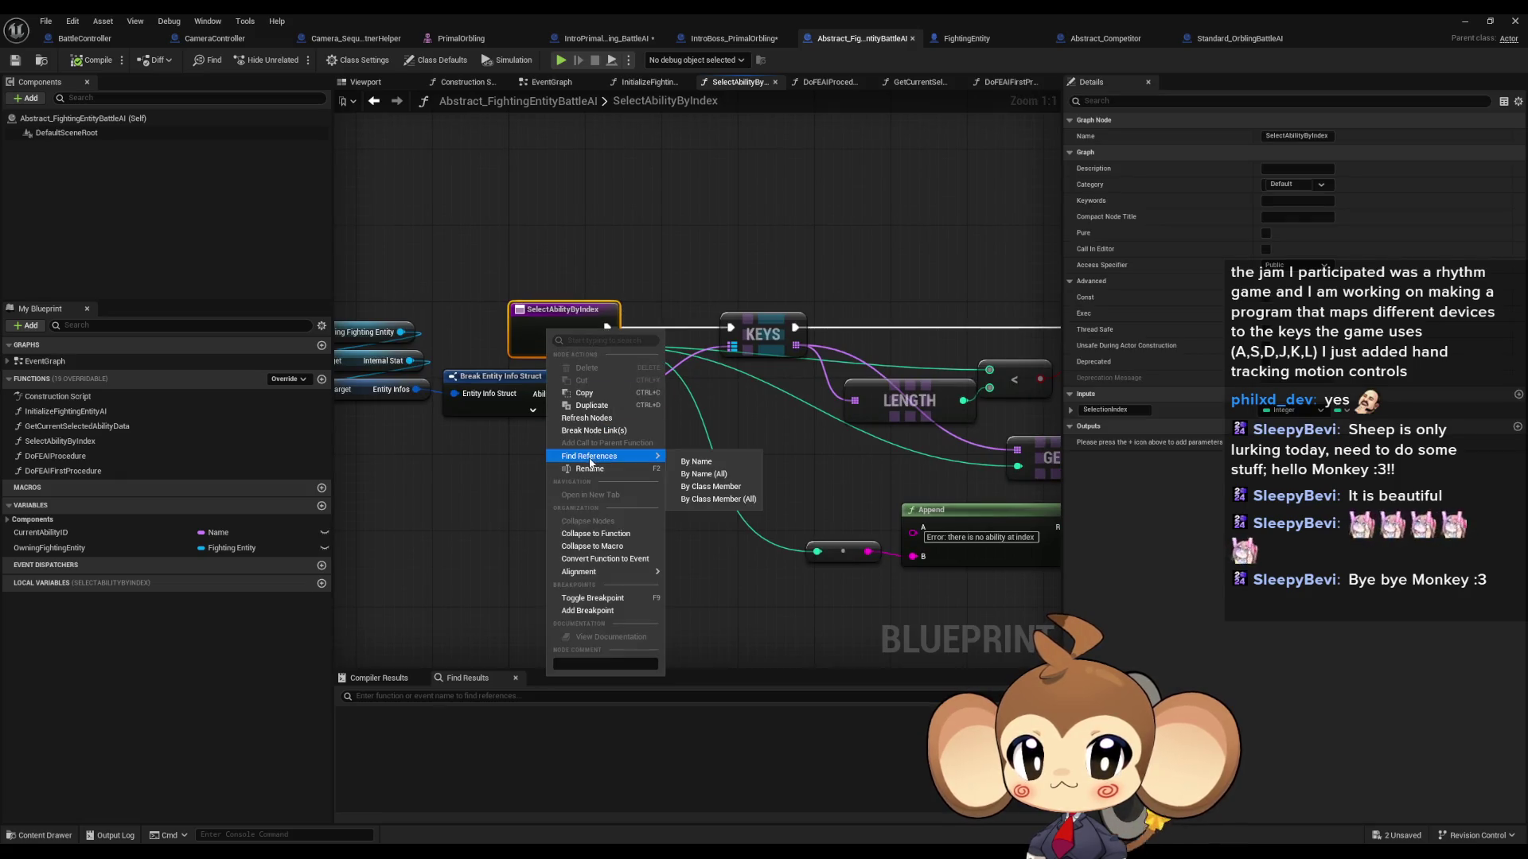
left_click(731, 500)
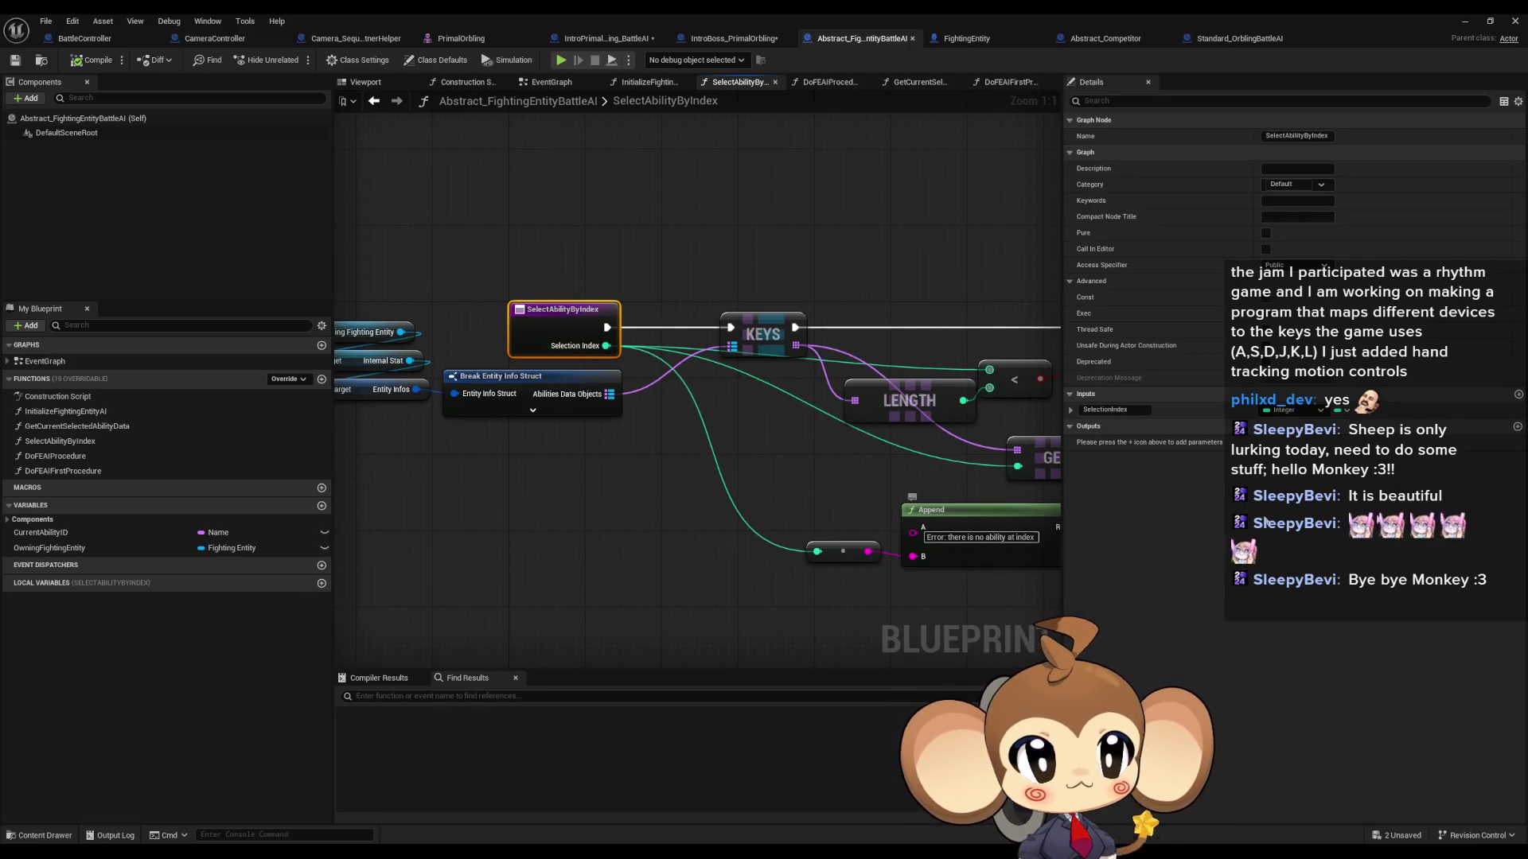
mouse_move(805, 387)
left_mouse_down()
mouse_move(451, 388)
mouse_move(909, 423)
mouse_move(924, 391)
left_mouse_up()
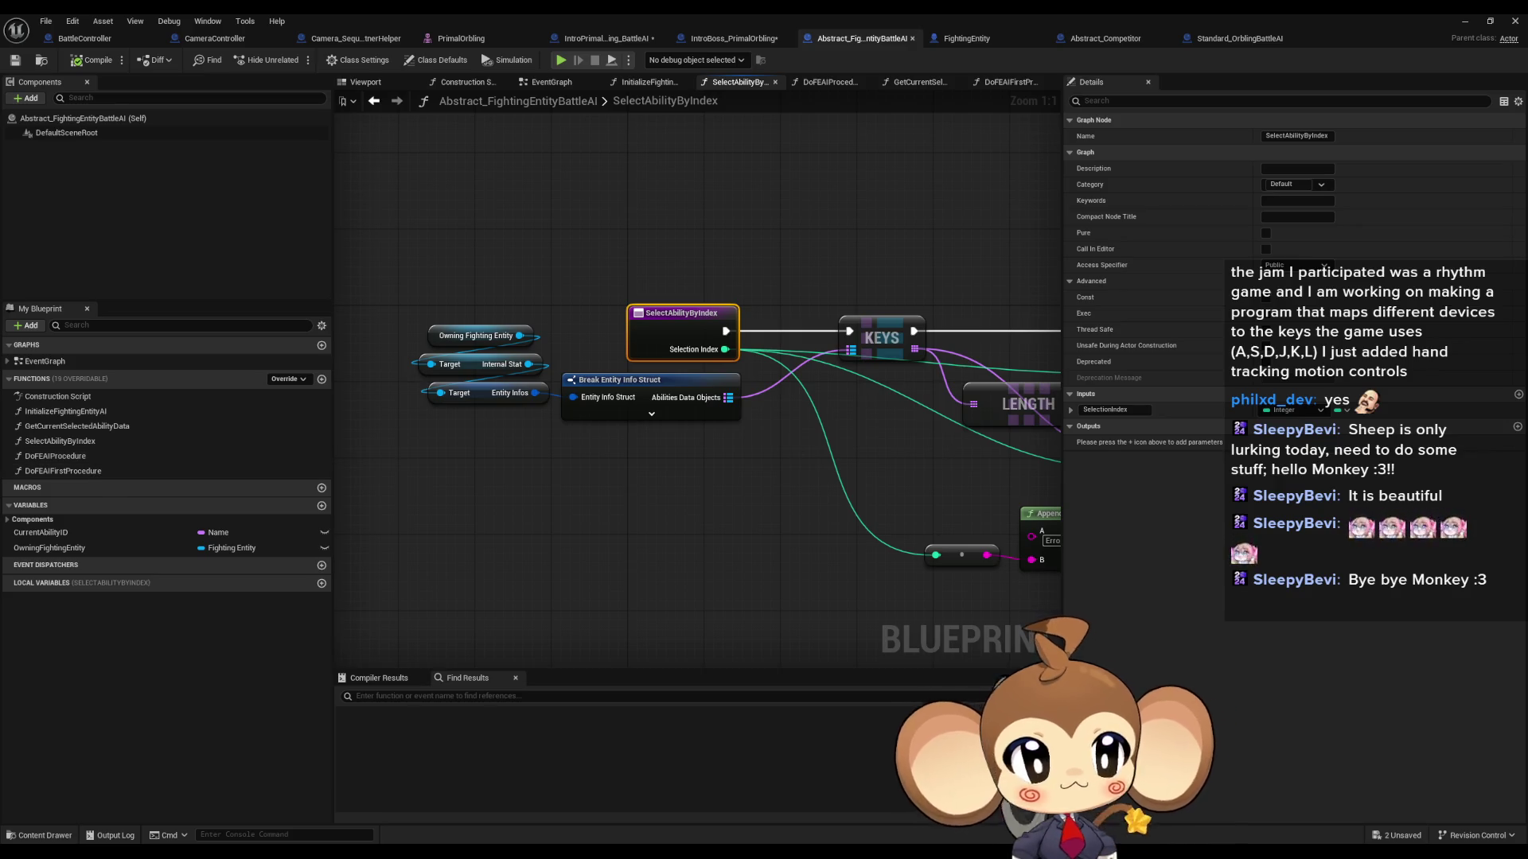
left_click(1240, 38)
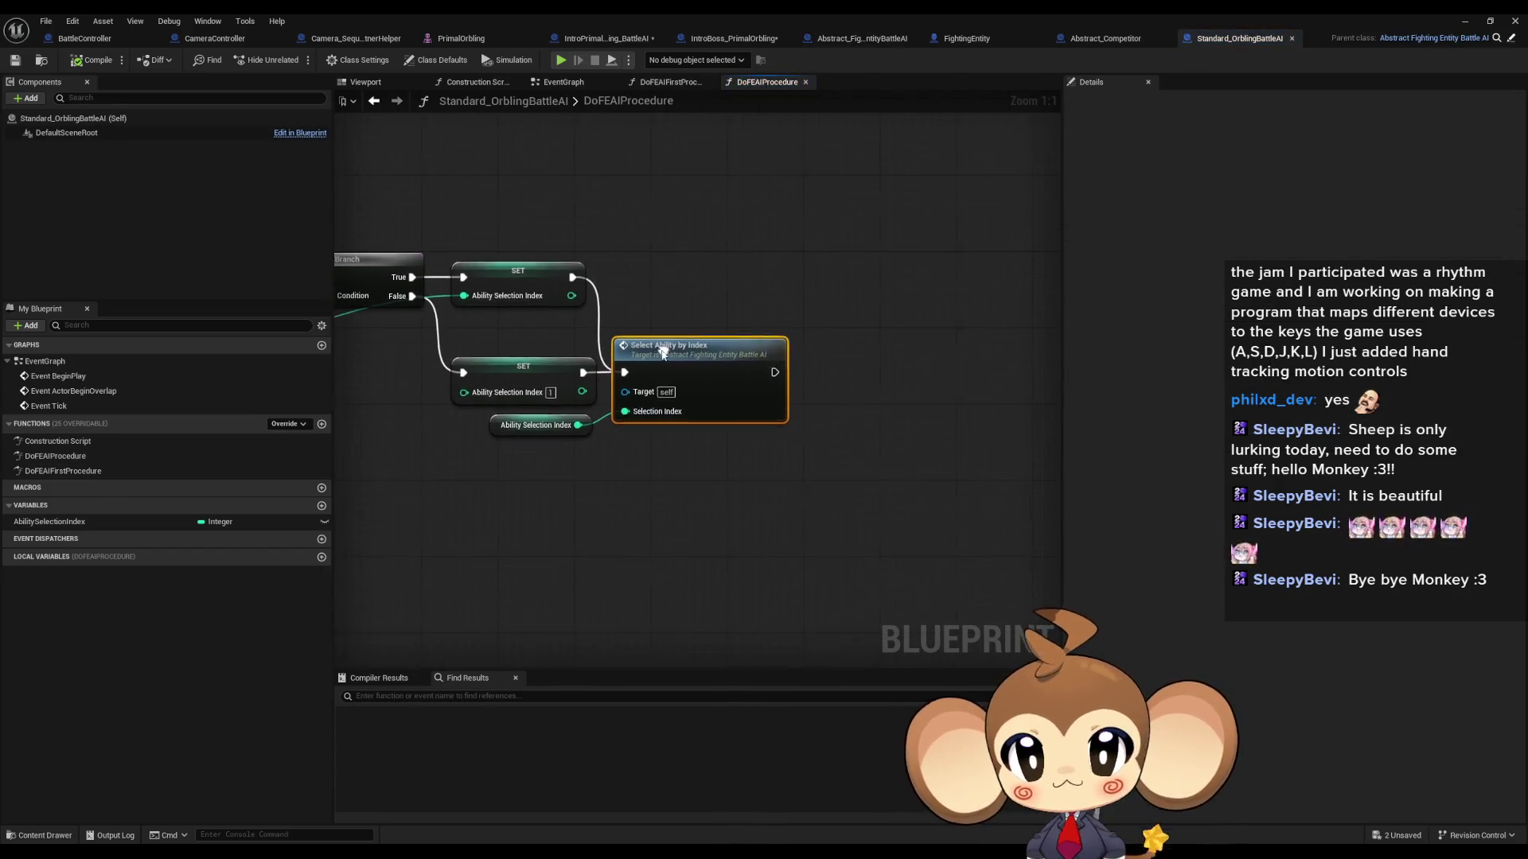
Step: Frame the DoFEAIProcedure graph and select its entry node, briefly checking IntroPrimalOrbling_BattleAI
left_click_drag(673, 347, 900, 388)
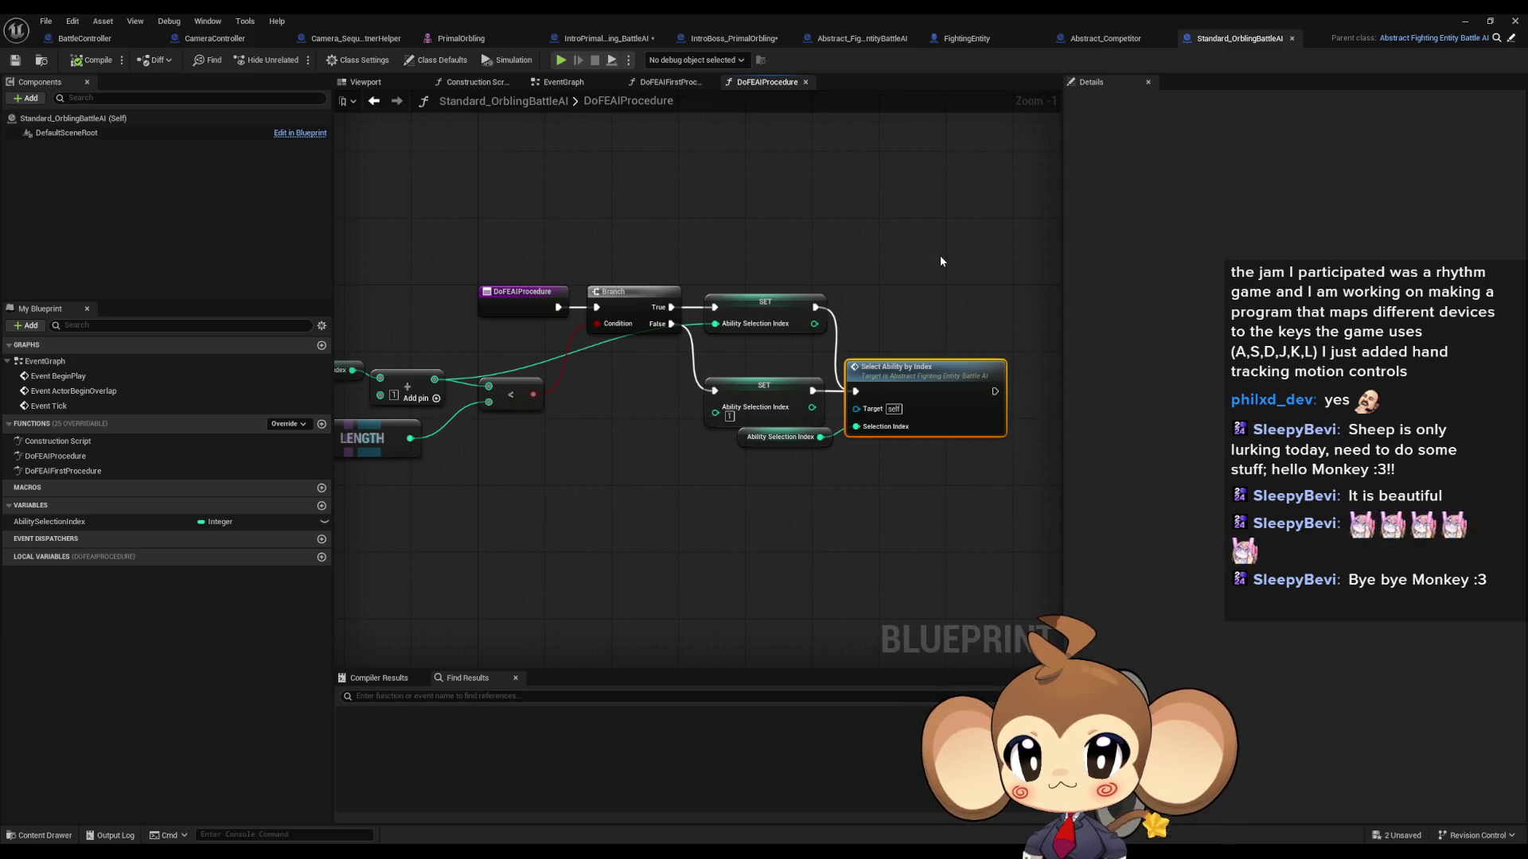
left_click_drag(437, 273, 500, 332)
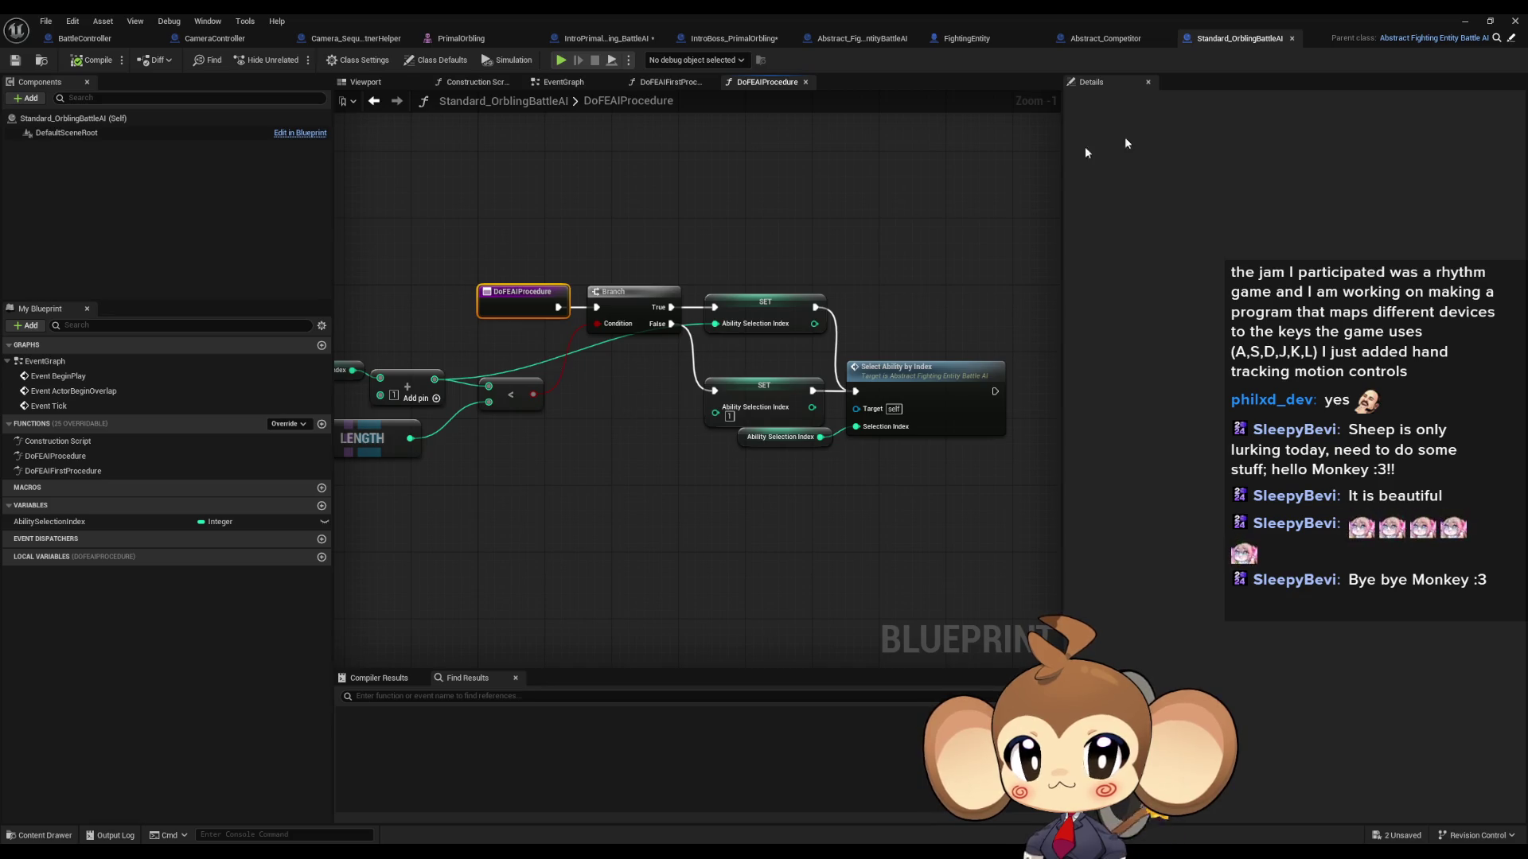
left_click(581, 39)
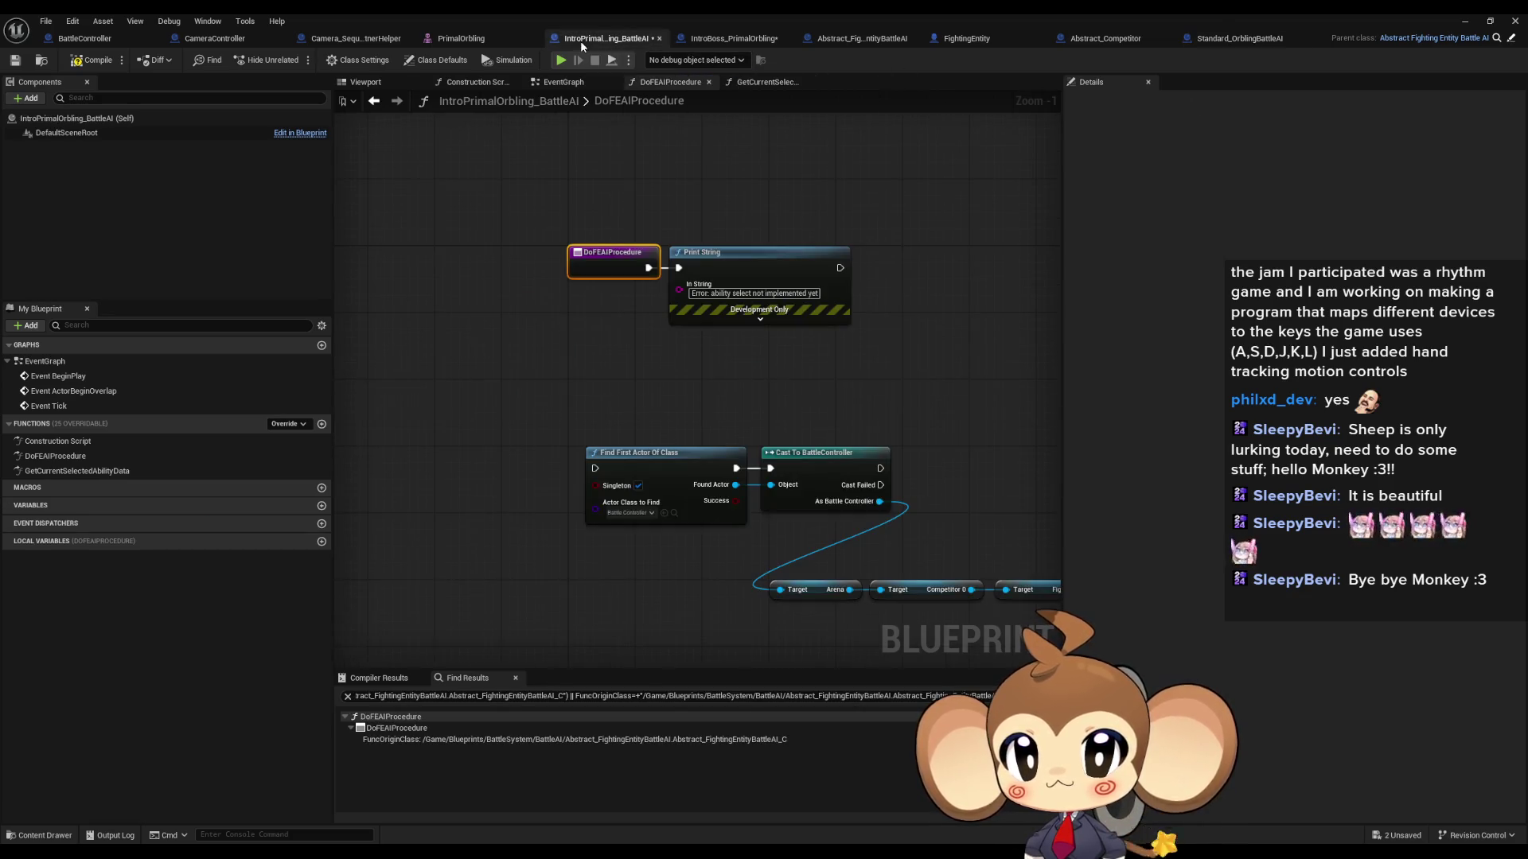
left_click(1238, 38)
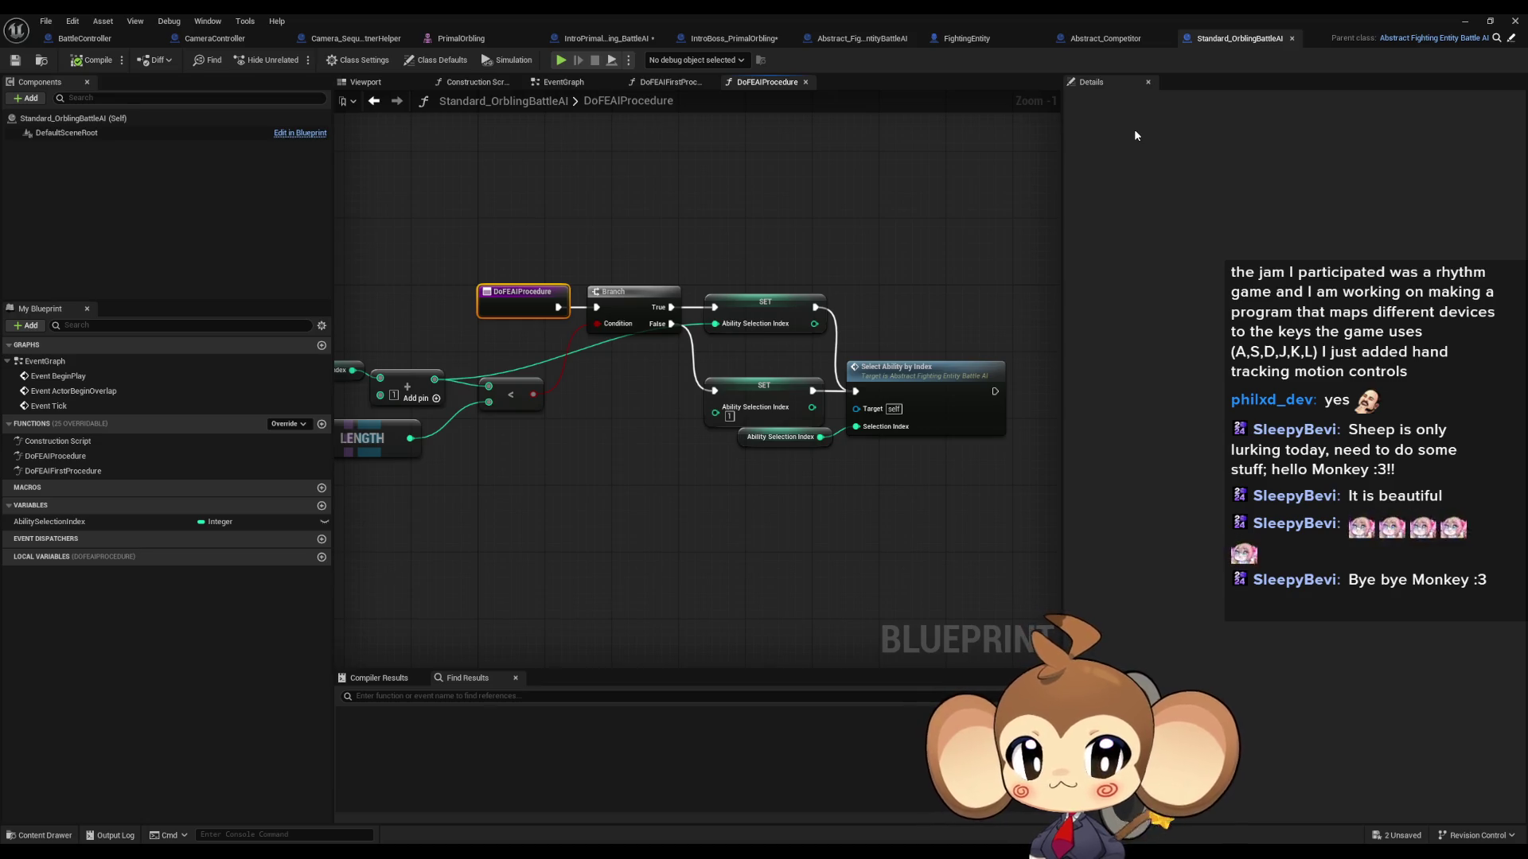
Step: List all class-member references to Standard_OrblingBattleAI's DoFEAIProcedure
left_click_drag(678, 262, 871, 241)
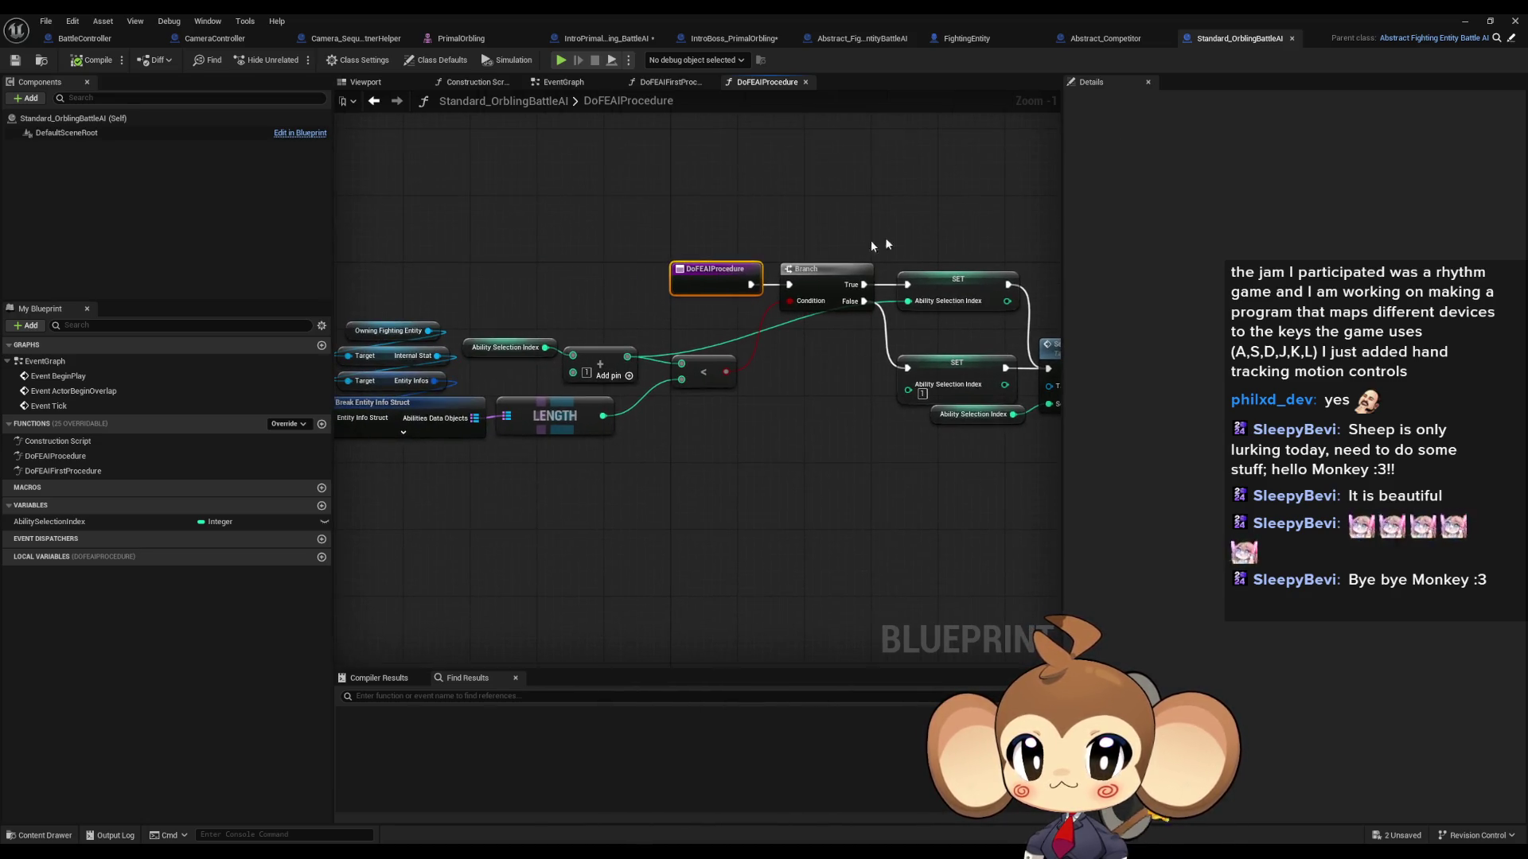
right_click(706, 280)
mouse_move(796, 405)
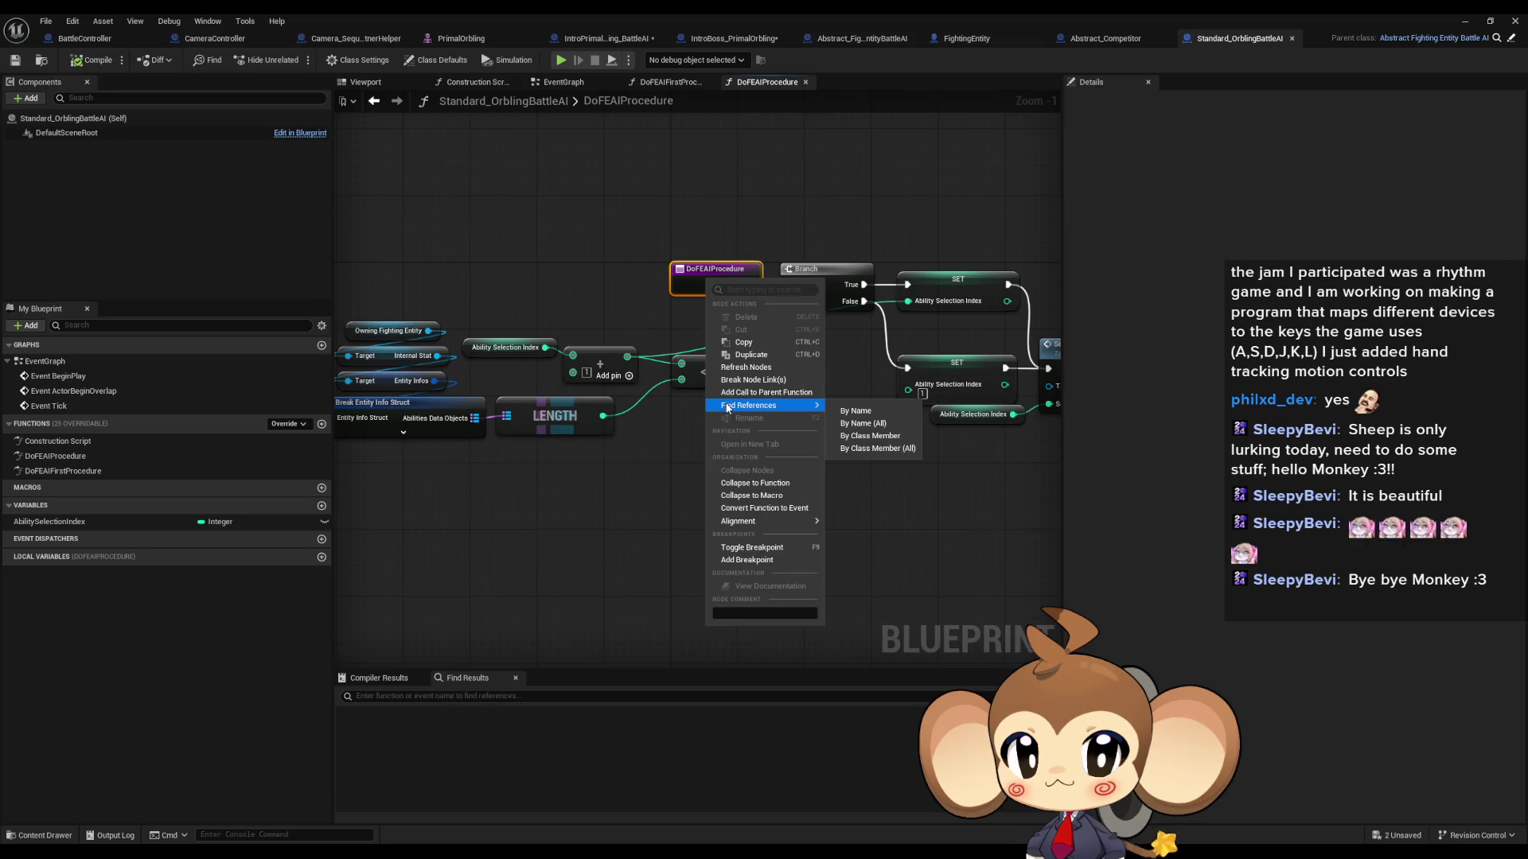
left_click(871, 451)
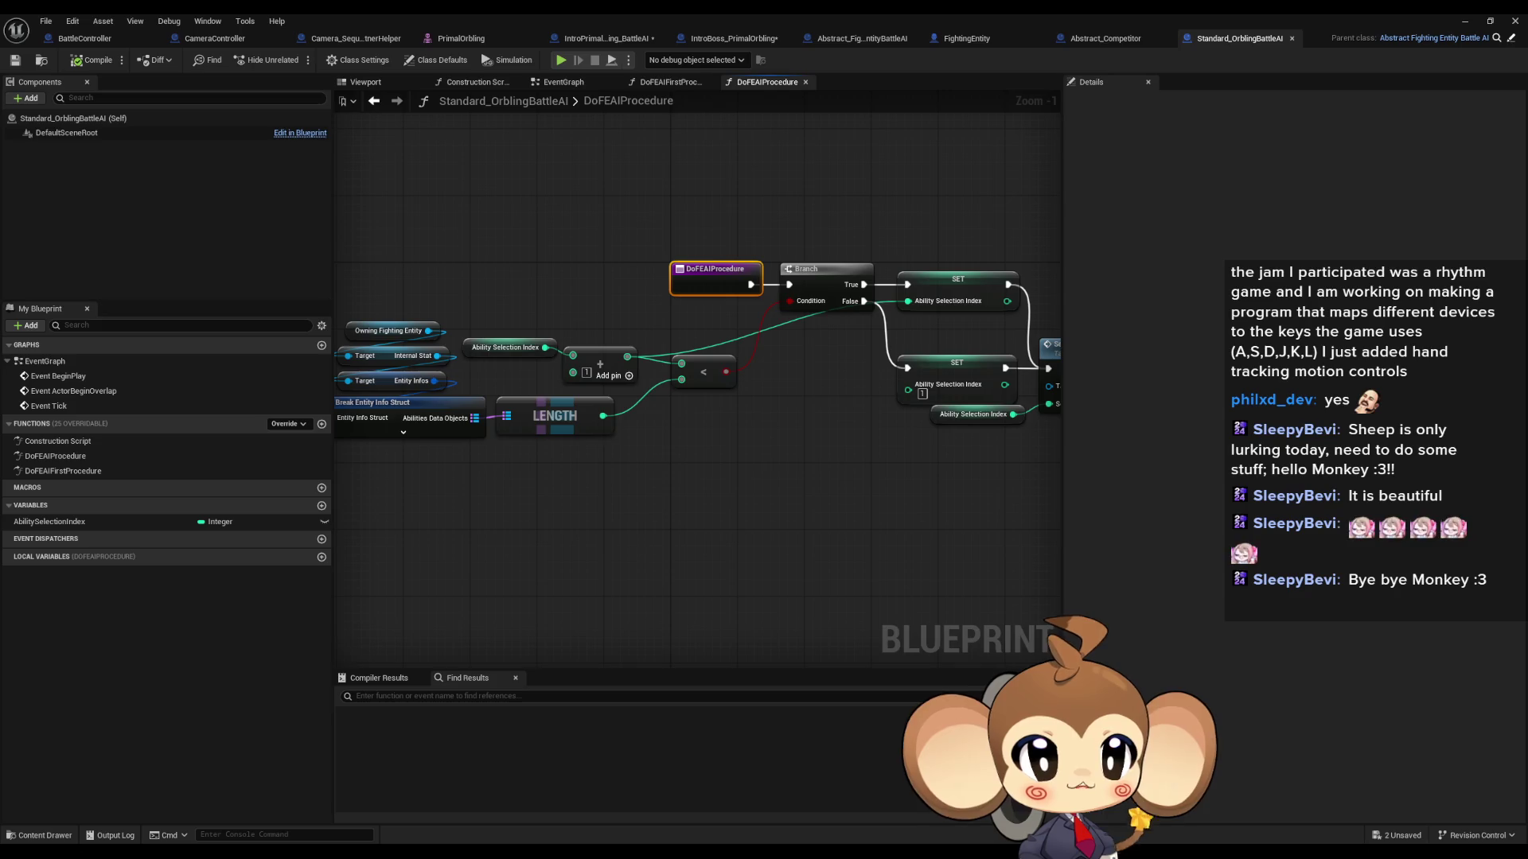
Step: Inspect the Select Ability by Index call, select both SET nodes, and go back to DoFEAIFirstProcedure
left_click_drag(1049, 473, 828, 497)
right_click(831, 390)
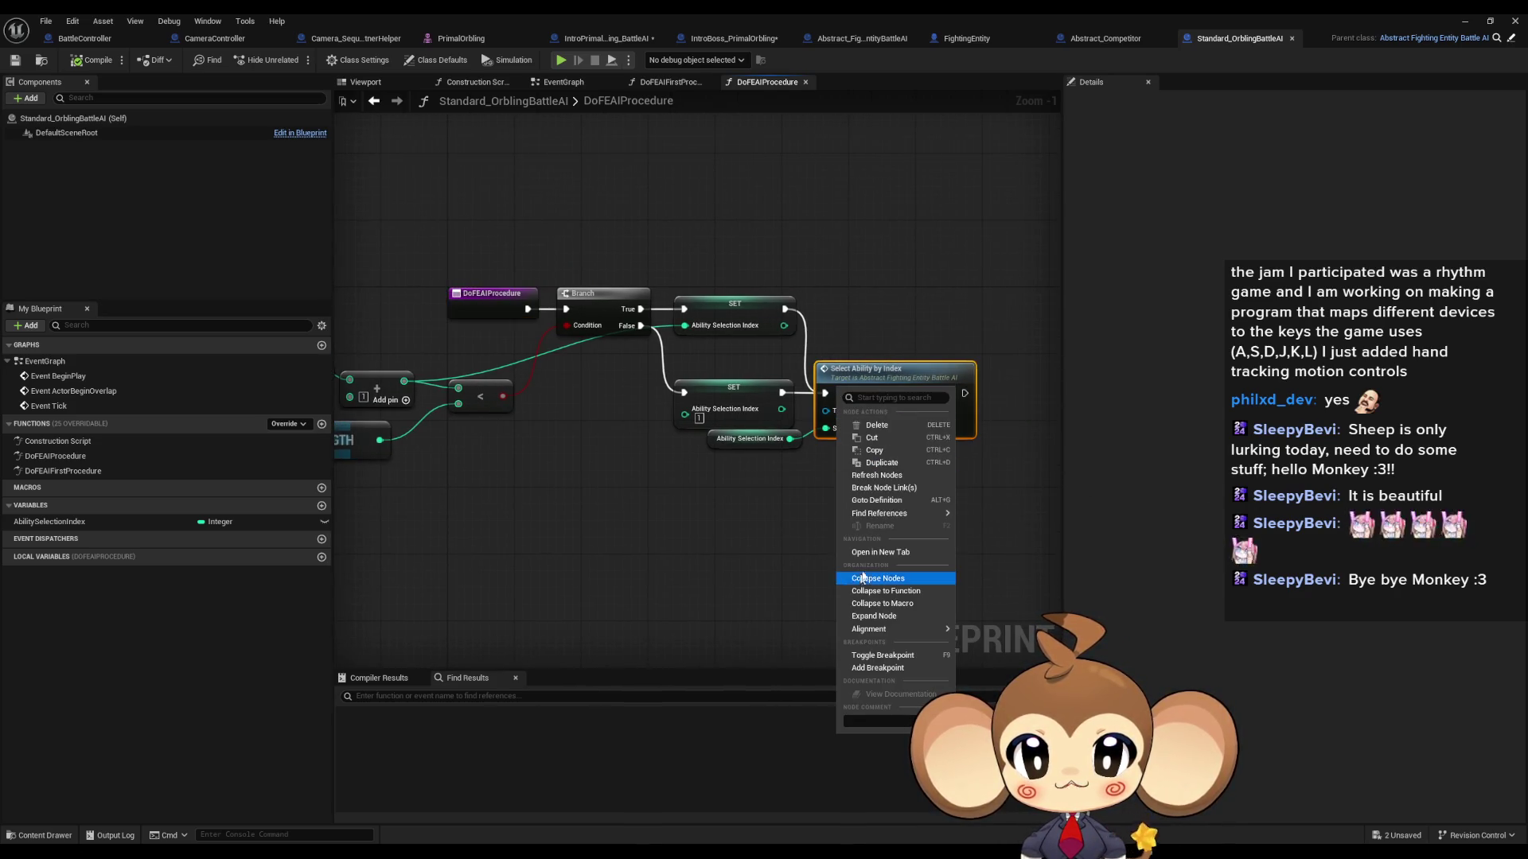
left_click(579, 482)
left_click_drag(706, 256, 740, 393)
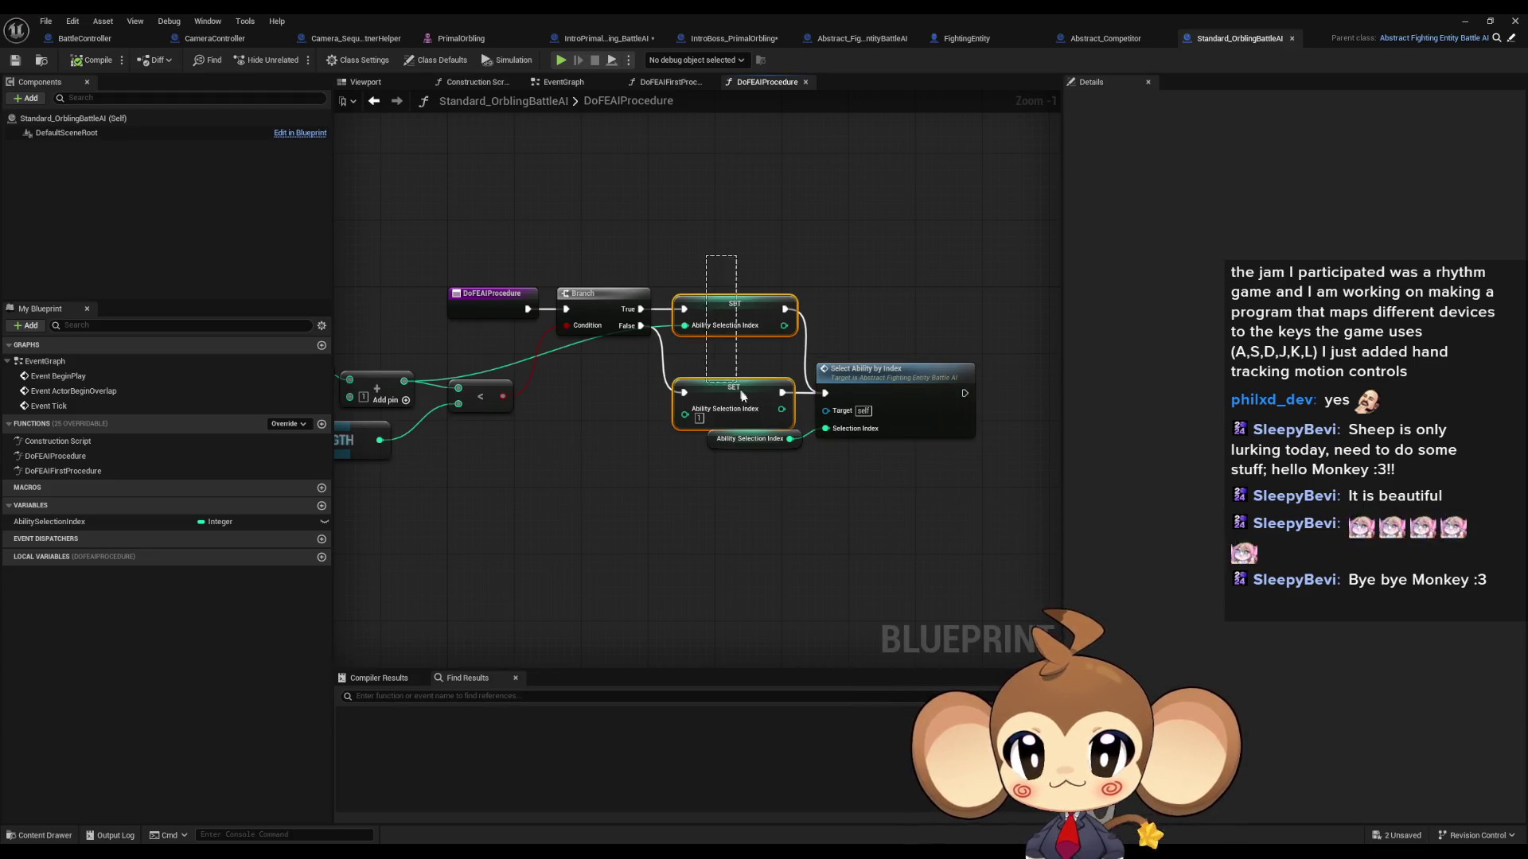
mouse_move(629, 494)
left_mouse_down()
mouse_move(751, 512)
mouse_move(482, 532)
left_mouse_up()
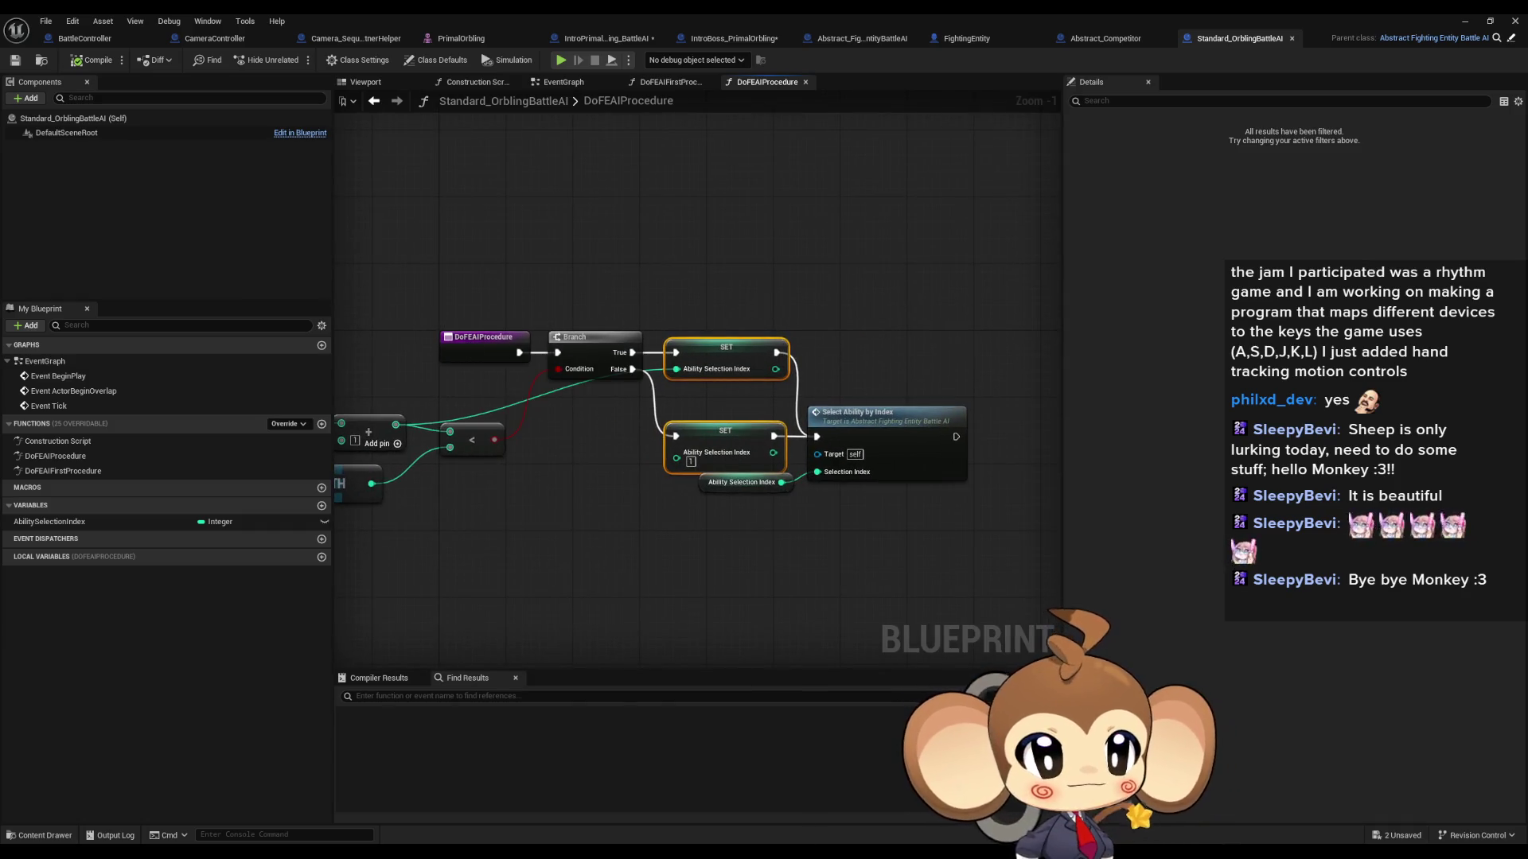
key("alt+Left")
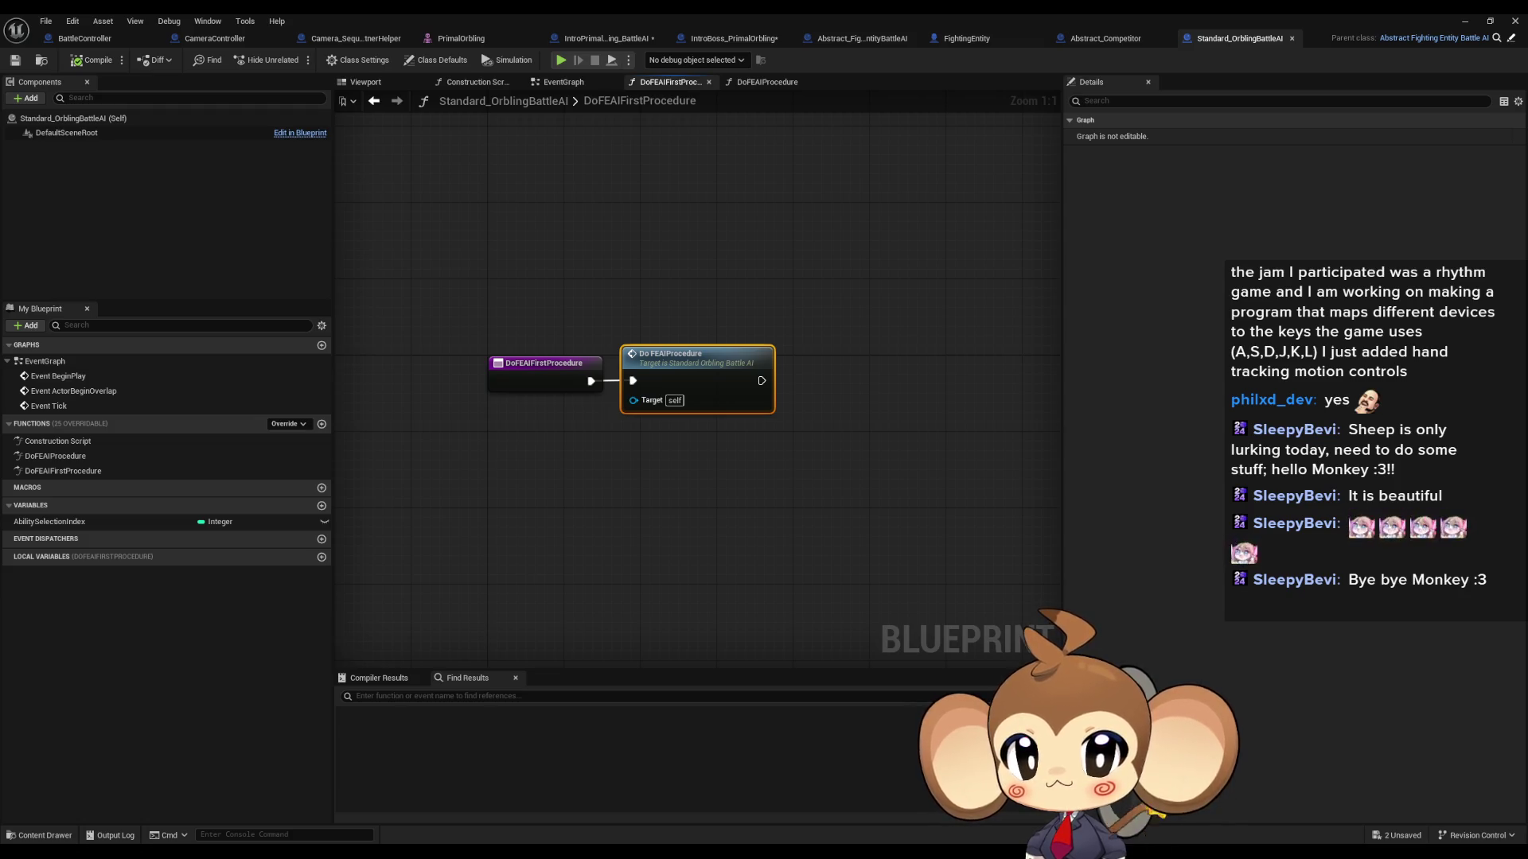
Step: Find all class-member references to DoFEAIFirstProcedure and inspect the Battle AI variable
right_click(547, 372)
mouse_move(586, 503)
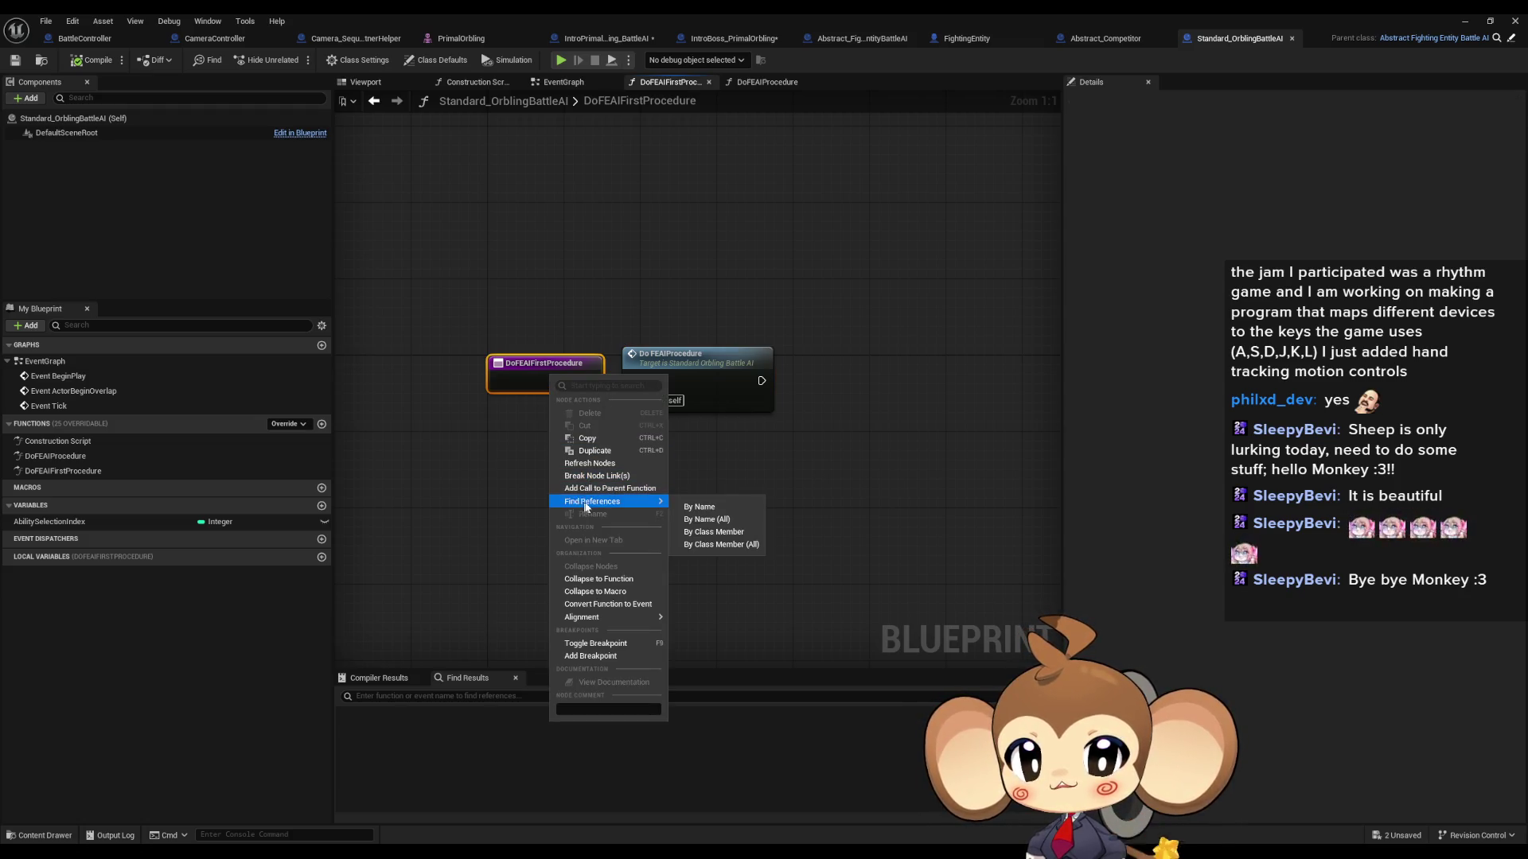
left_click(705, 546)
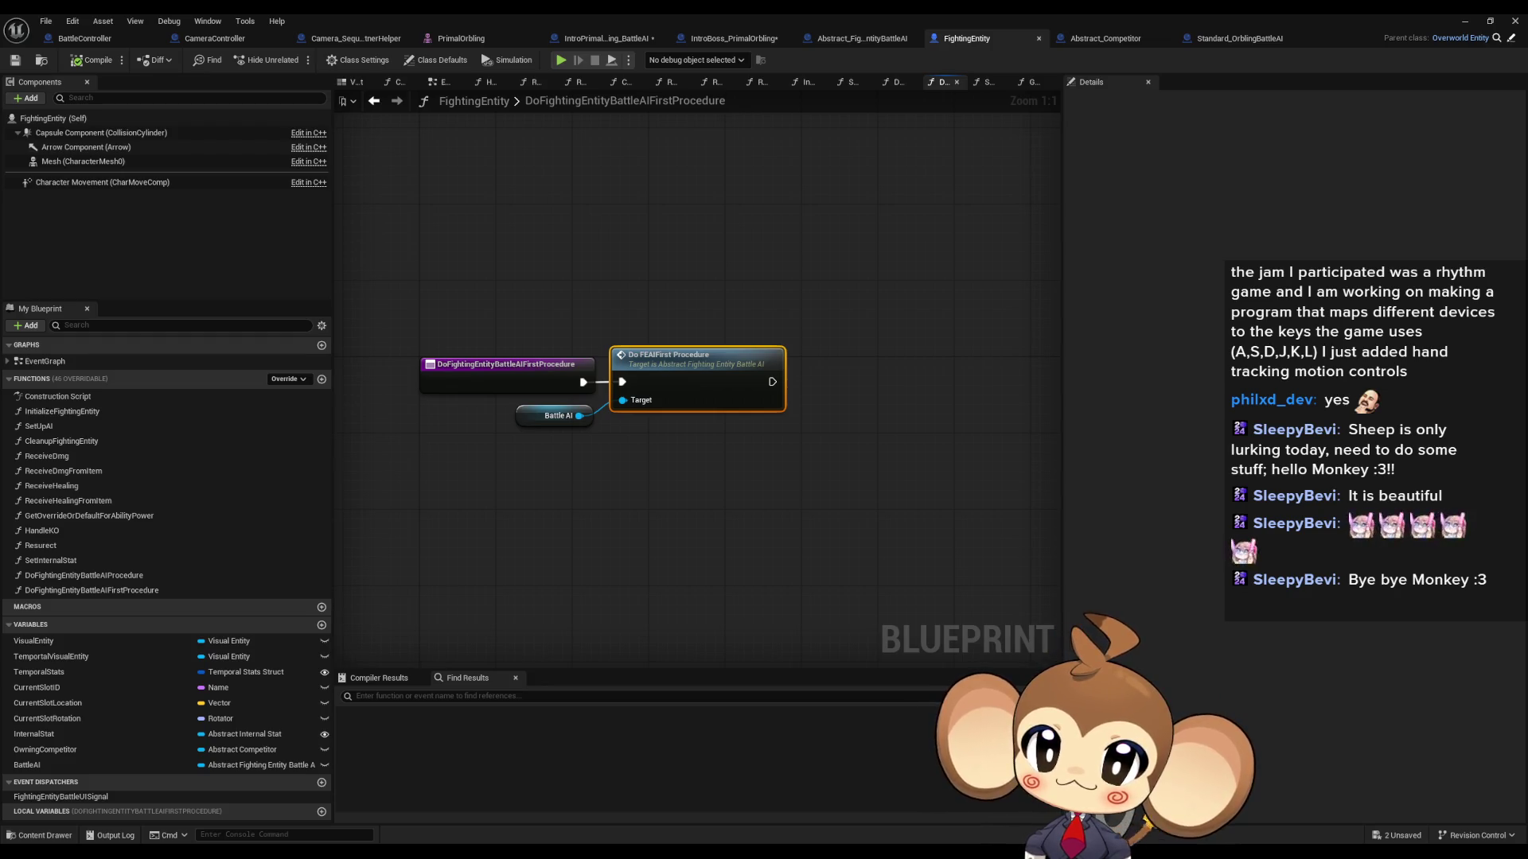
left_click(539, 415)
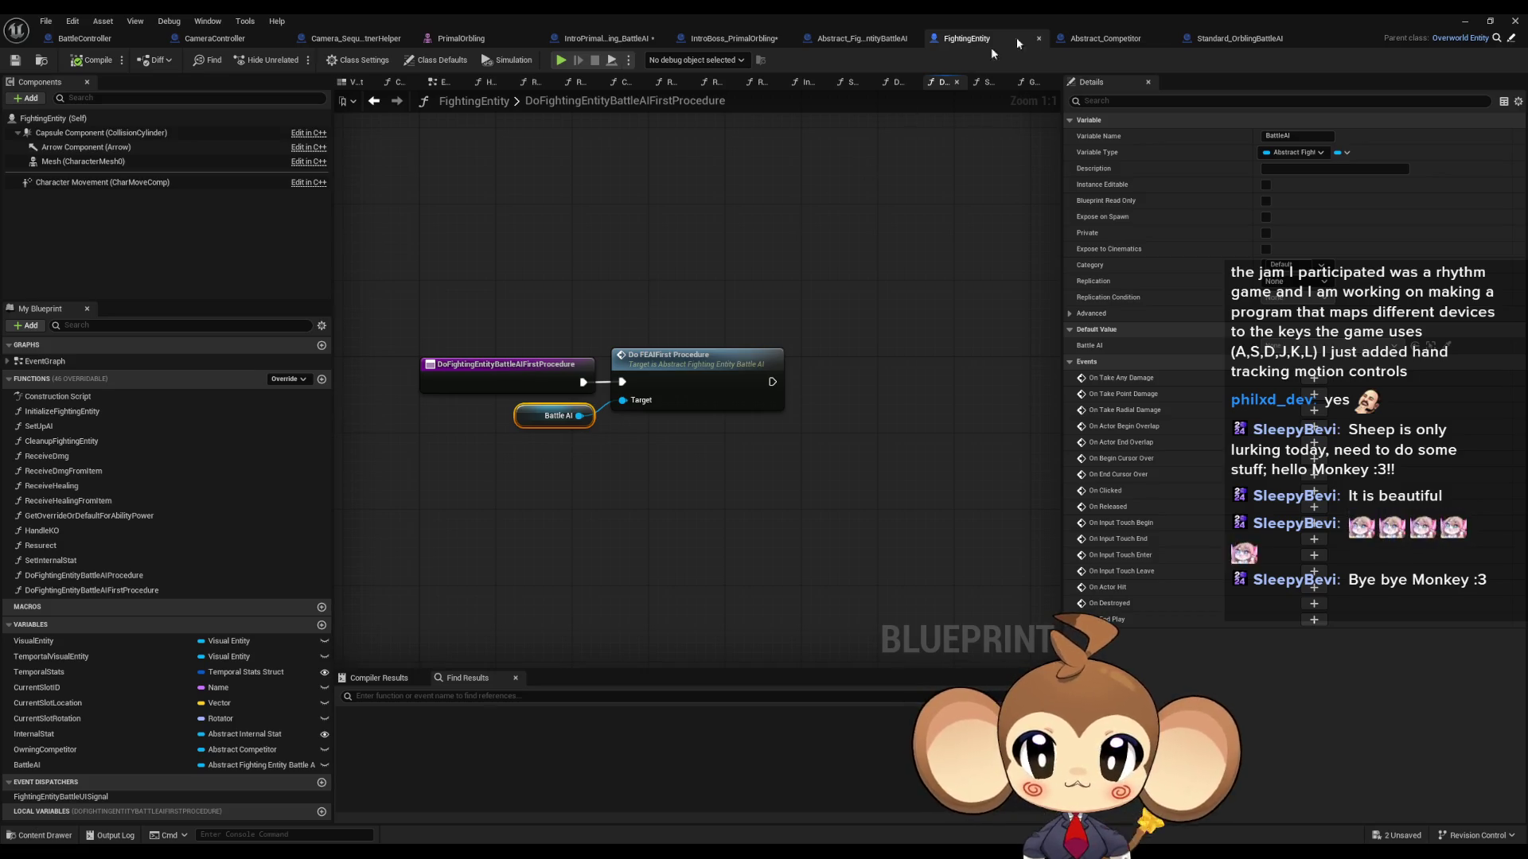
Step: List references to the first-procedure function and jump to its call in Abstract_Competitor
right_click(450, 380)
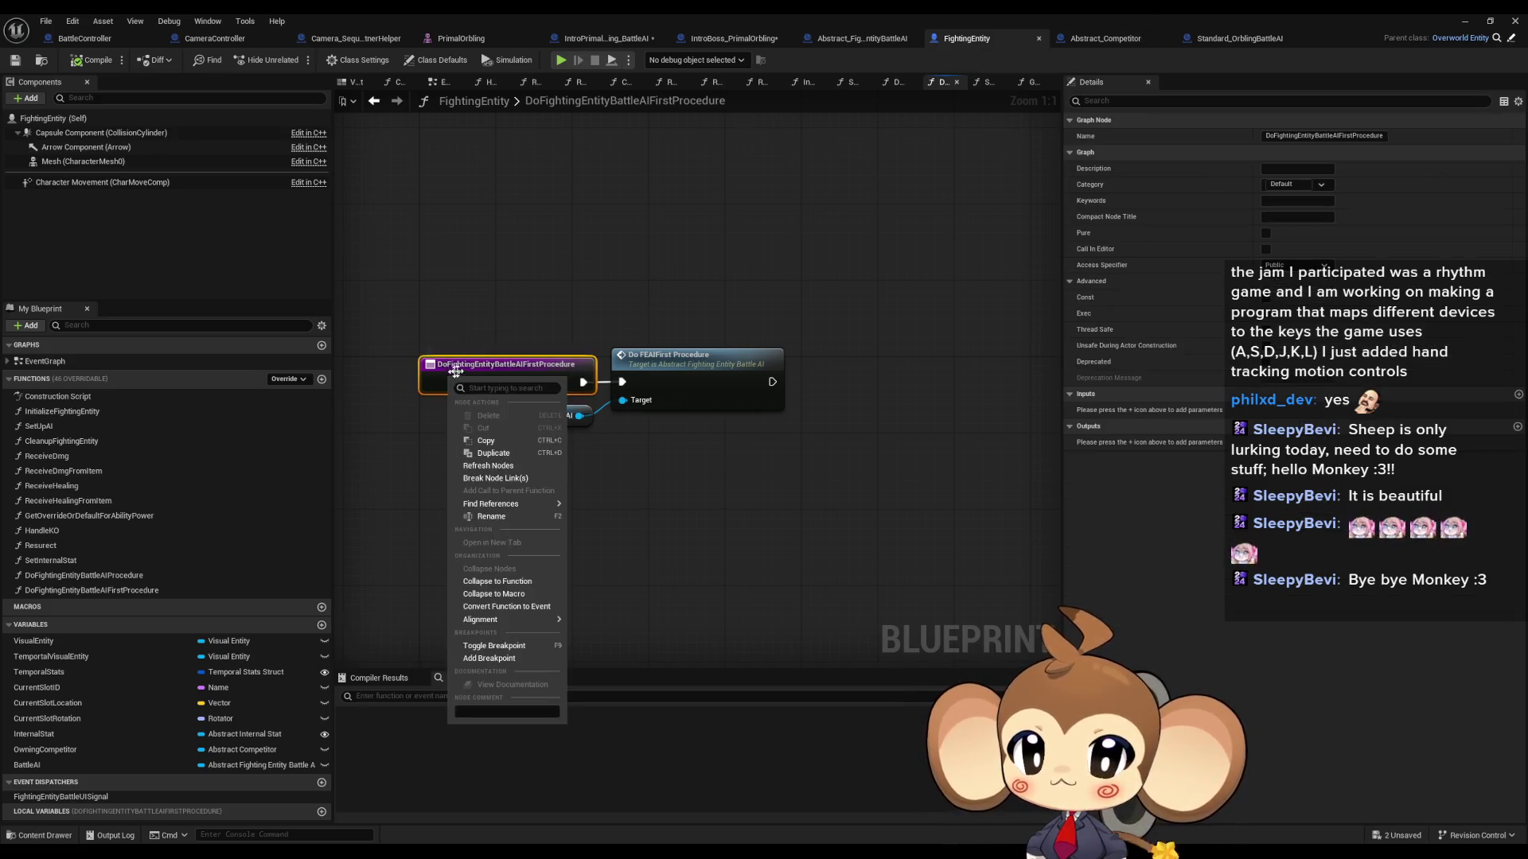
mouse_move(503, 507)
left_click(630, 548)
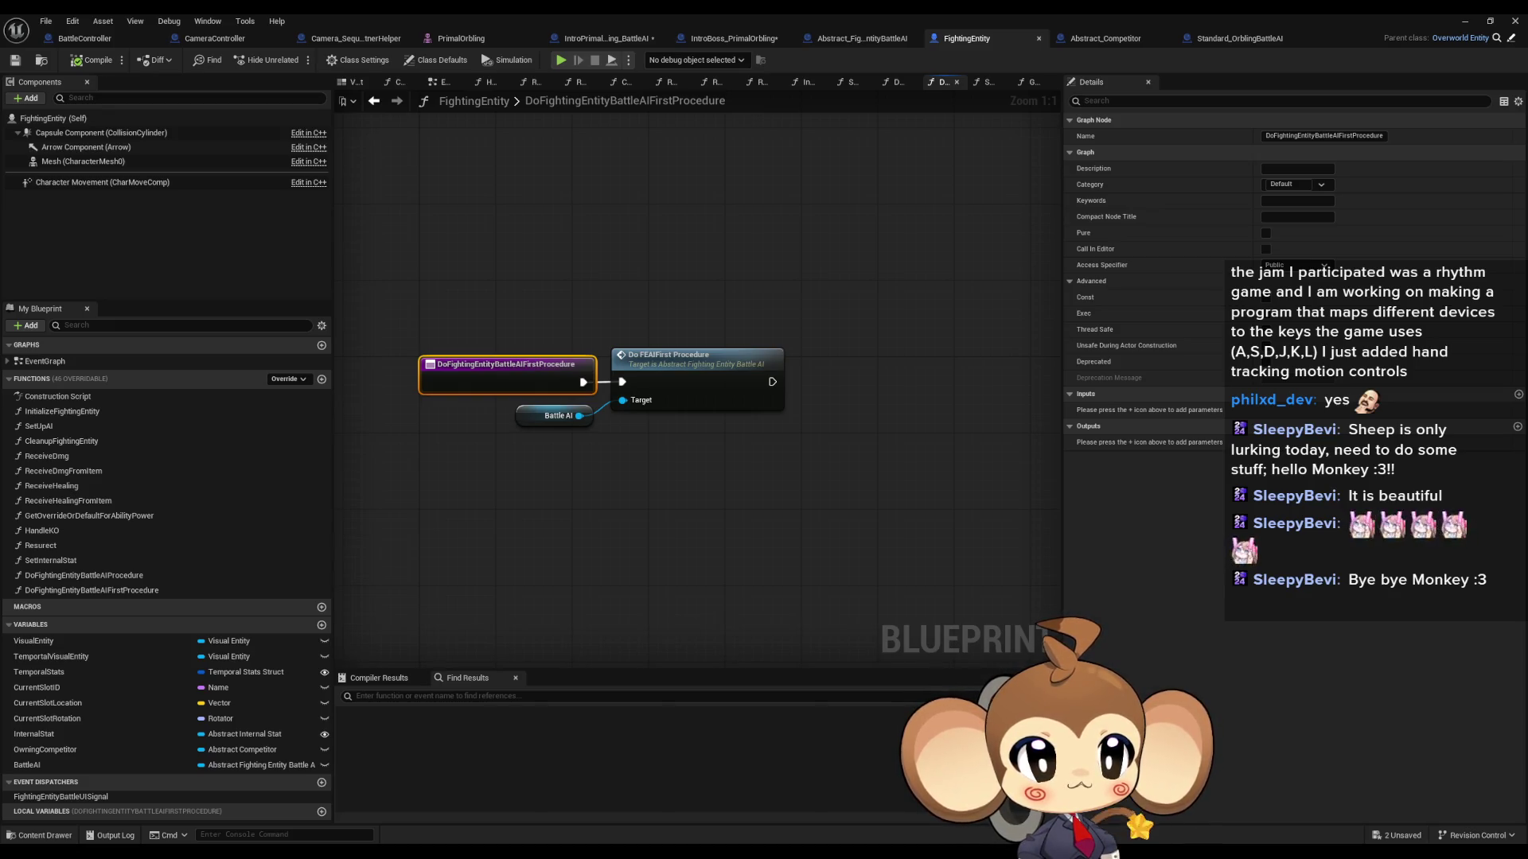
key("alt+Left")
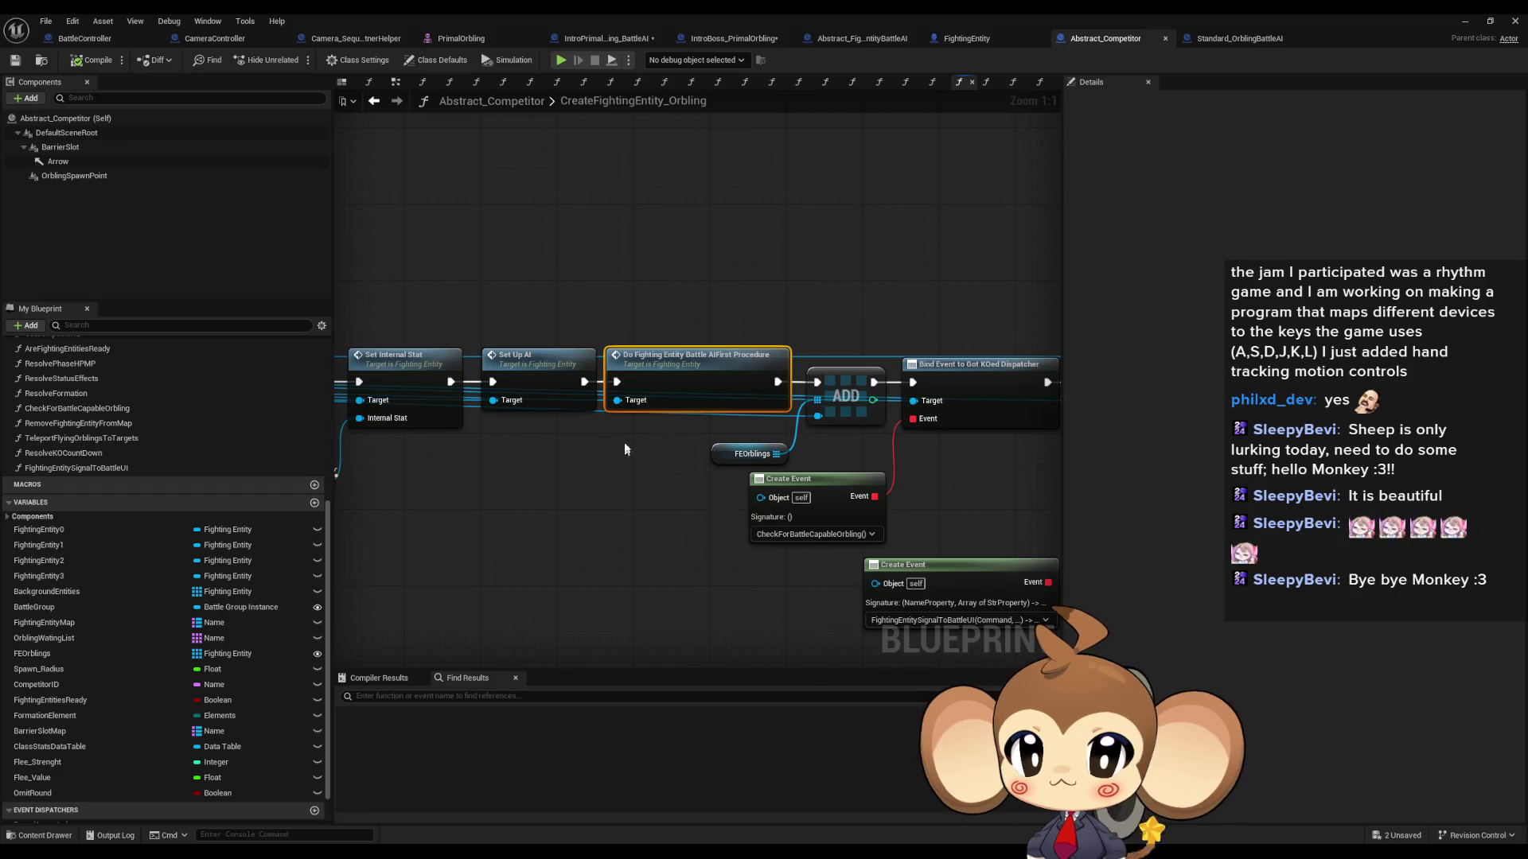
Step: Frame and pan the CreateFightingEntity_Orbling graph to review Try Get Entity from Map and the whole node network
key("Home")
scroll(923, 477, "up", 5)
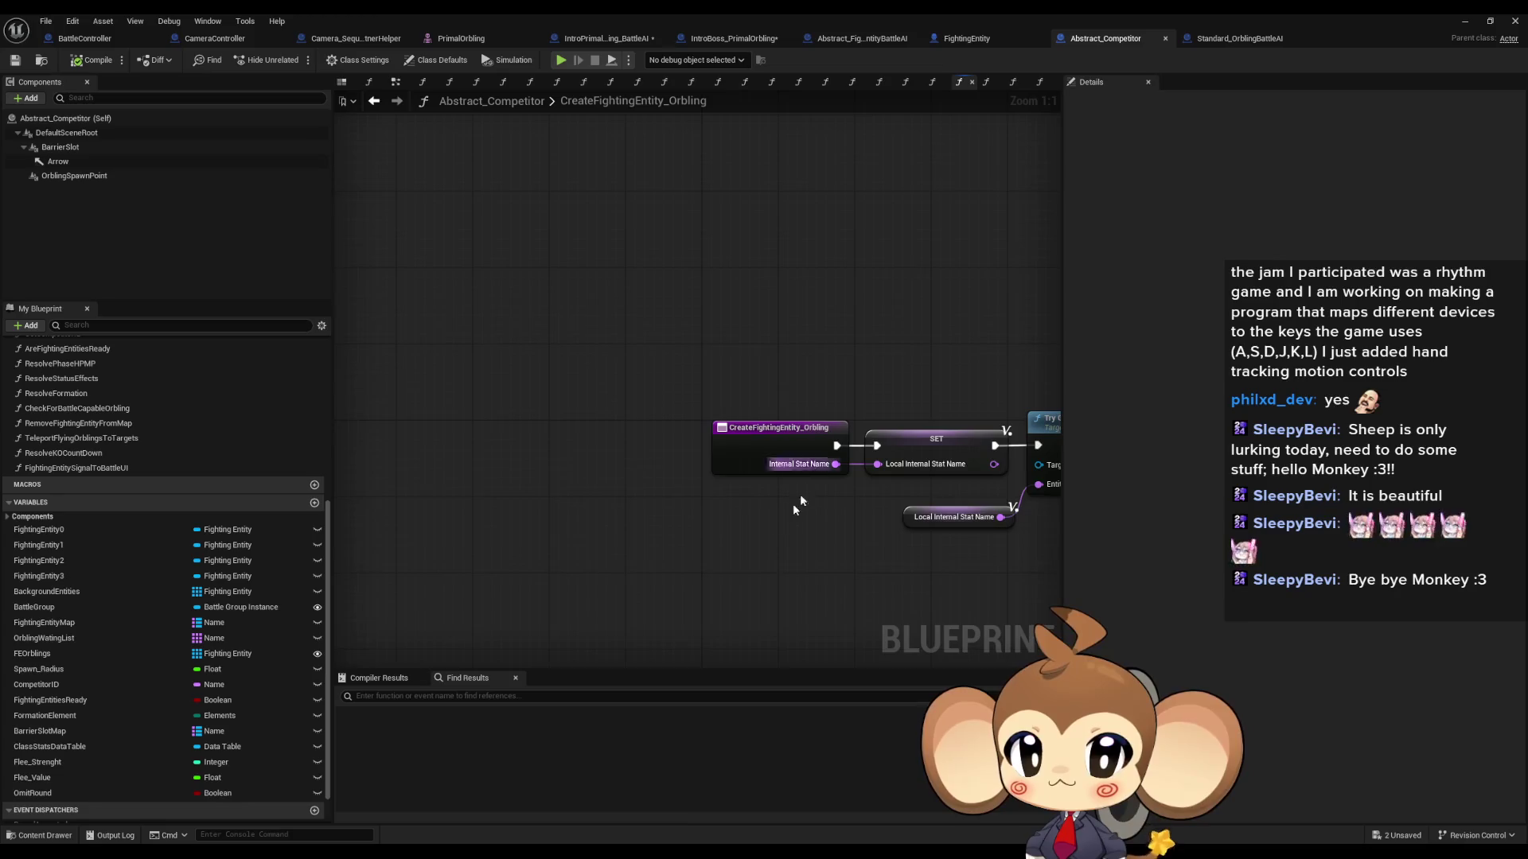
left_click_drag(868, 528, 667, 476)
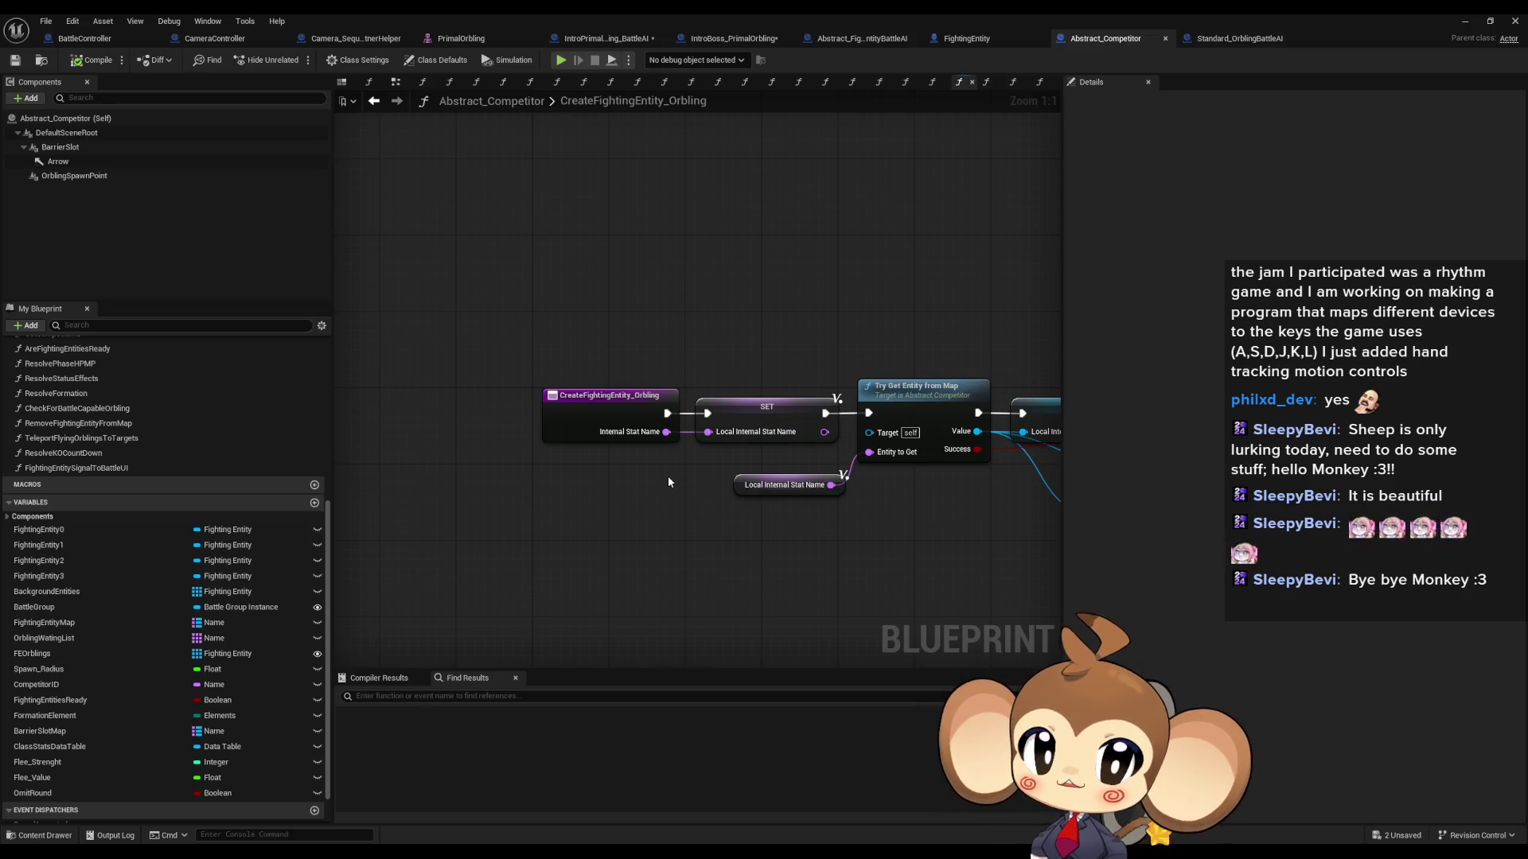
scroll(671, 474, "down", 5)
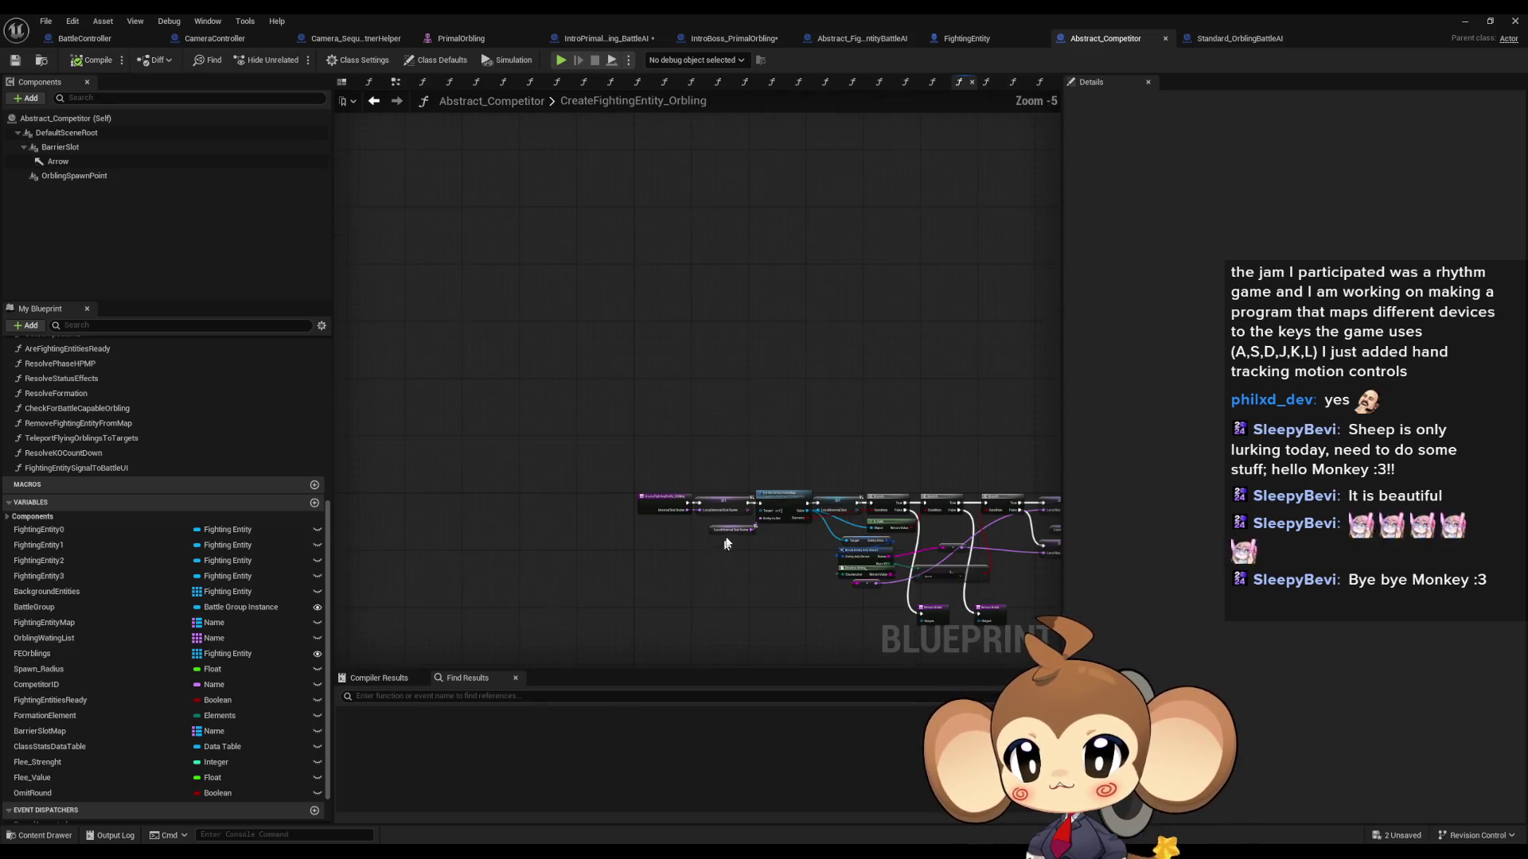
left_click_drag(634, 396, 385, 341)
scroll(792, 434, "up", 5)
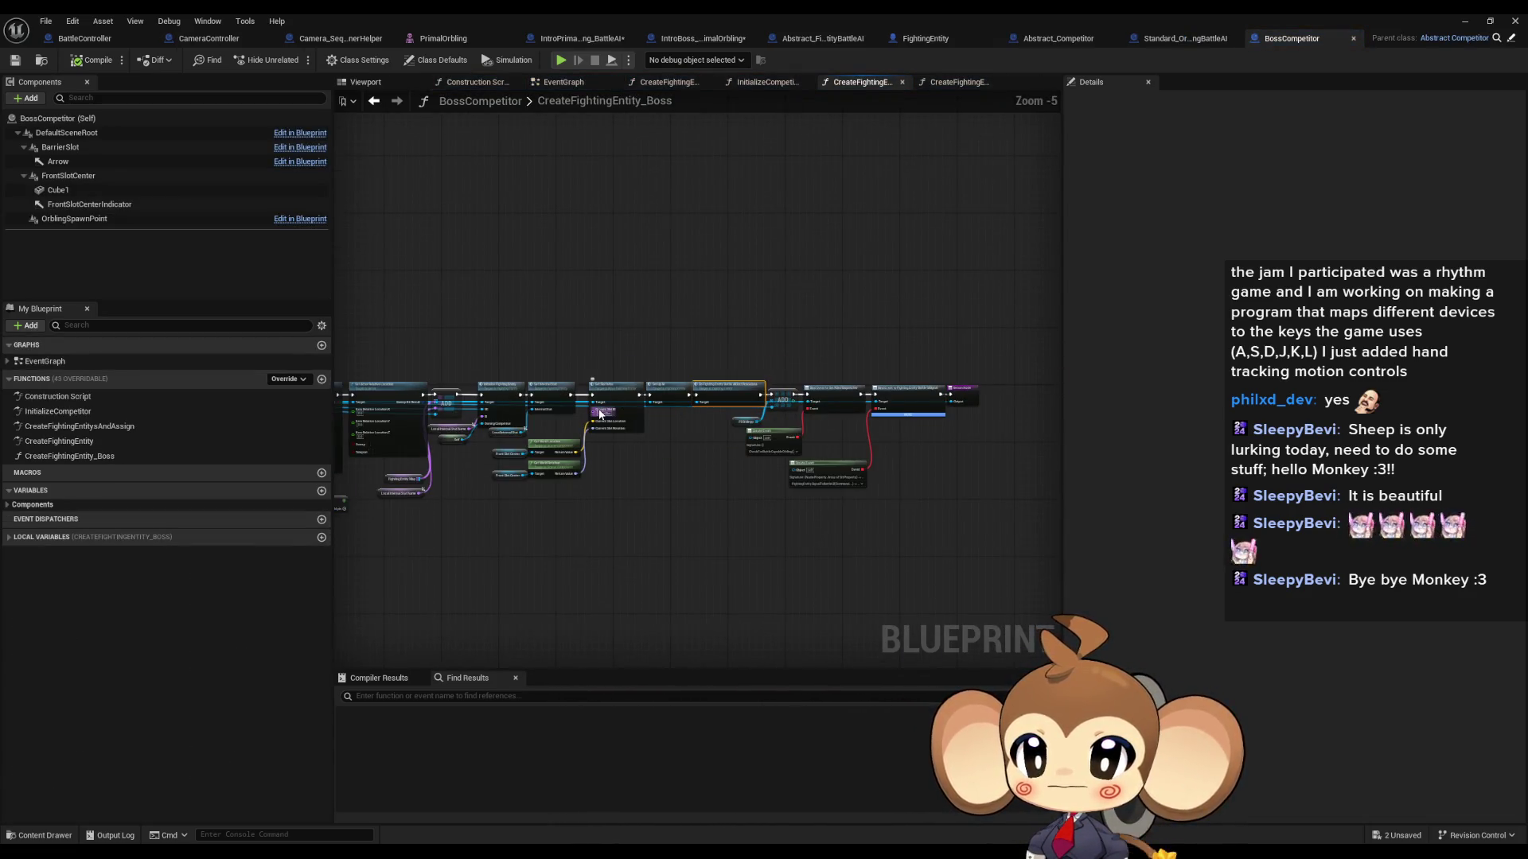
Step: Pan through CreateFightingEntity_Boss and undo the accidental main-chain node move
scroll(978, 440, "up", 2)
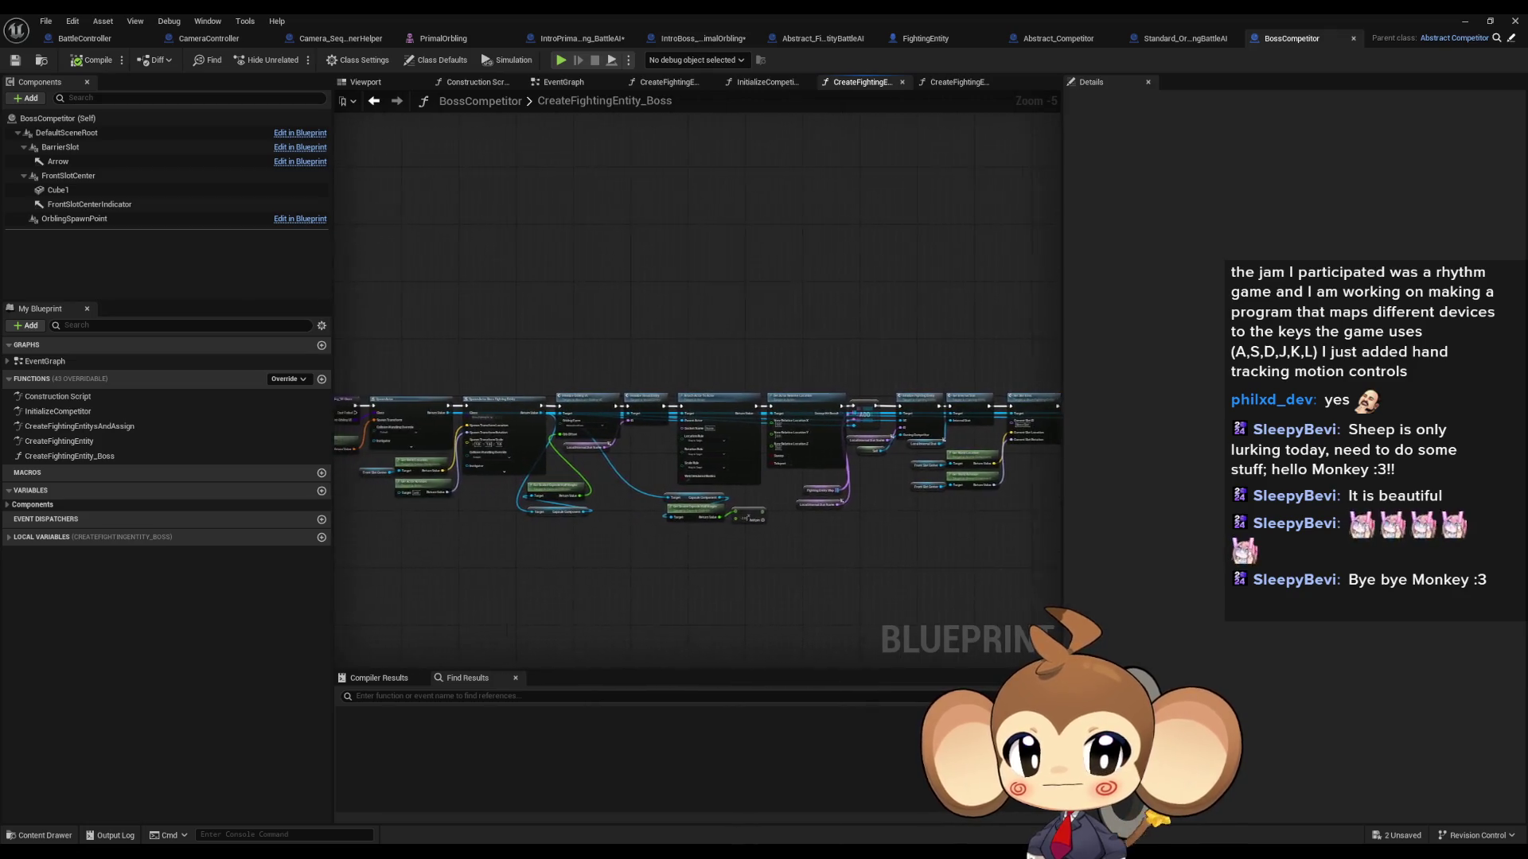
scroll(672, 434, "up", 6)
left_click_drag(672, 434, 565, 433)
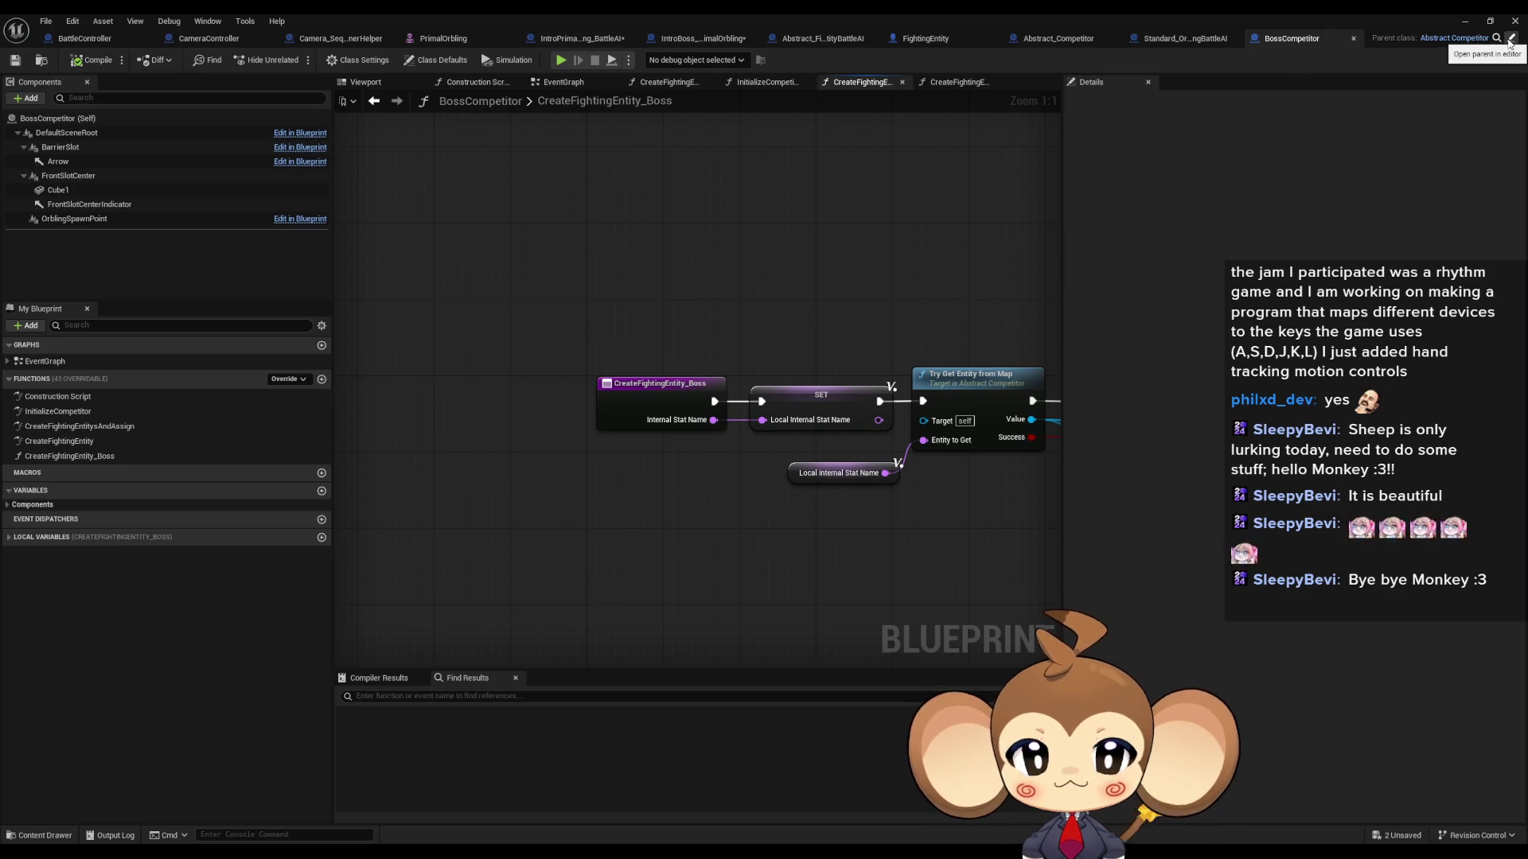
scroll(875, 478, "down", 7)
scroll(875, 473, "up", 3)
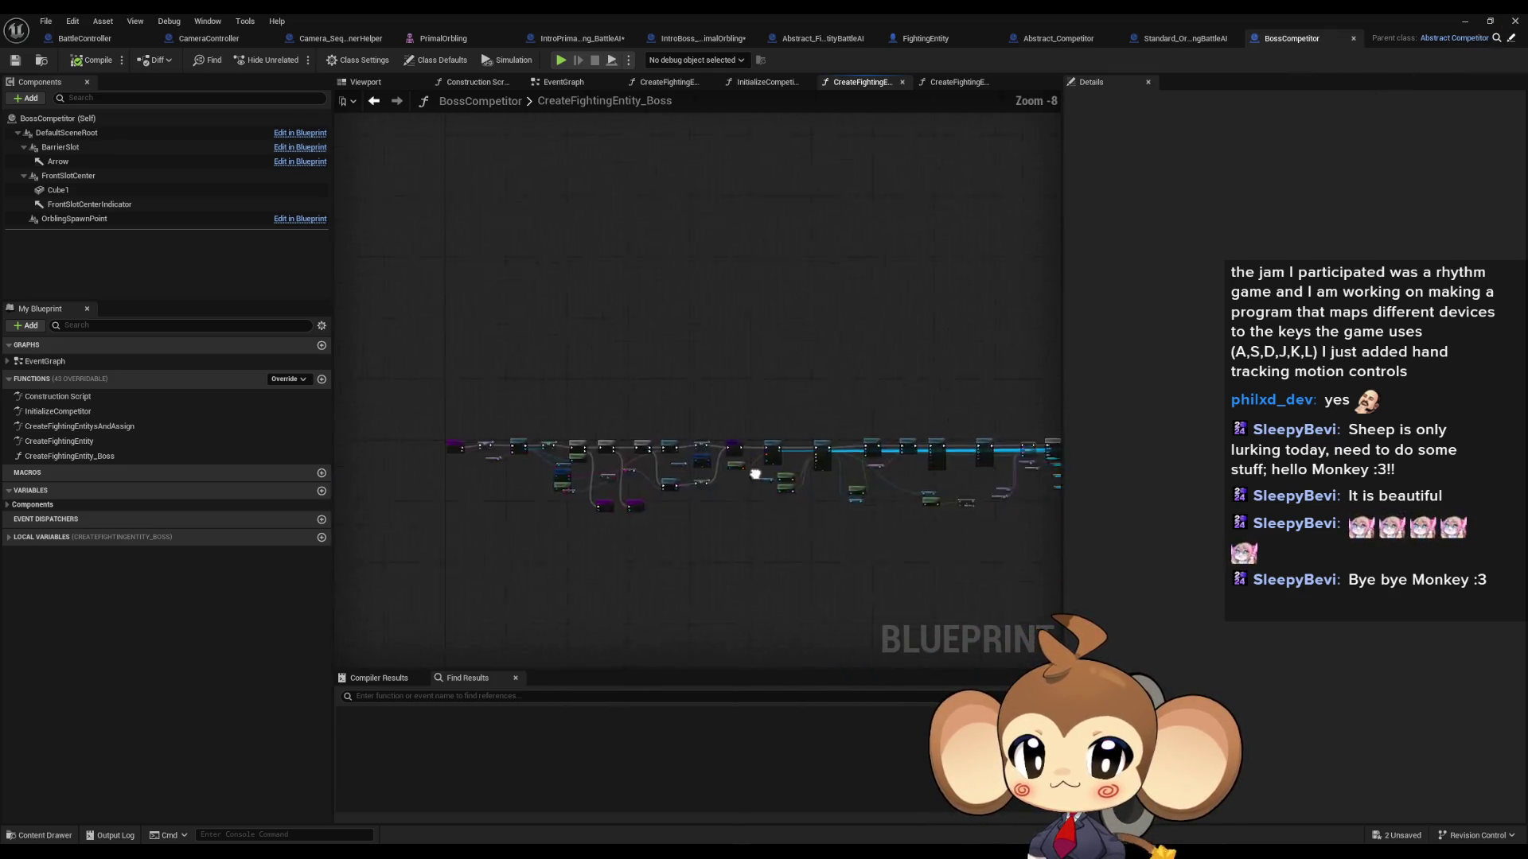
scroll(797, 429, "down", 2)
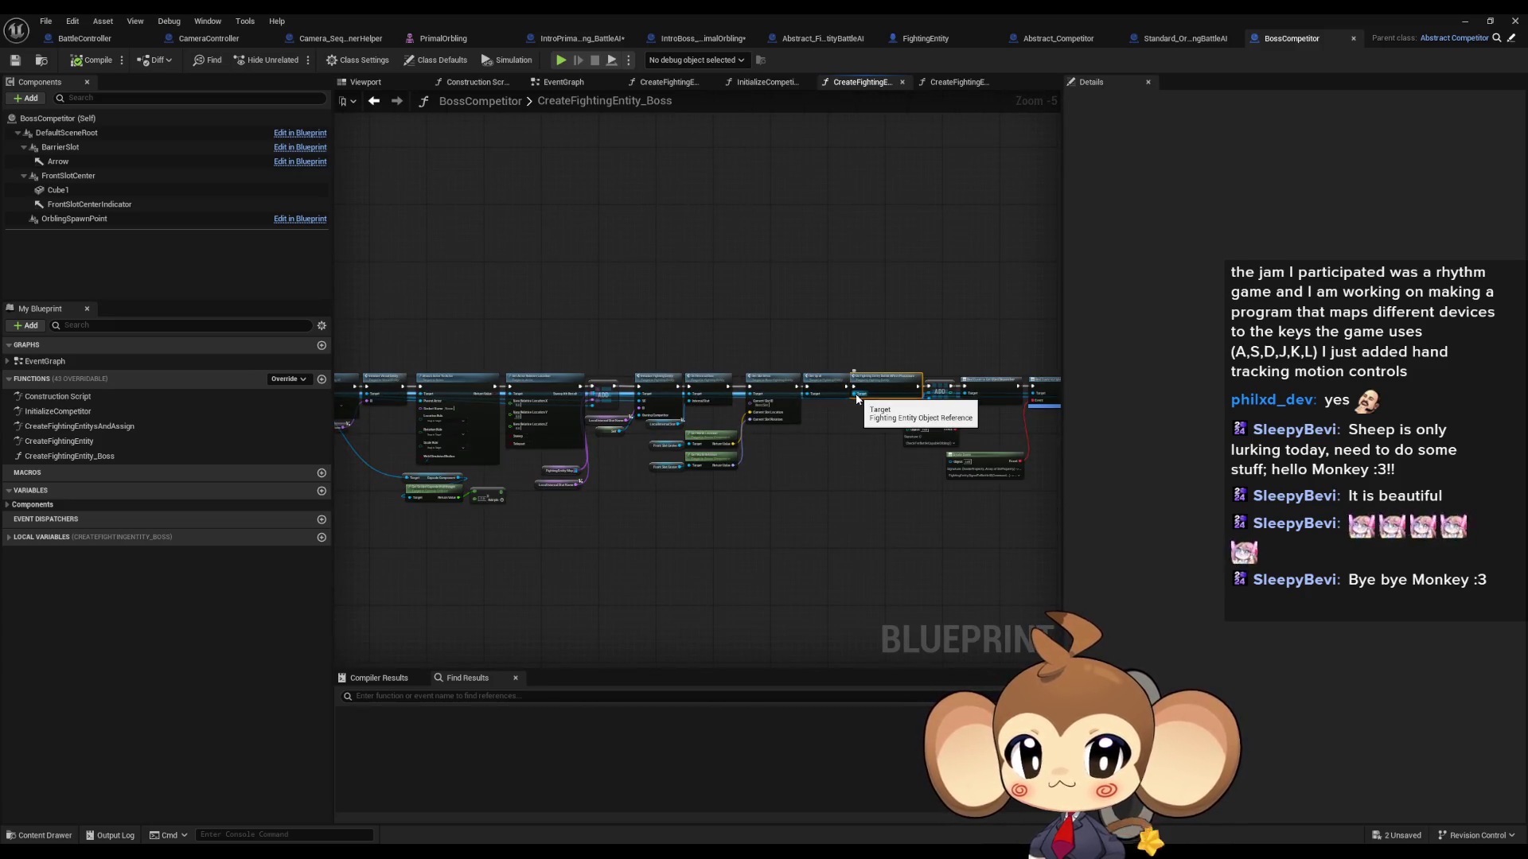
scroll(857, 398, "down", 2)
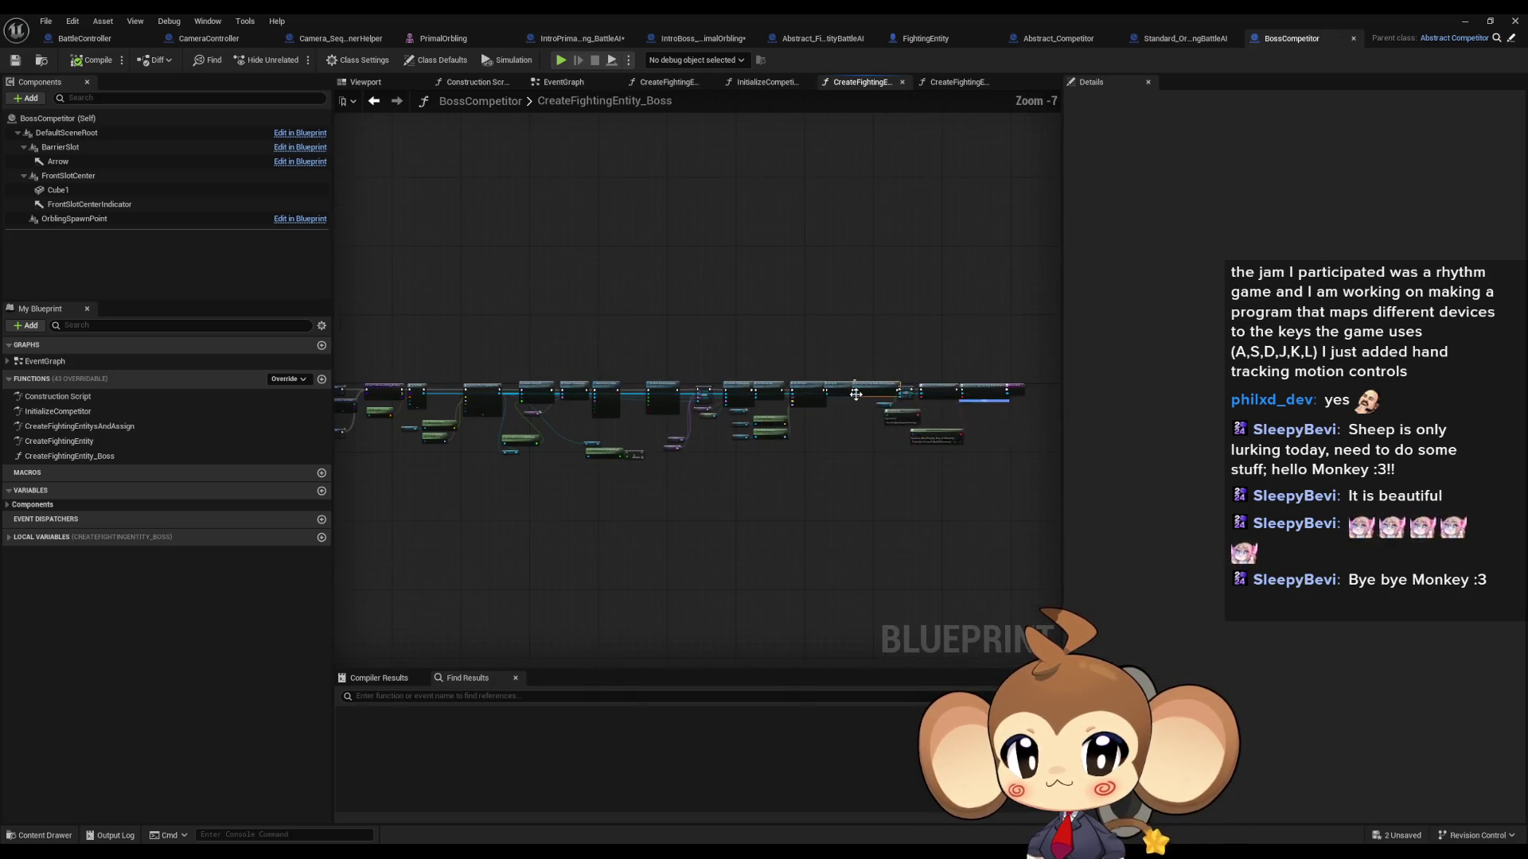
left_click_drag(855, 394, 509, 323)
scroll(511, 364, "up", 6)
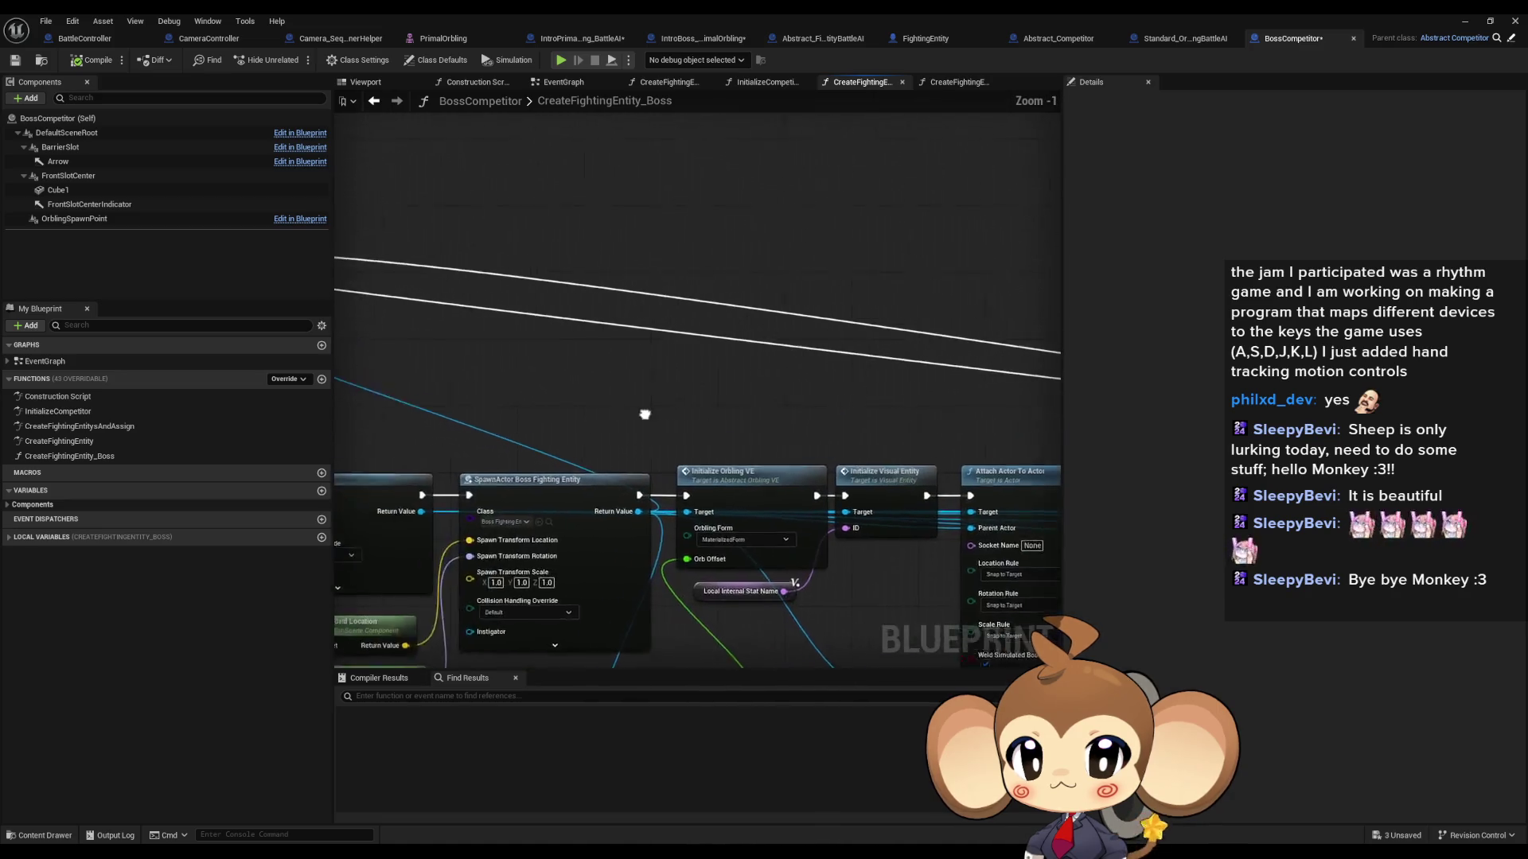
key("ctrl+z")
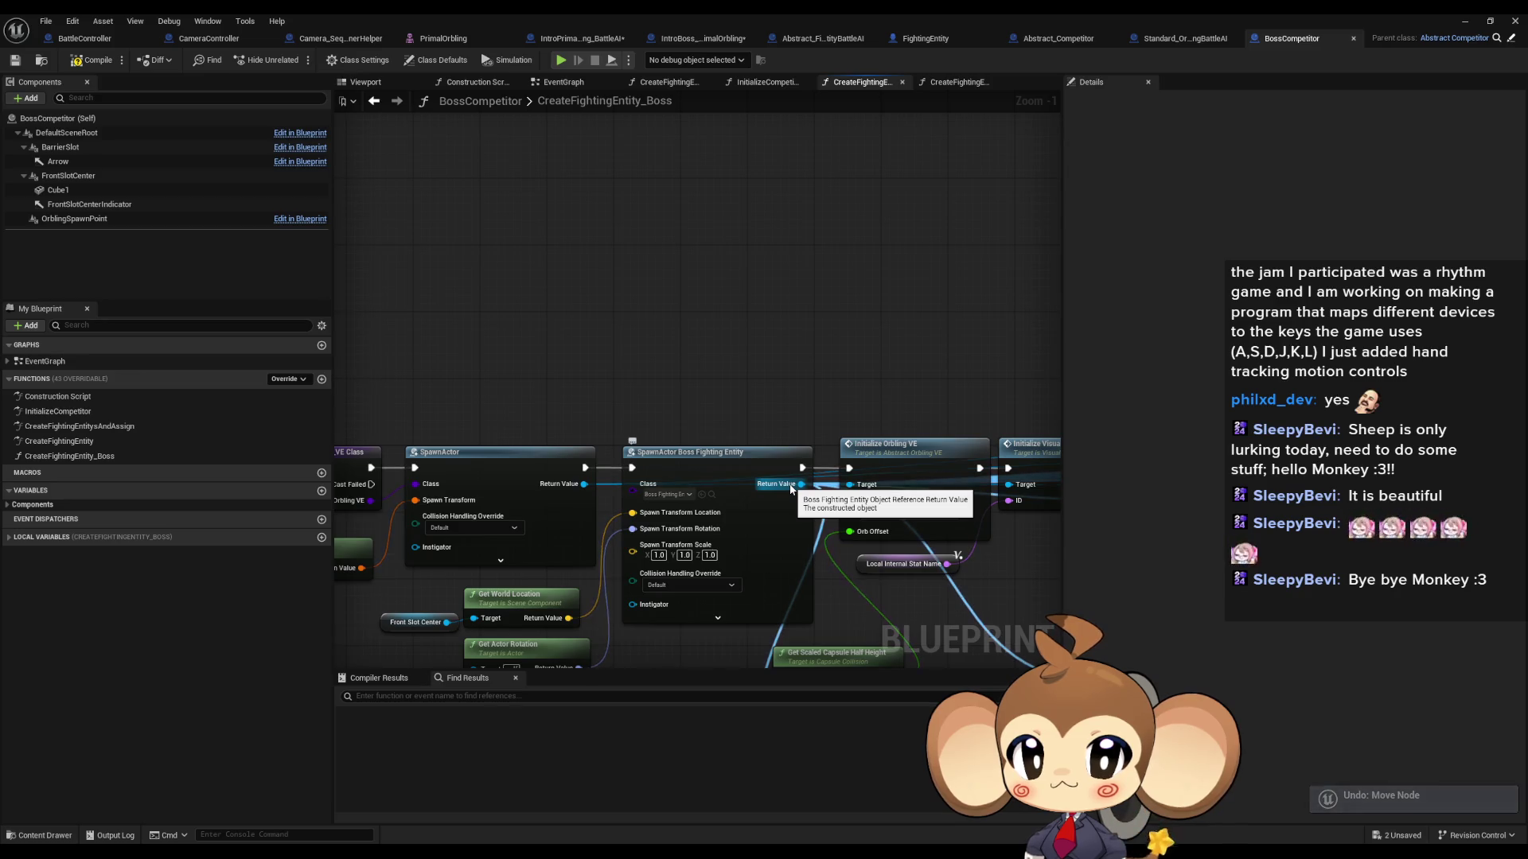
Step: Follow the SpawnActor Boss Fighting Entity chain and open the Set Up AI function graph
scroll(791, 490, "down", 3)
scroll(790, 490, "up", 1)
left_click_drag(790, 490, 398, 409)
scroll(398, 410, "up", 4)
left_click(574, 575)
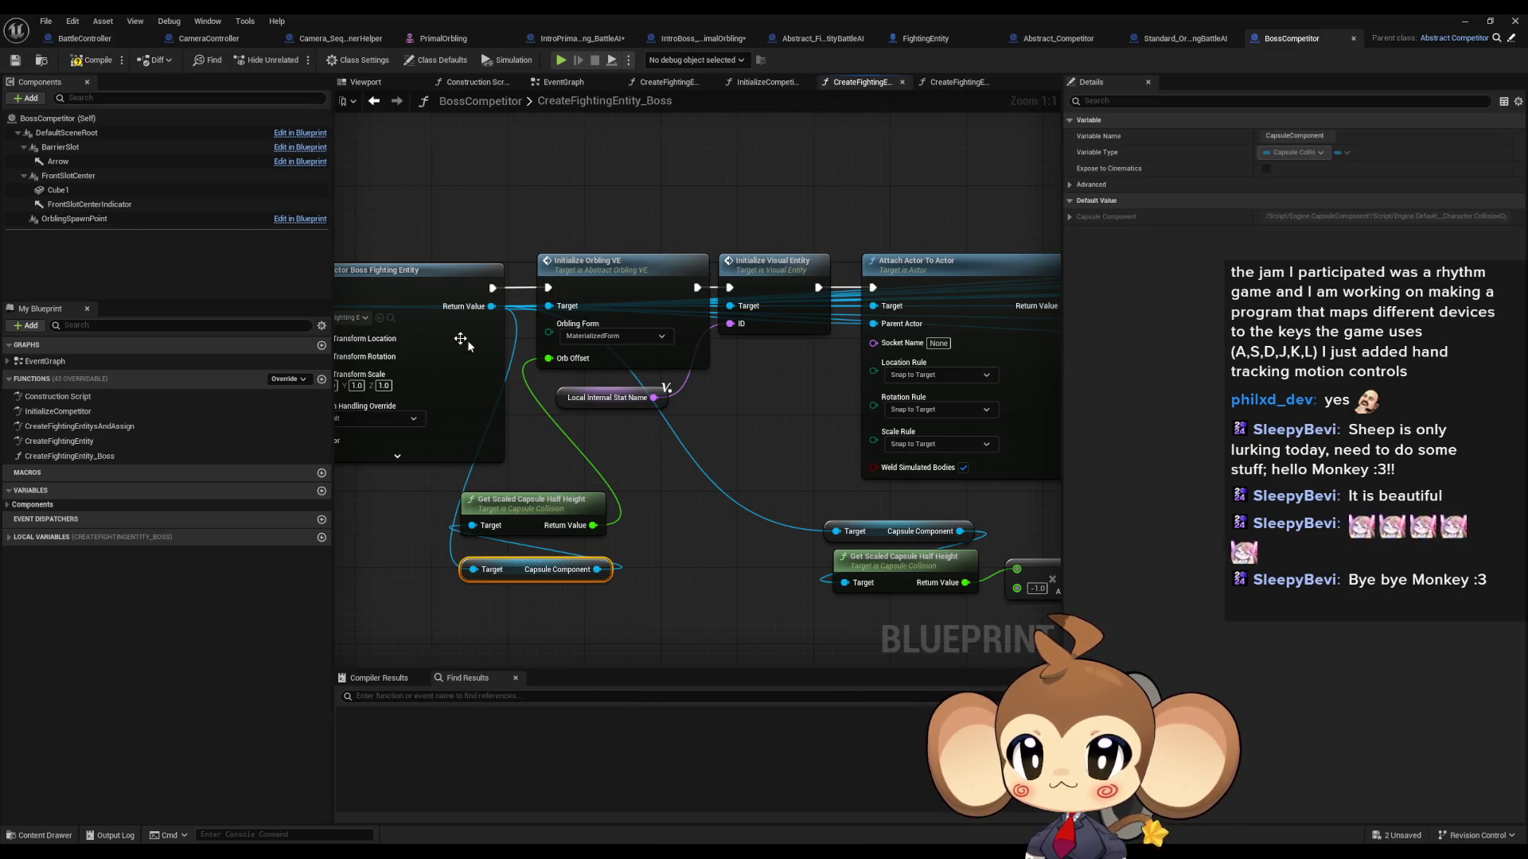
left_click_drag(467, 341, 609, 344)
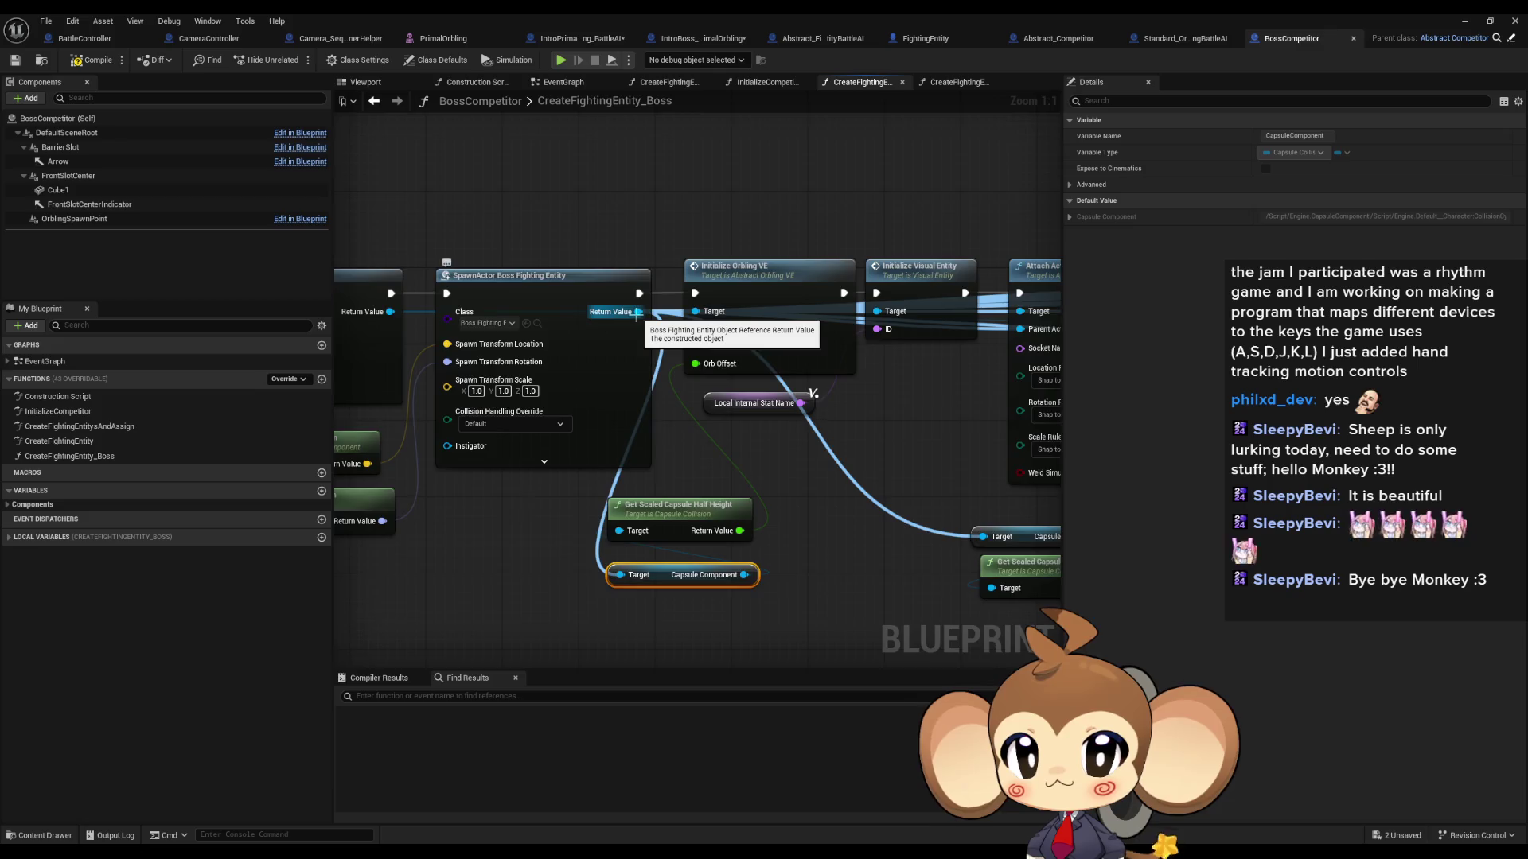
scroll(637, 312, "down", 5)
scroll(716, 366, "up", 4)
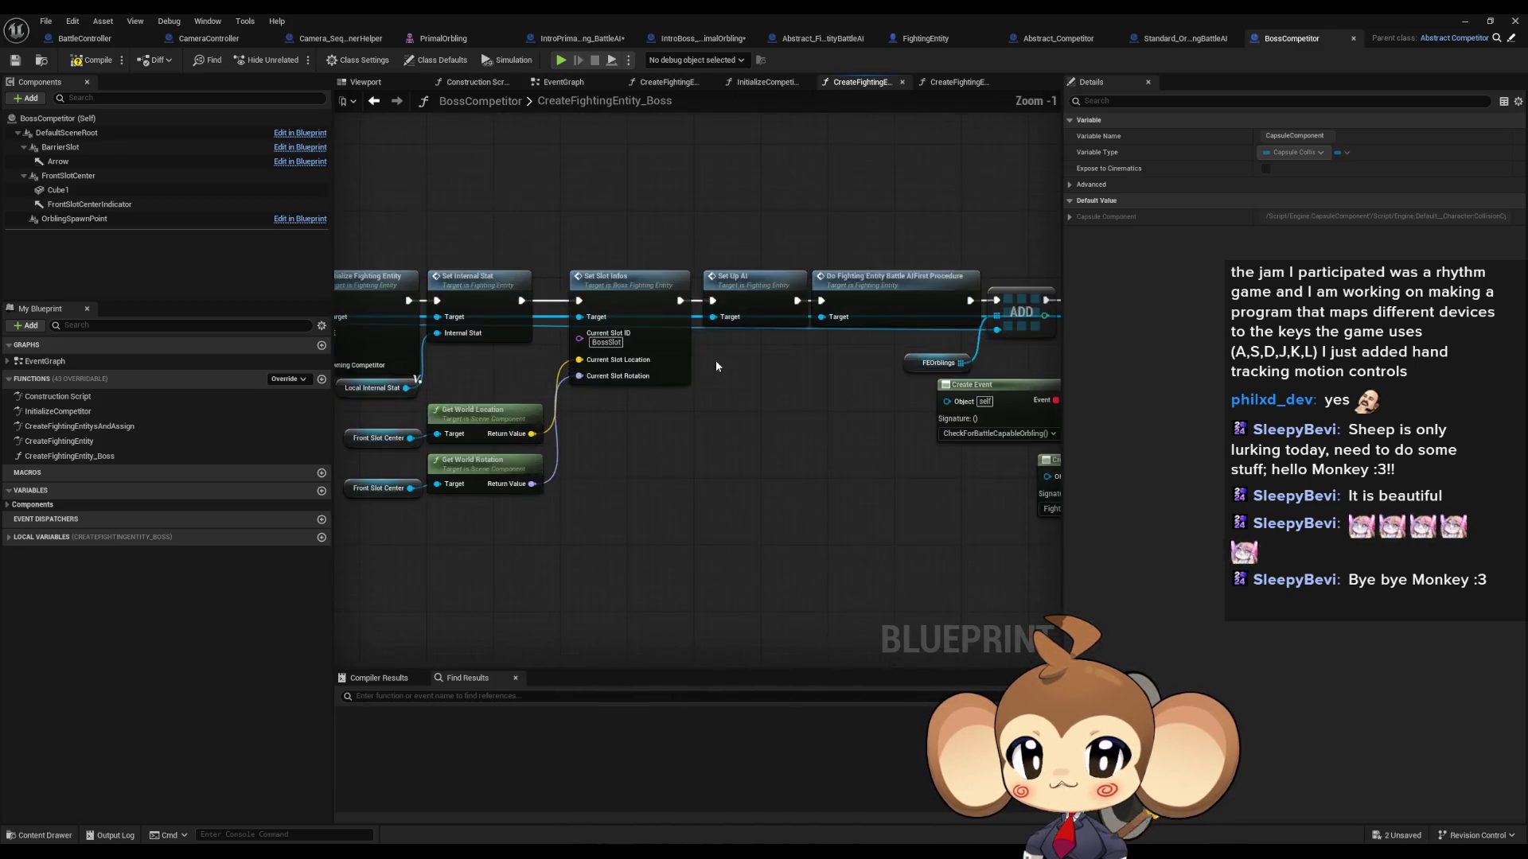
scroll(729, 355, "up", 1)
left_click(784, 300)
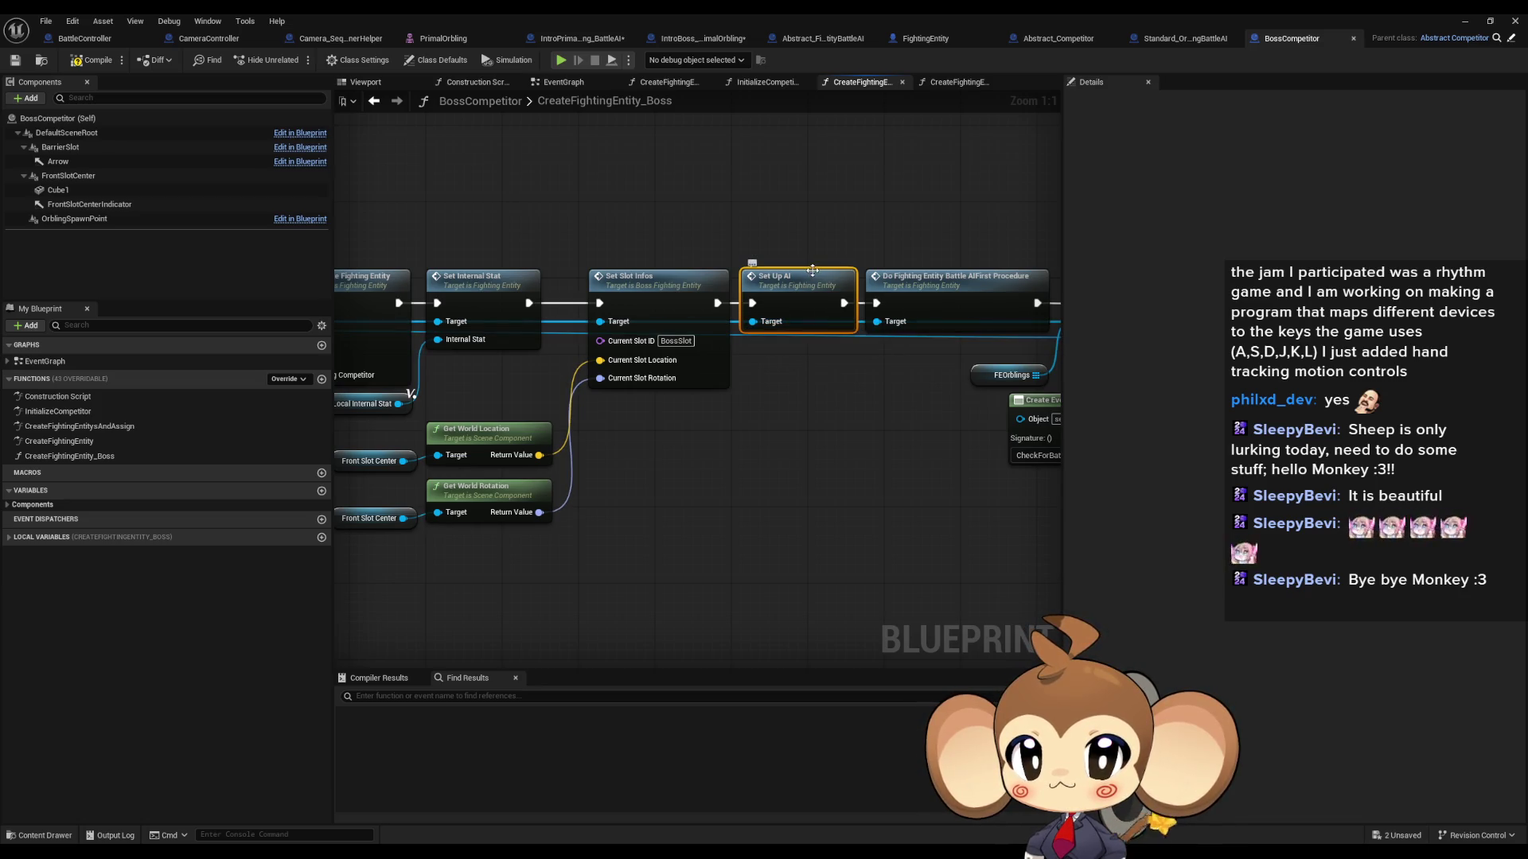
double_click(786, 291)
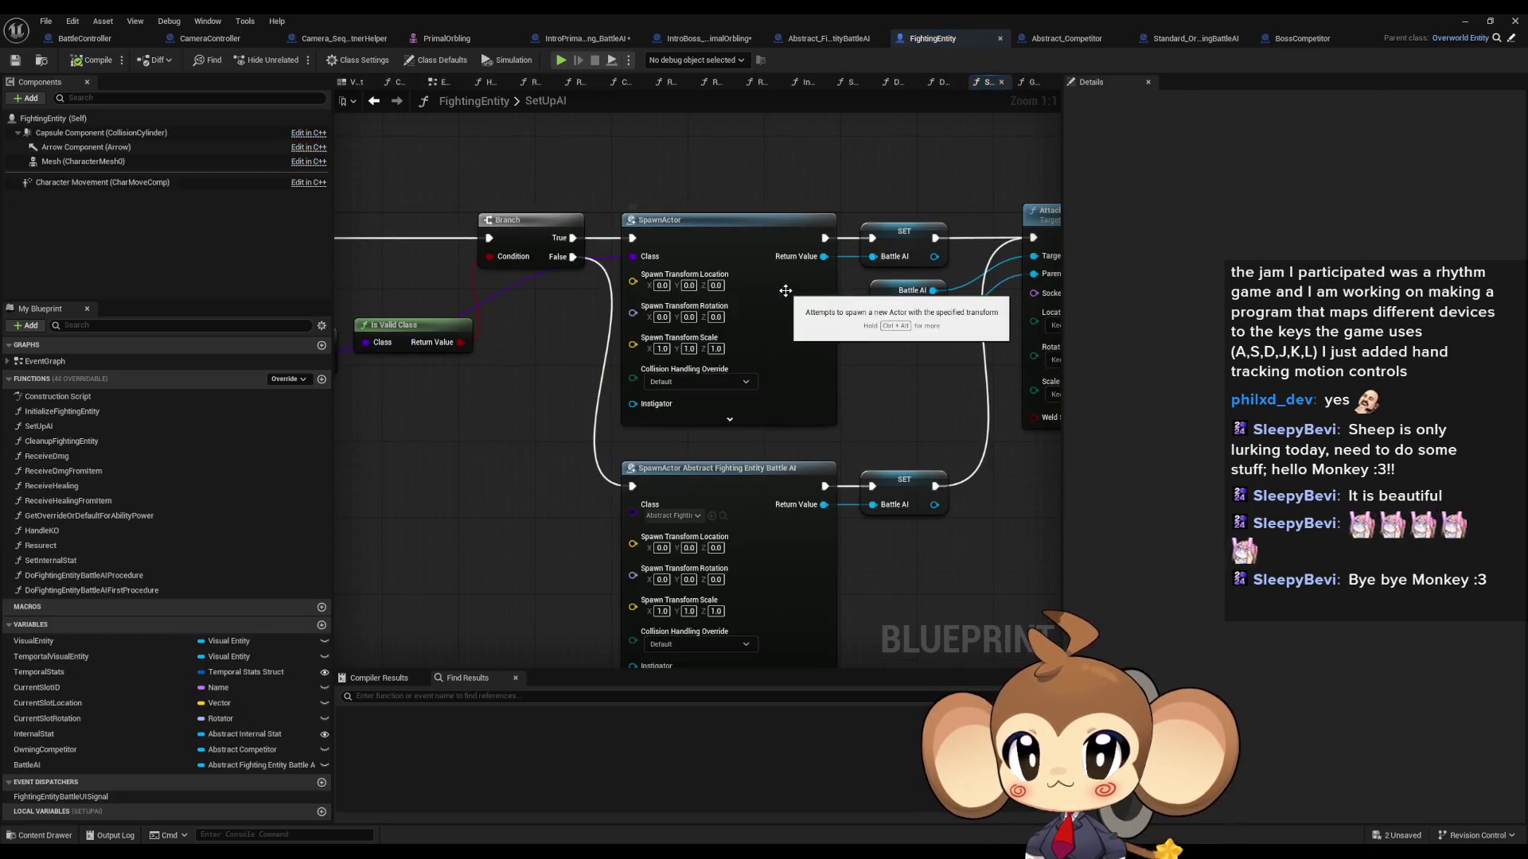
Step: Inspect the SetUpAI graph's SET BattleAI and Attach Actor To Actor nodes
scroll(548, 435, "down", 4)
scroll(548, 436, "up", 5)
left_click_drag(729, 385, 618, 386)
left_click_drag(518, 508, 463, 383)
mouse_move(1031, 356)
left_mouse_down()
mouse_move(834, 334)
mouse_move(728, 302)
left_mouse_up()
left_click(820, 306)
mouse_move(820, 306)
left_mouse_down()
mouse_move(717, 320)
mouse_move(630, 263)
left_mouse_up()
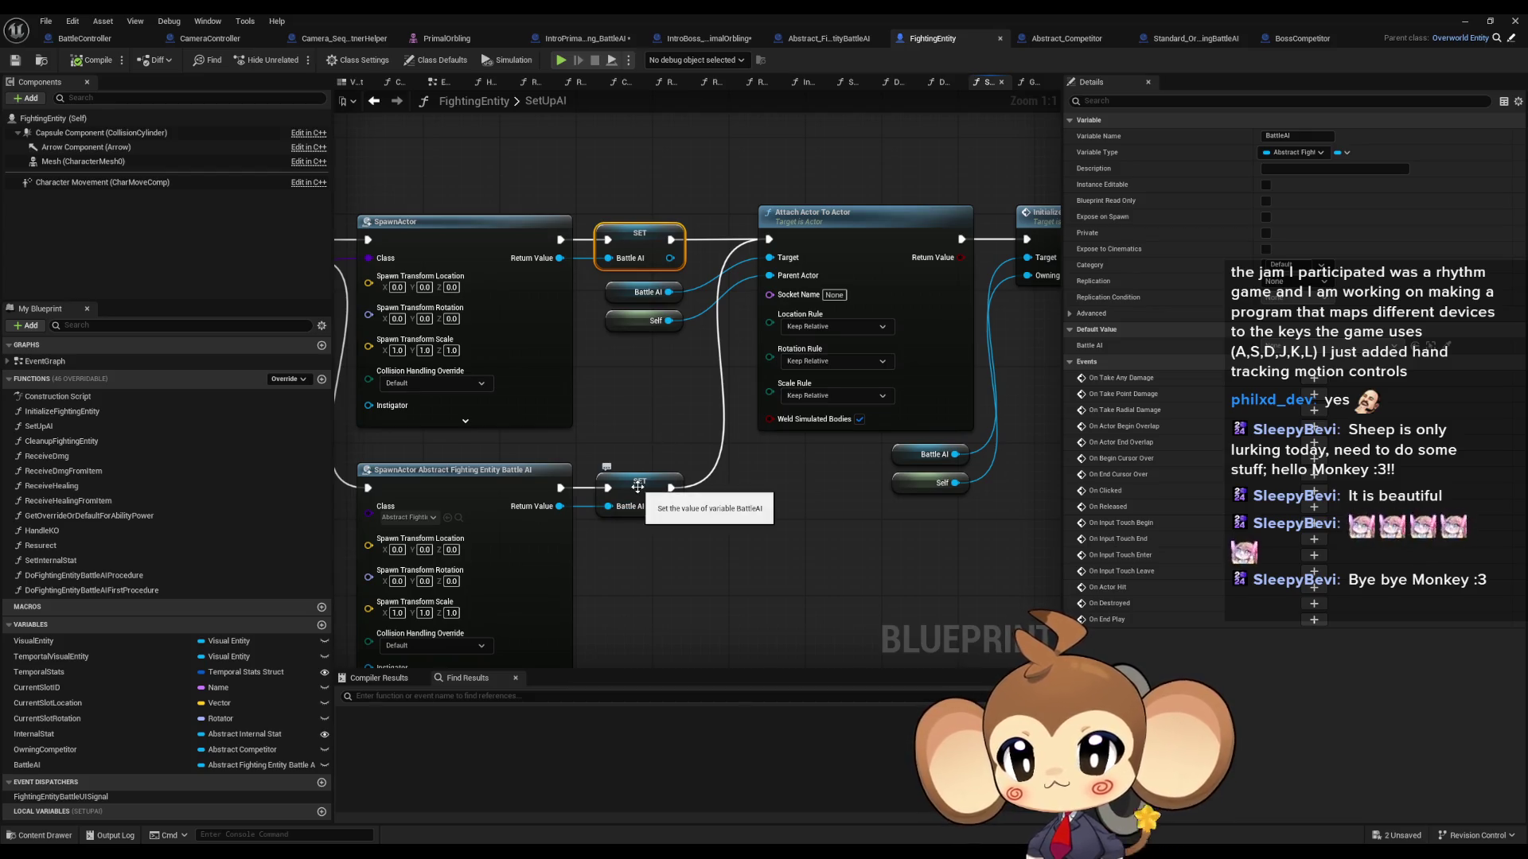
Step: Find references to the BattleAI variable by class member
right_click(58, 765)
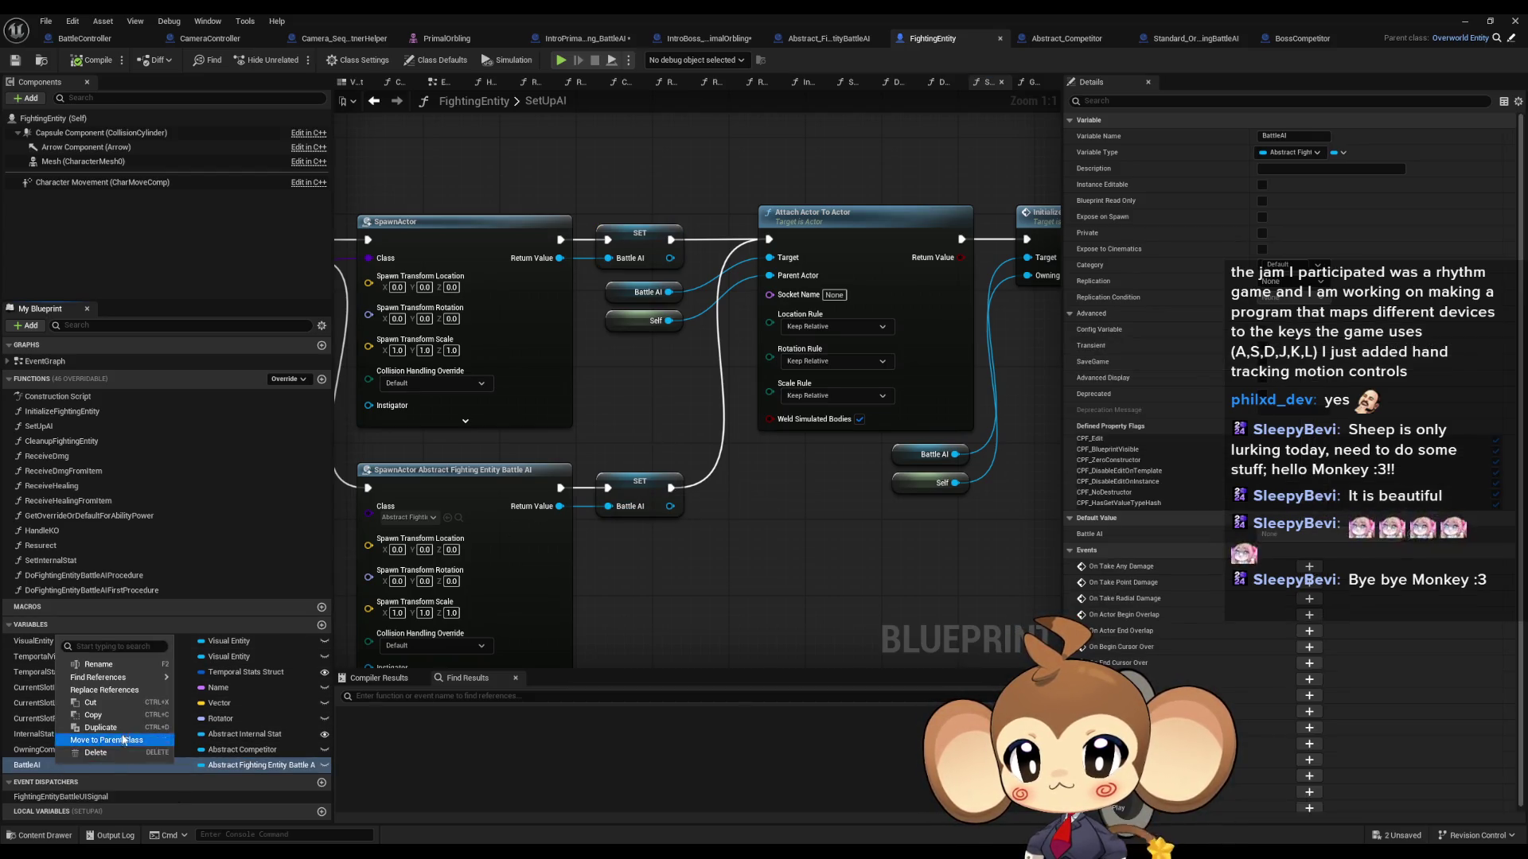
mouse_move(104, 677)
left_click(206, 715)
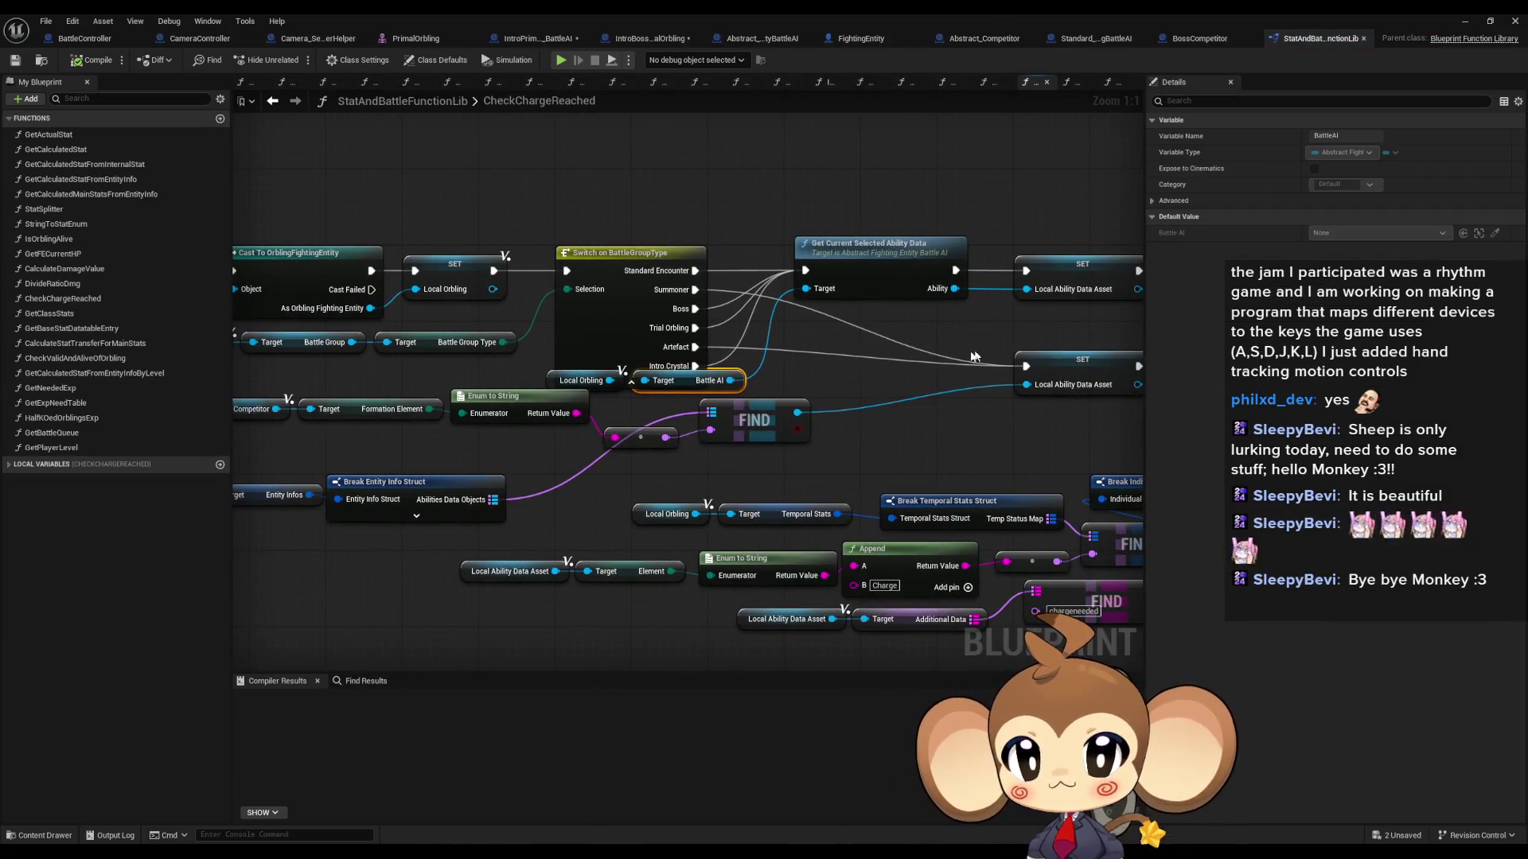
Step: Review BattleAI's use in CheckChargeReached and BattleController, then go back to FightingEntity
scroll(822, 380, "down", 3)
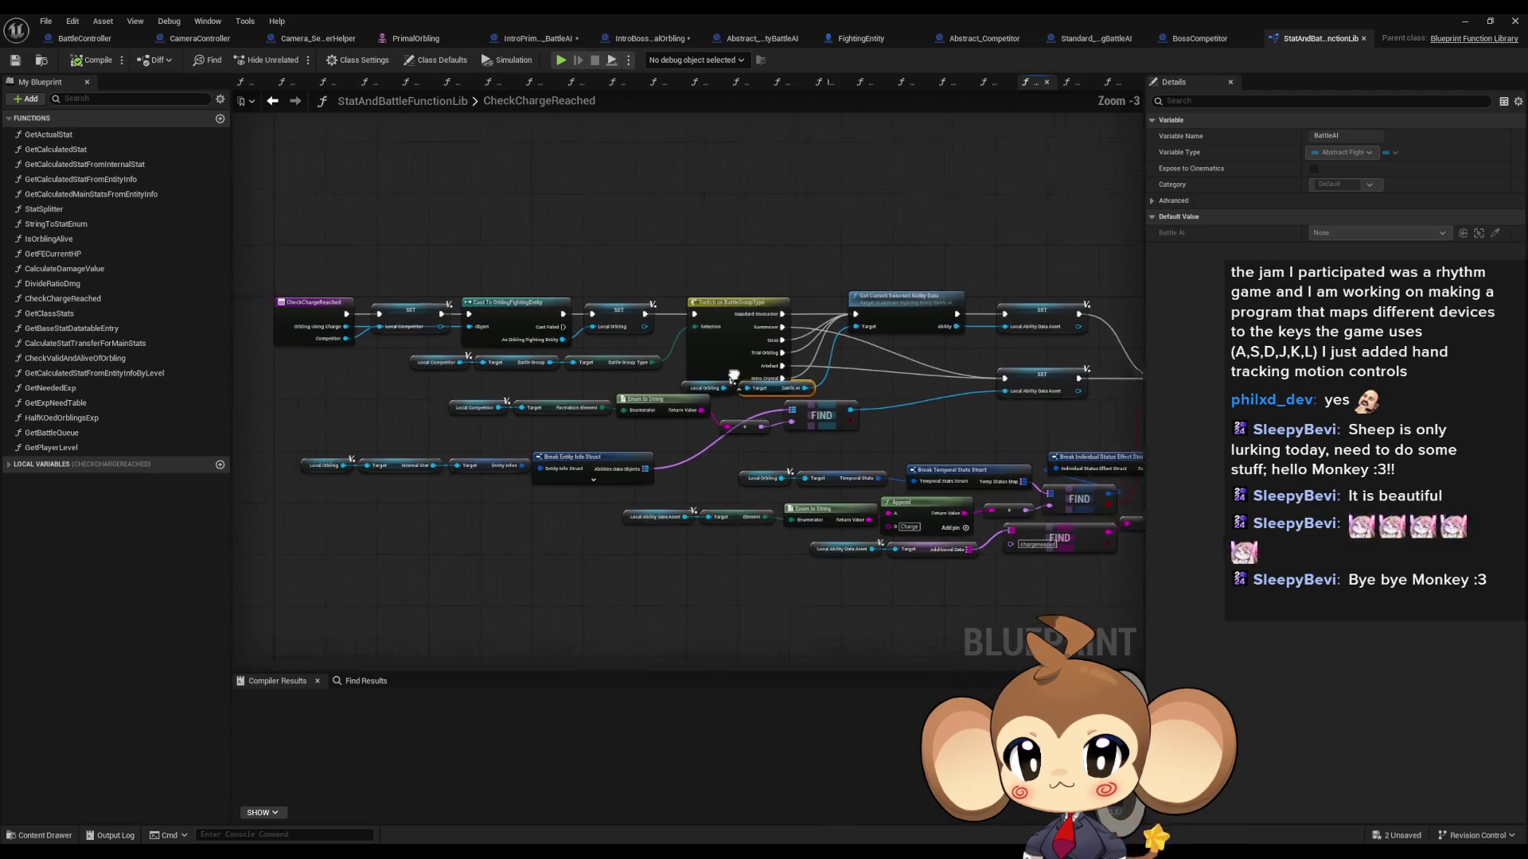
scroll(916, 396, "up", 3)
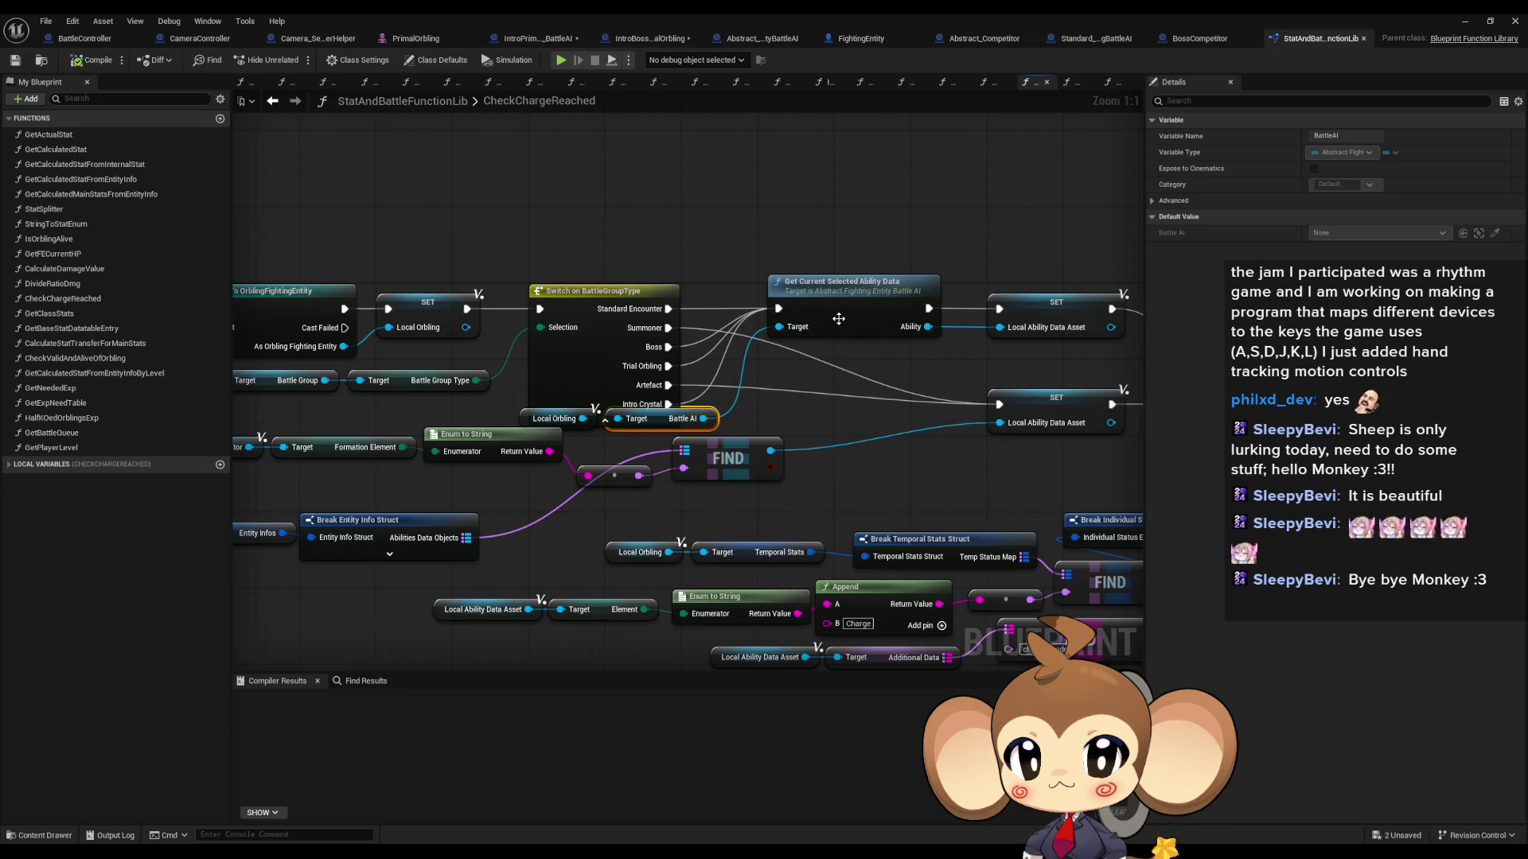
mouse_move(838, 319)
left_mouse_down()
mouse_move(783, 475)
mouse_move(900, 447)
left_mouse_up()
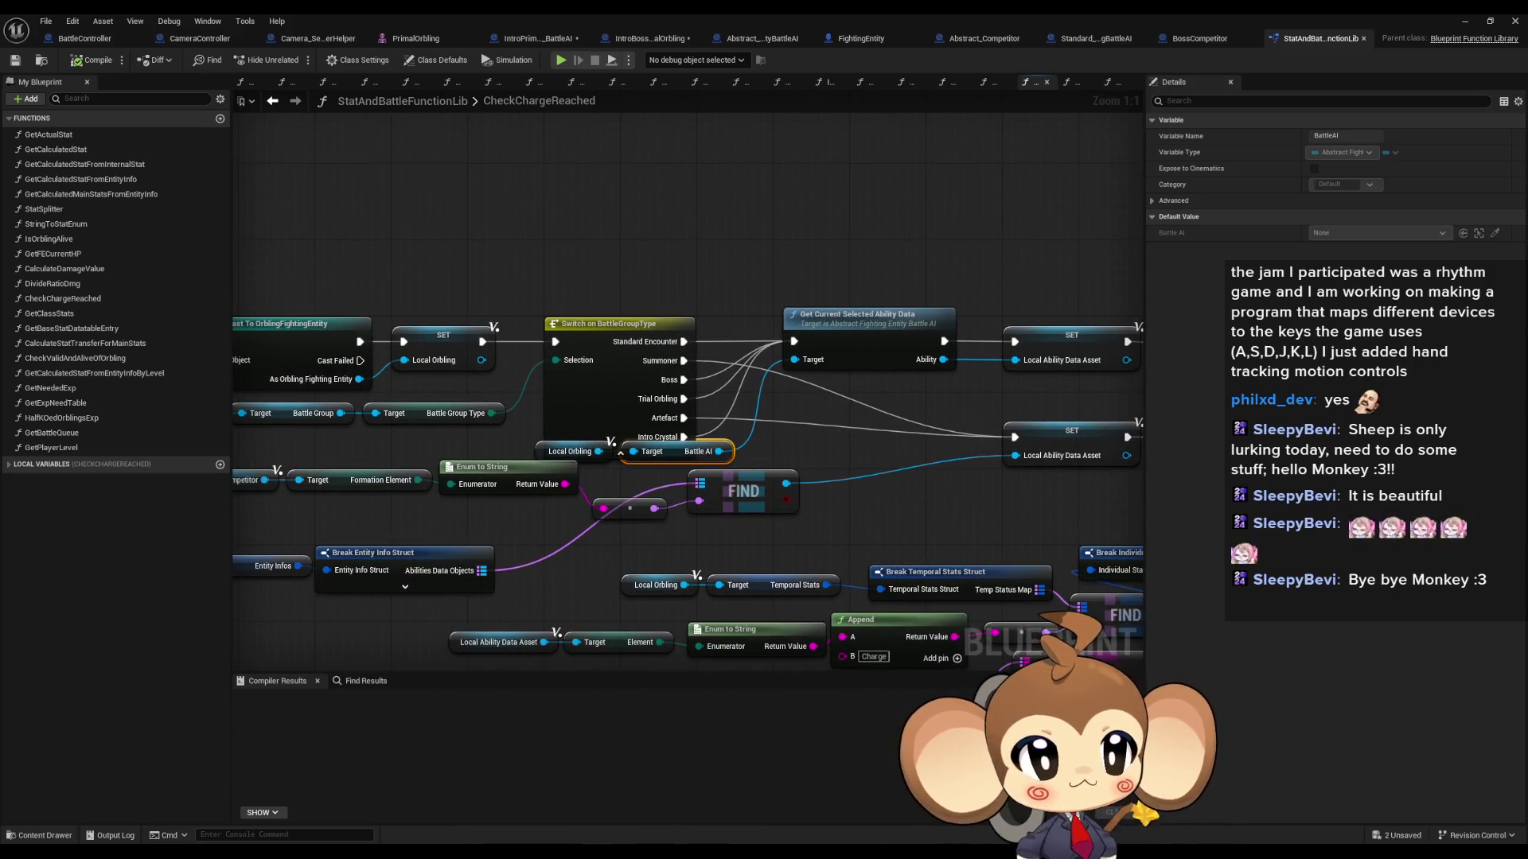
key("ctrl+Tab")
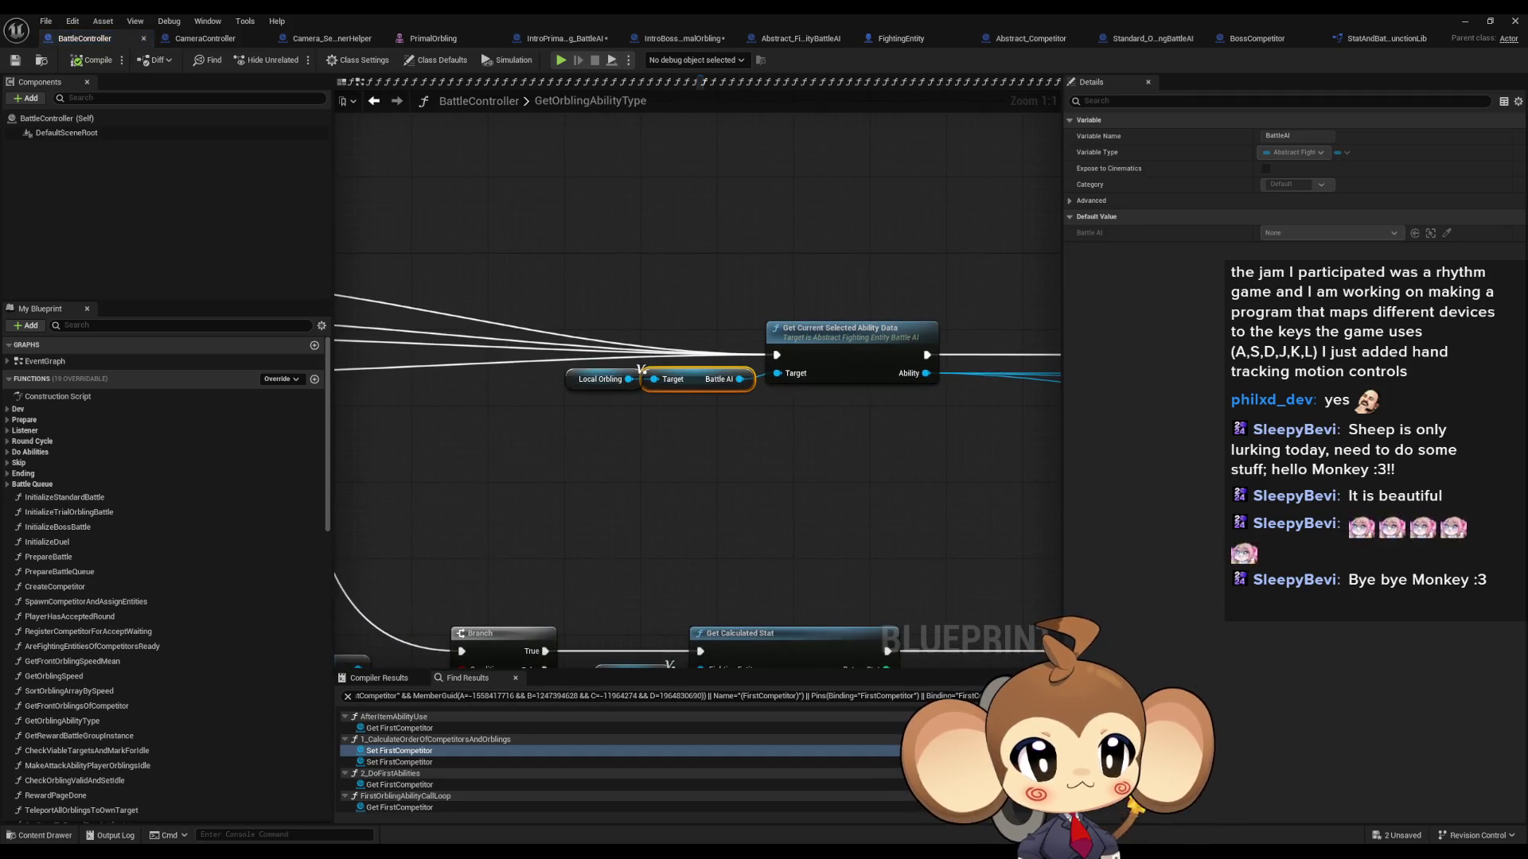
key("ctrl+Tab")
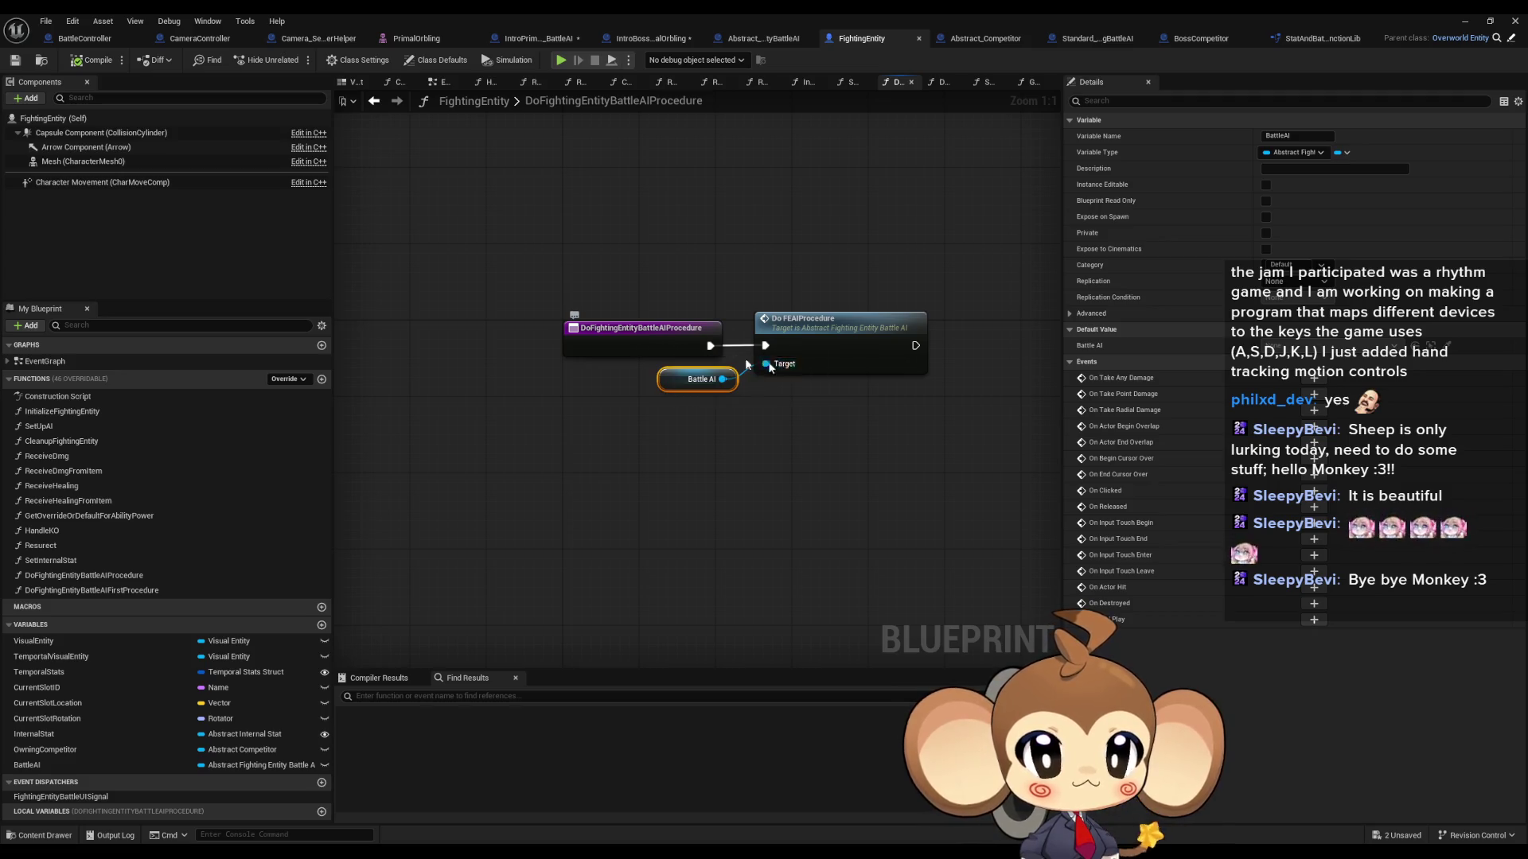
Step: Open DoFEAIProcedure in the abstract battle AI and Standard_OrblingBattleAI blueprints
double_click(869, 344)
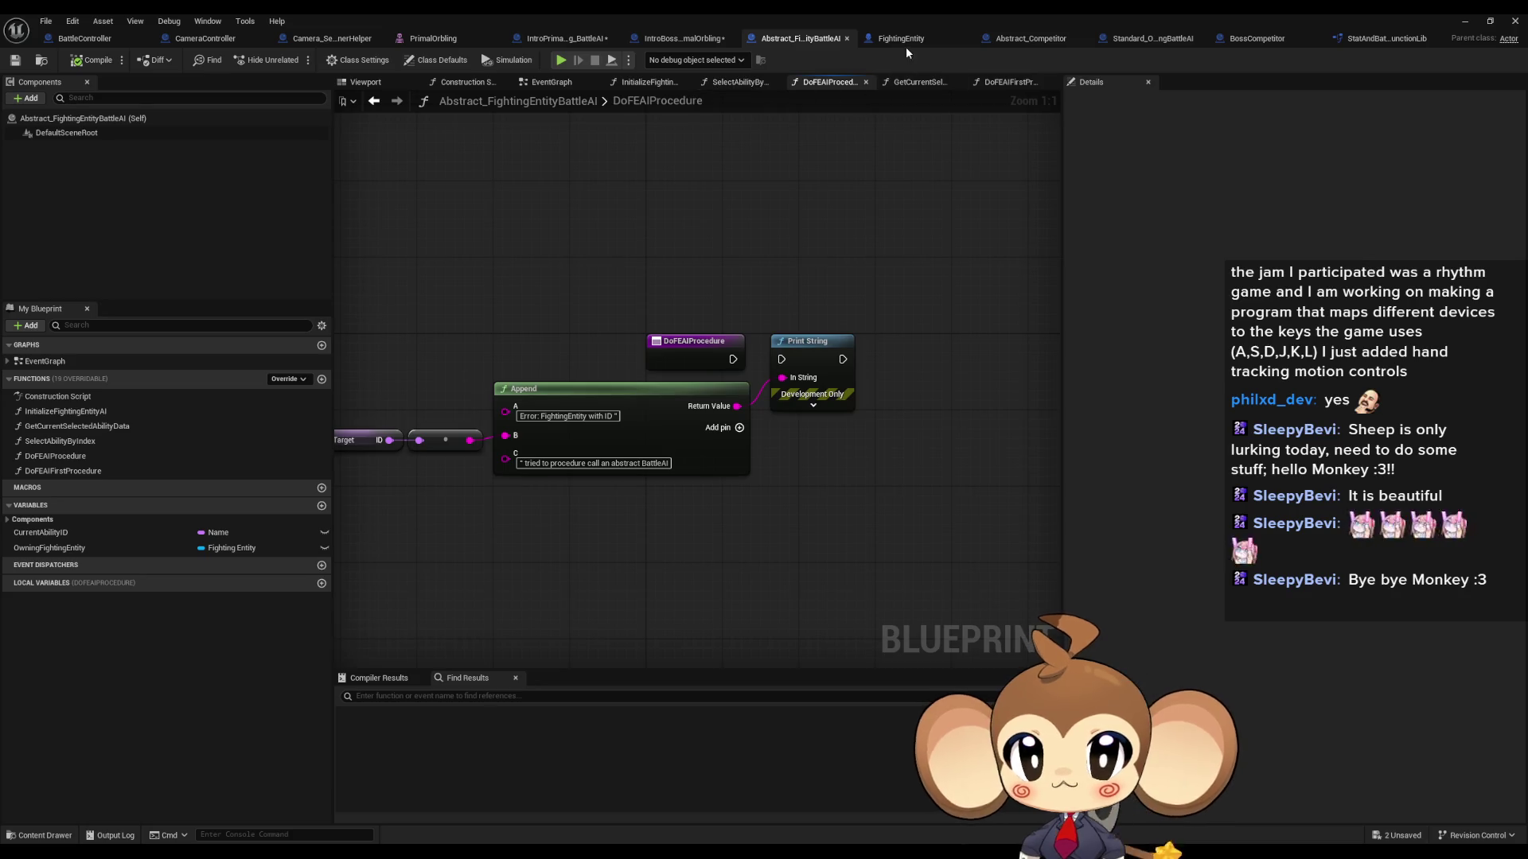
left_click(1148, 44)
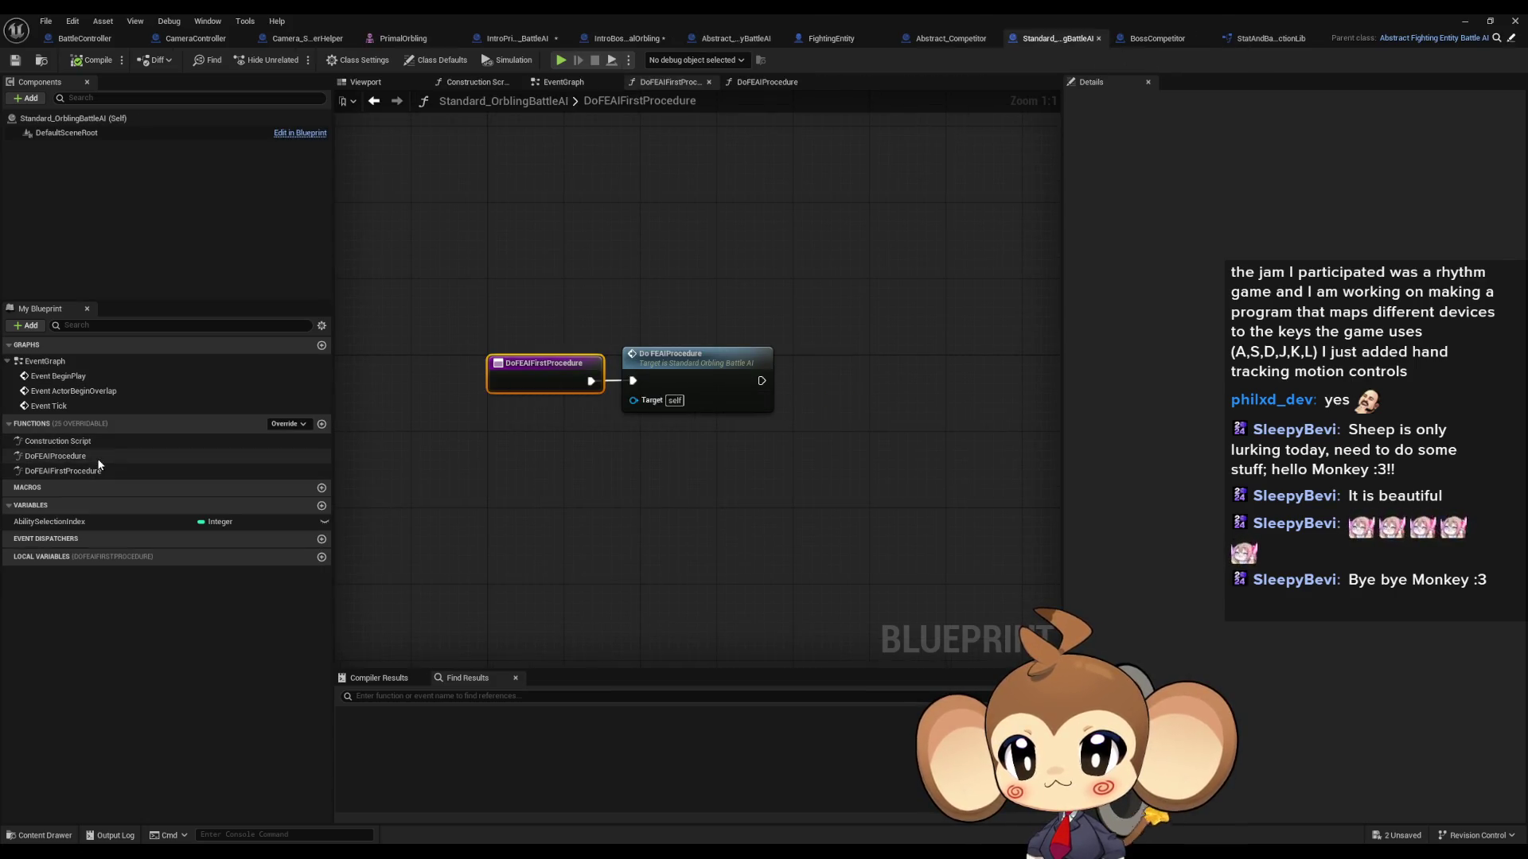
double_click(72, 458)
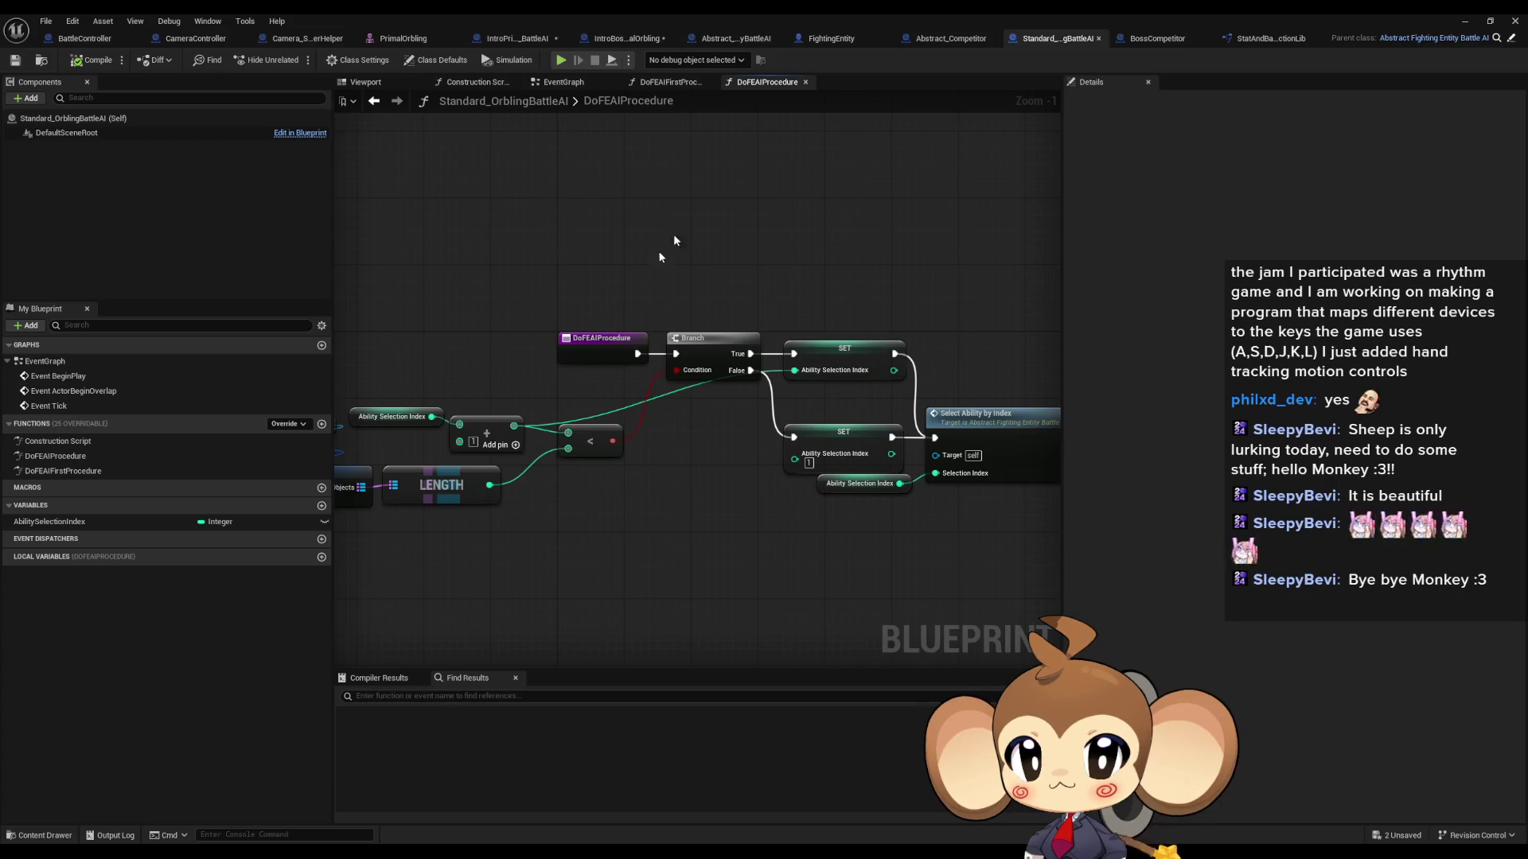
Step: Check Find References options on FightingEntity's procedure entry node, then dismiss them
left_click(821, 40)
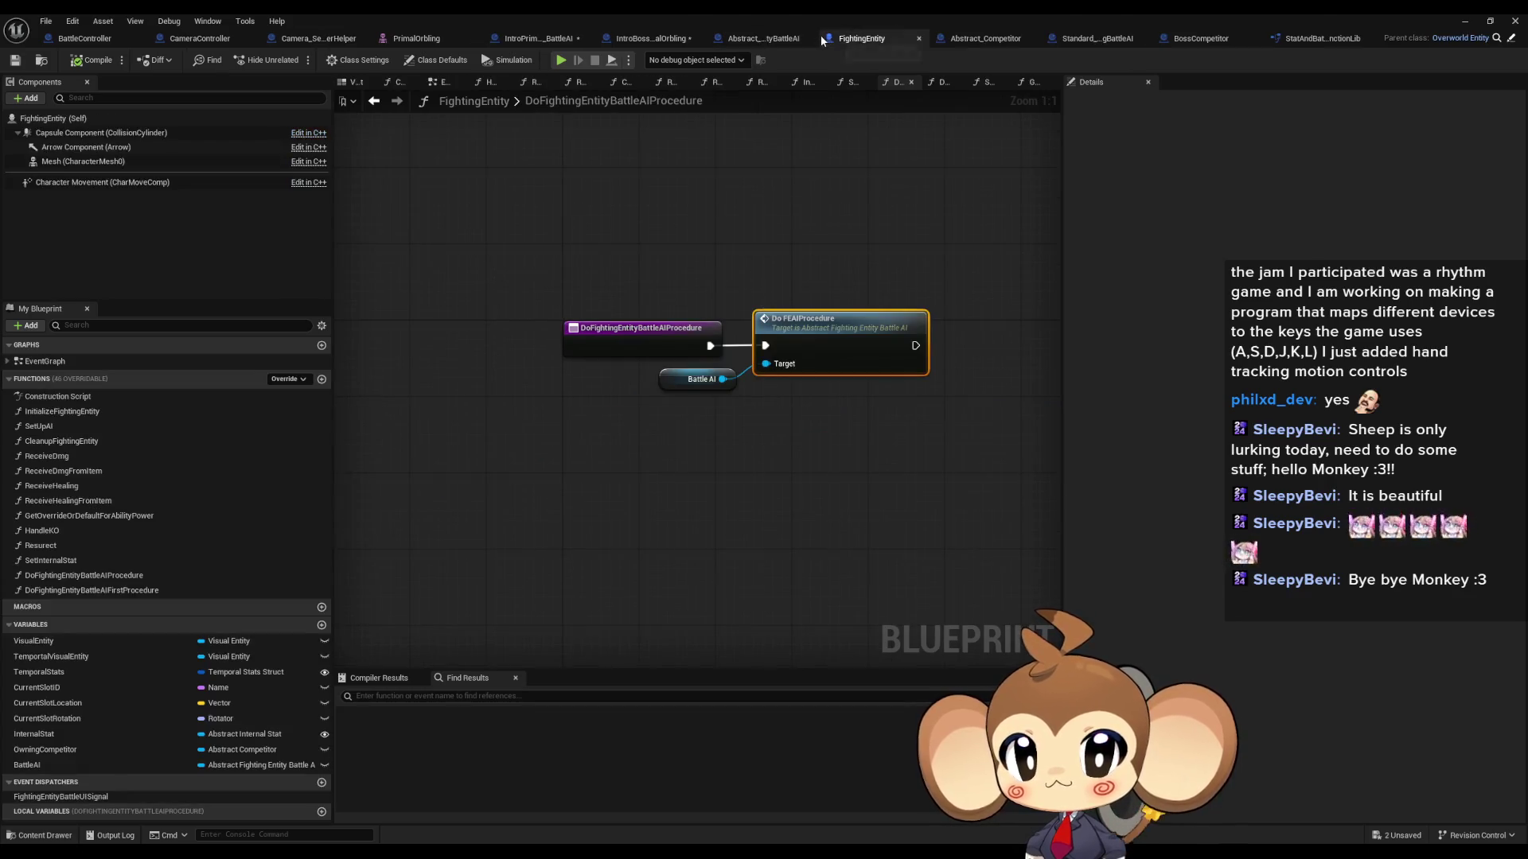
right_click(637, 345)
left_click(635, 344)
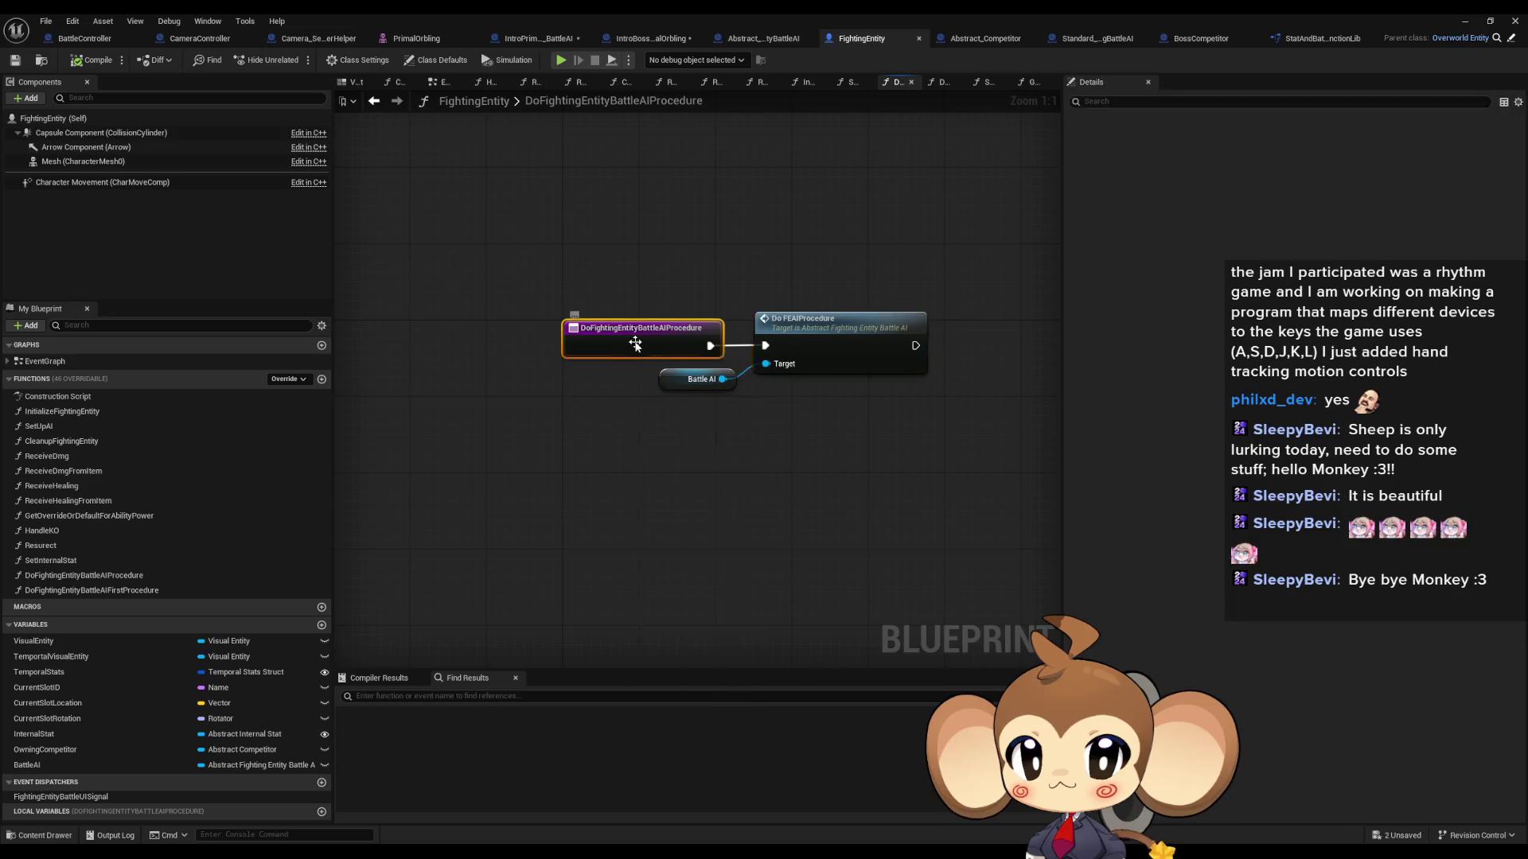
right_click(634, 344)
mouse_move(678, 471)
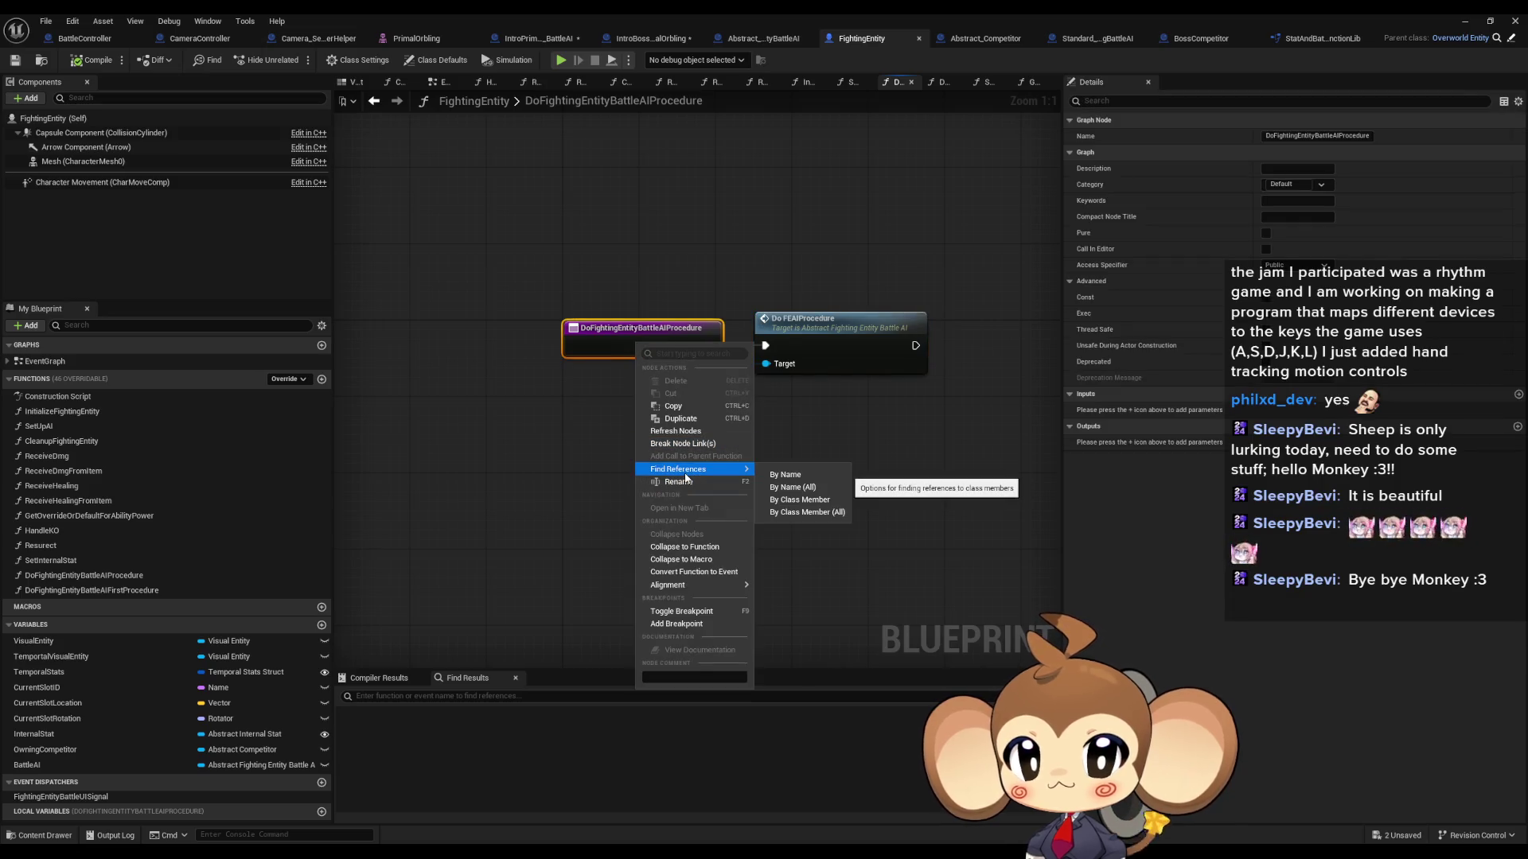
left_click(815, 513)
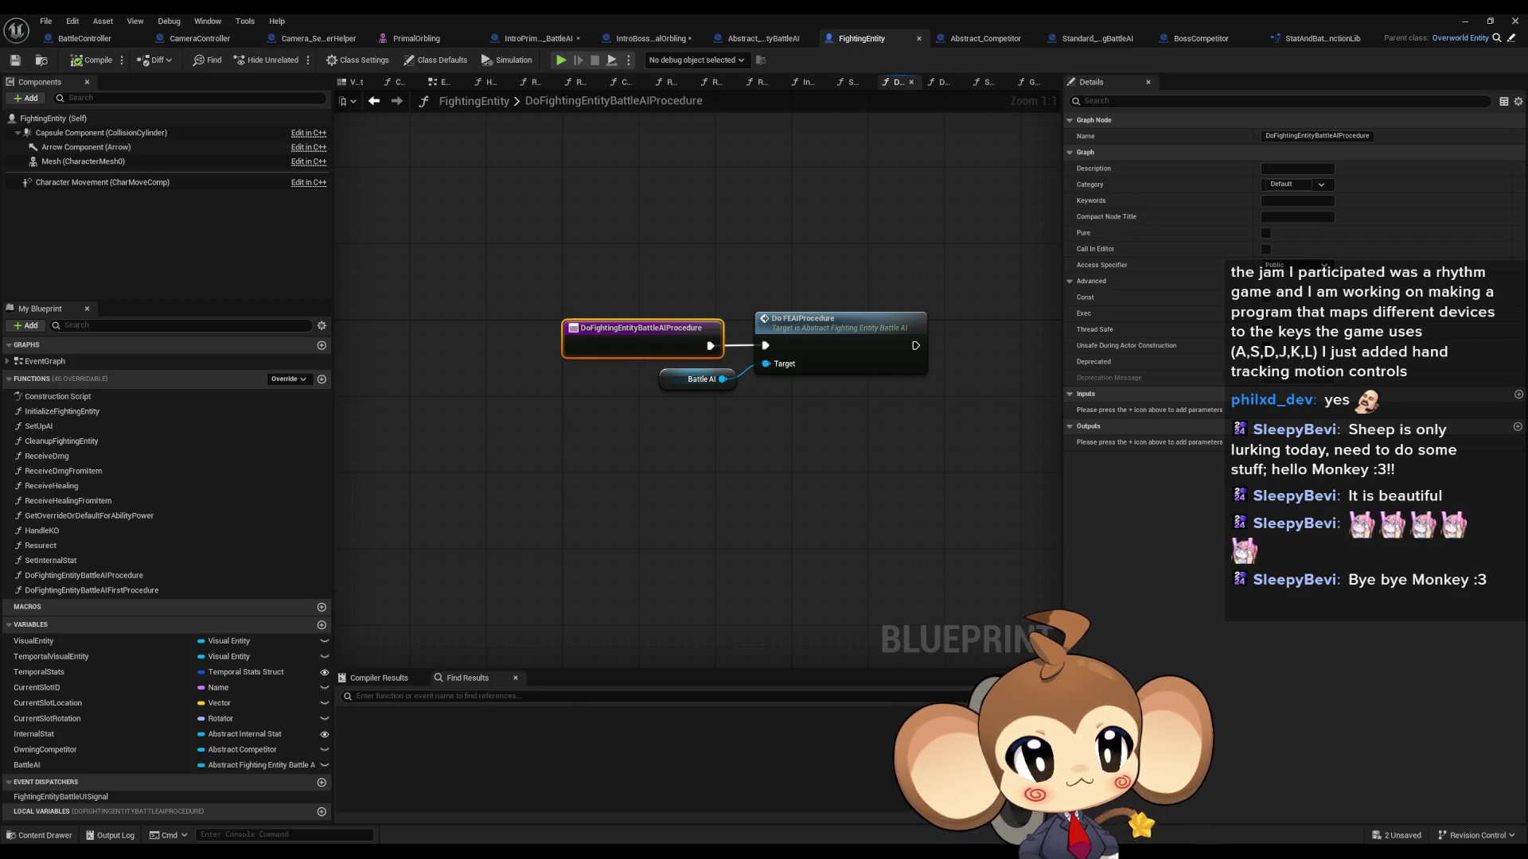
Step: Inspect the Do FEAIProcedure call, then switch to BattleController's GetOrblingAbilityType graph
left_click_drag(634, 420, 634, 420)
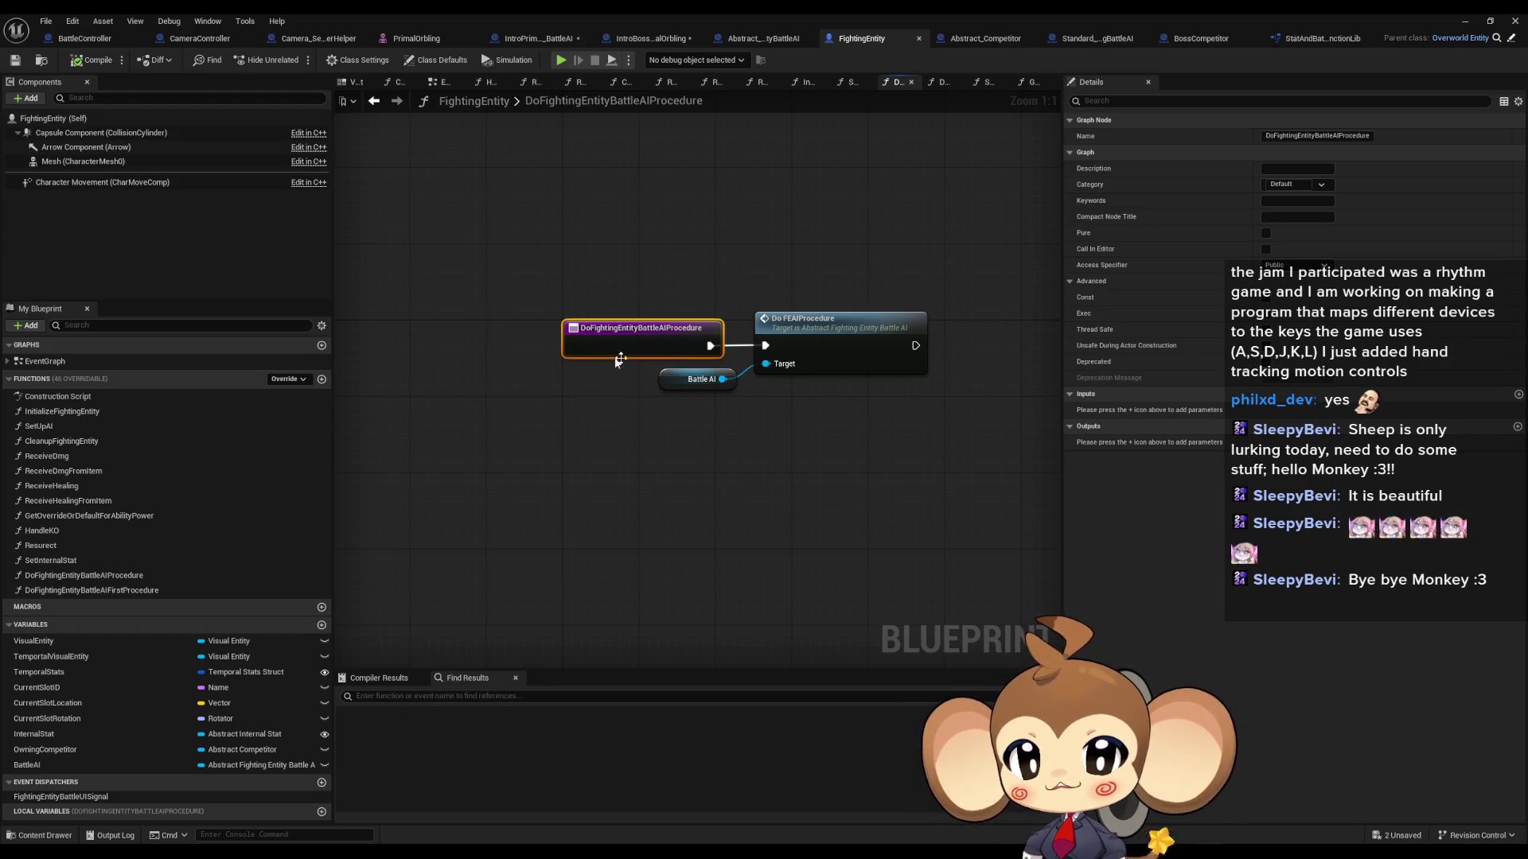
left_click_drag(617, 345, 646, 397)
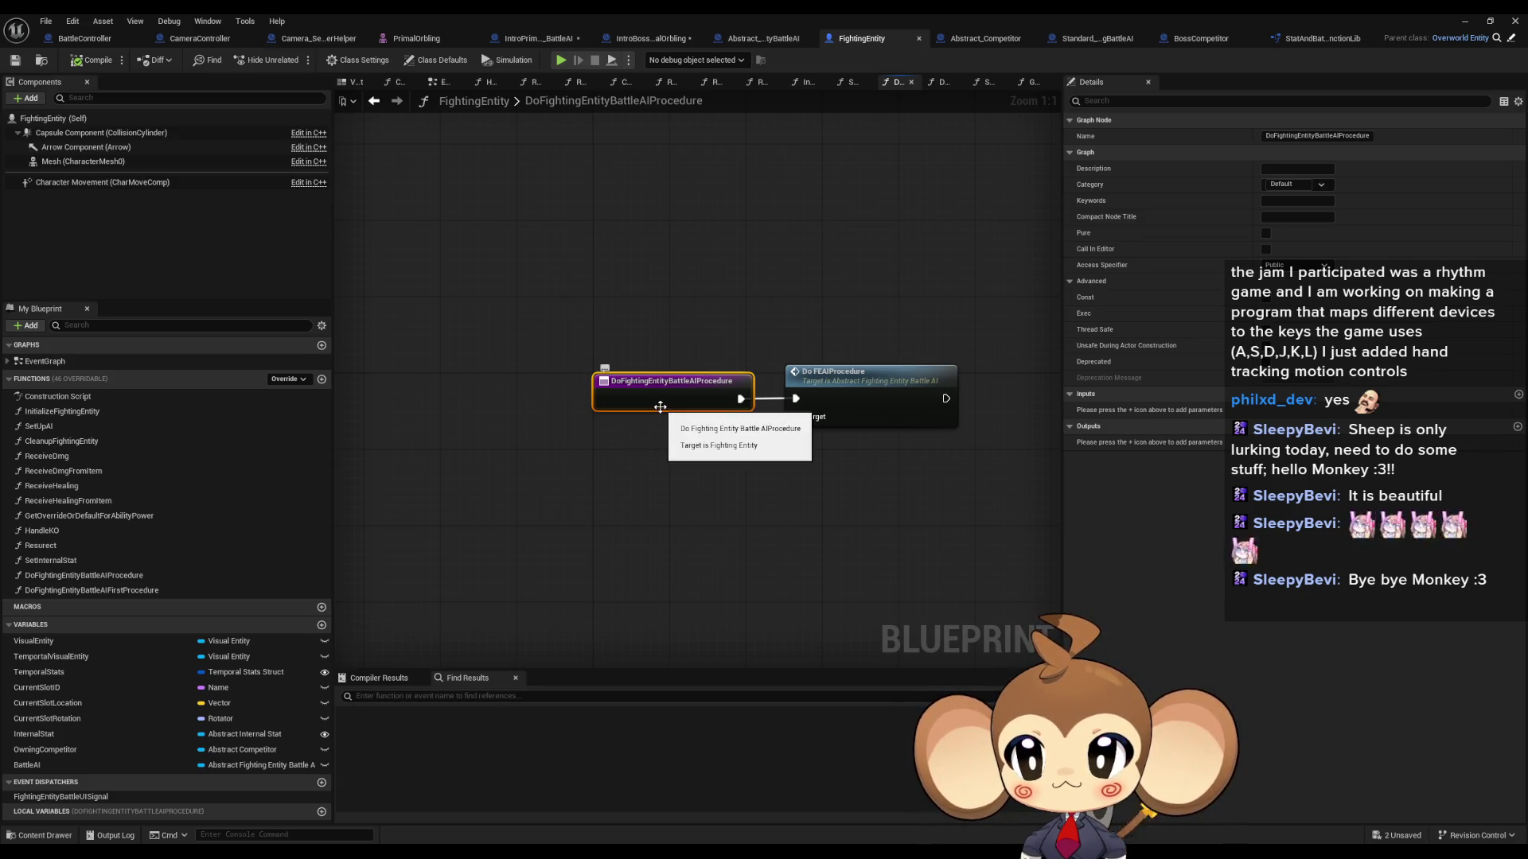
left_click_drag(827, 489, 814, 543)
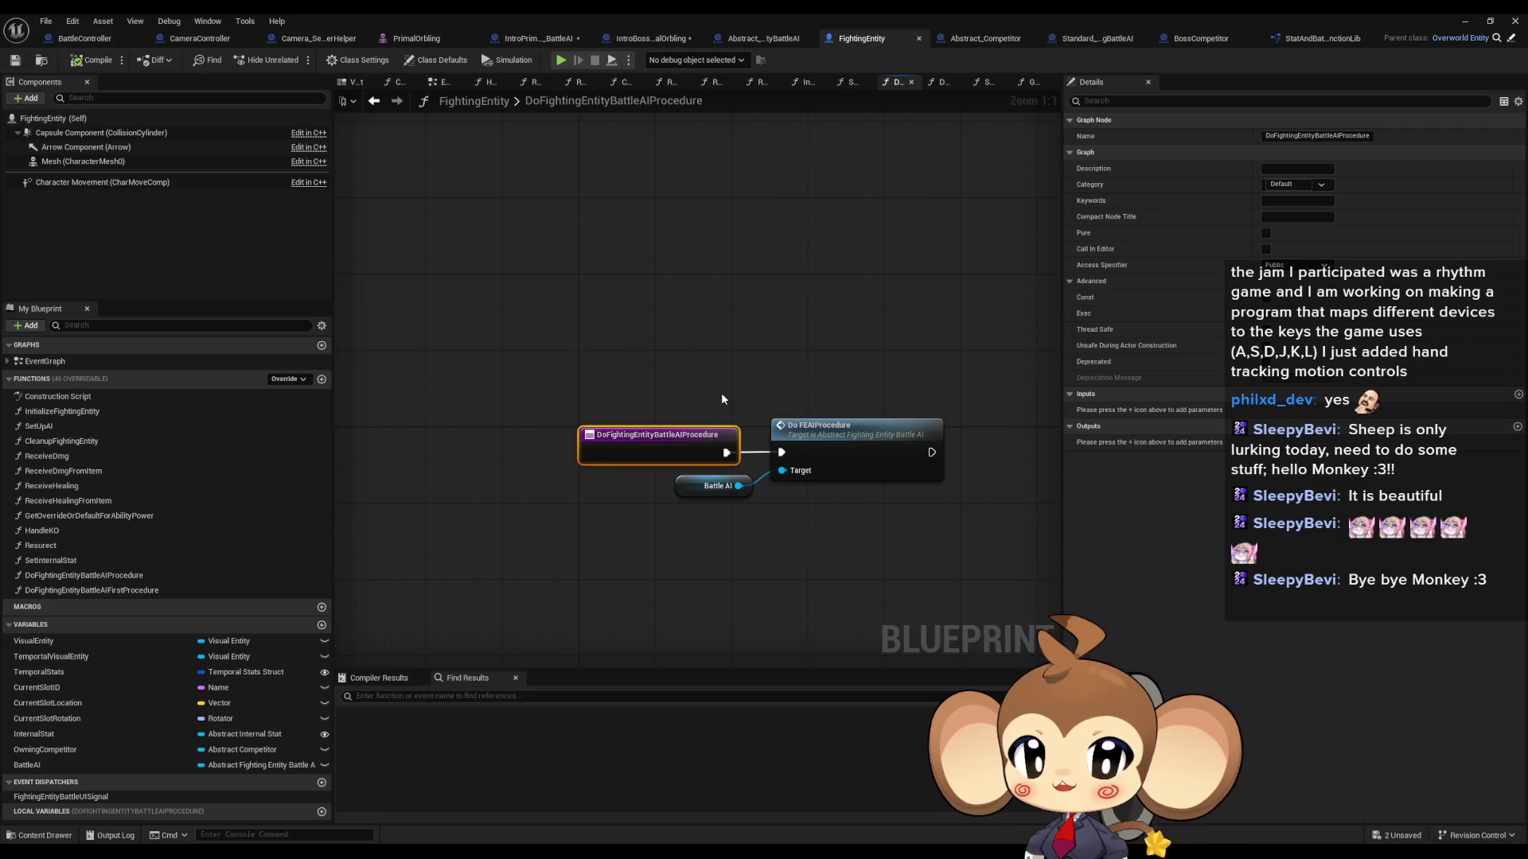
left_click(856, 421)
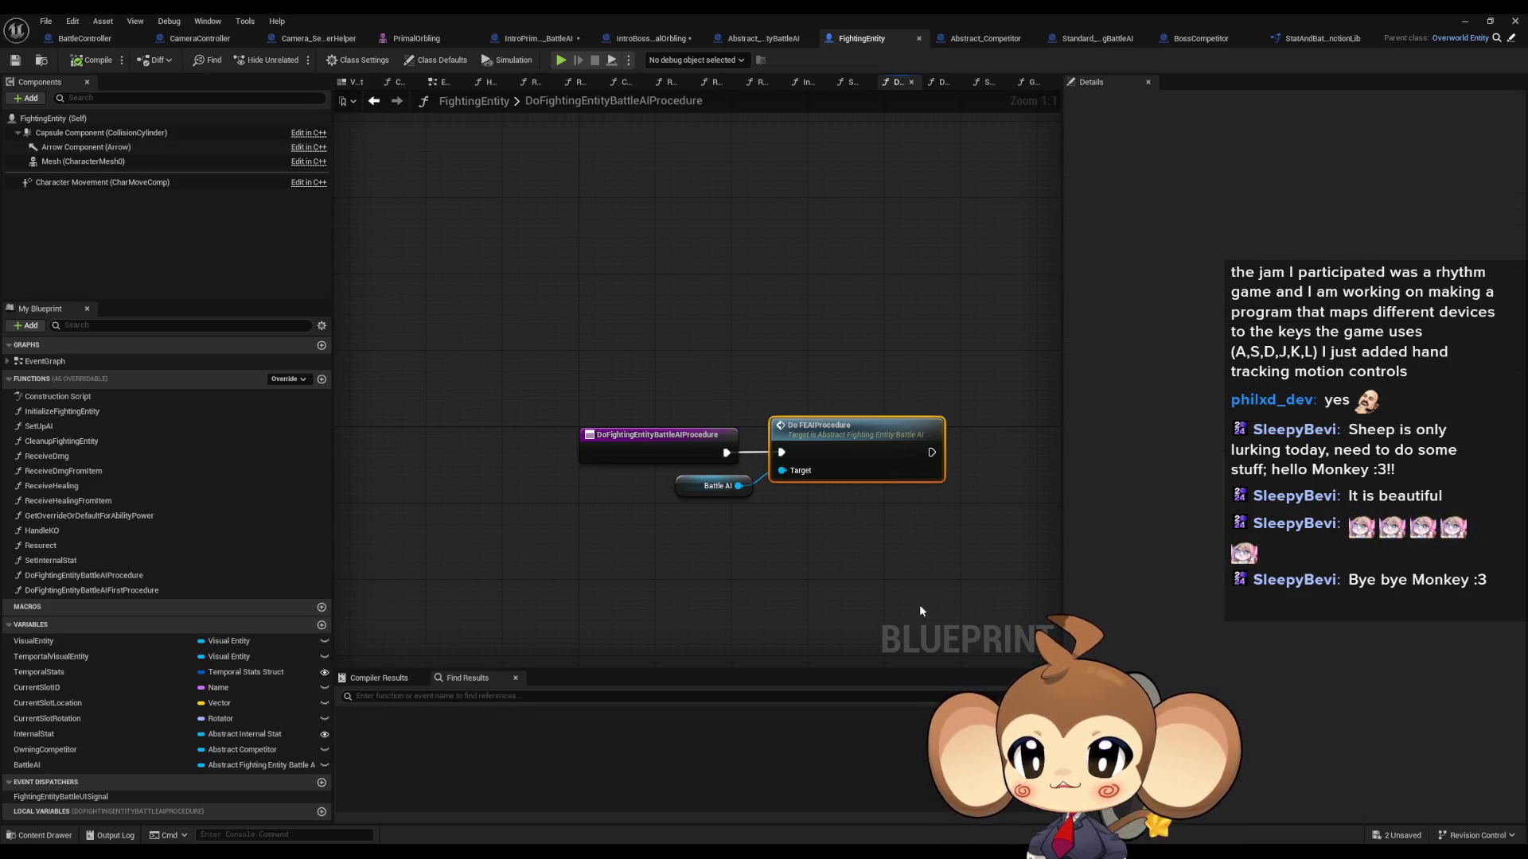
left_click(908, 592)
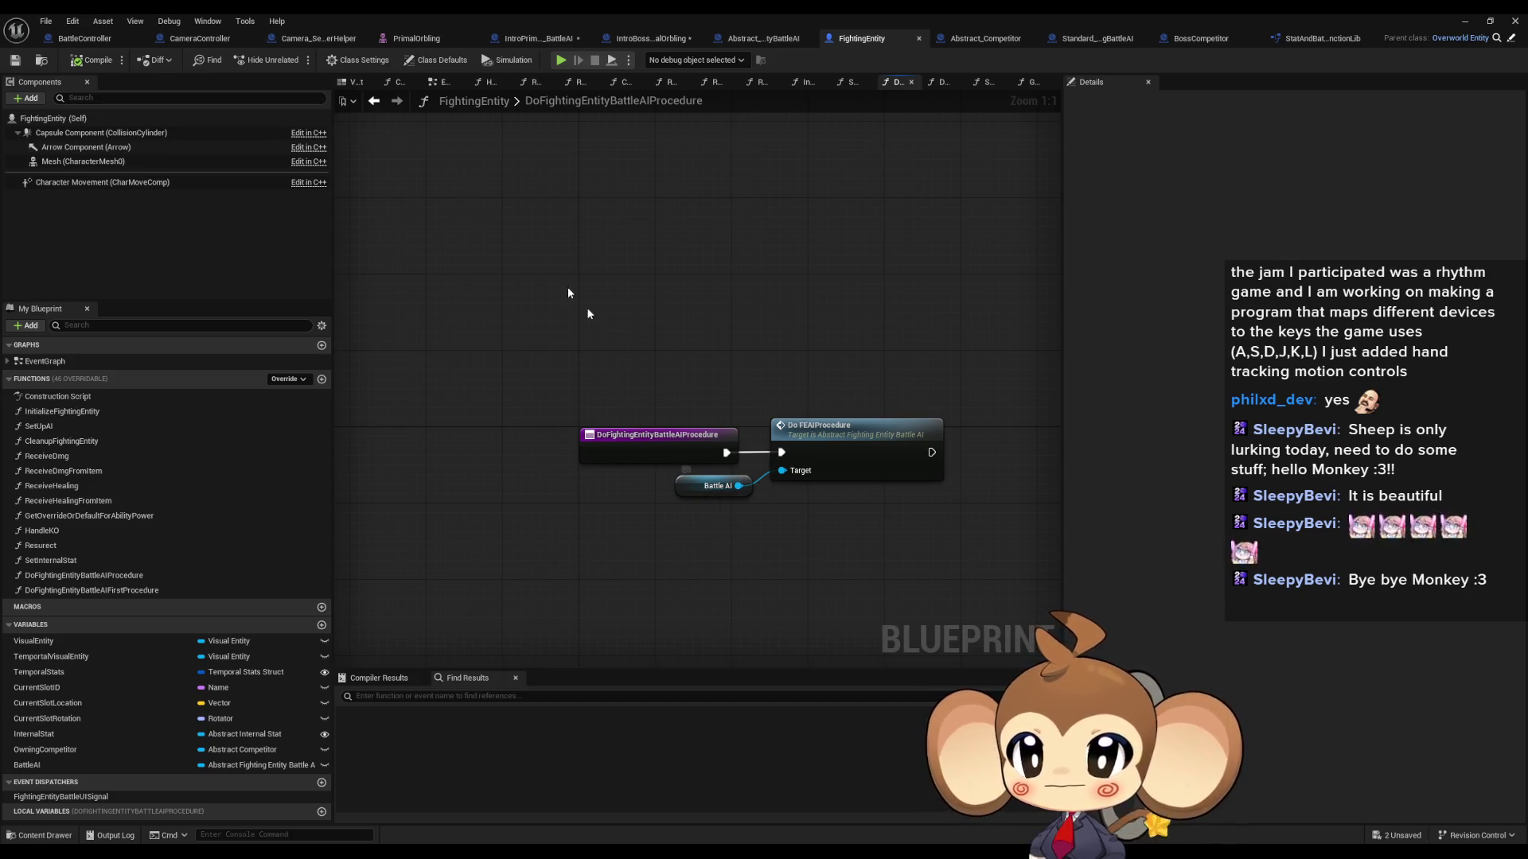
left_click(87, 45)
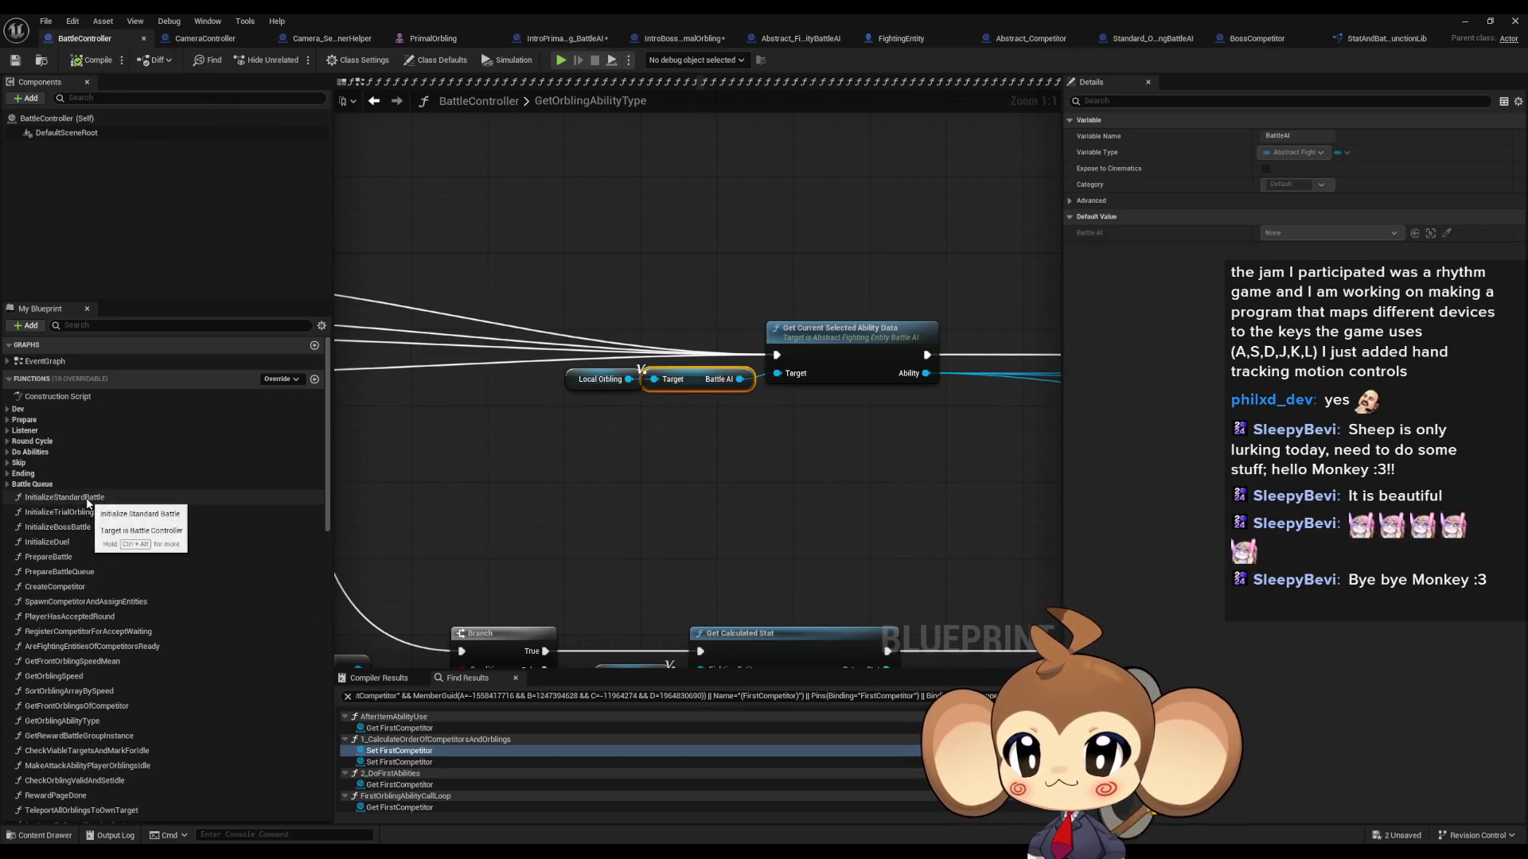
Step: Expand Do Abilities and open FirstOrblingAbilityCallLoop, zooming to its Create Ability call
left_click(8, 454)
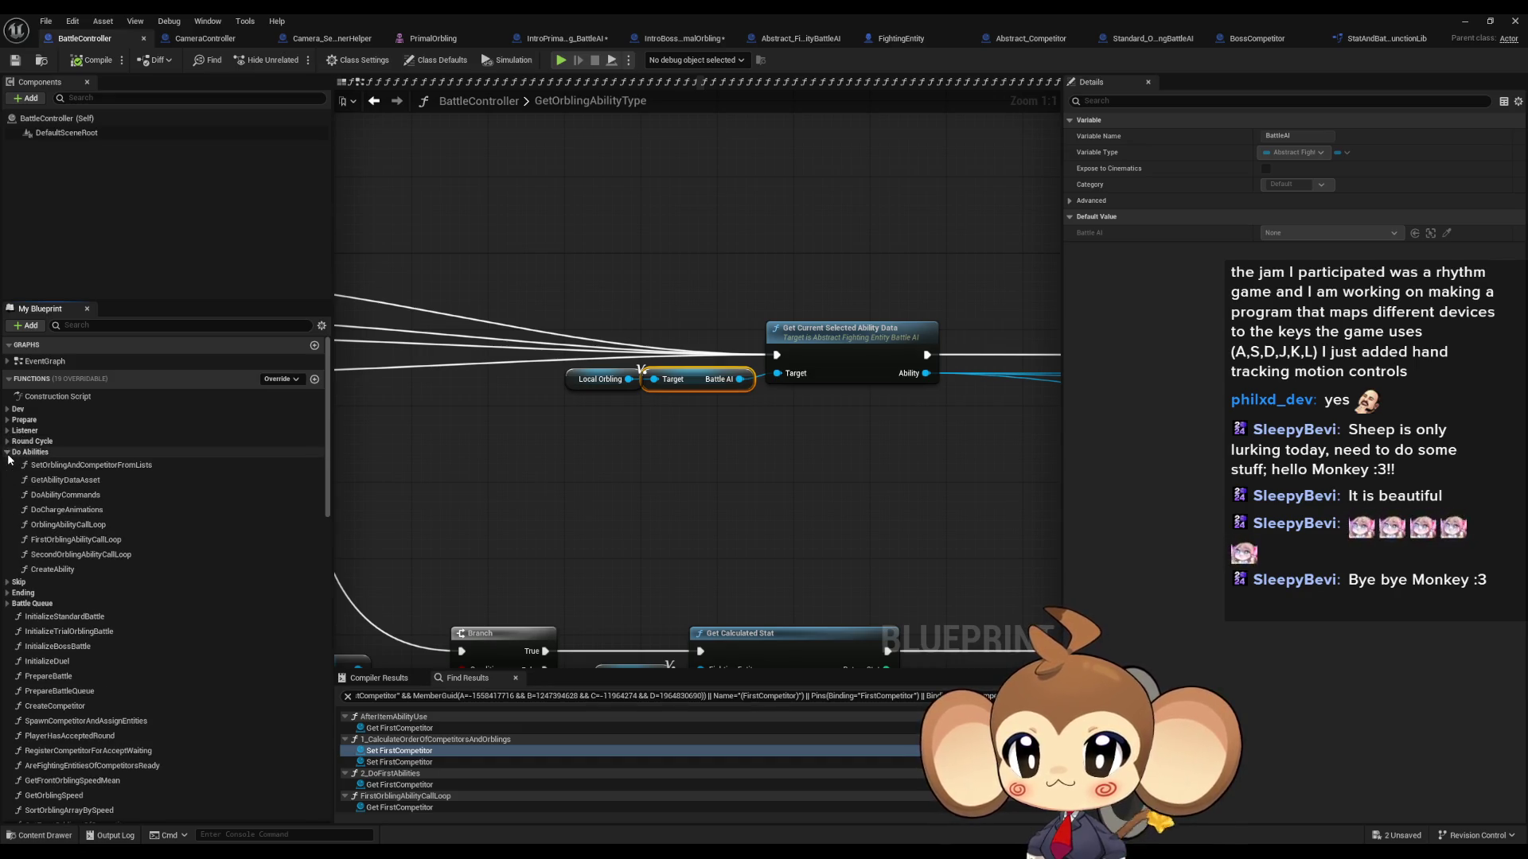
double_click(127, 543)
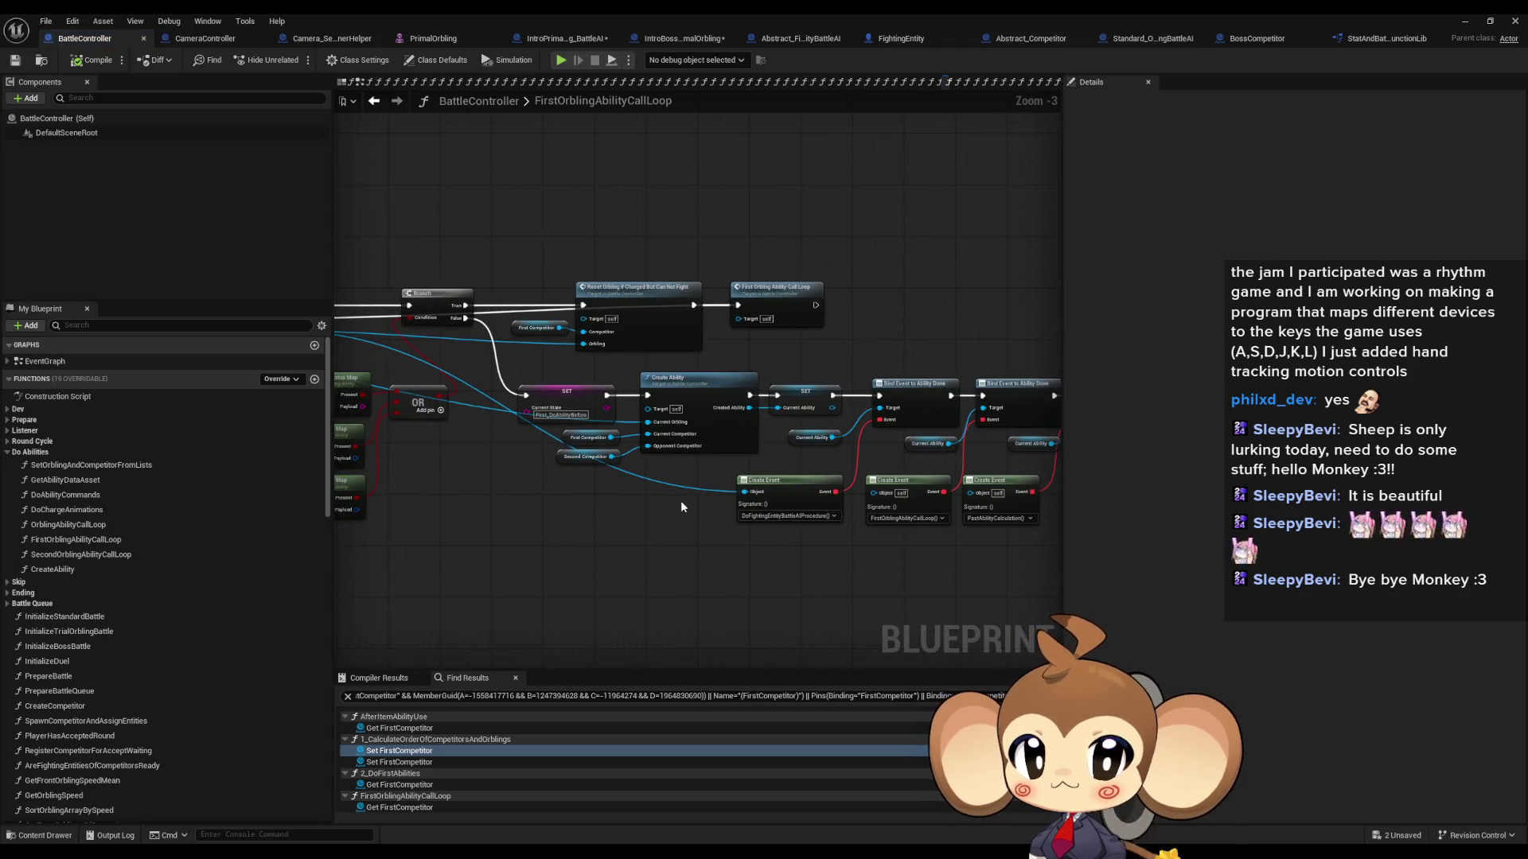
scroll(680, 500, "up", 3)
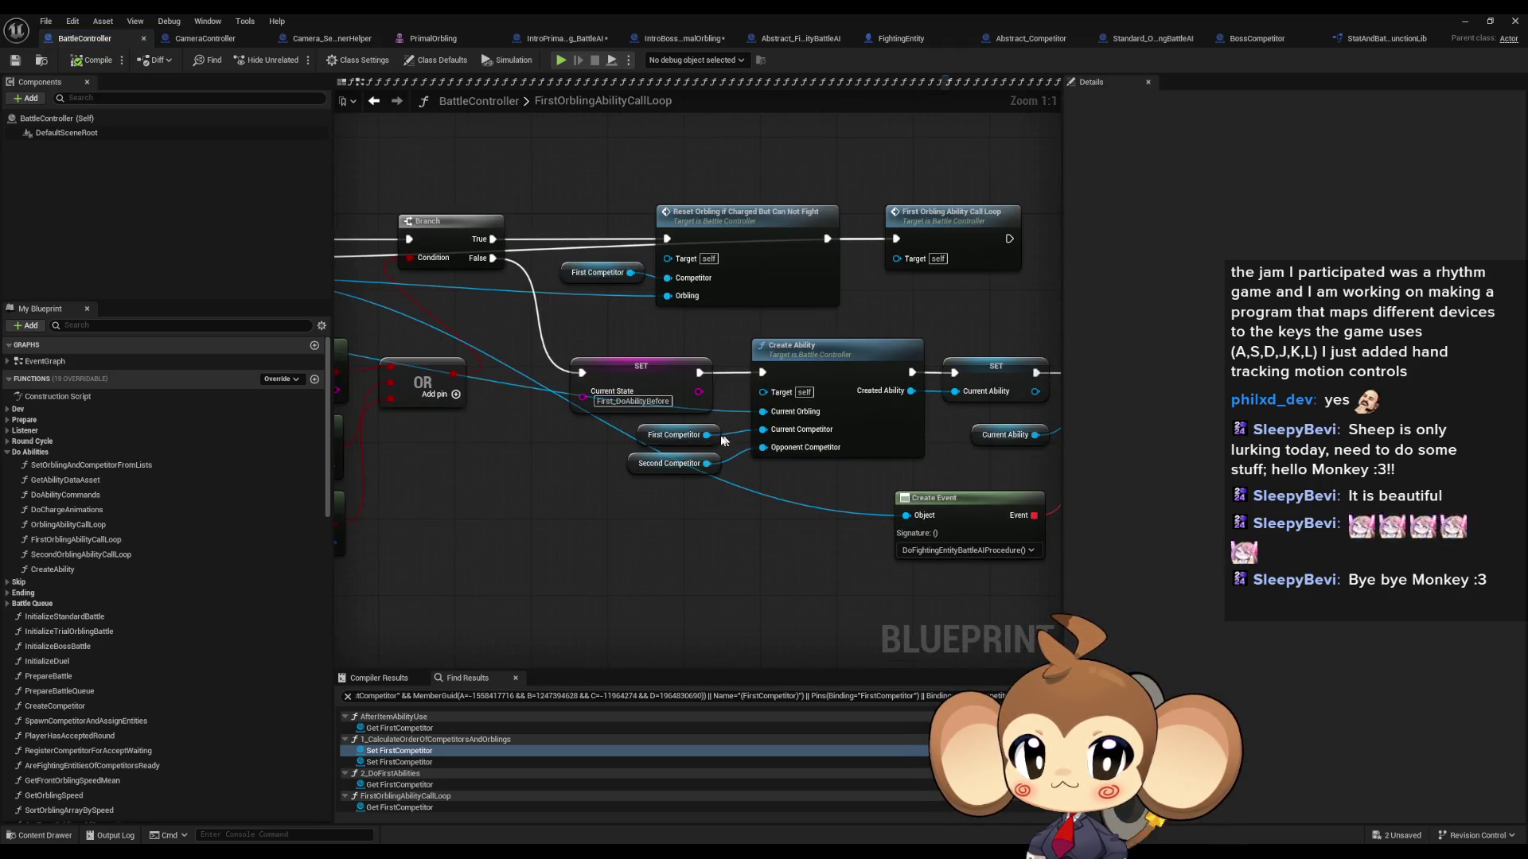
scroll(792, 418, "down", 6)
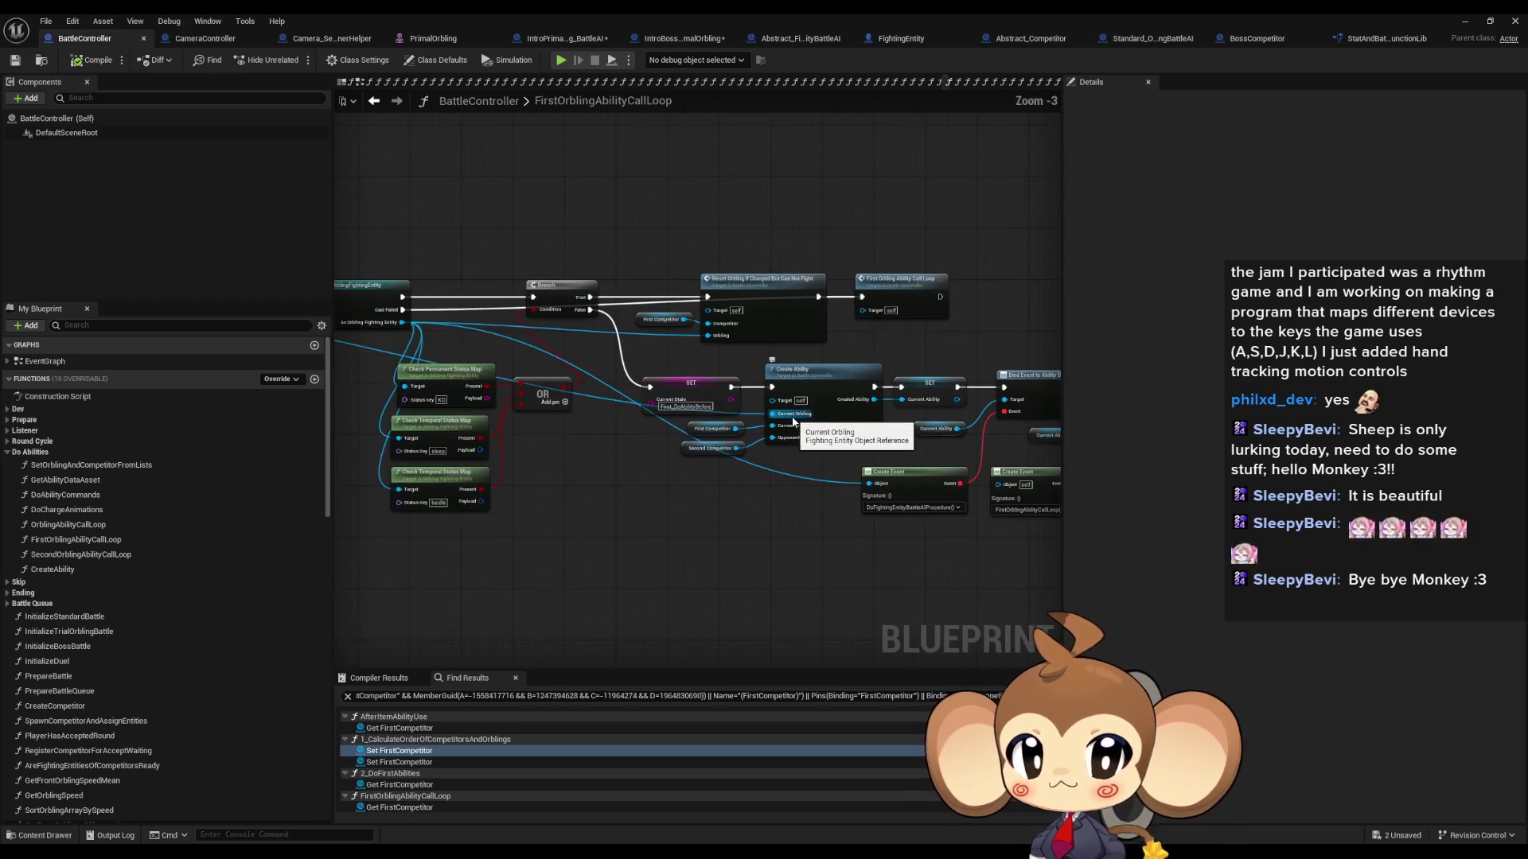
scroll(519, 425, "up", 3)
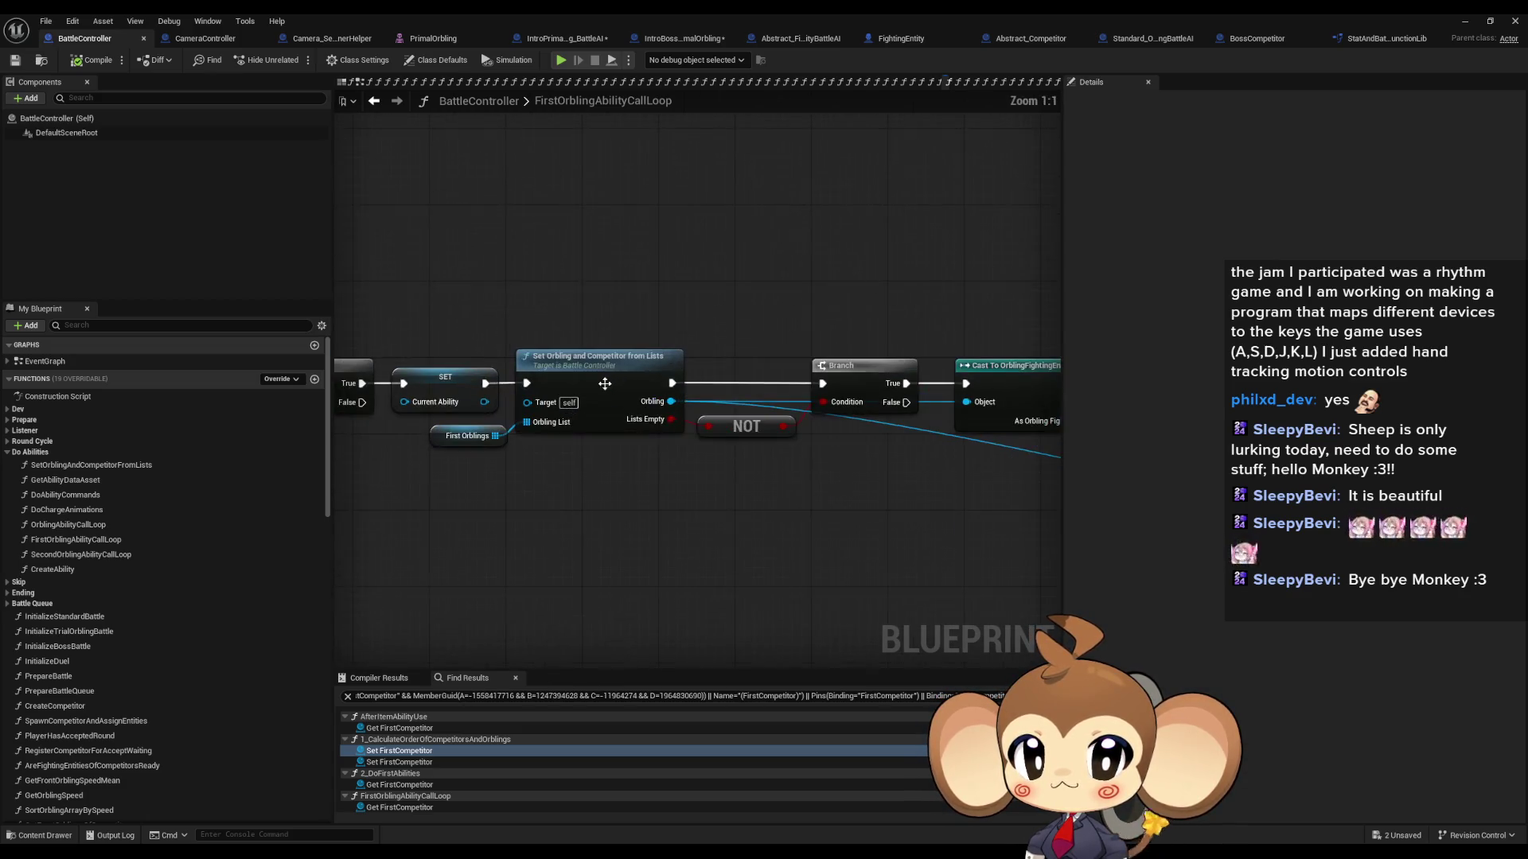
left_click(764, 477)
scroll(424, 366, "up", 3)
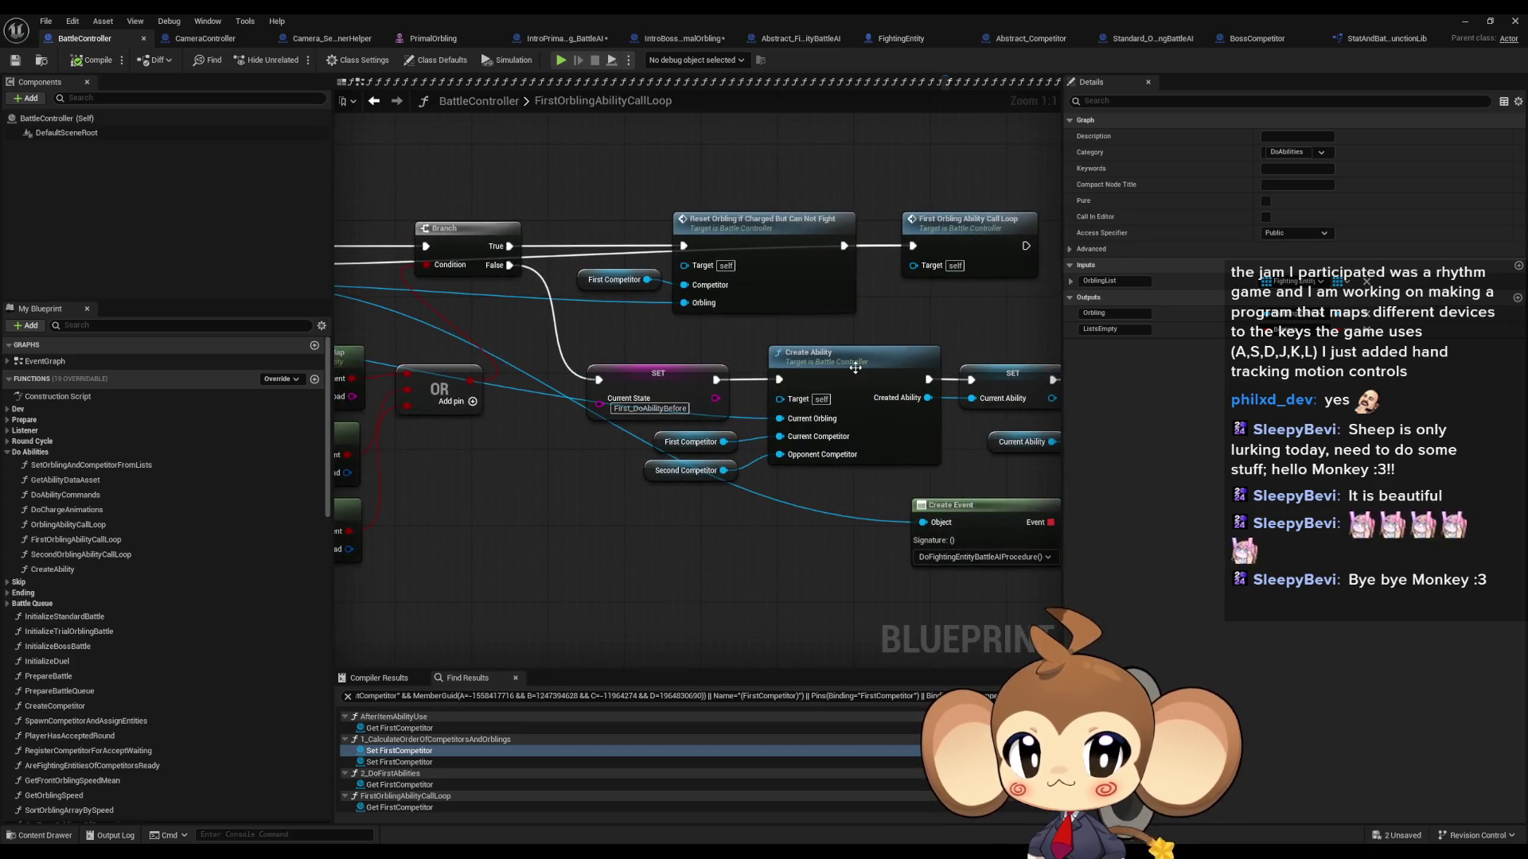
Step: Open Create Ability, then GetAbilityDataAsset, and follow Get Current Selected Ability Data into its function
double_click(666, 399)
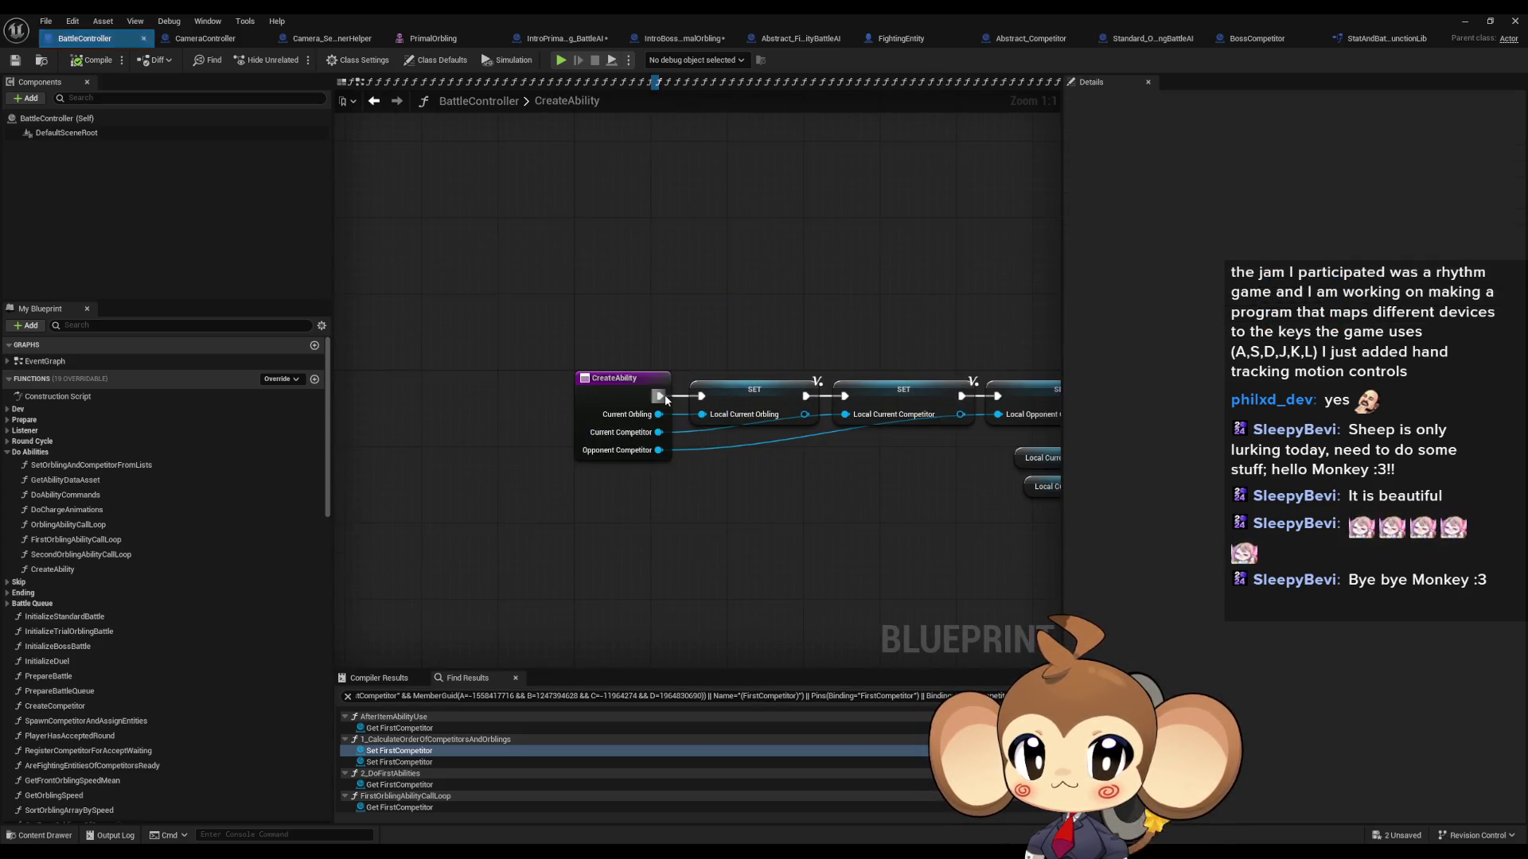
left_click(944, 429)
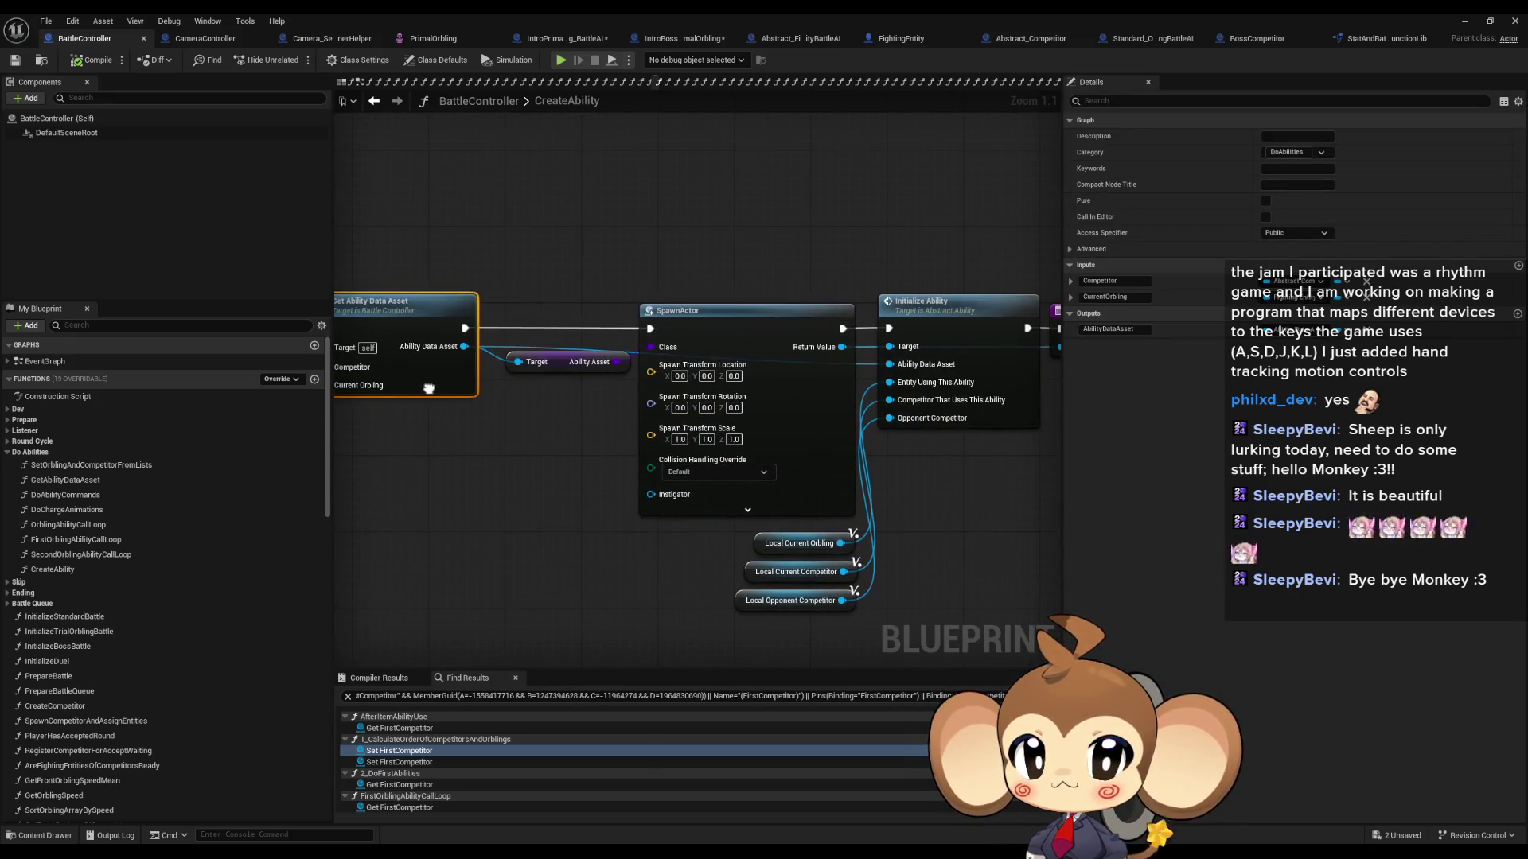
double_click(433, 370)
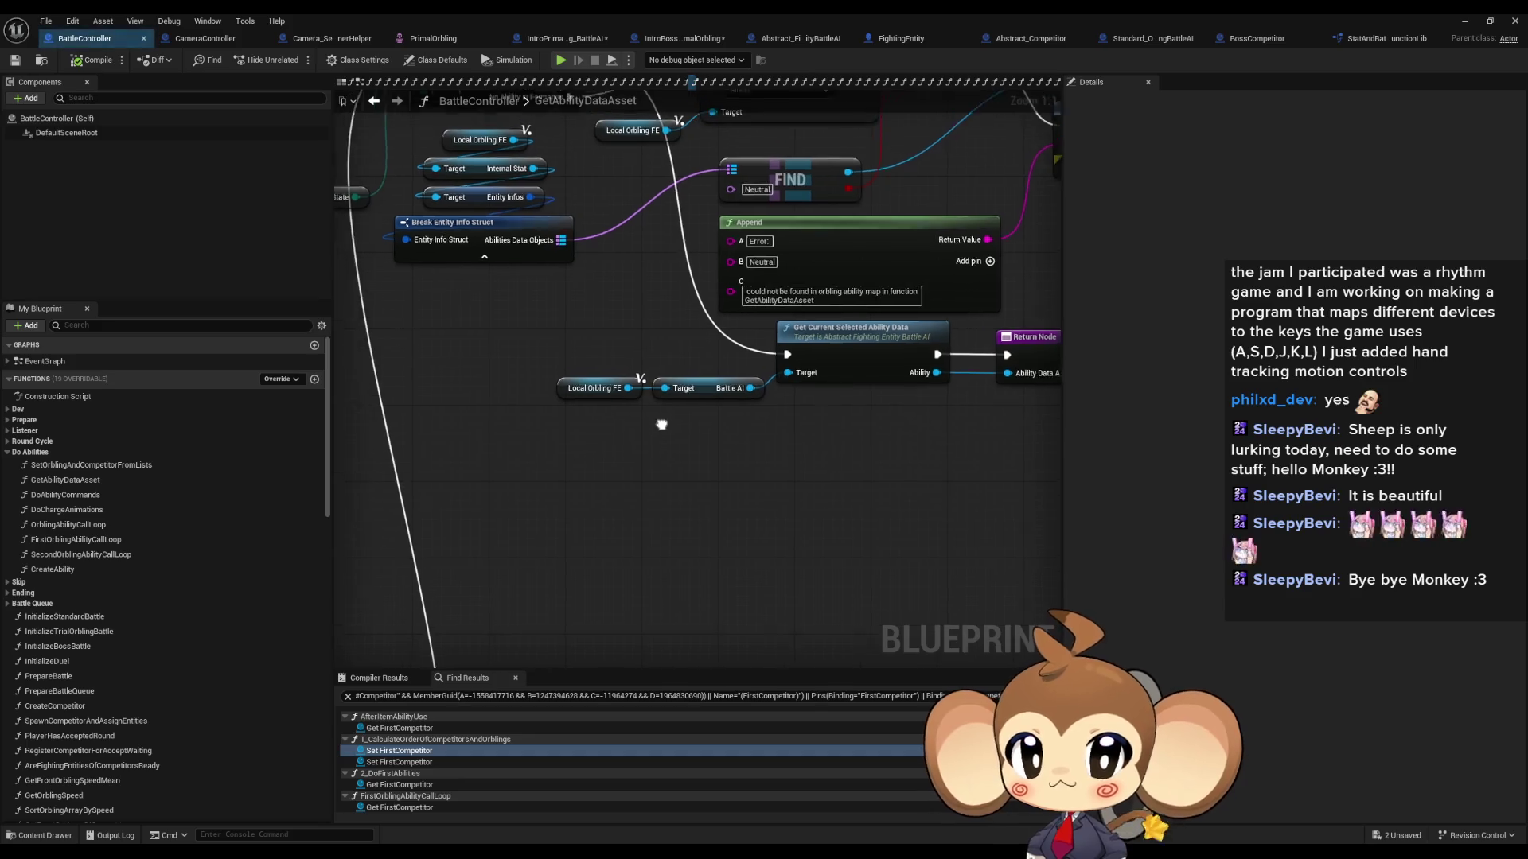
left_click_drag(661, 424, 659, 476)
left_click_drag(541, 418, 722, 466)
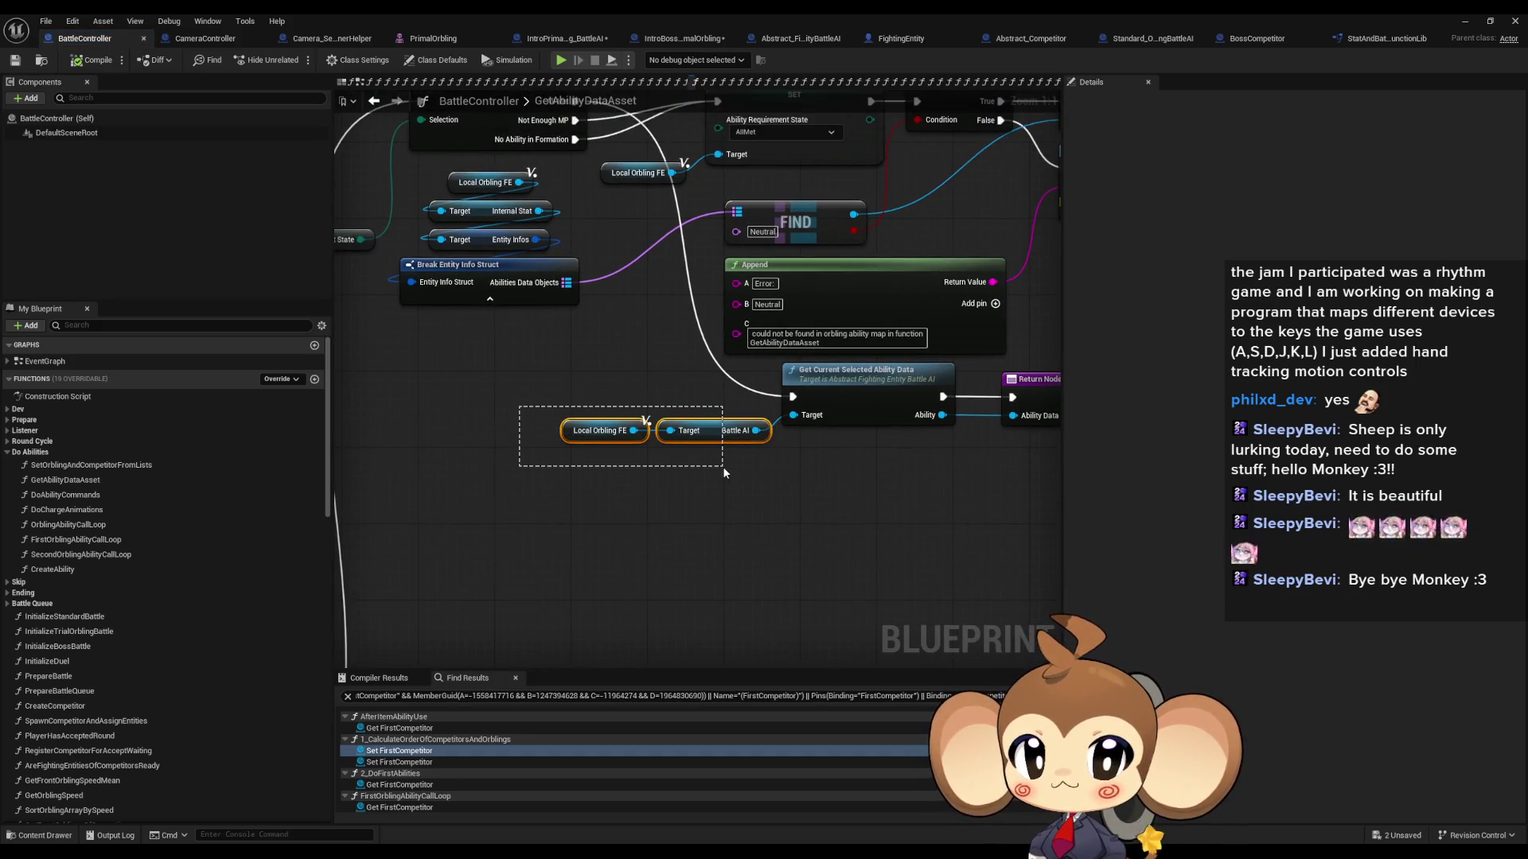
left_click_drag(848, 472, 882, 424)
scroll(876, 422, "down", 5)
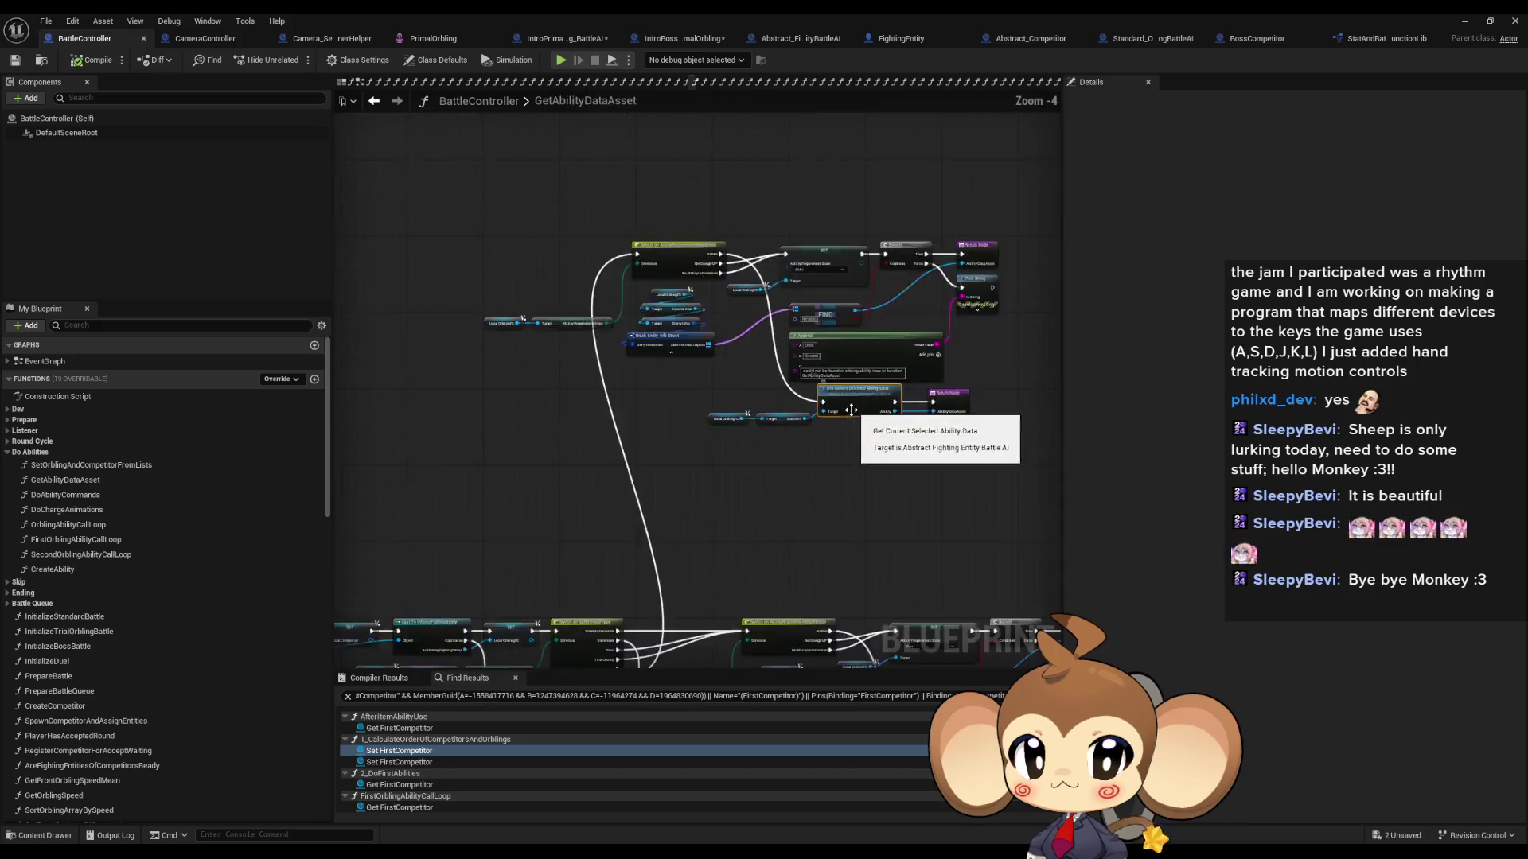
scroll(798, 478, "up", 4)
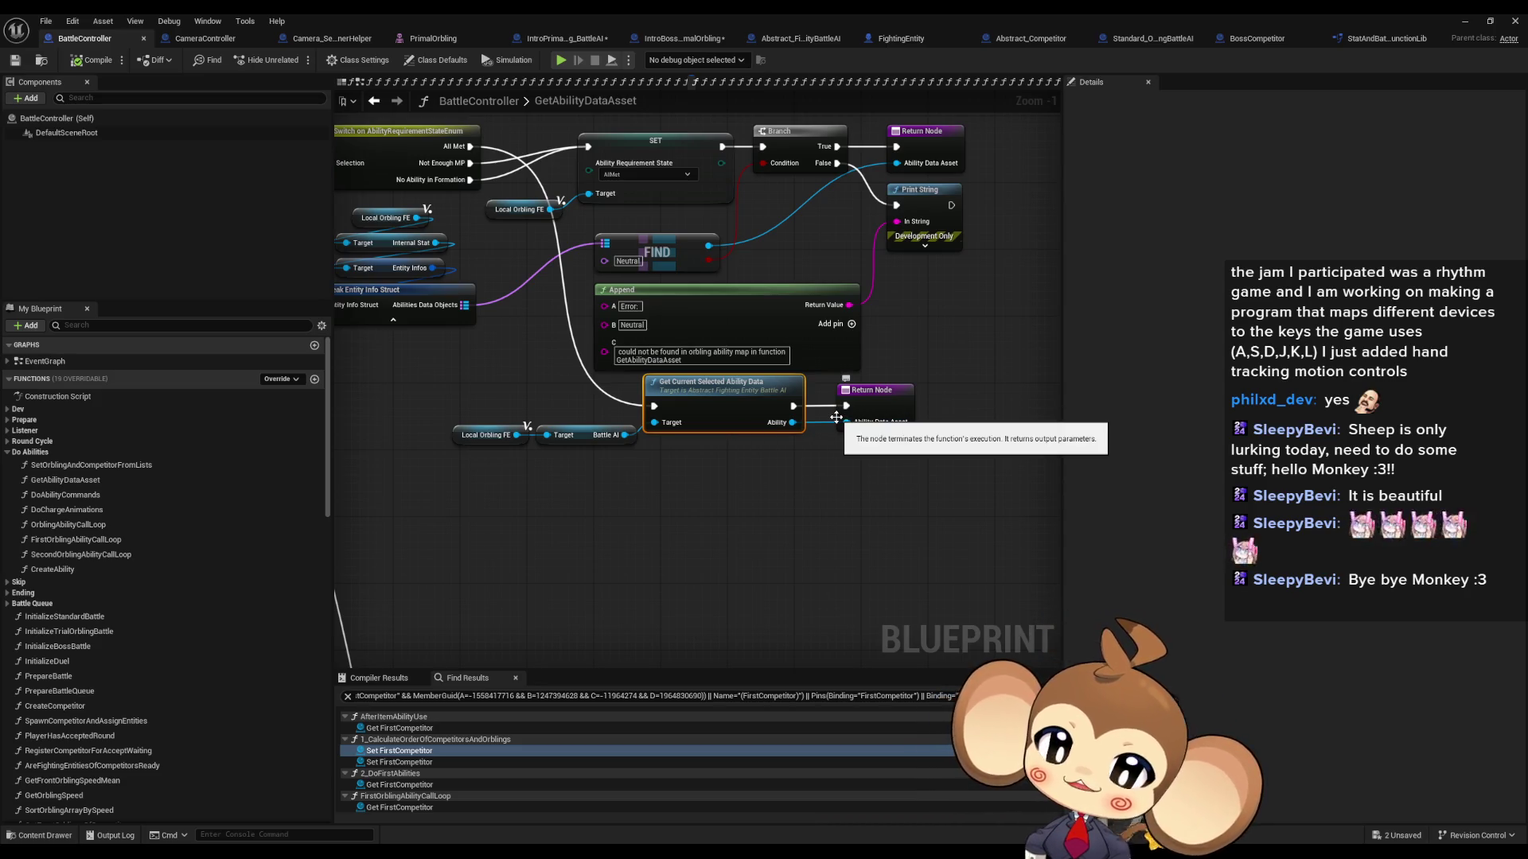
double_click(714, 406)
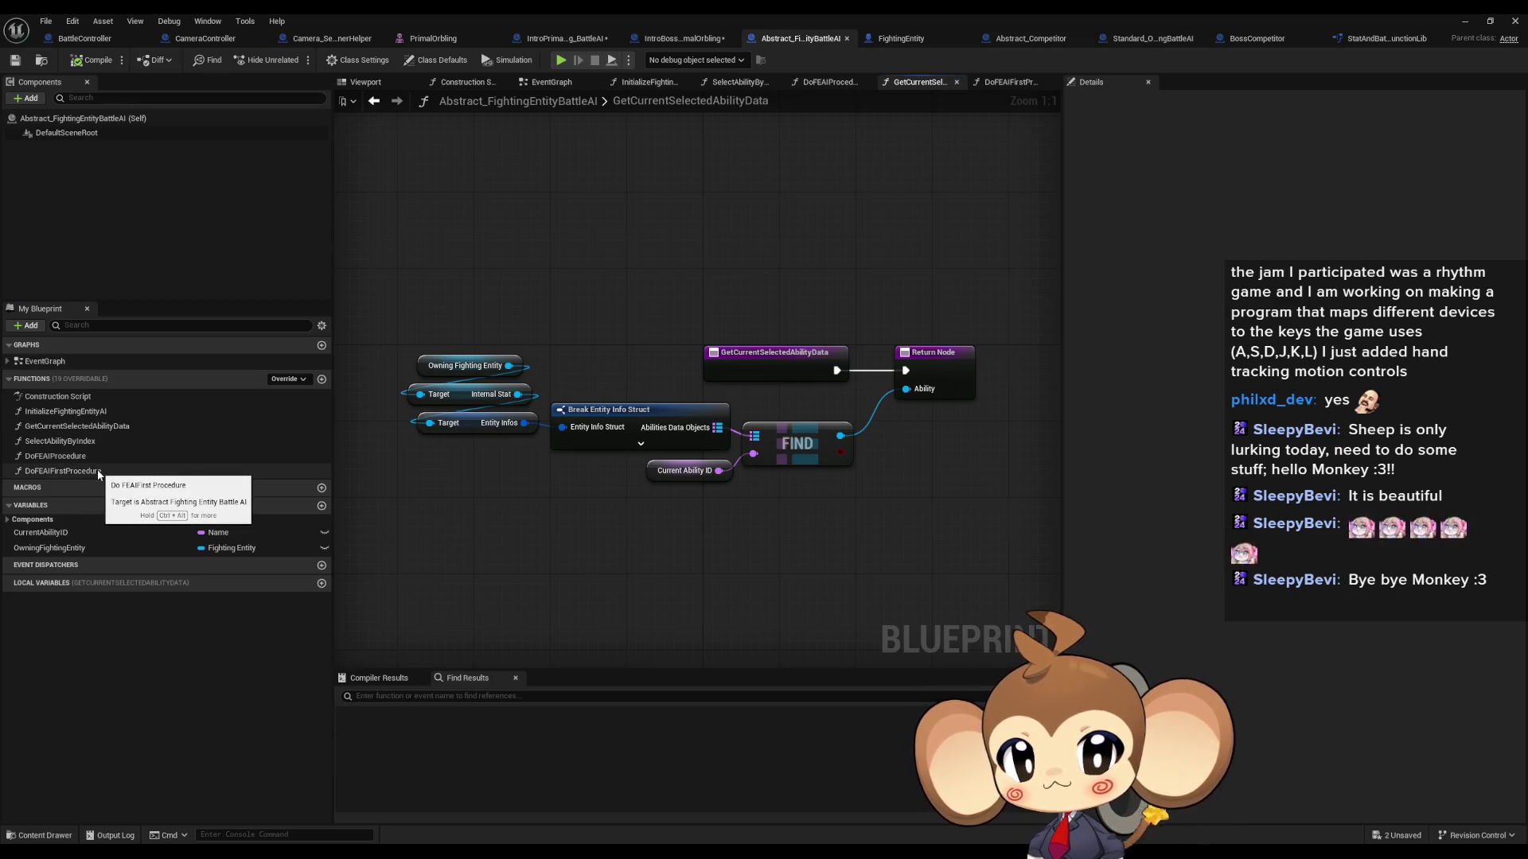
Step: Browse the DoFEAIFirstProcedure, DoFEAIProcedure, SelectAbilityByIndex and GetCurrentSelectedAbilityData graphs
double_click(99, 473)
double_click(98, 457)
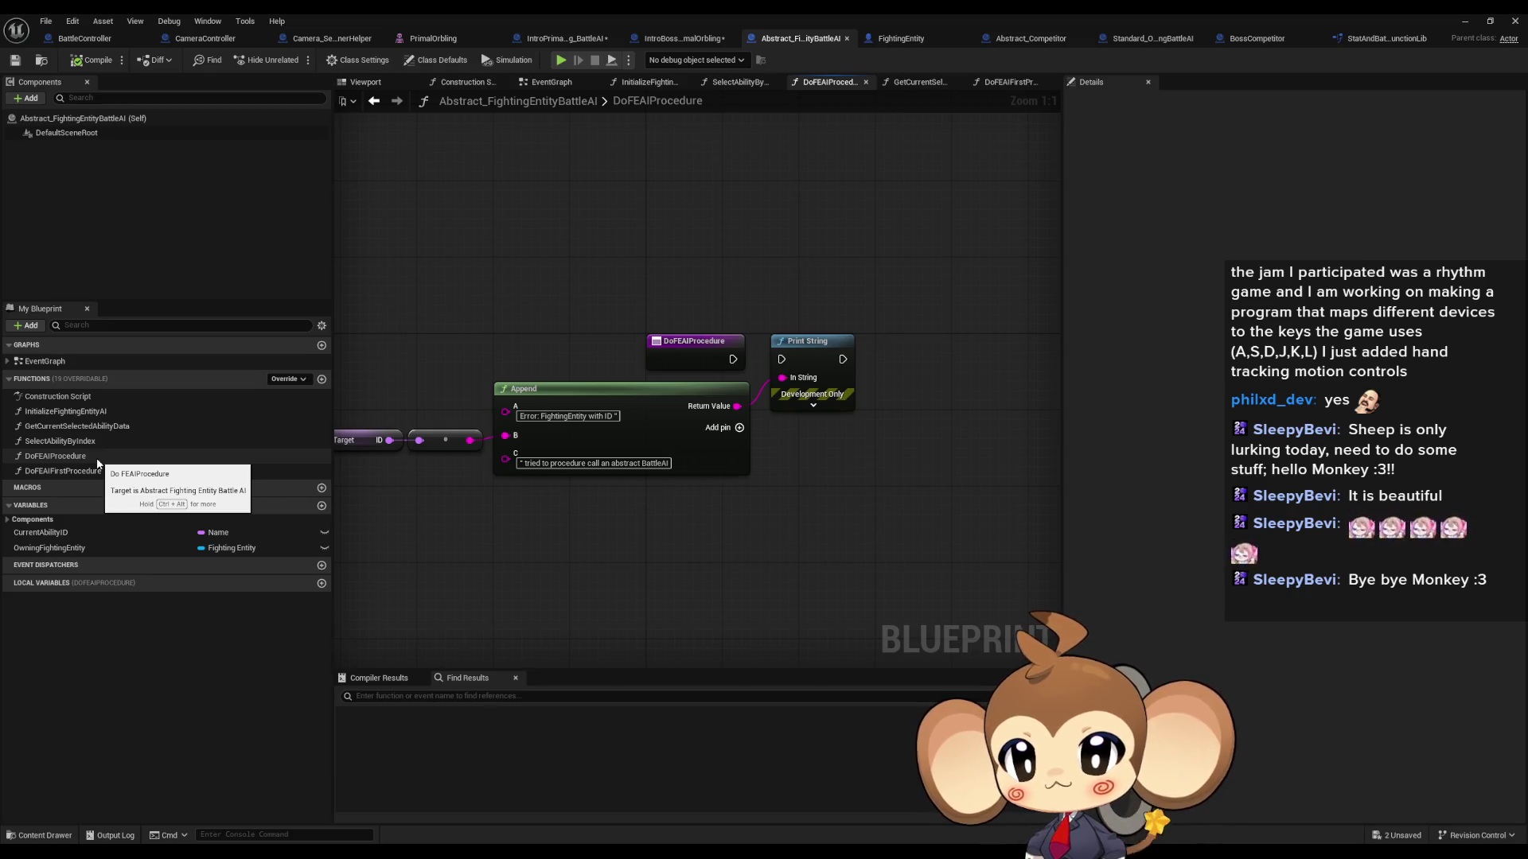
double_click(80, 442)
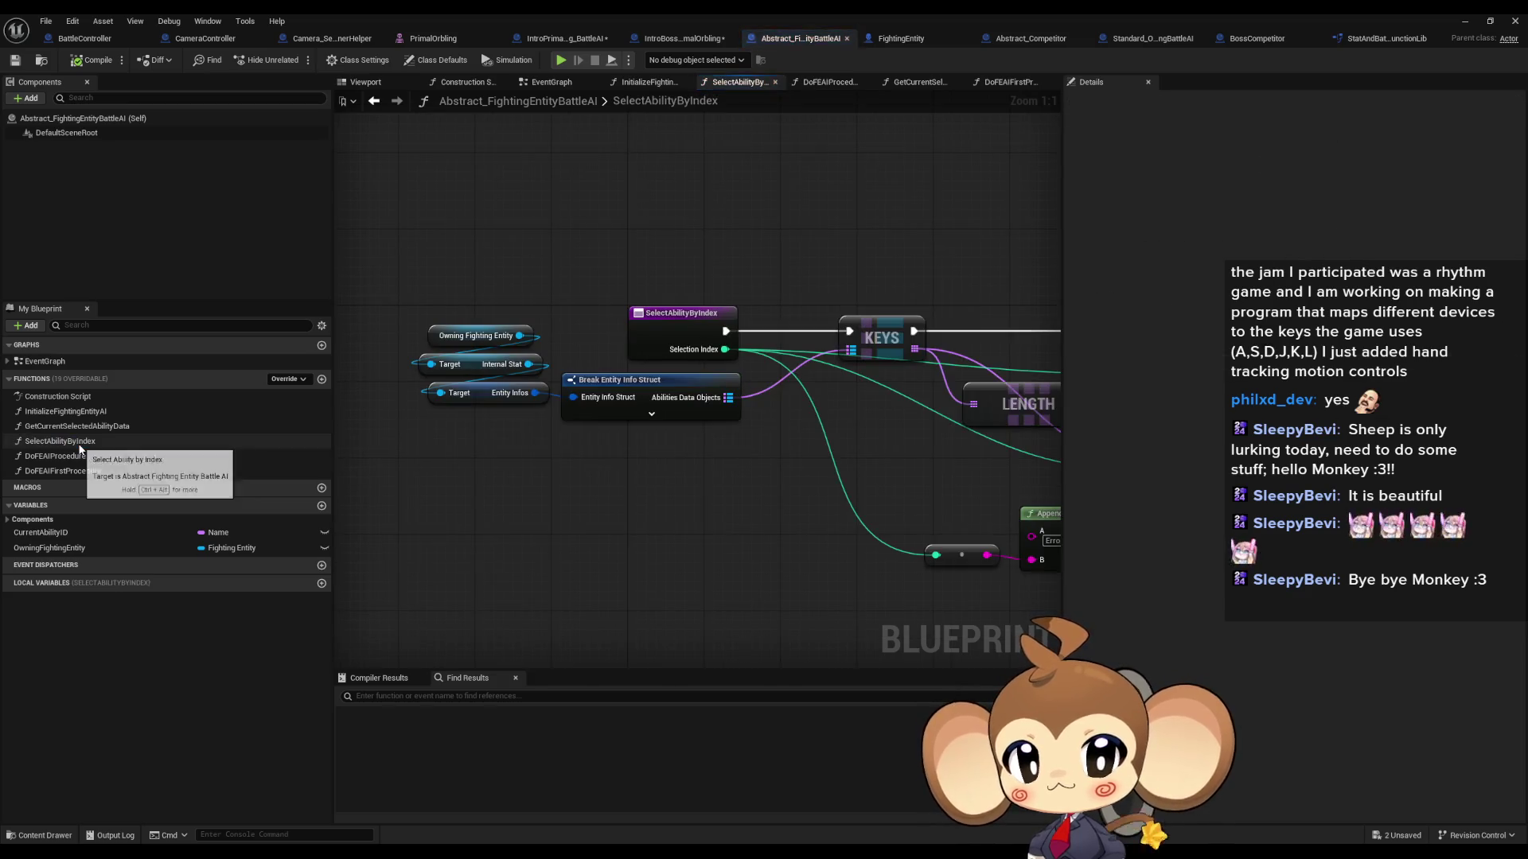
mouse_move(666, 352)
left_mouse_down()
mouse_move(223, 346)
mouse_move(72, 243)
mouse_move(452, 400)
left_mouse_up()
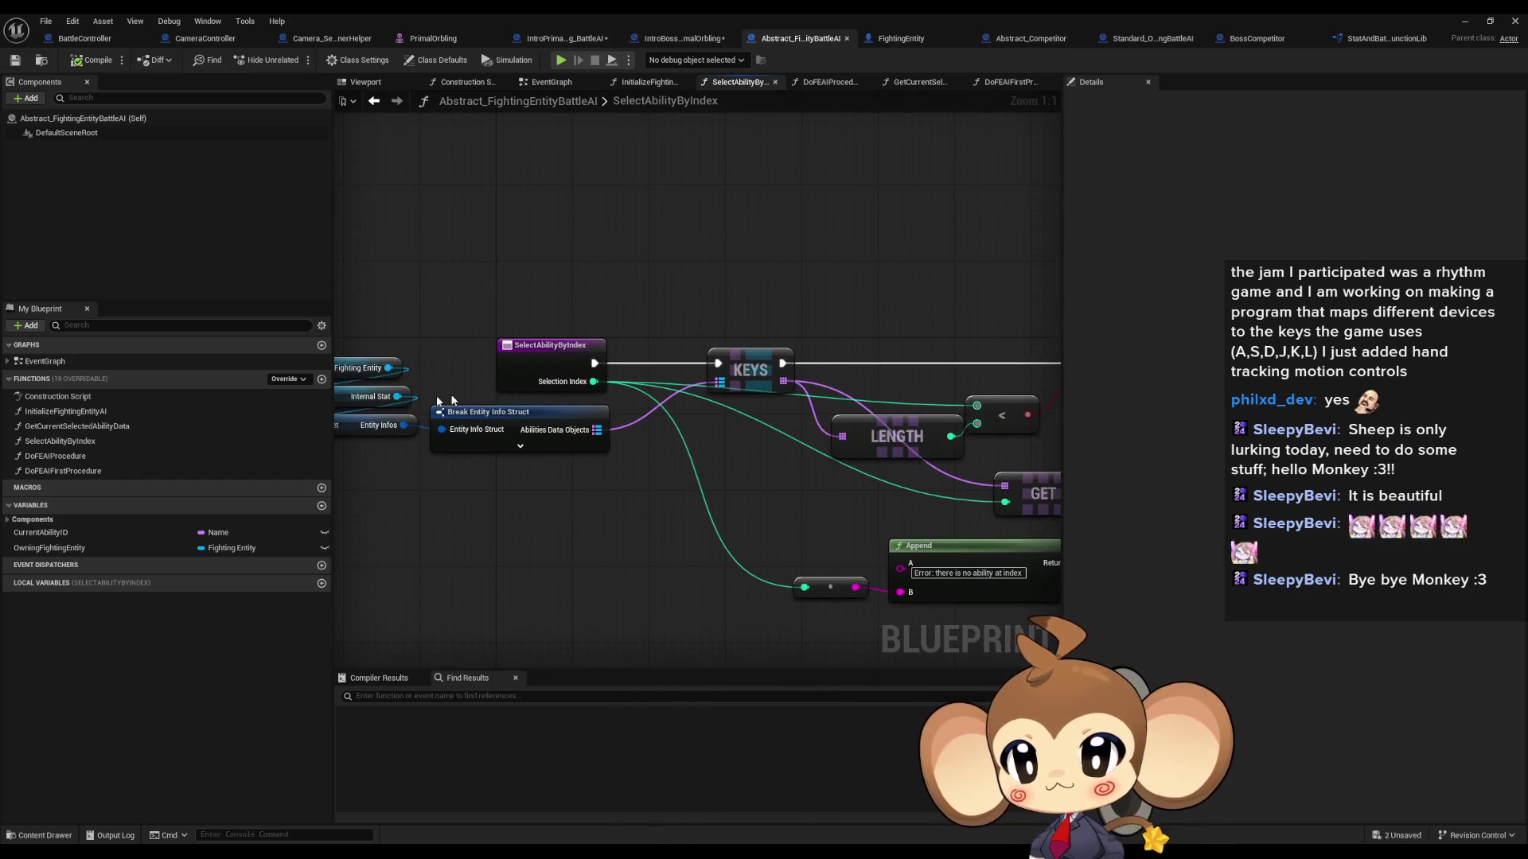
double_click(128, 441)
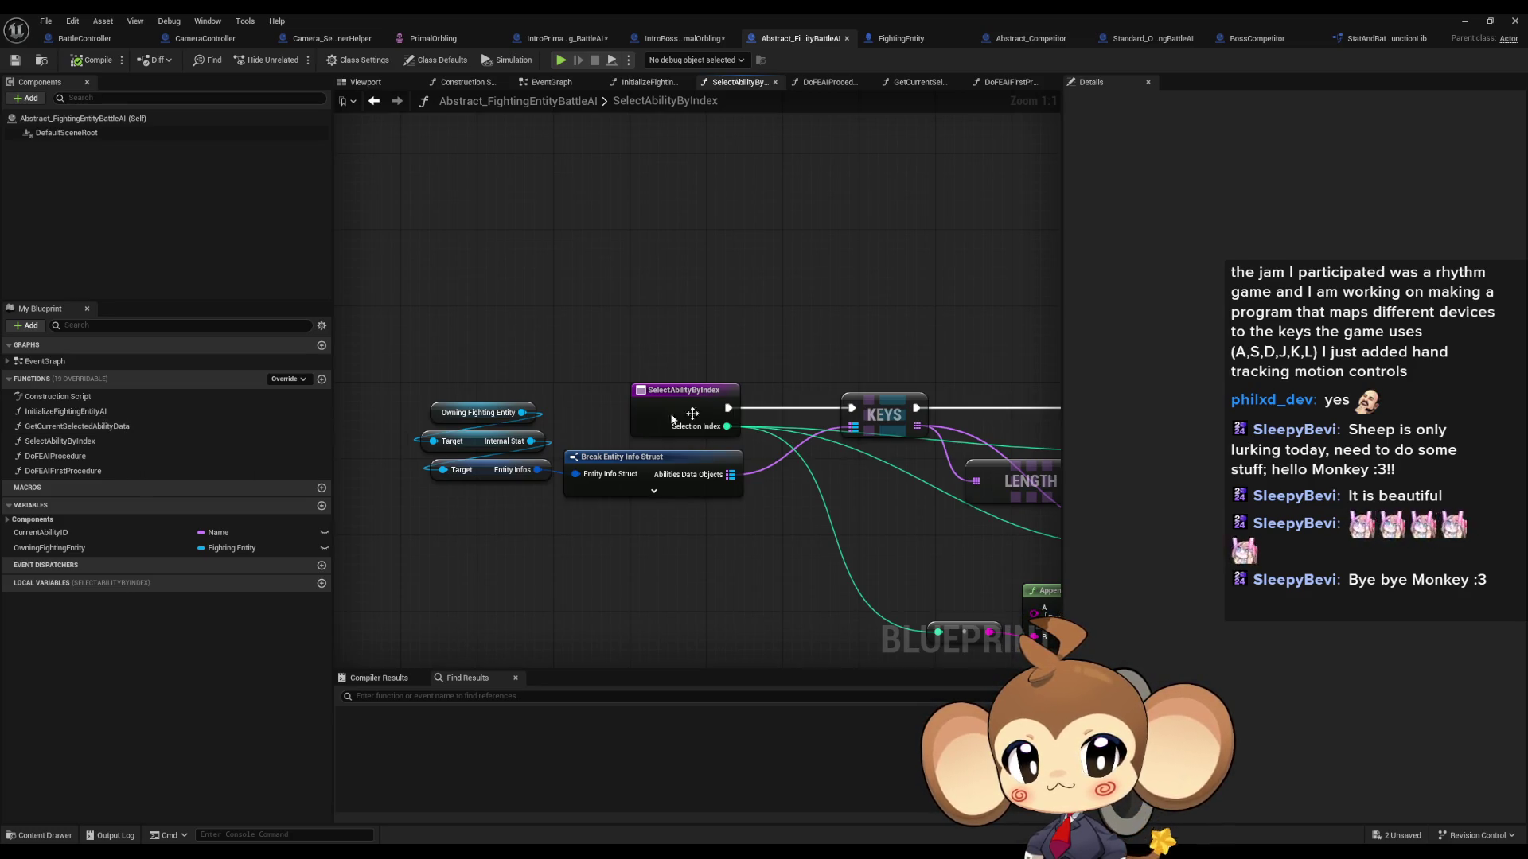
mouse_move(445, 331)
left_mouse_down()
mouse_move(691, 357)
mouse_move(614, 324)
mouse_move(793, 375)
left_mouse_up()
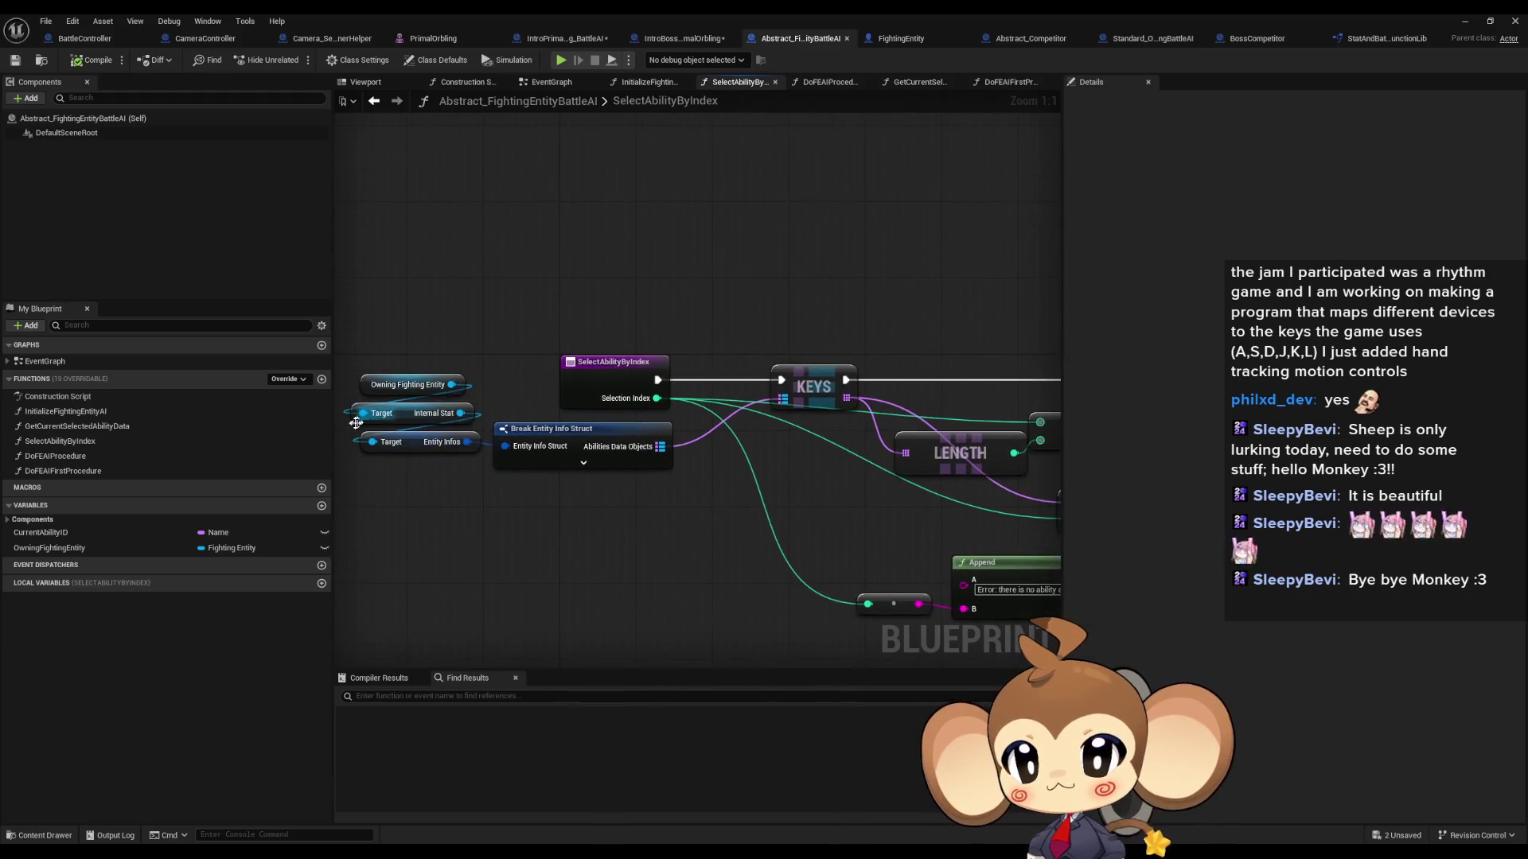
double_click(146, 430)
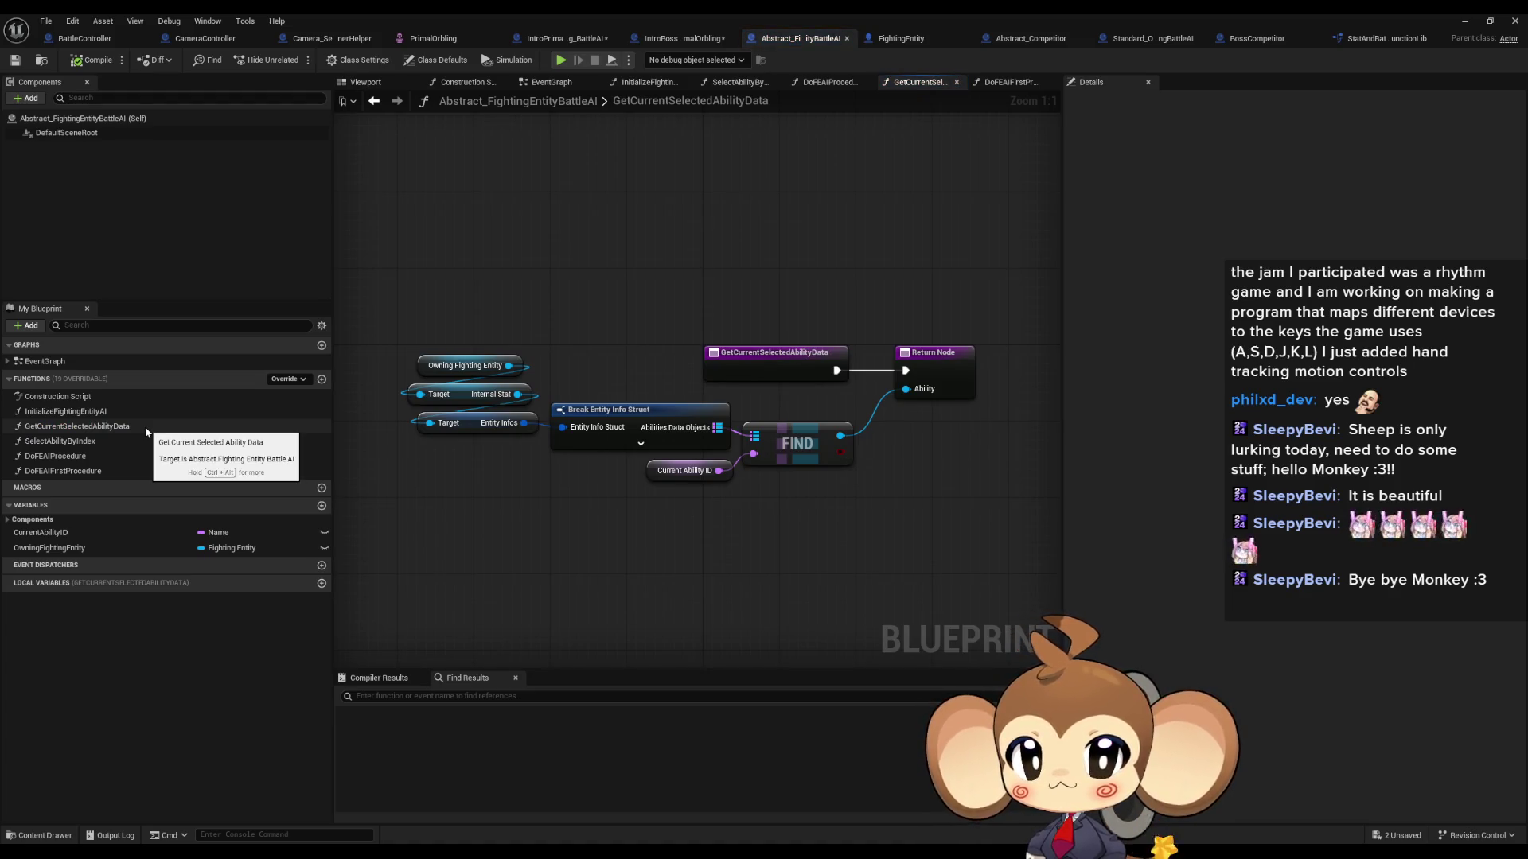
Step: Open SelectAbilityByIndex and find references to it from its entry node
double_click(79, 411)
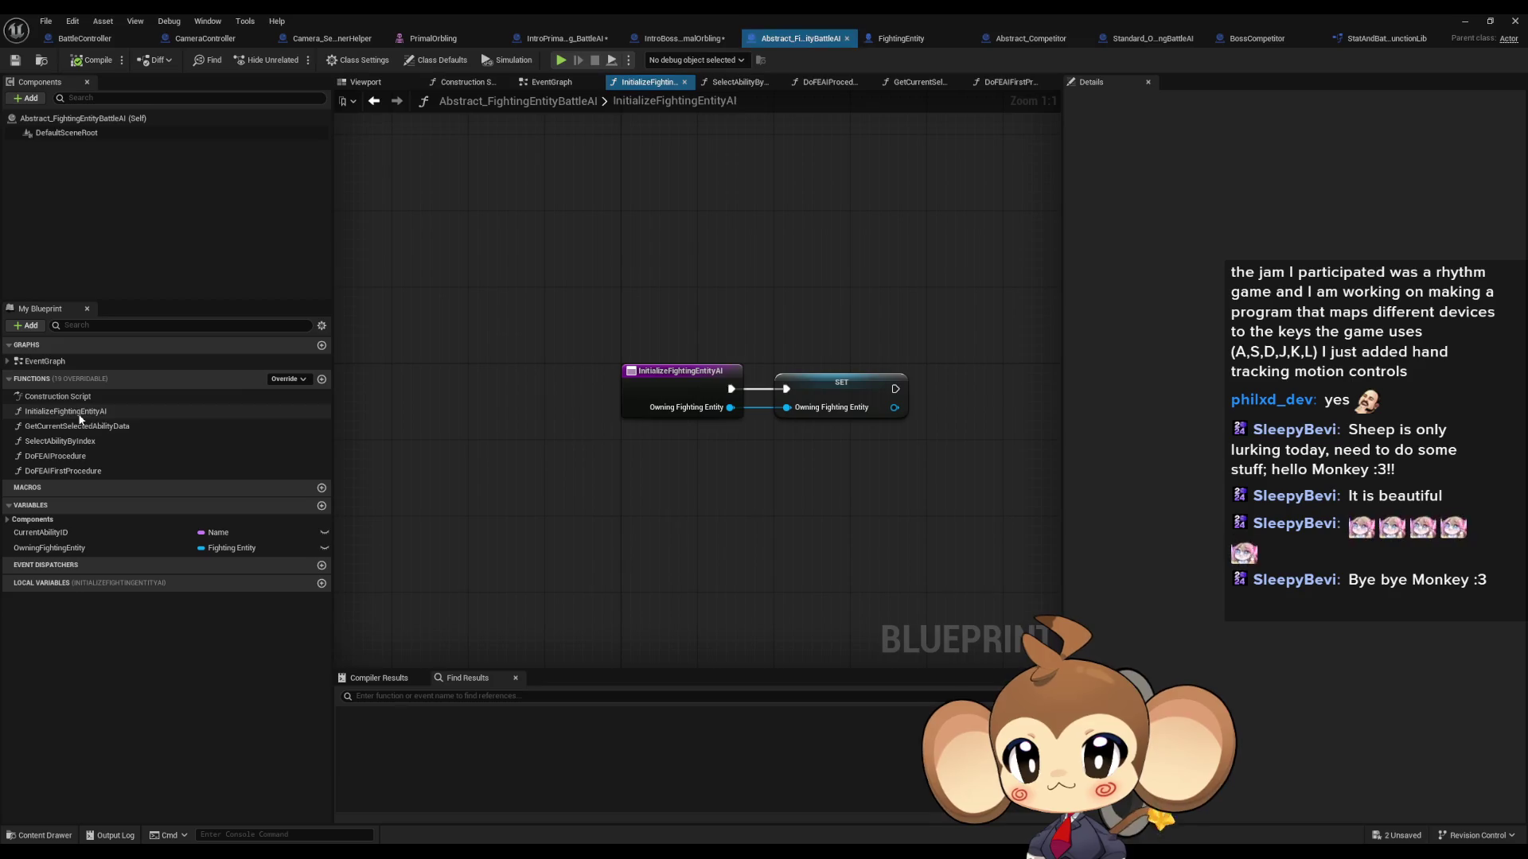
double_click(80, 441)
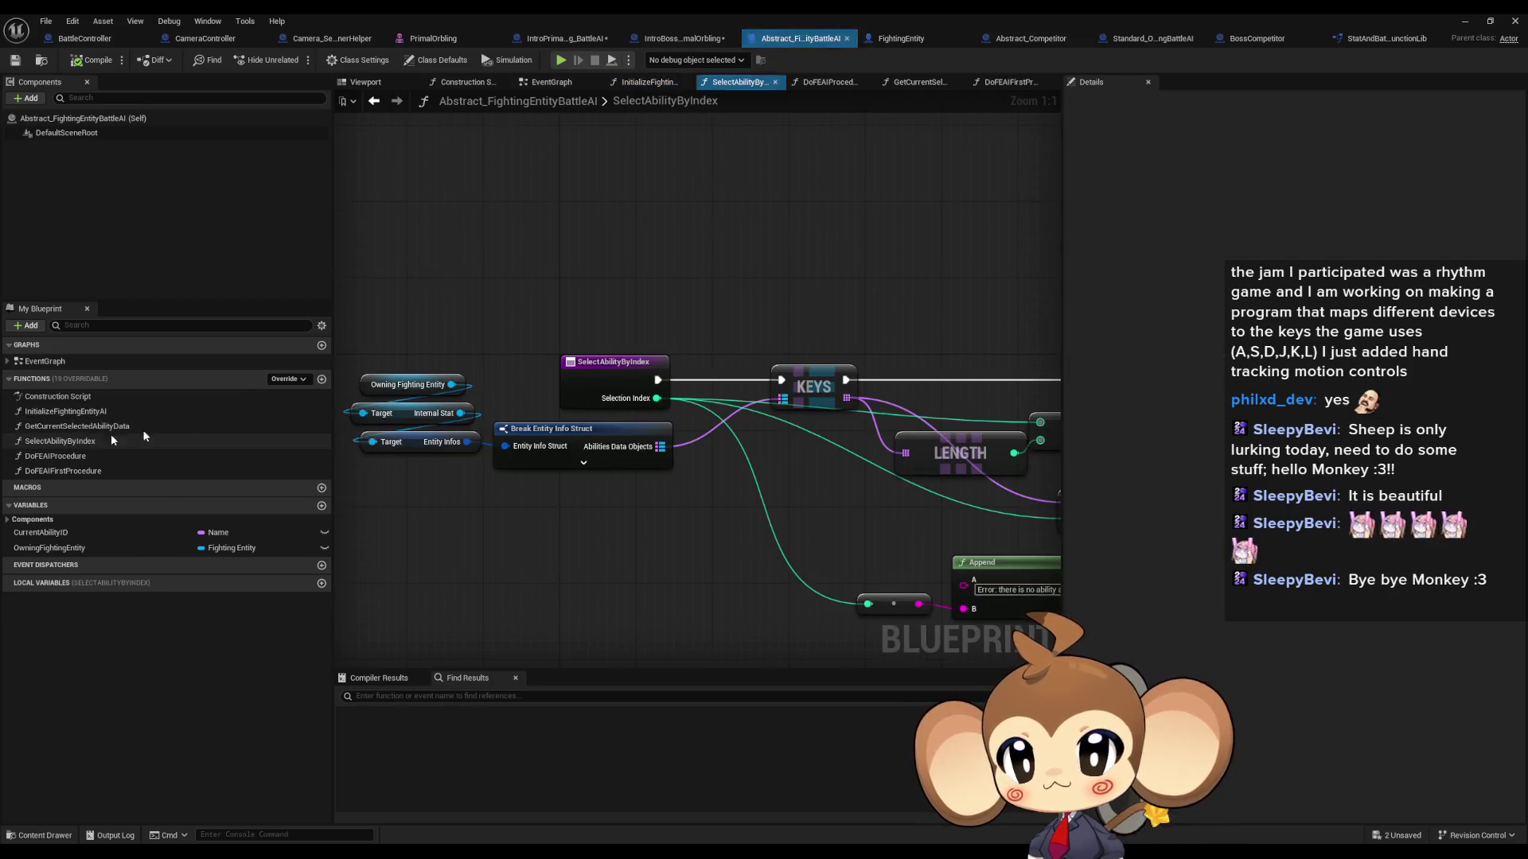
right_click(620, 374)
left_click(796, 543)
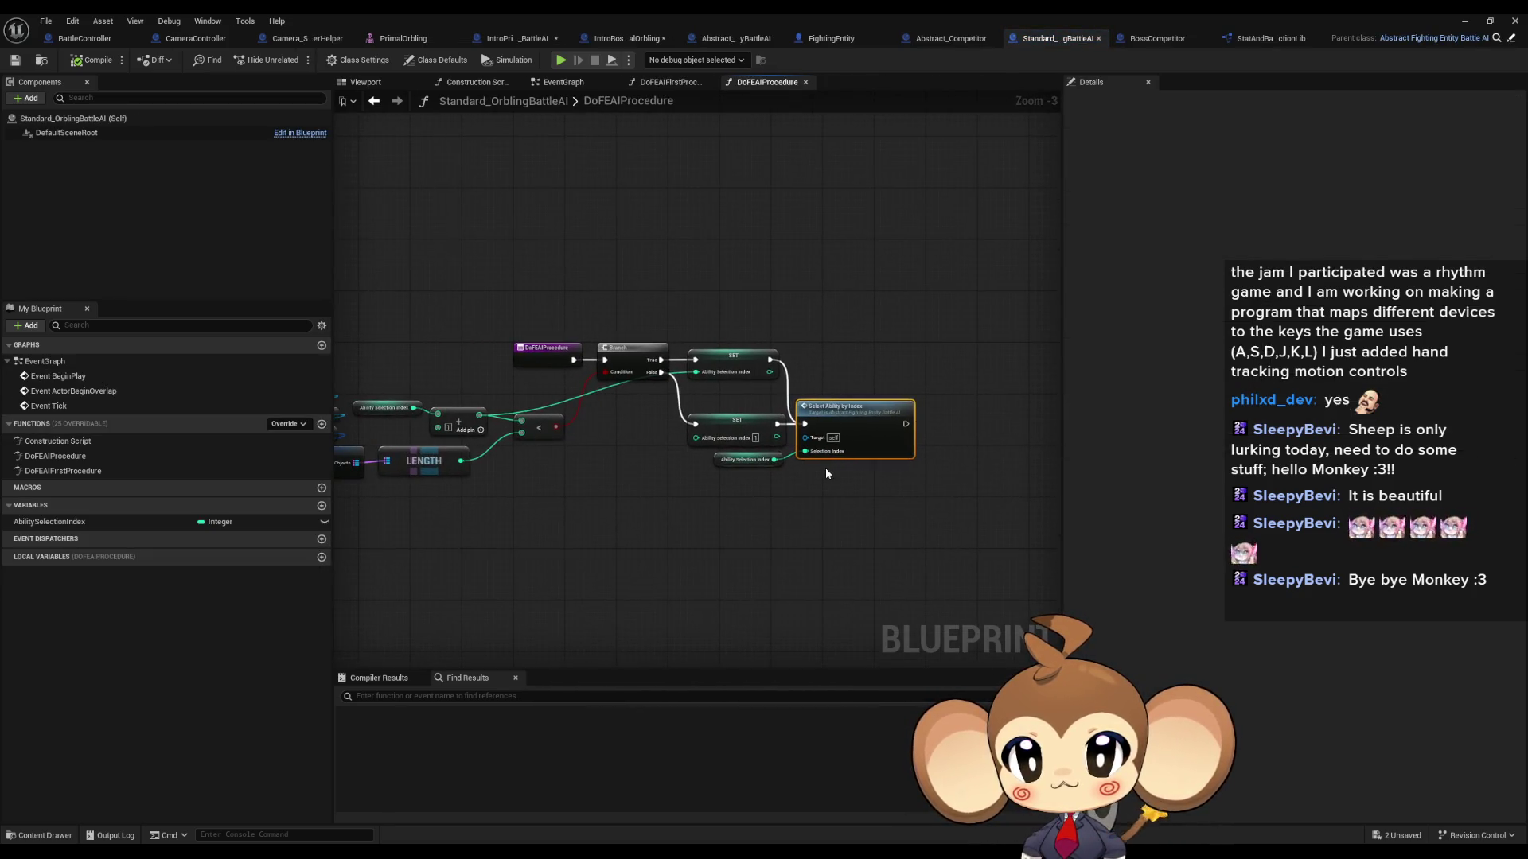
Step: Find references to DoFEAIProcedure, jumping to its call in DoFEAIFirstProcedure
mouse_move(729, 405)
left_mouse_down()
mouse_move(541, 389)
mouse_move(711, 397)
left_mouse_up()
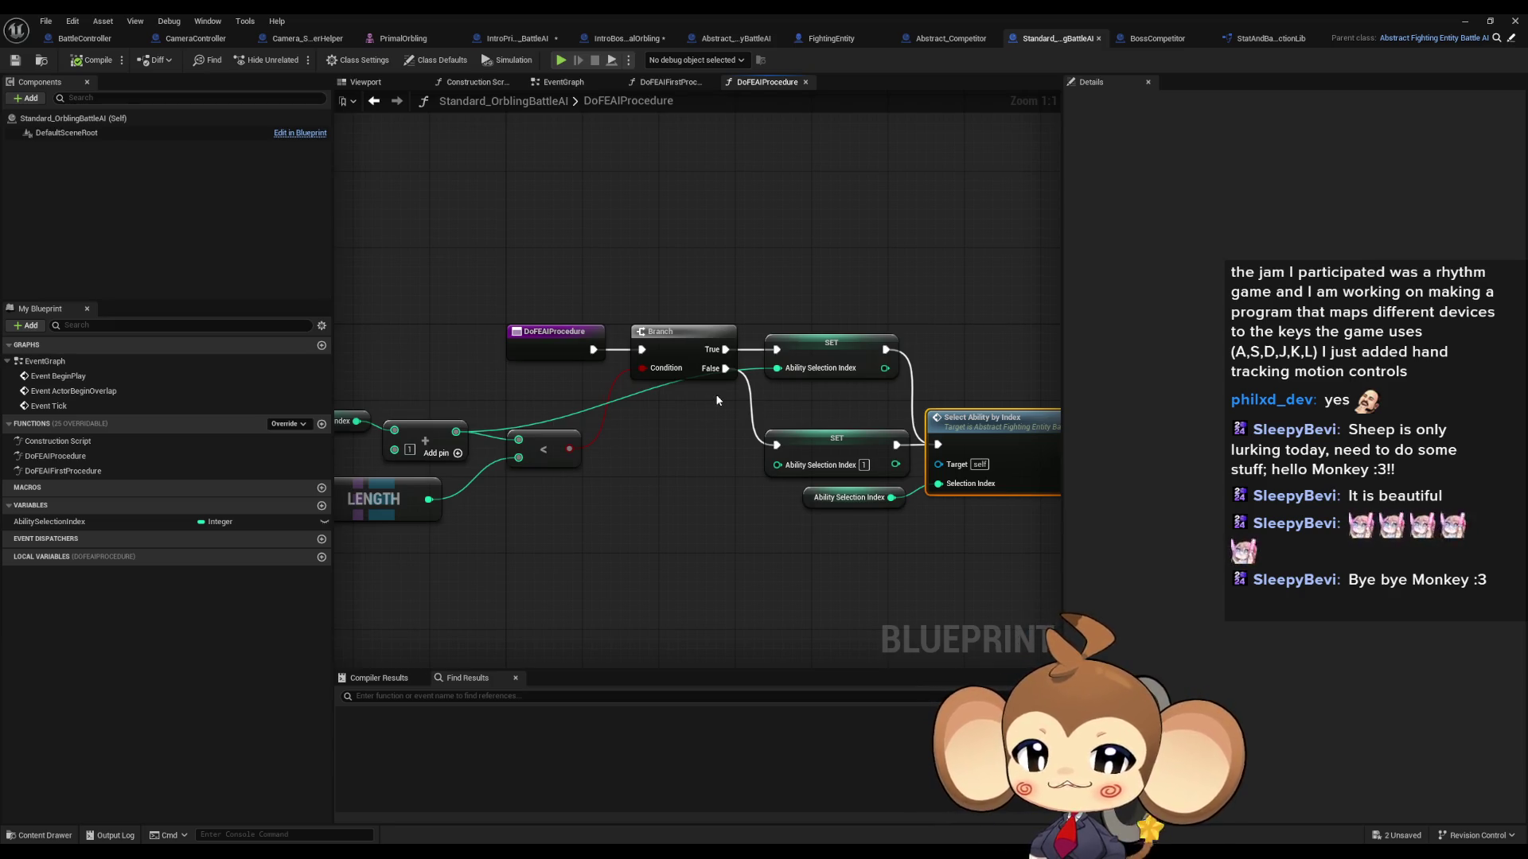
key("shift+alt+f")
left_click(396, 763)
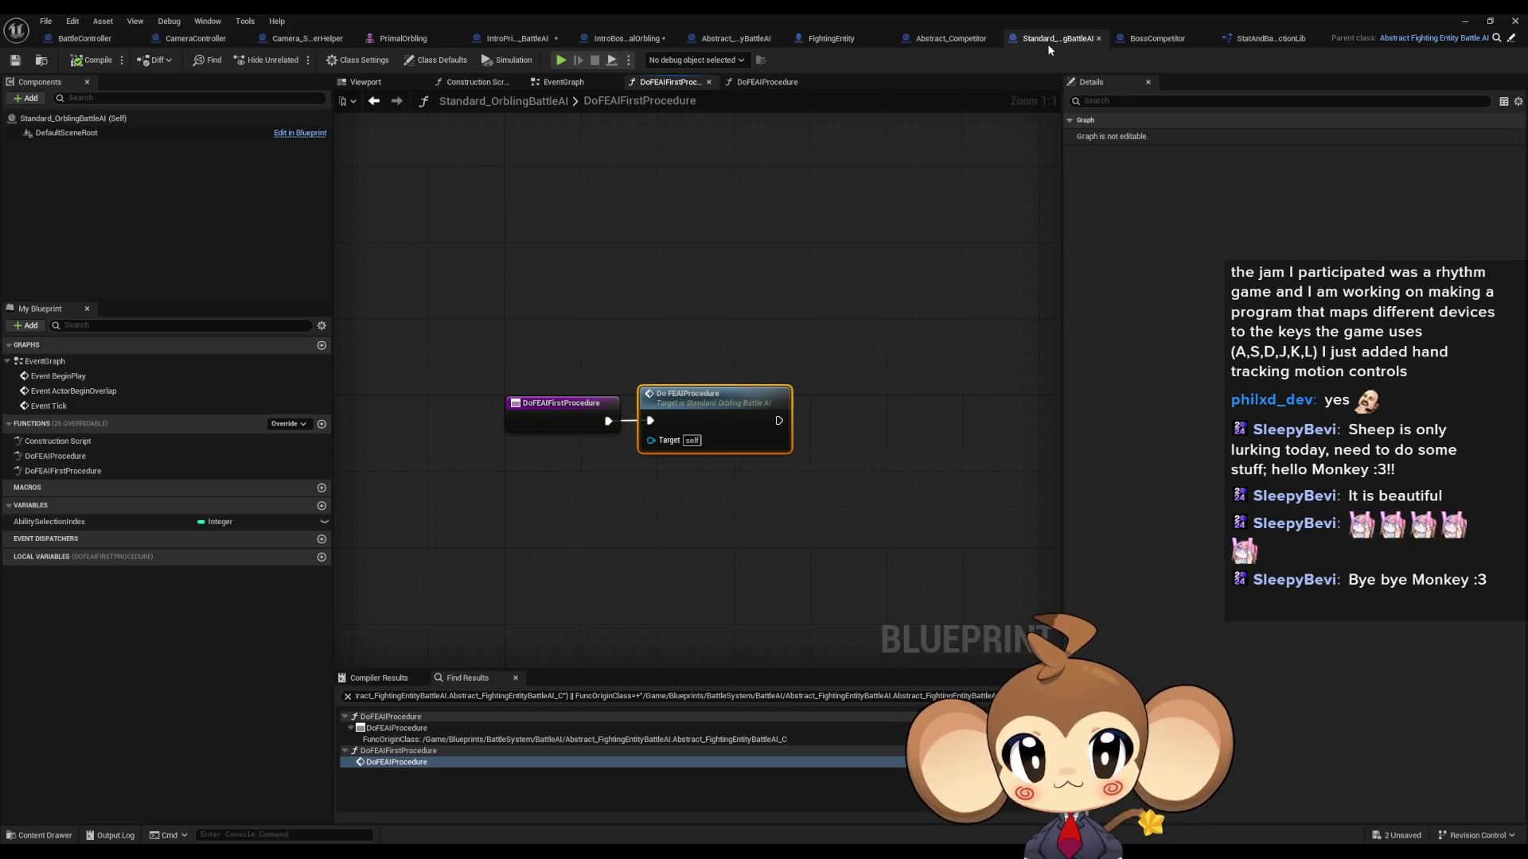
Step: Glance at IntroBoss class defaults, return to Standard_OrblingBattleAI, and open the Asset menu
left_click(629, 38)
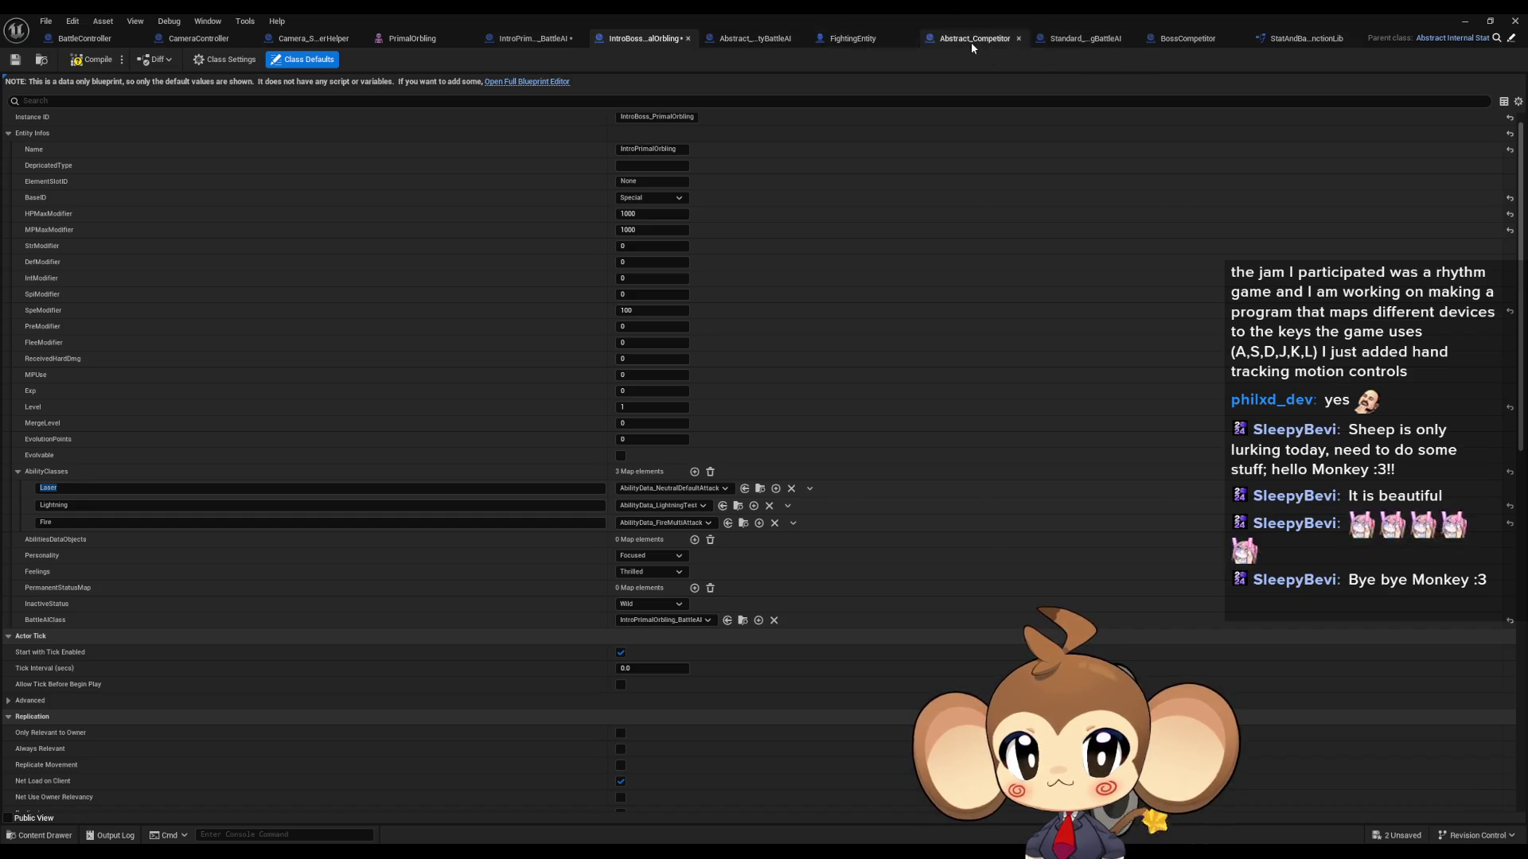
left_click(1090, 39)
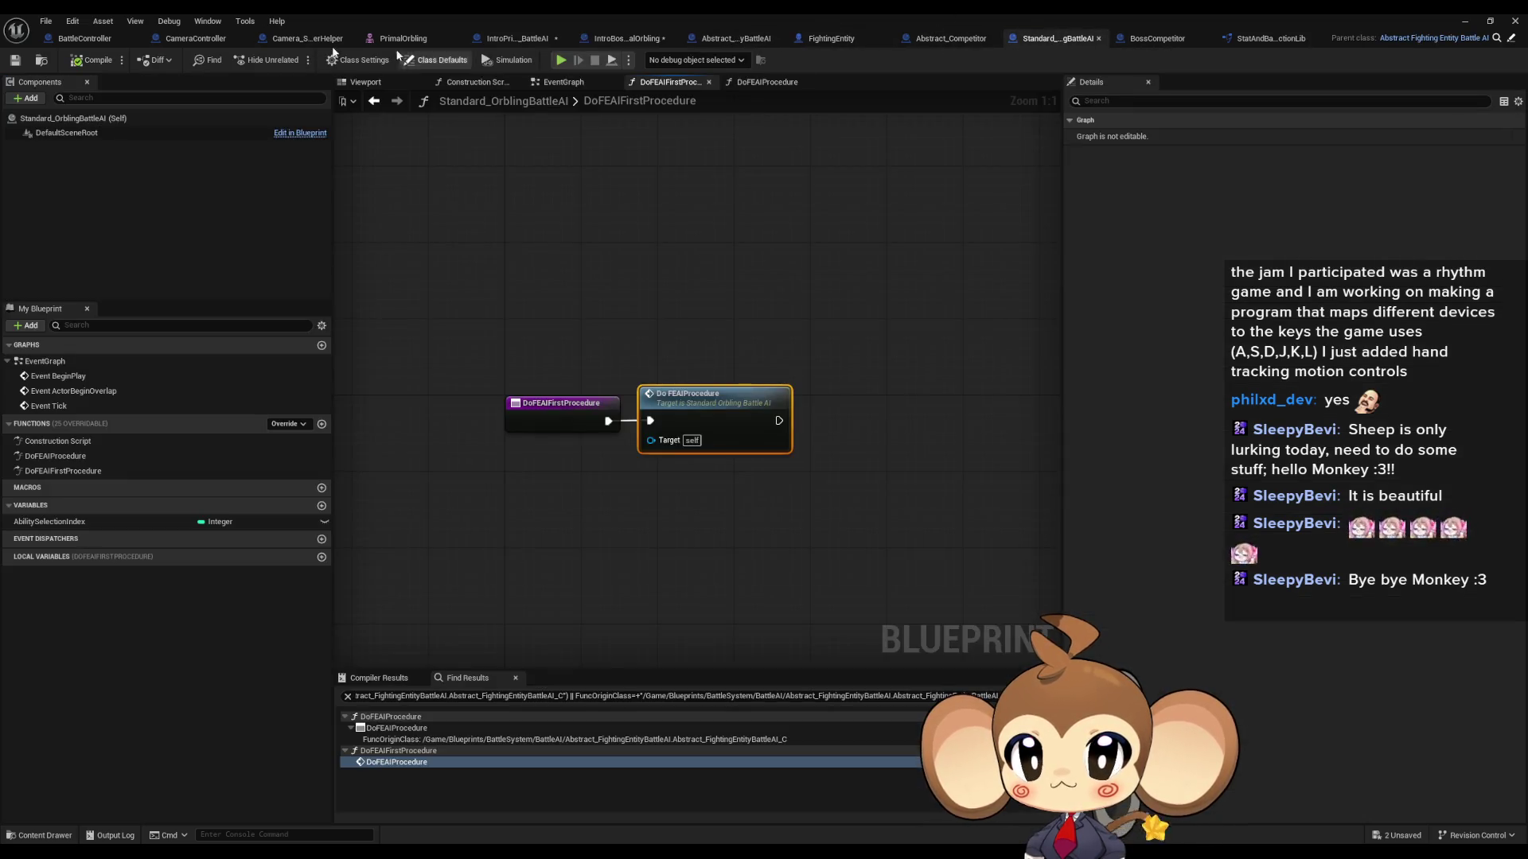
left_click(45, 21)
mouse_move(71, 24)
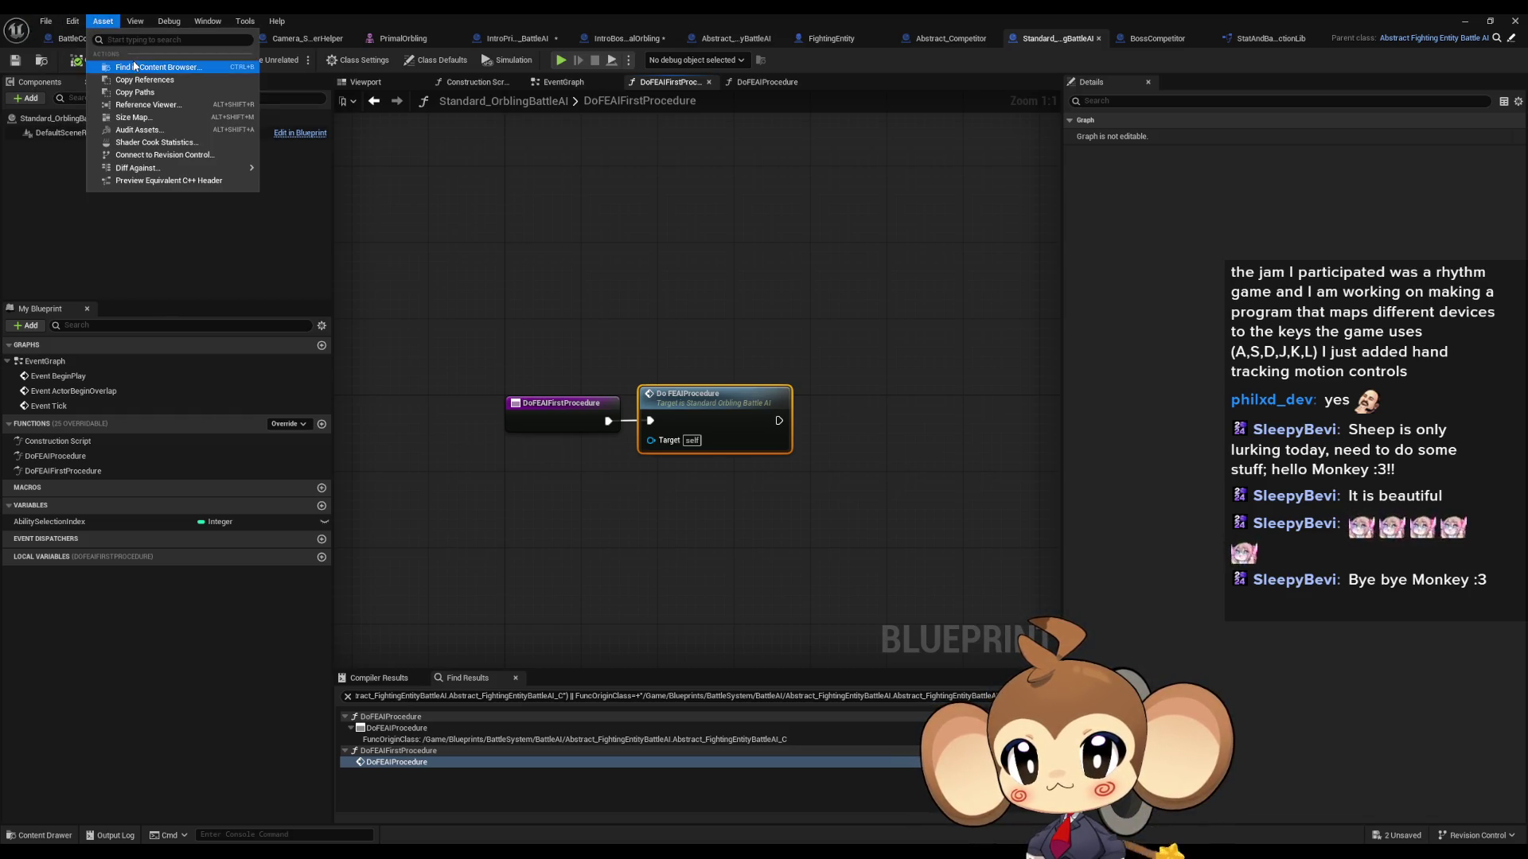
Step: Show Standard_OrblingBattleAI in the Content Browser and browse the SpecialAI and CompetitorAI folders
left_click(127, 67)
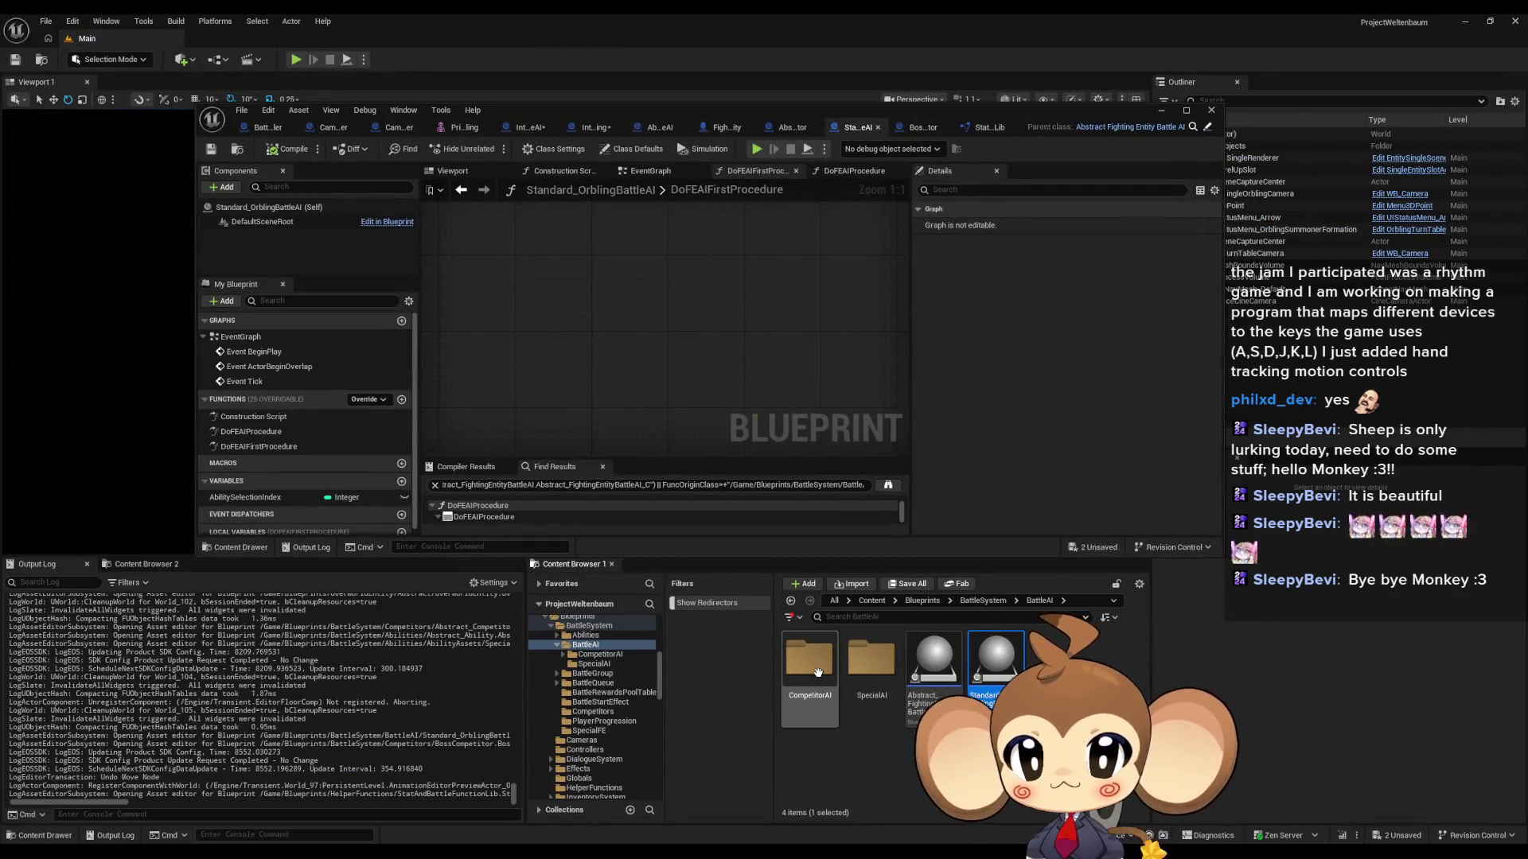
mouse_move(1007, 648)
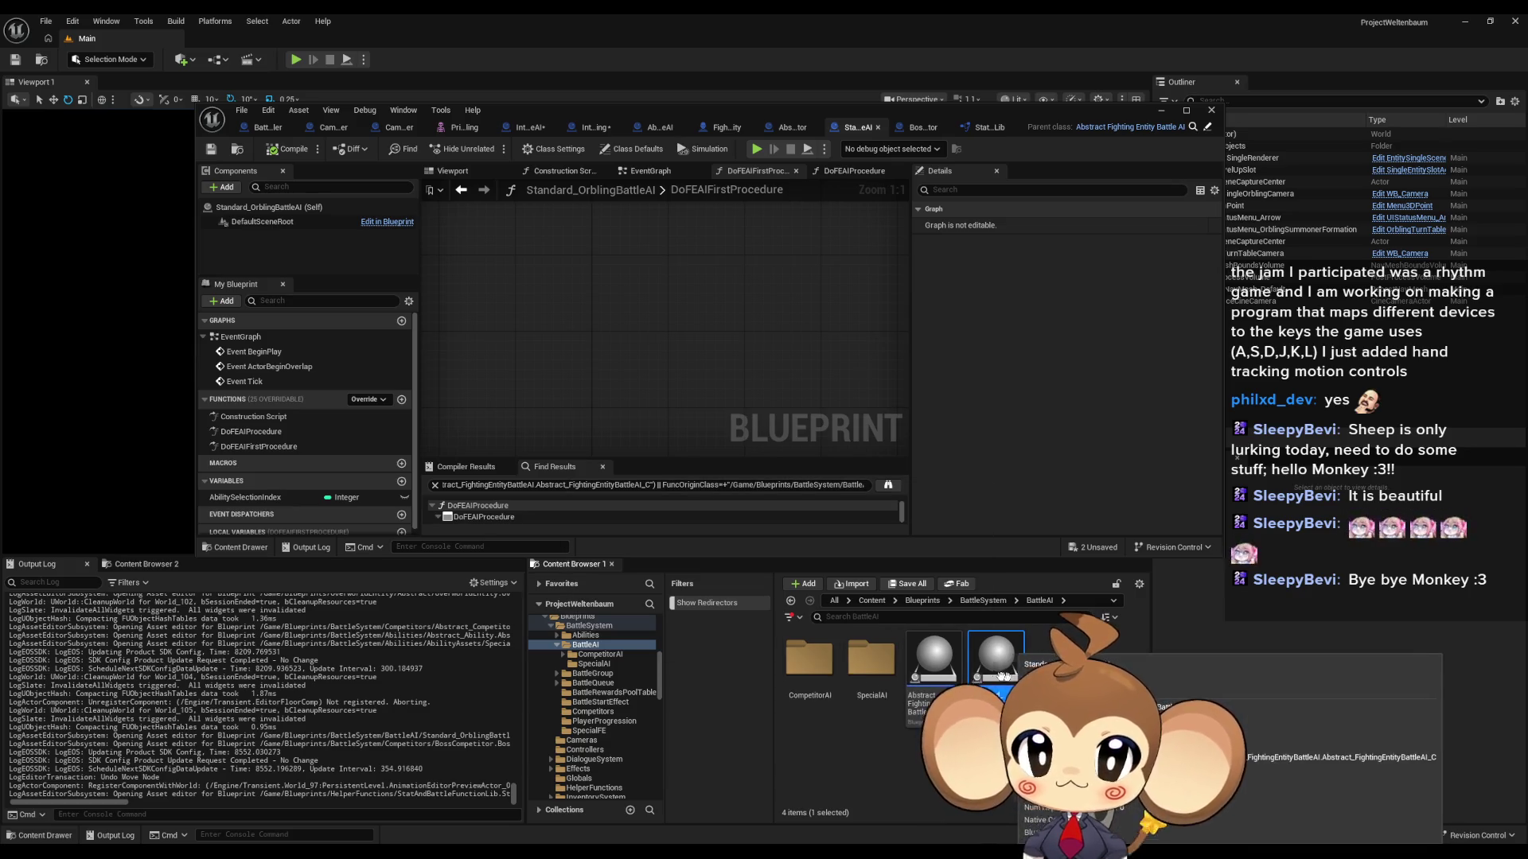
double_click(892, 674)
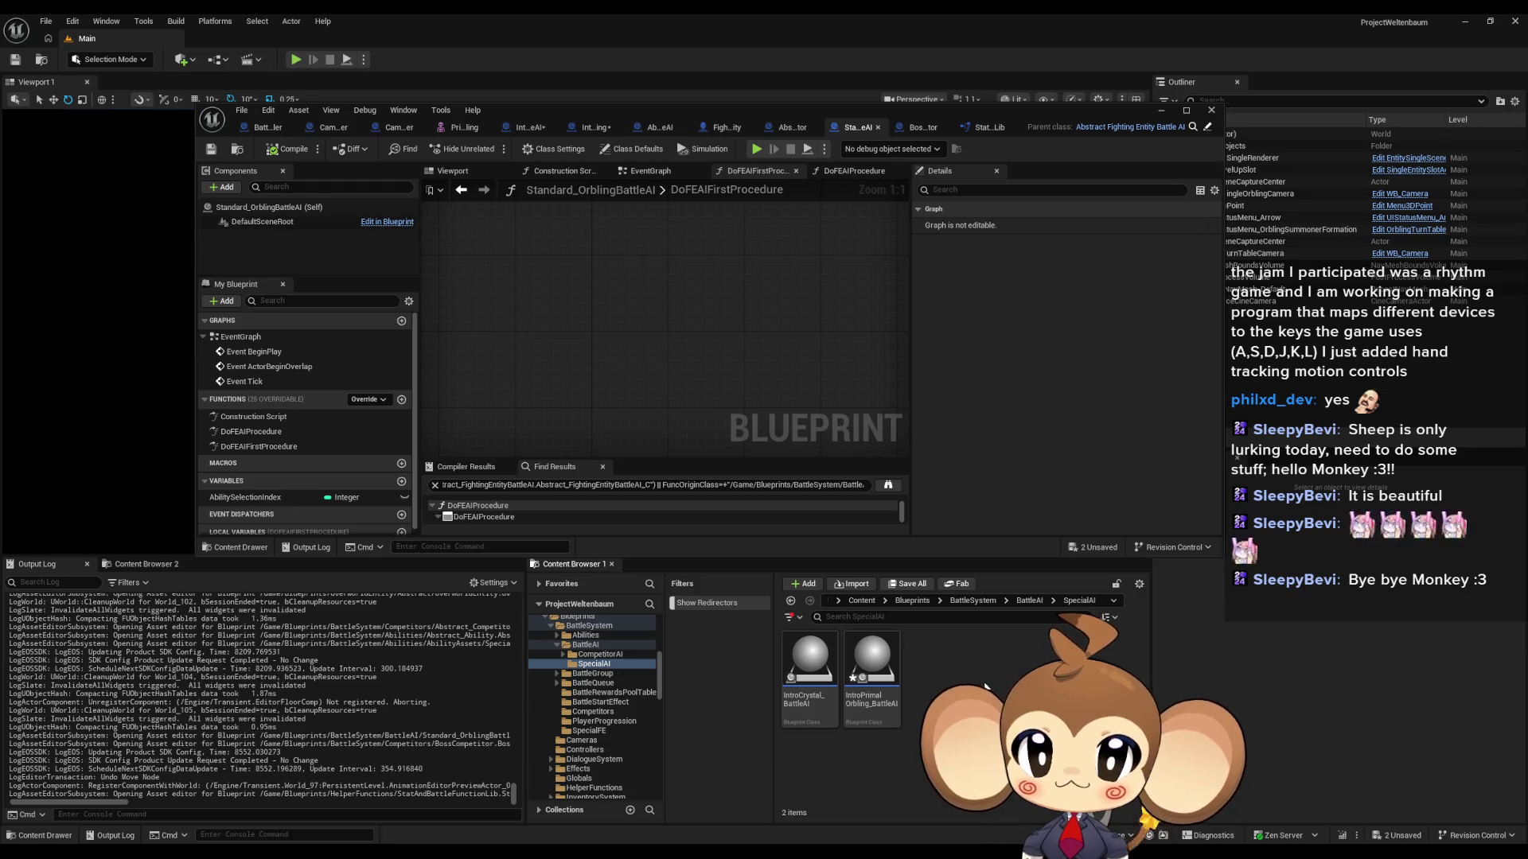
left_click(1028, 601)
double_click(812, 661)
left_click(934, 661)
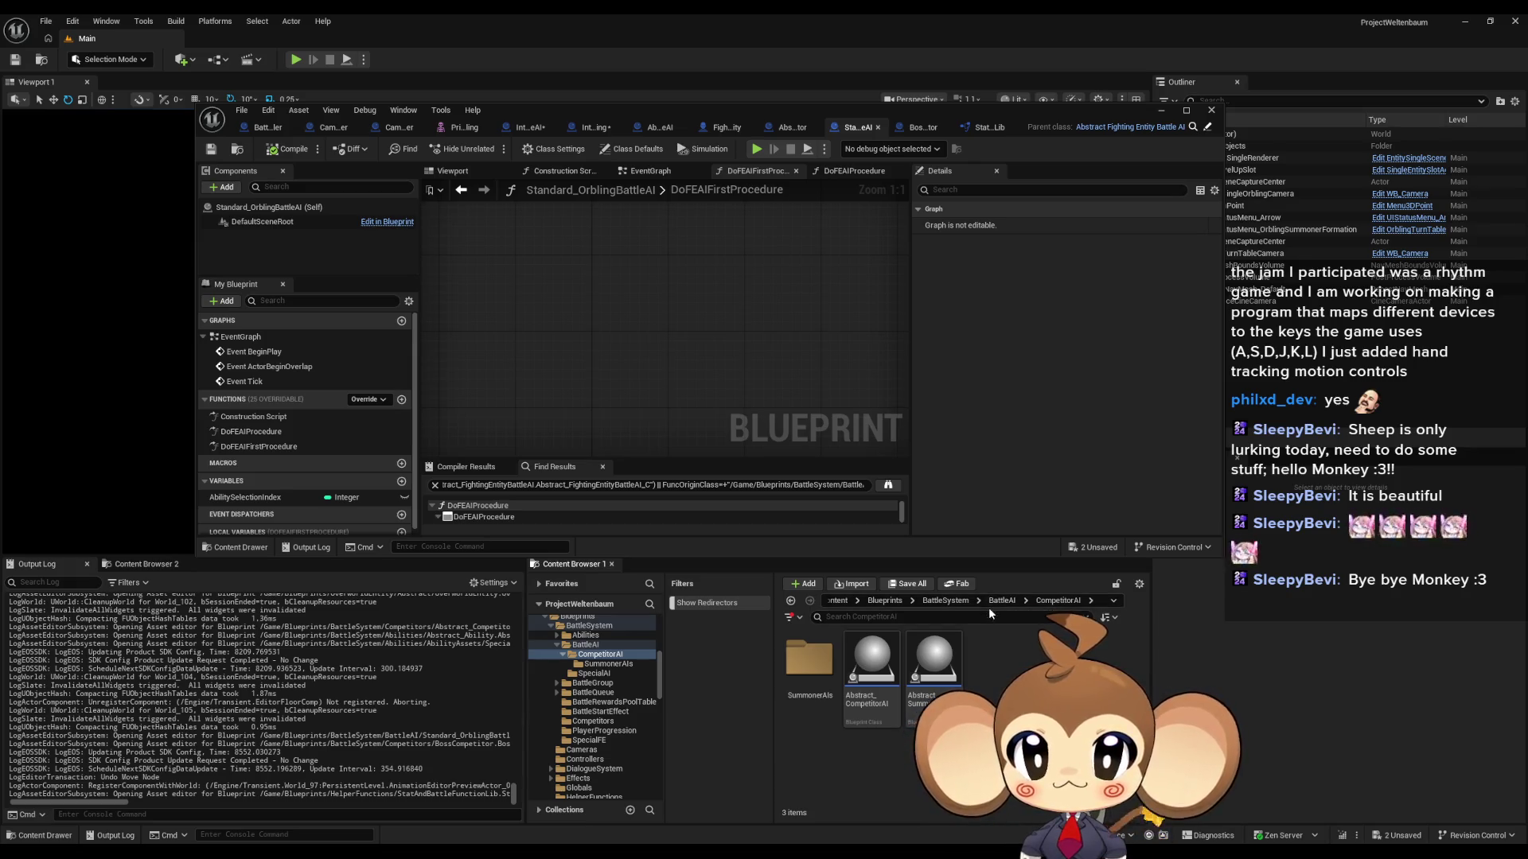
Step: Review the BattleAI folder's blueprint assets, then return to BattleController's GetAbilityDataAsset graph
left_click(999, 602)
left_click(934, 660)
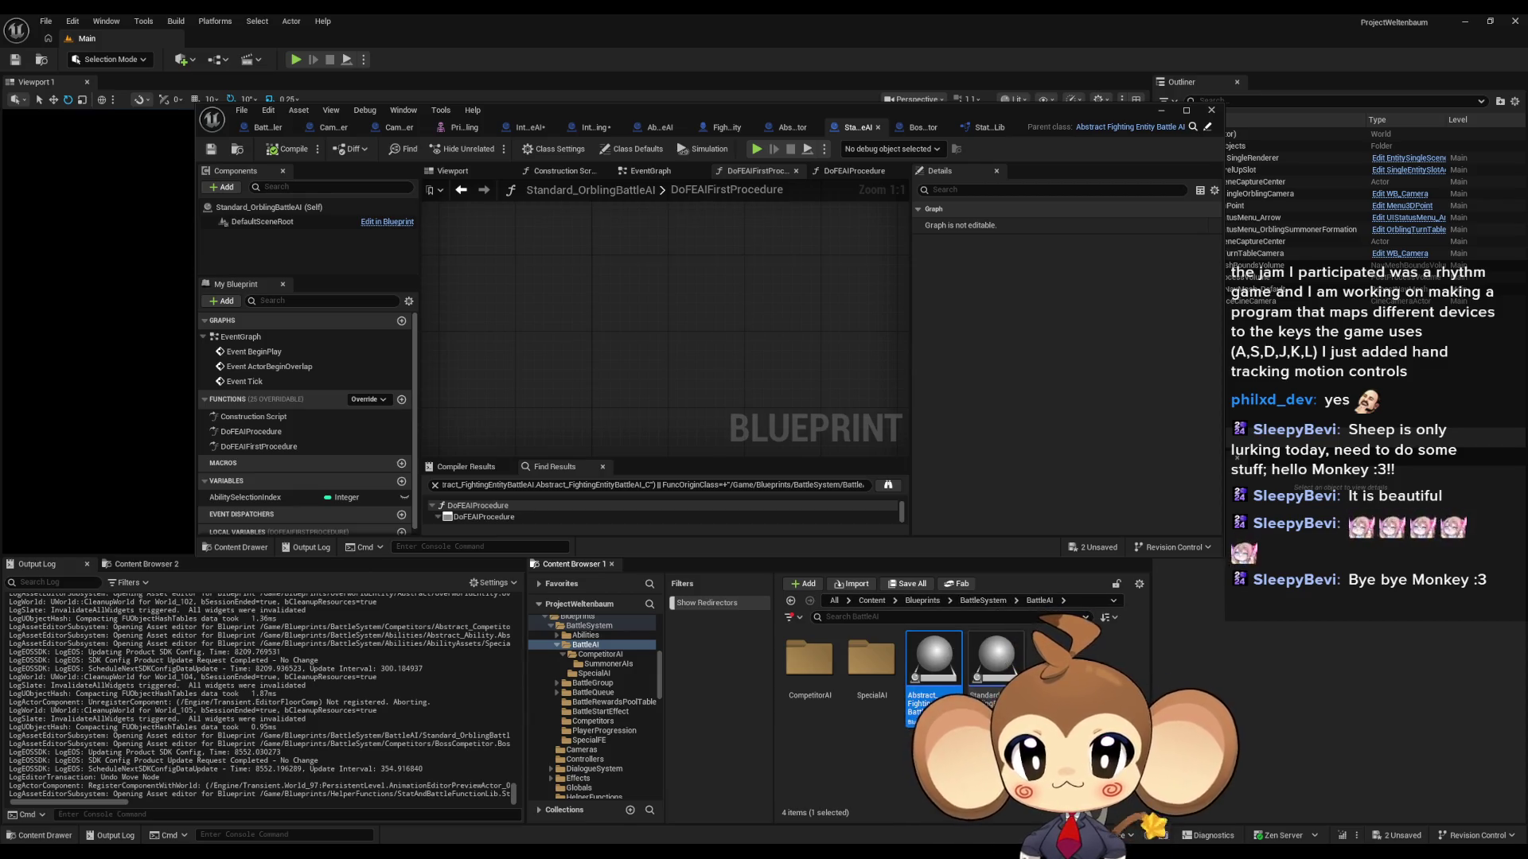
left_click(997, 661)
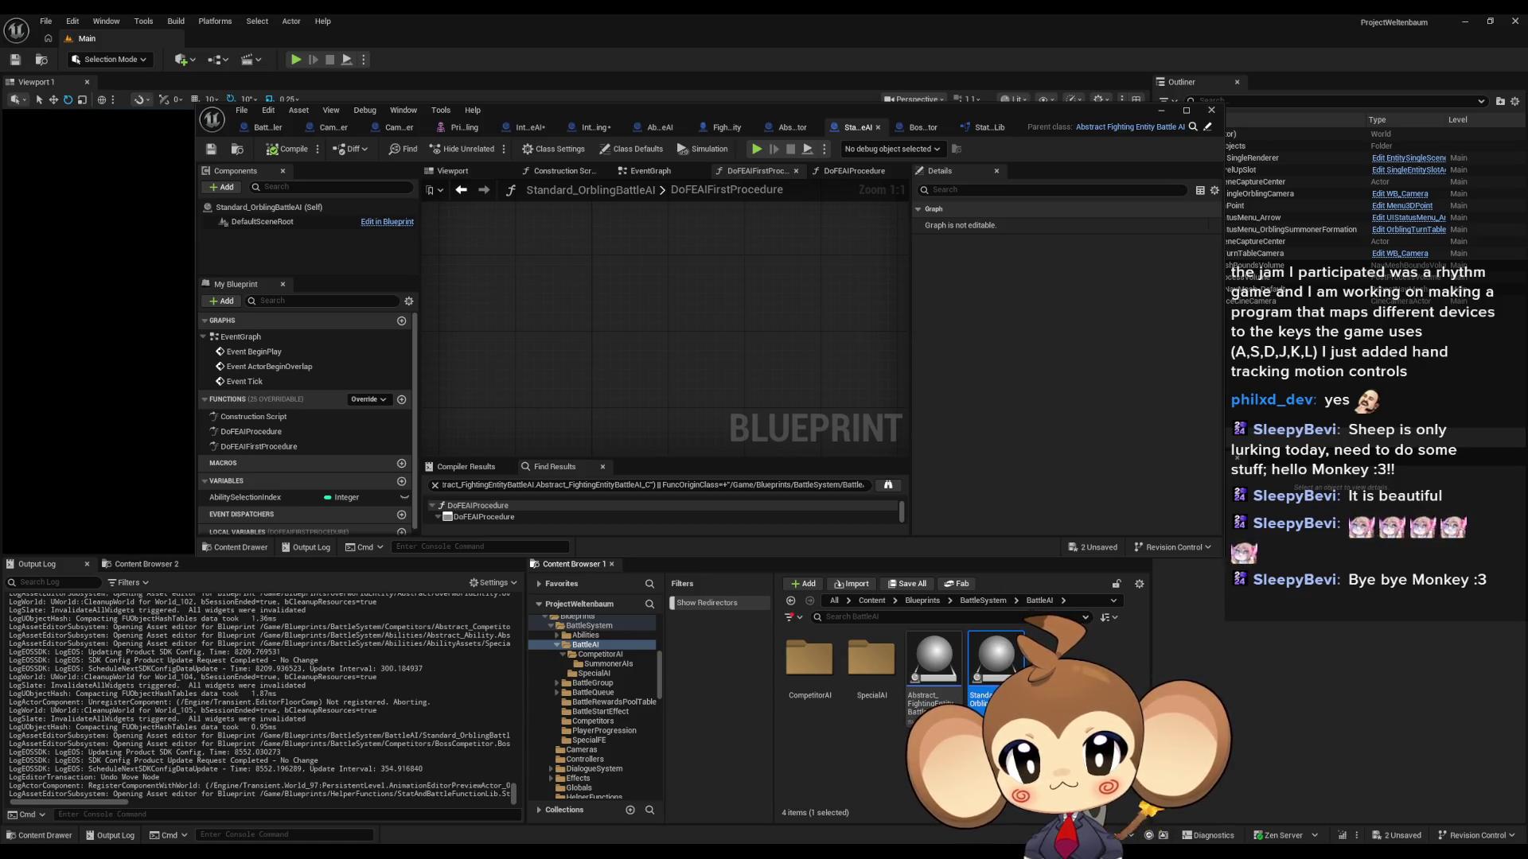
left_click(994, 764)
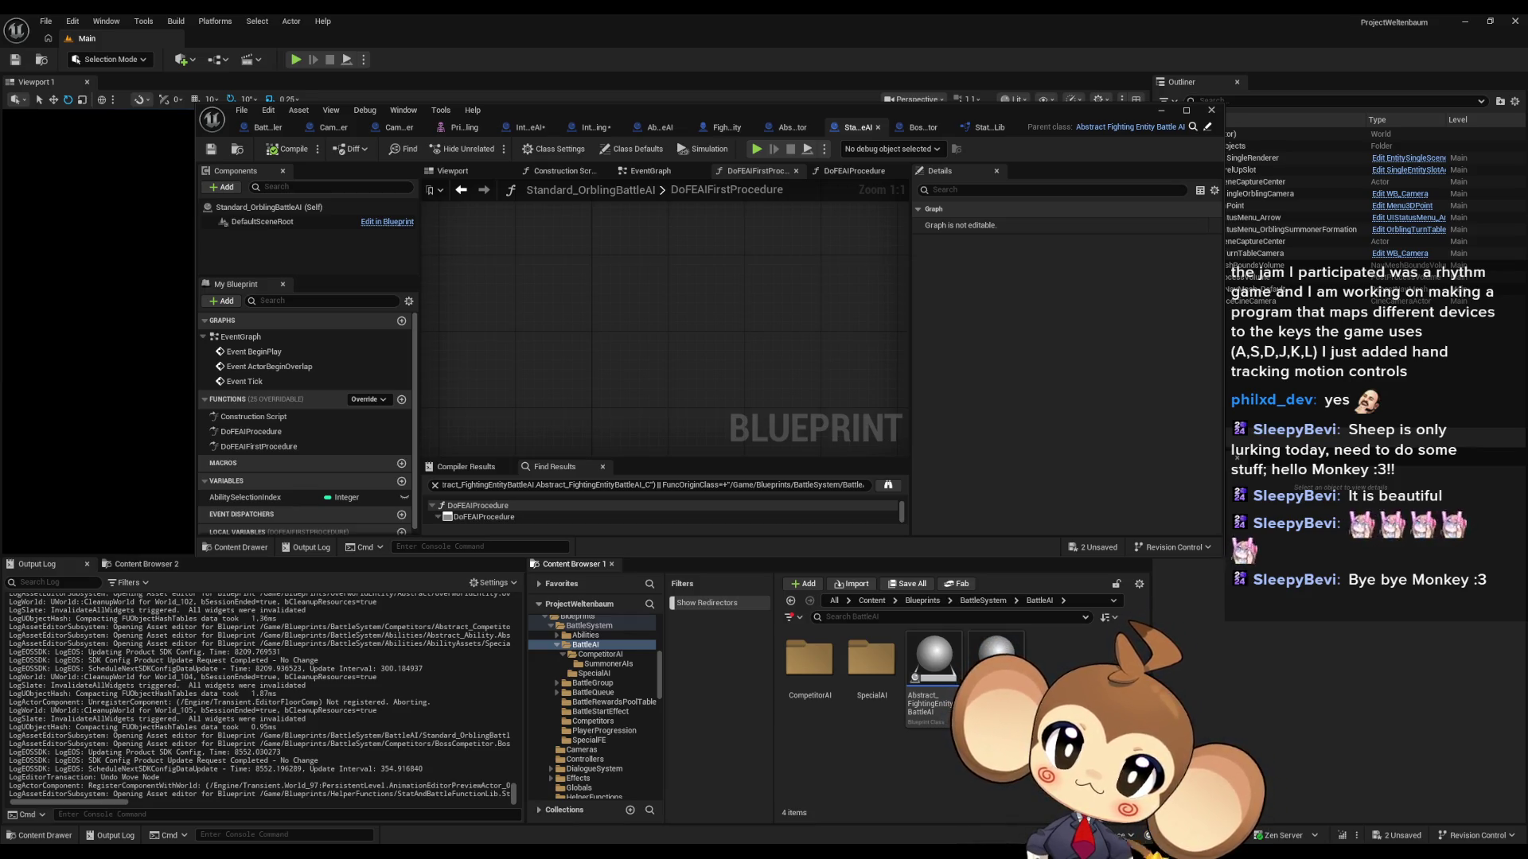
left_click(626, 353)
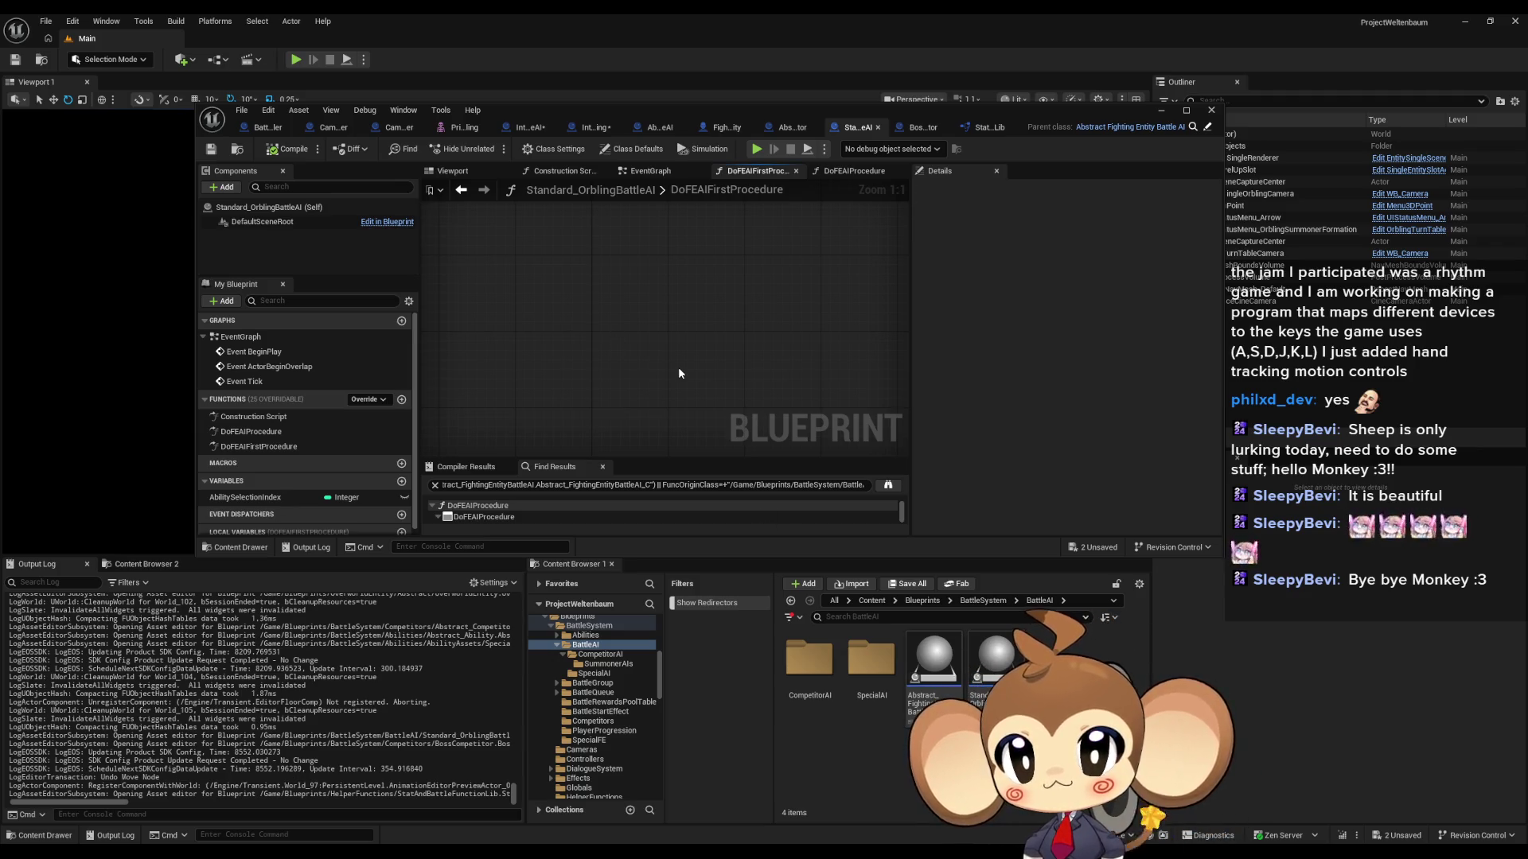
left_click(263, 127)
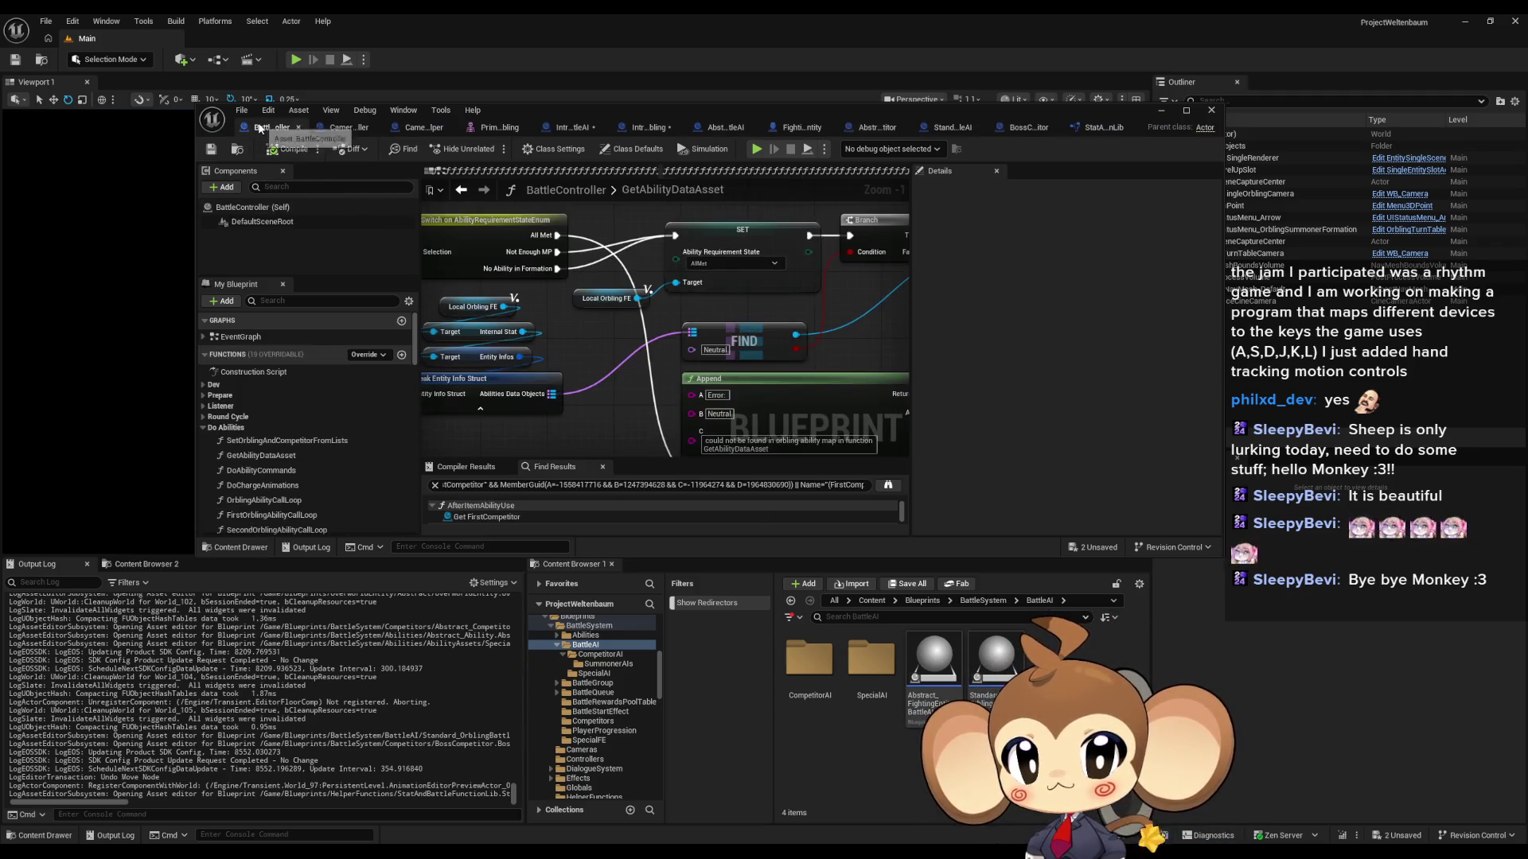
Step: Maximize the editor and bring up IntroPrimalOrbling_BattleAI's DoFEAIProcedure graph
double_click(514, 110)
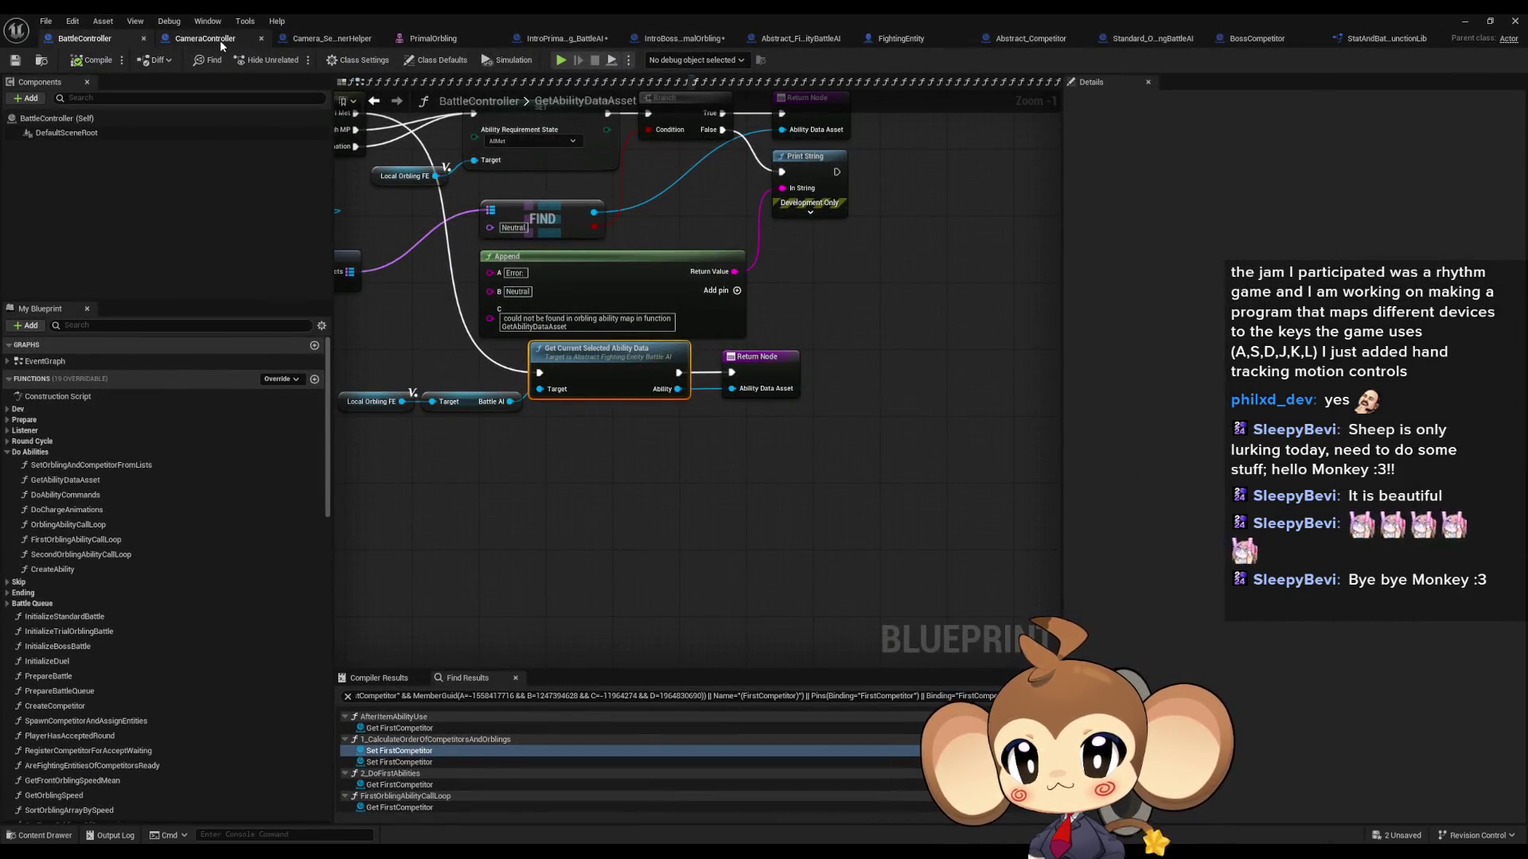
left_click(226, 40)
left_click(328, 41)
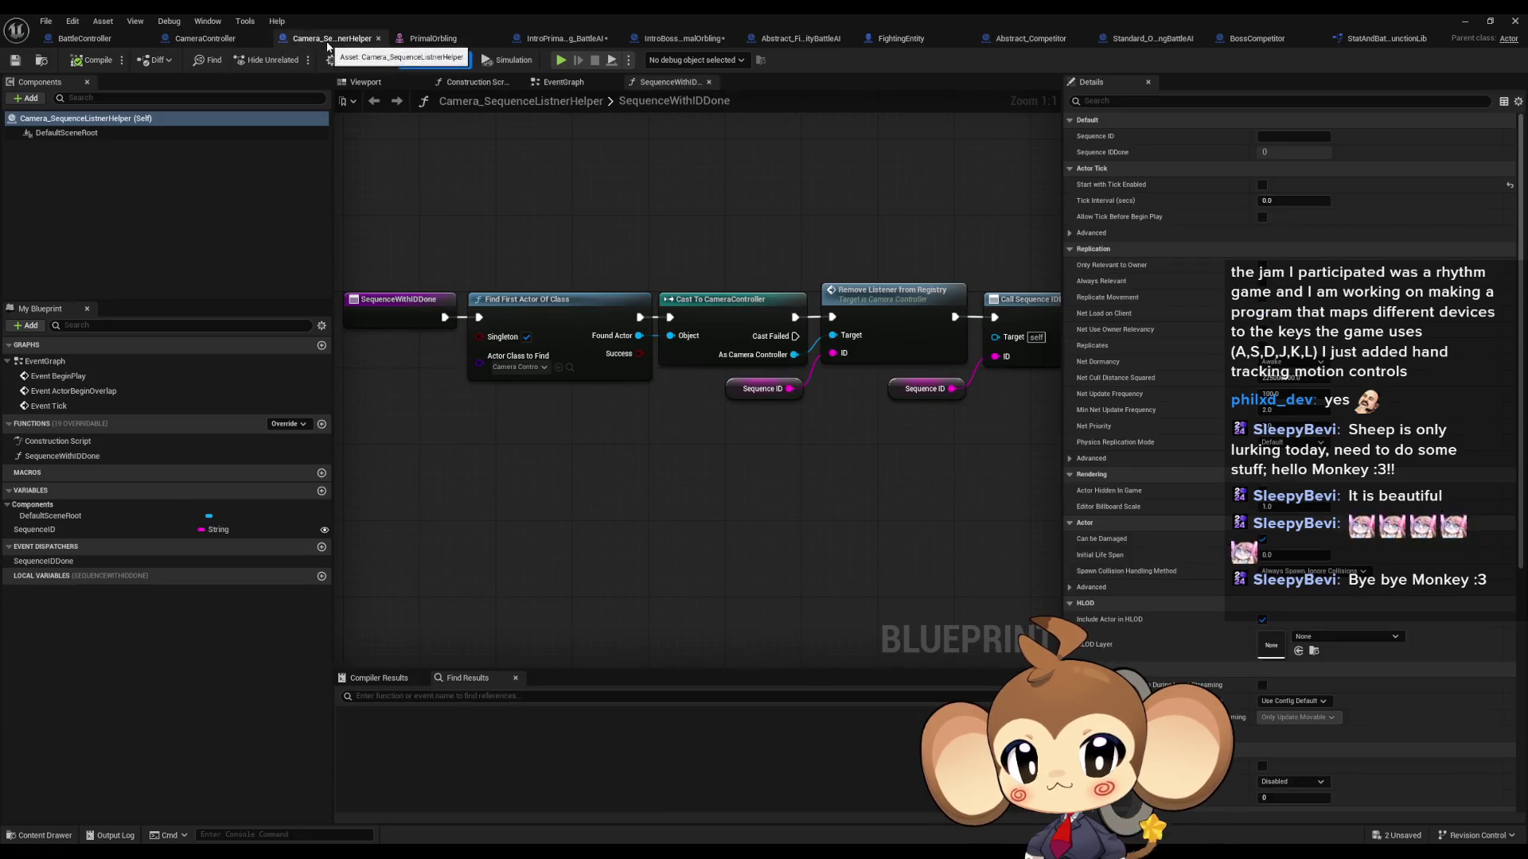
left_click(571, 40)
Step: Inspect DoFEAIProcedure's Print String, Is Valid and SET nodes, then open the parent GetCurrentSelectedAbilityData graph
mouse_move(859, 216)
left_mouse_down()
mouse_move(669, 223)
mouse_move(824, 487)
left_mouse_up()
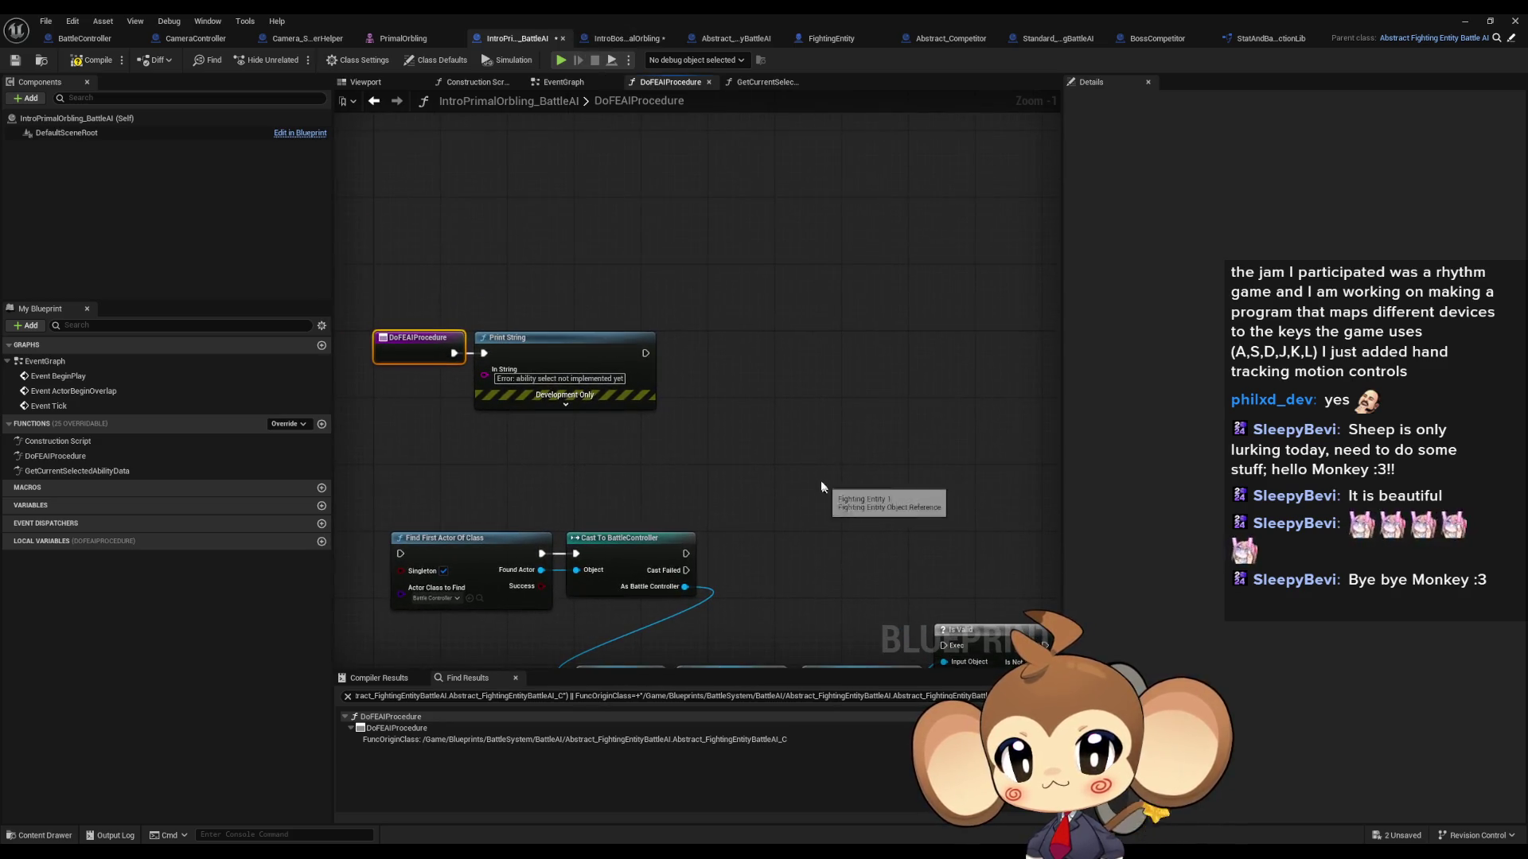
scroll(824, 487, "down", 3)
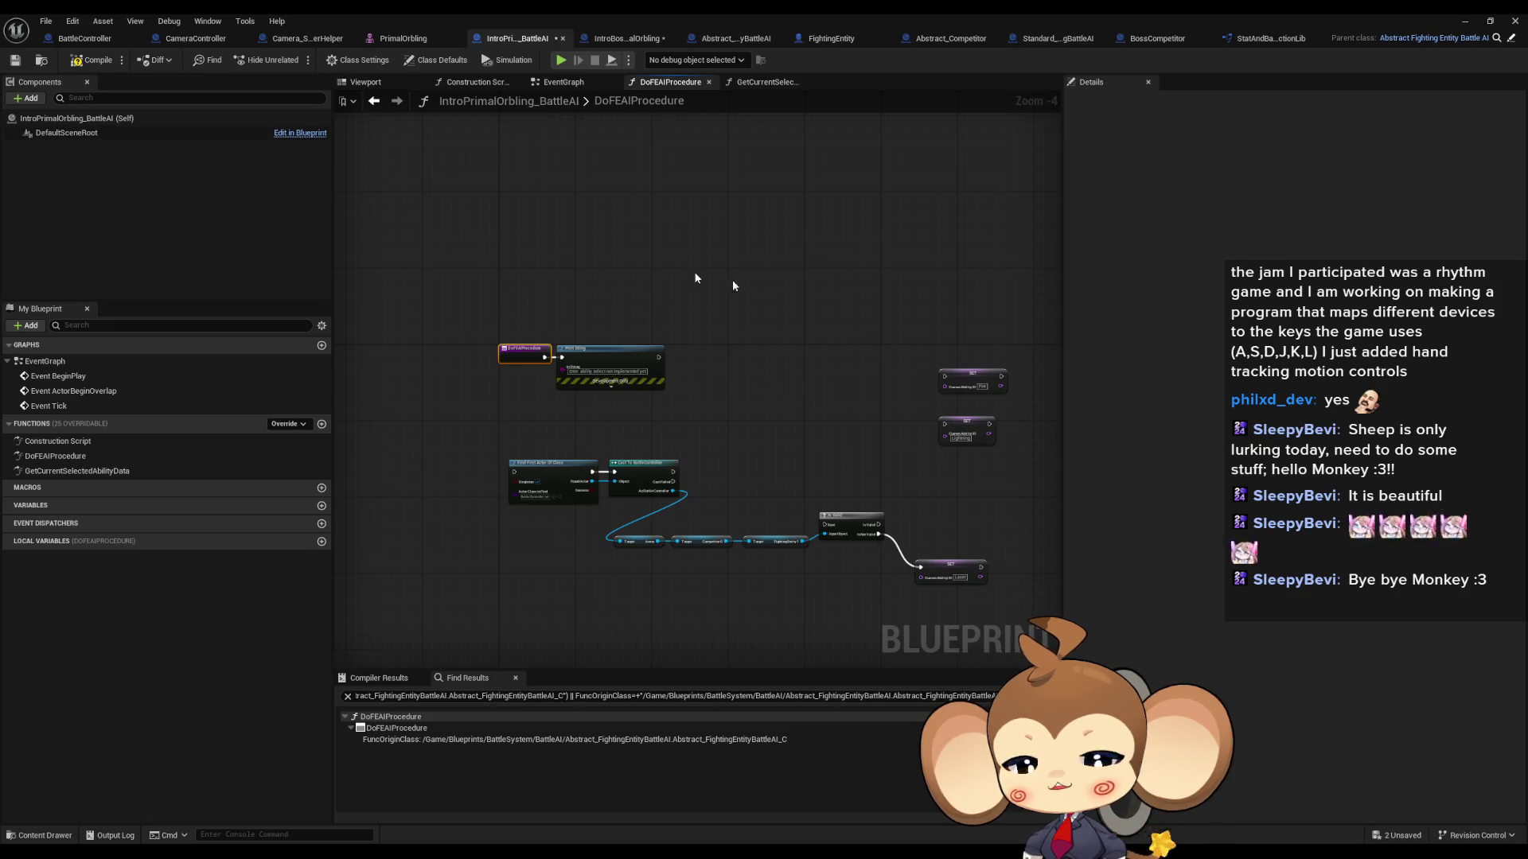
scroll(509, 541, "up", 3)
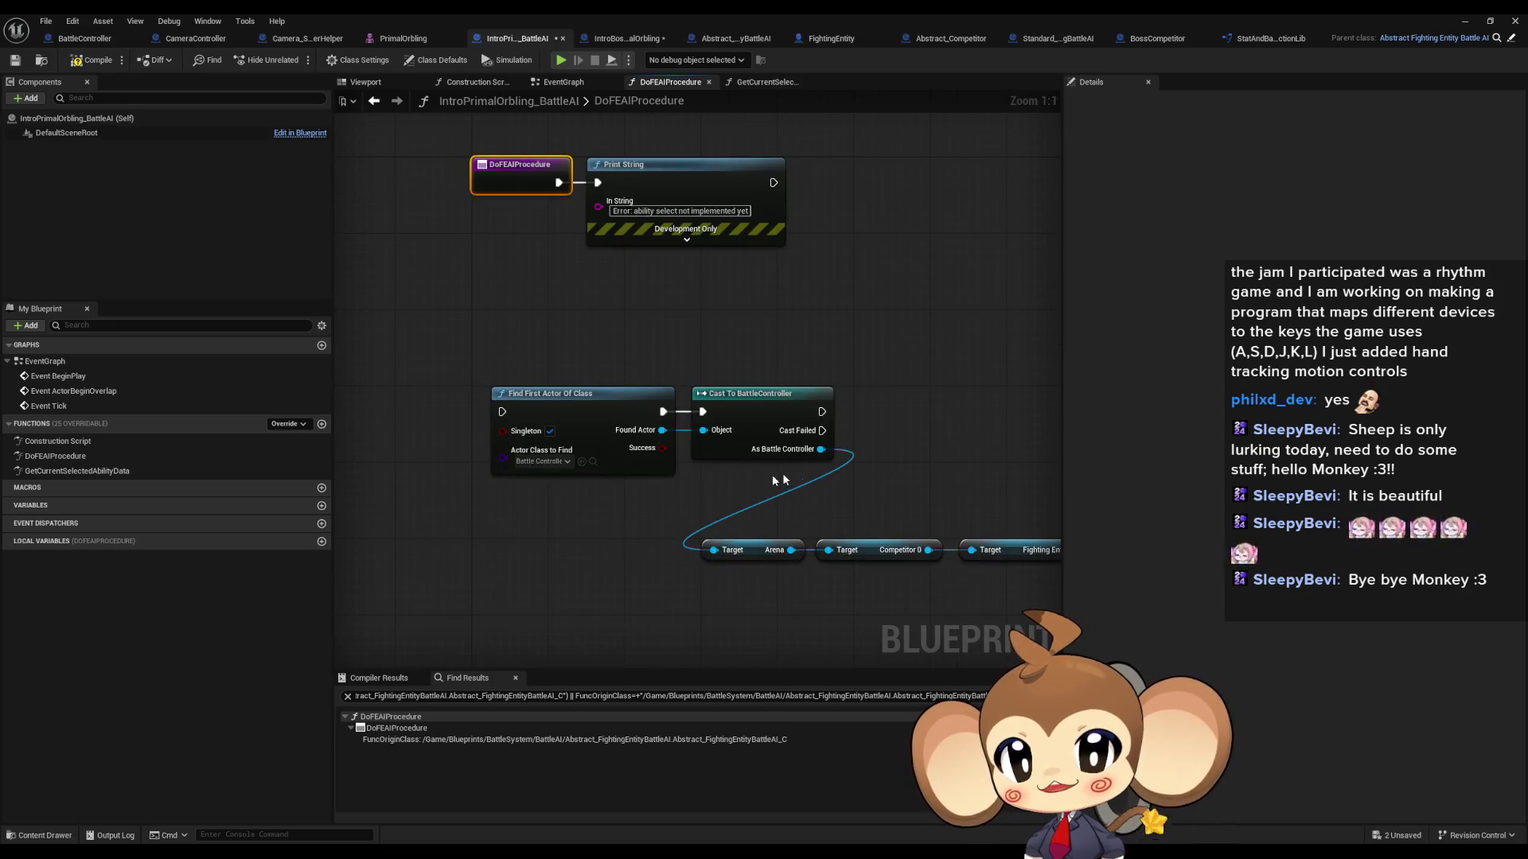
scroll(736, 477, "down", 2)
scroll(722, 420, "up", 2)
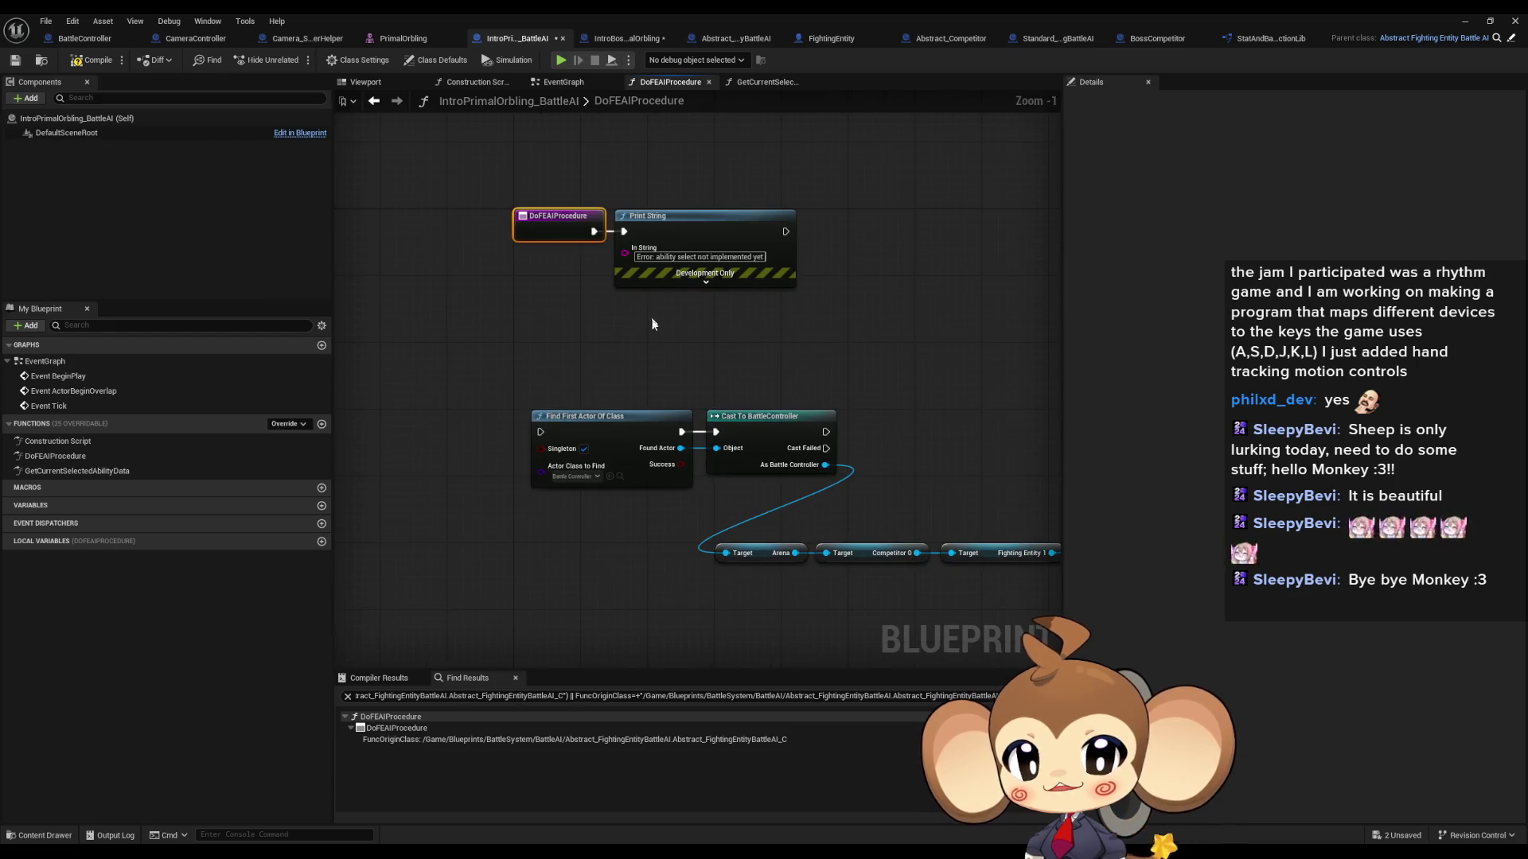
scroll(672, 314, "up", 1)
left_click(690, 199)
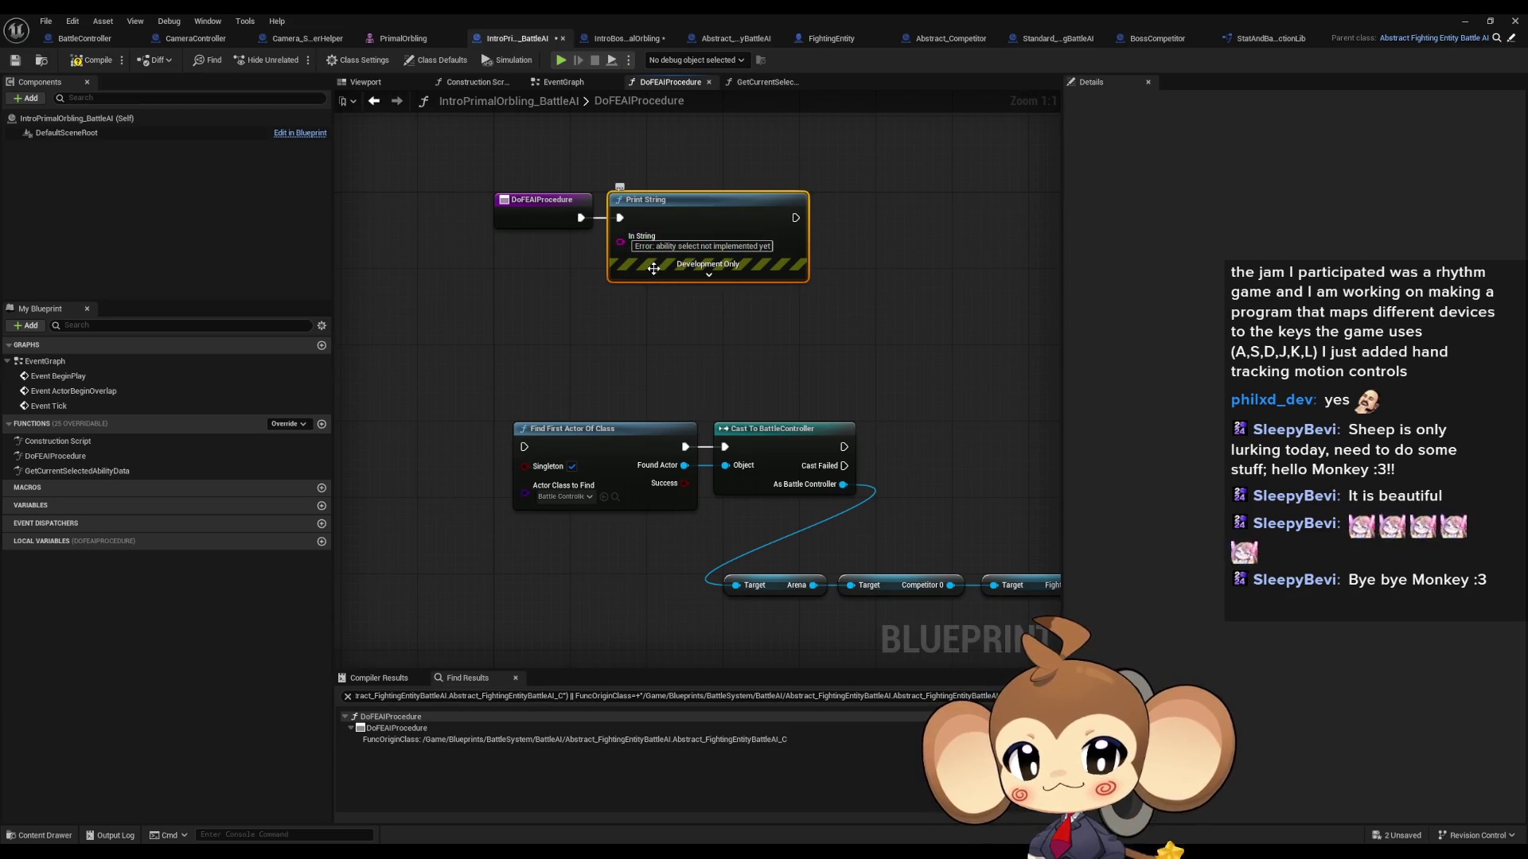
left_click_drag(724, 379, 341, 302)
scroll(538, 280, "down", 2)
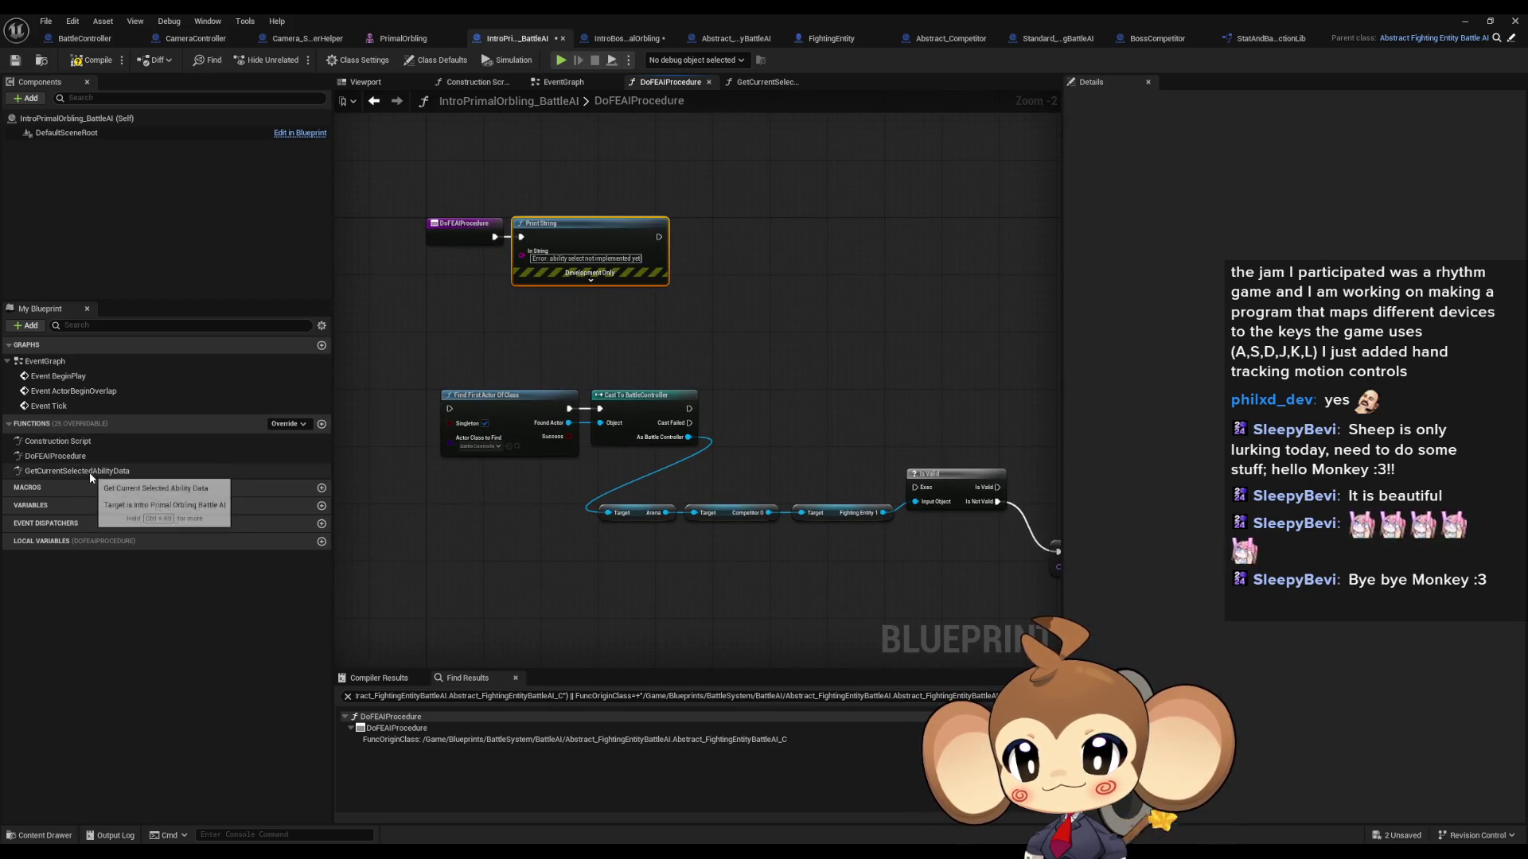
left_click_drag(576, 358, 637, 455)
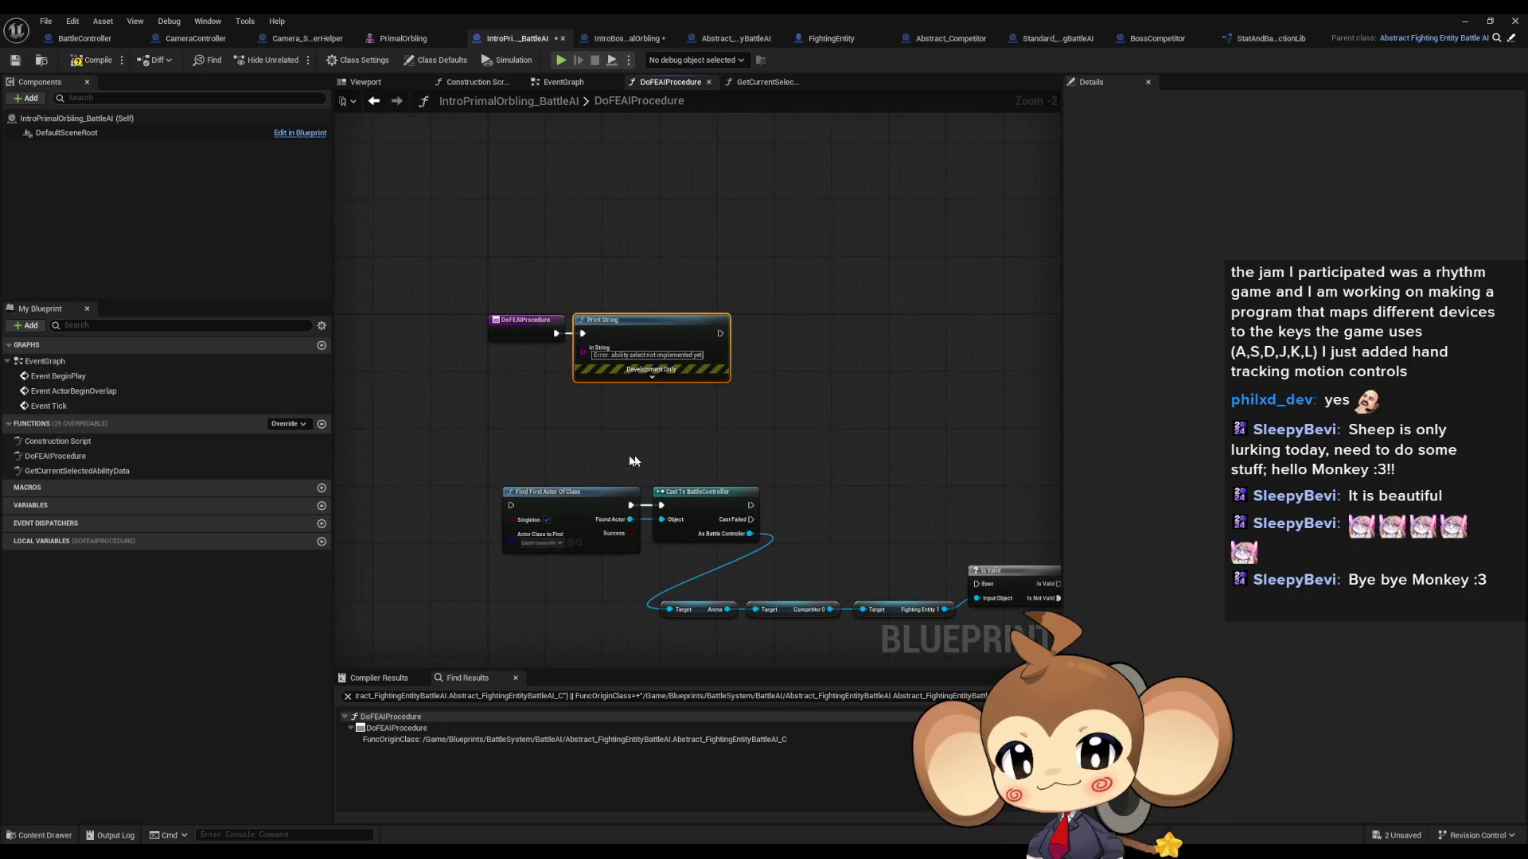
double_click(70, 471)
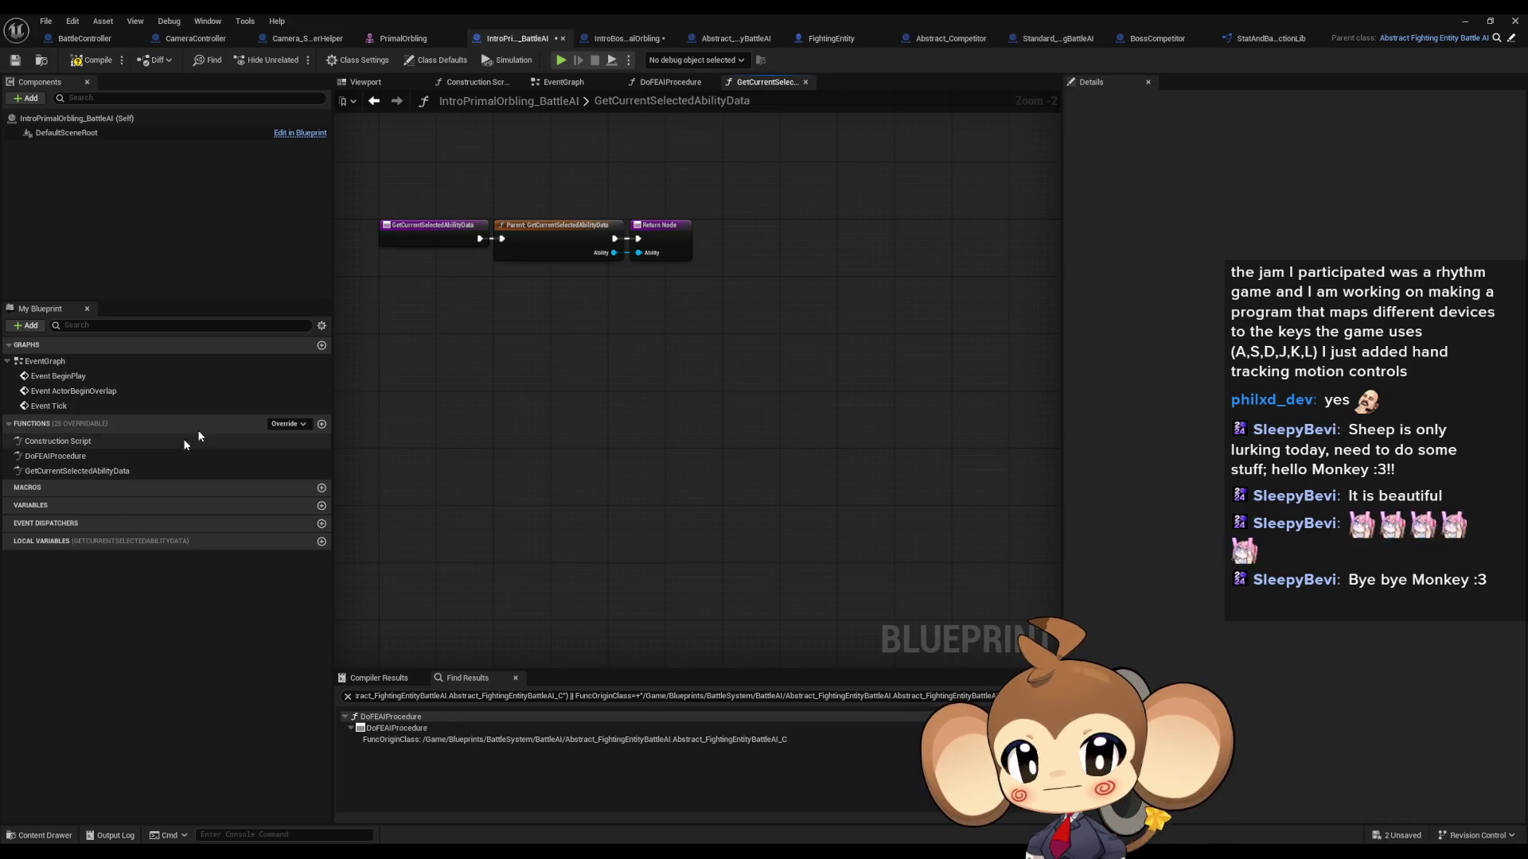
double_click(552, 253)
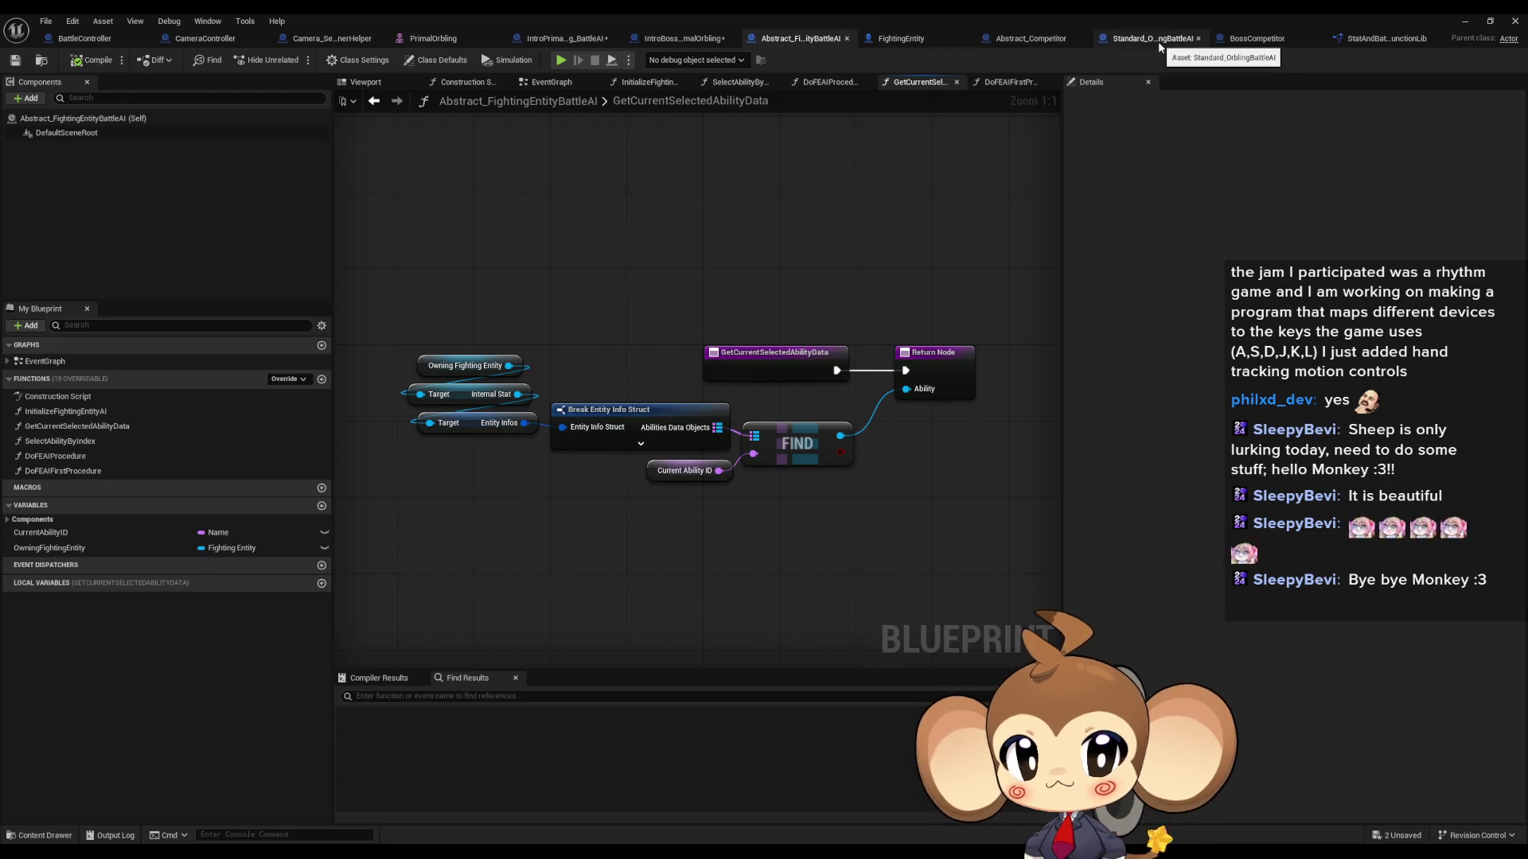
Step: Restore the editor window and open IntroCrystal_BattleAI from the SpecialAI folder
double_click(971, 13)
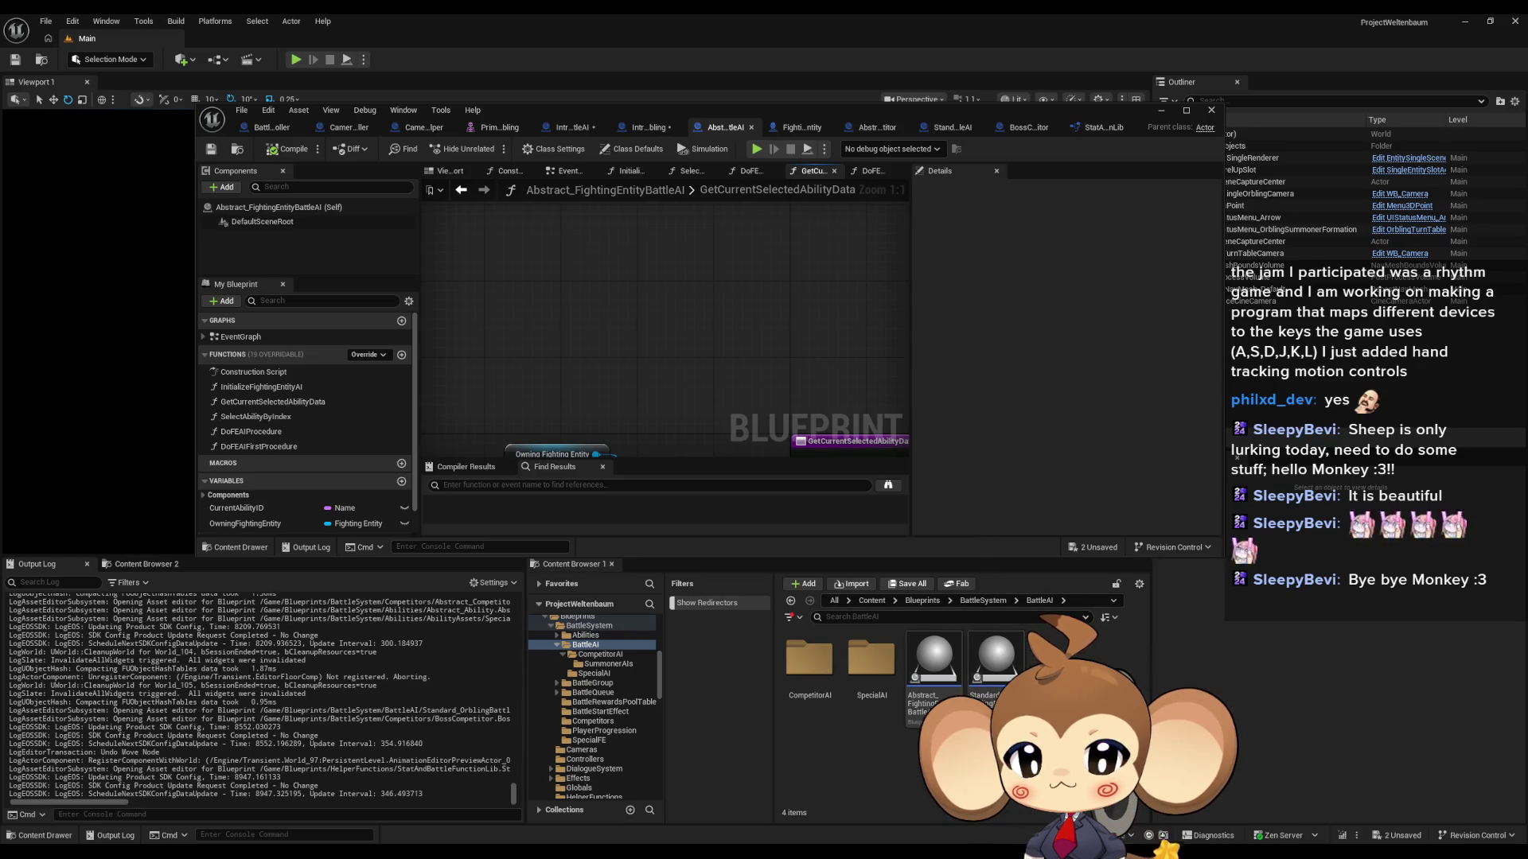
double_click(876, 662)
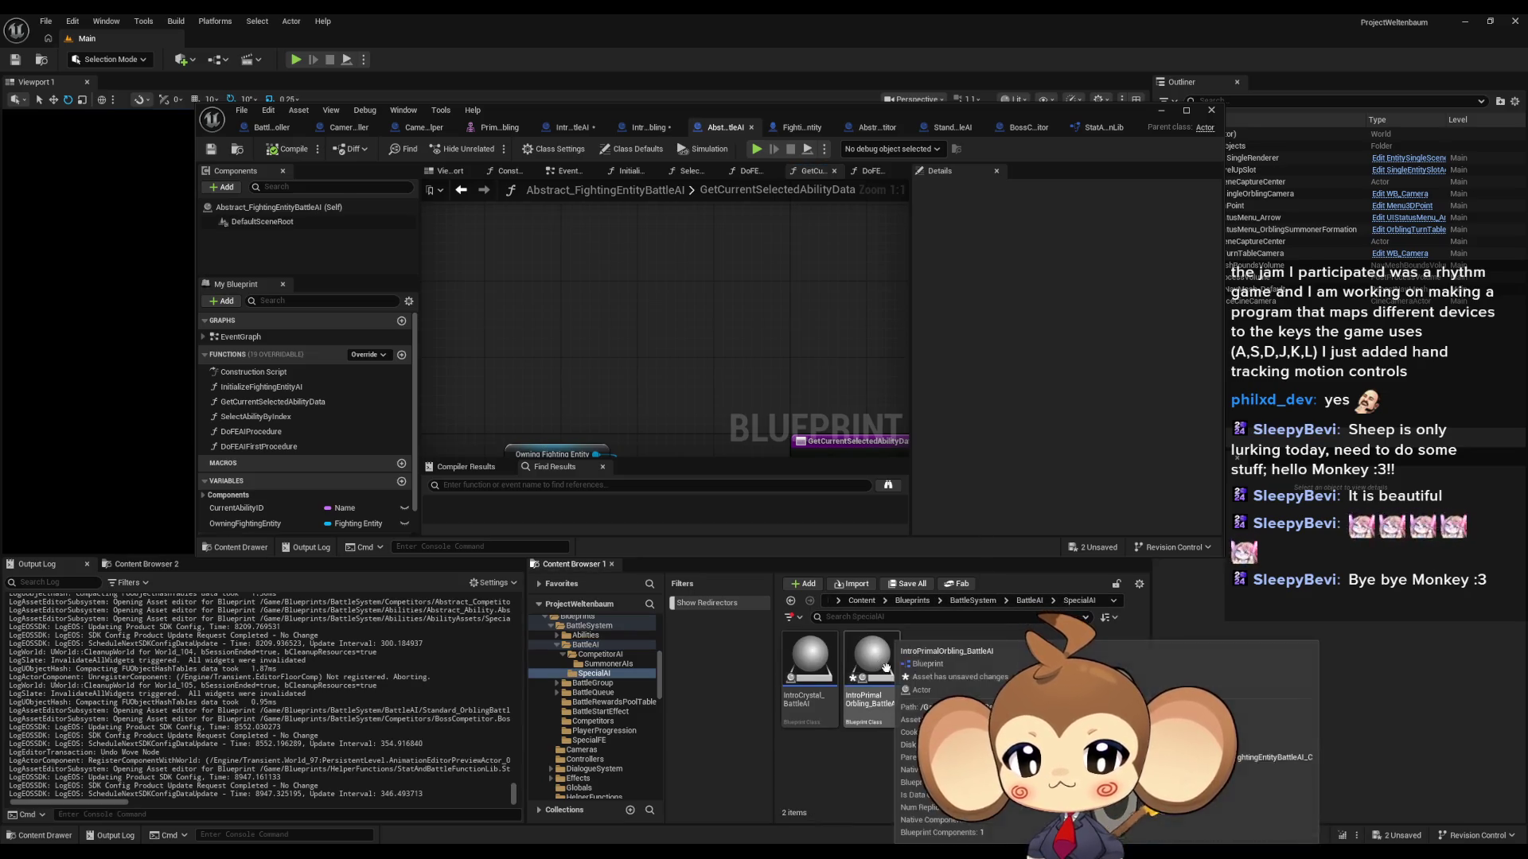
left_click(809, 671)
double_click(809, 671)
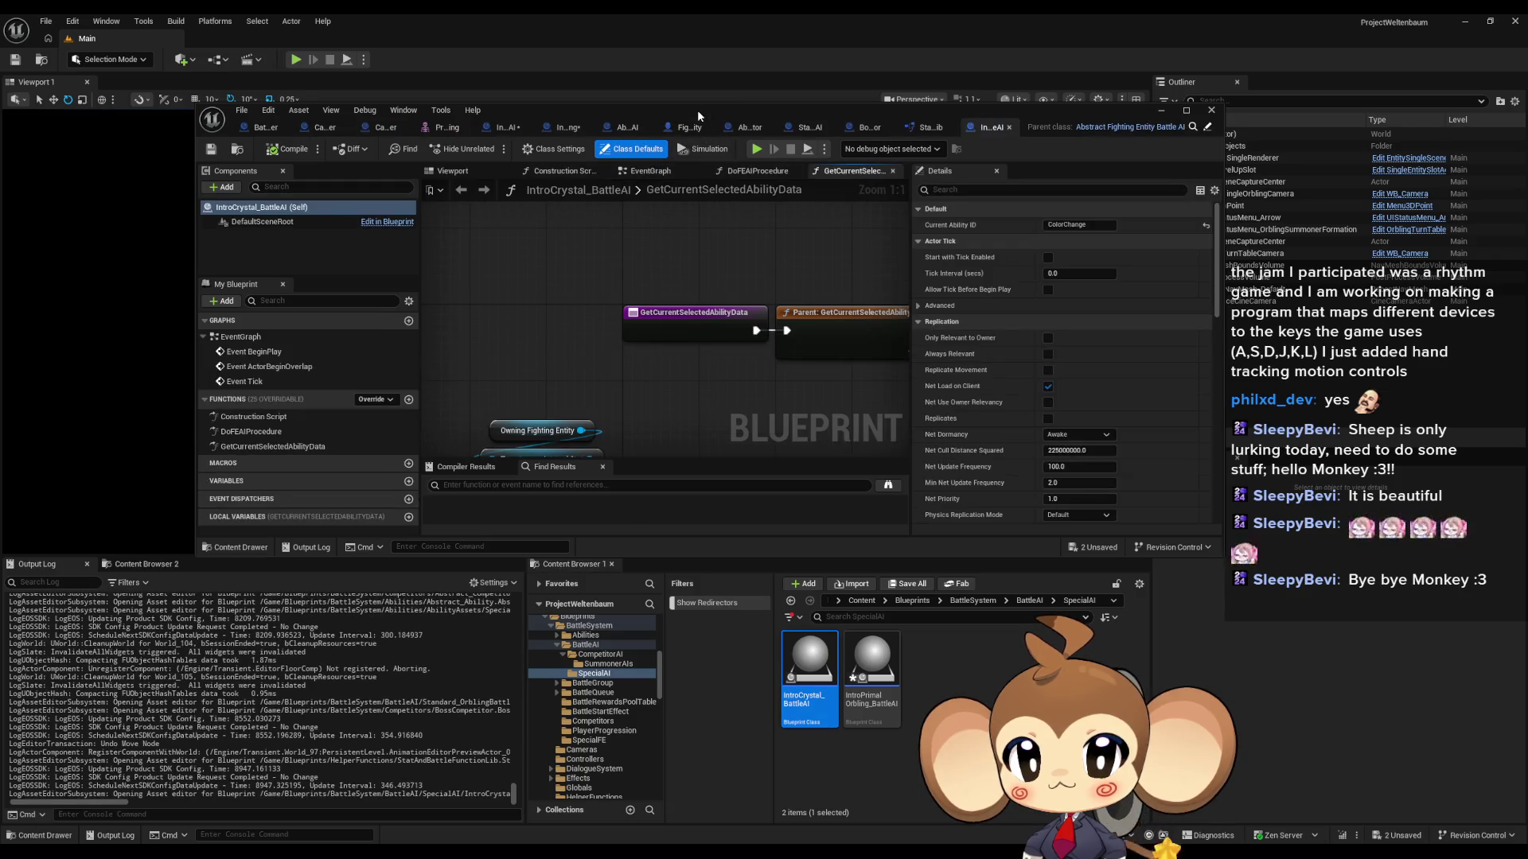
Step: Maximize the editor and jump from IntroCrystal's GetCurrentSelectedAbilityData override to Abstract_FightingEntityBattleAI's version
double_click(699, 116)
left_click(56, 472)
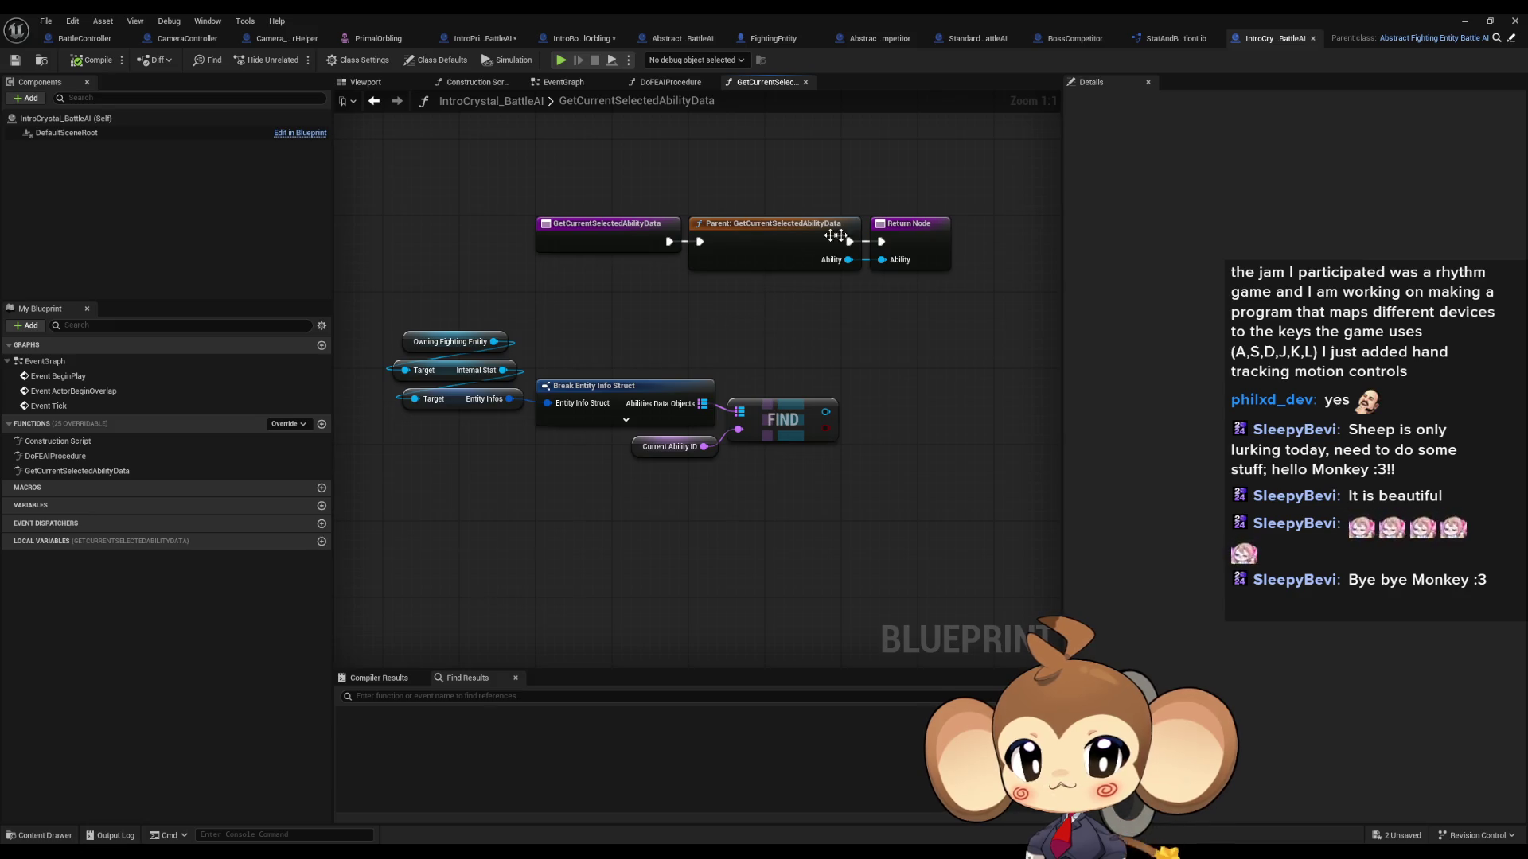
double_click(777, 244)
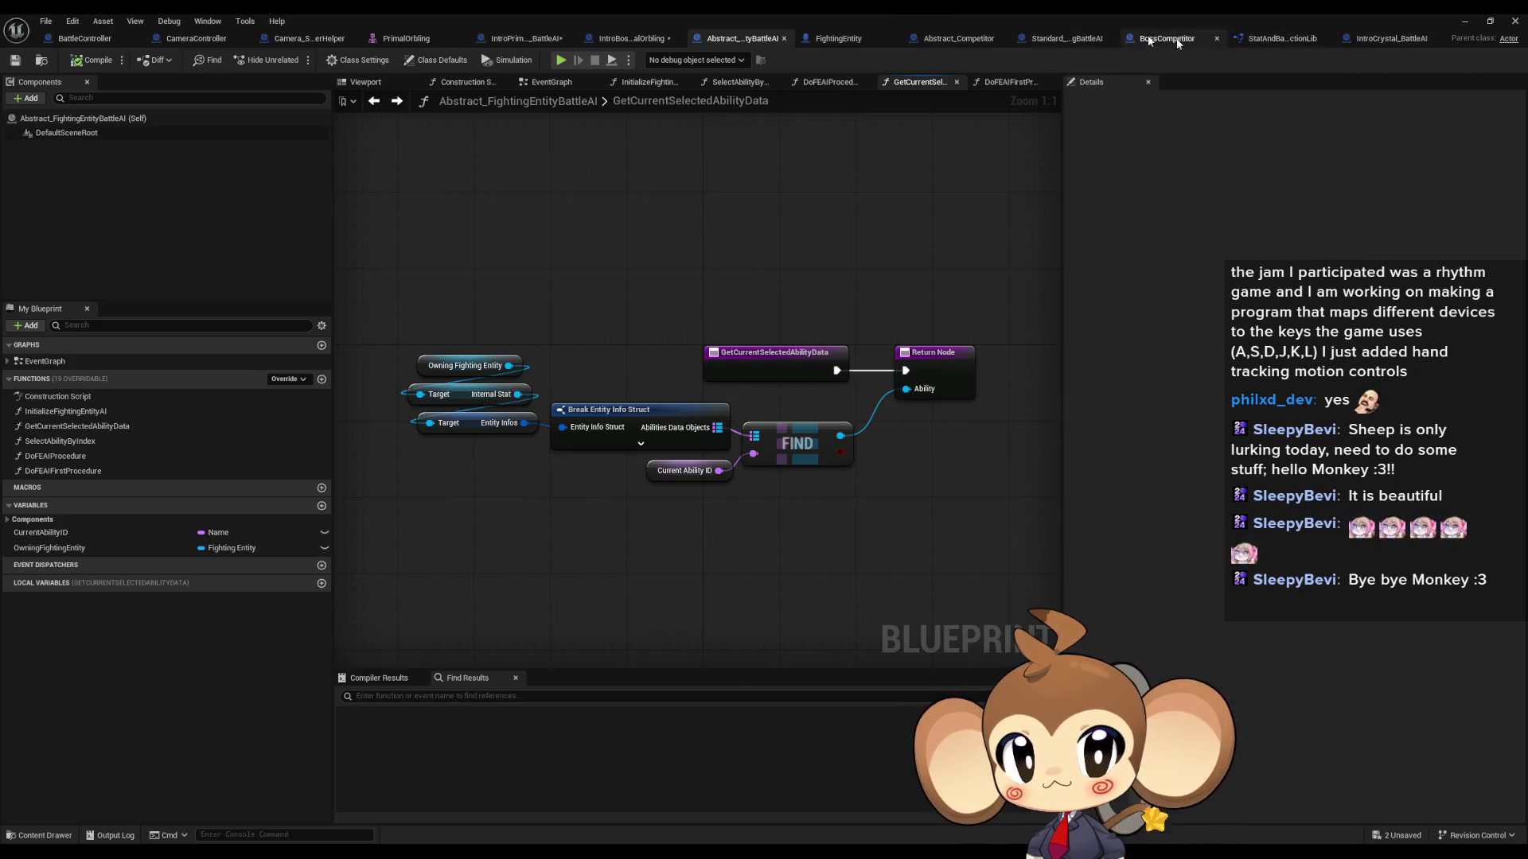
Step: Switch through the tabs to IntroPrimalOrbling_BattleAI's GetCurrentSelectedAbilityData override
left_click(627, 38)
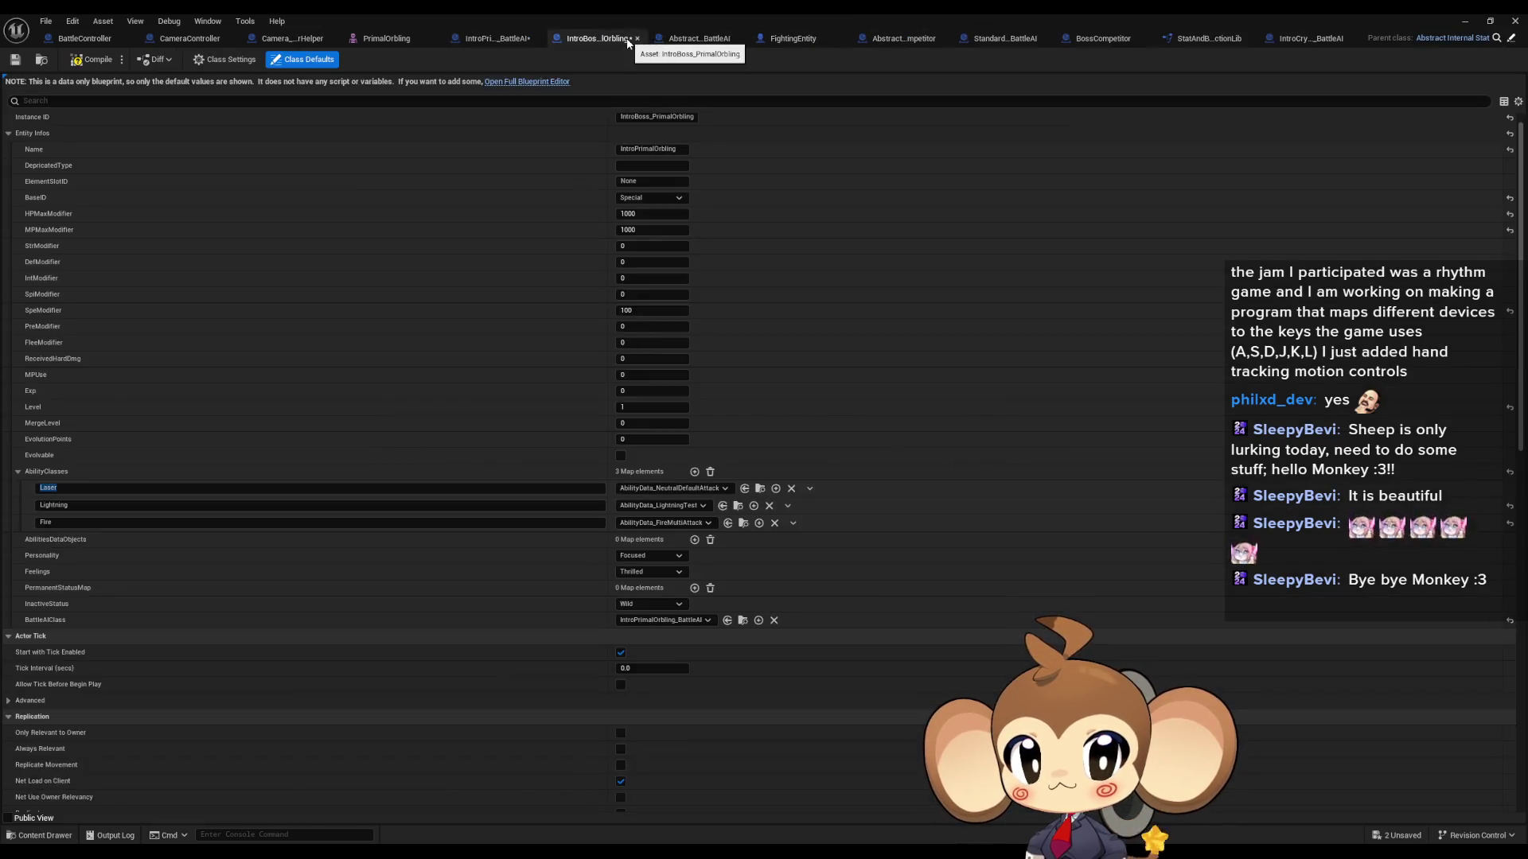
left_click(710, 40)
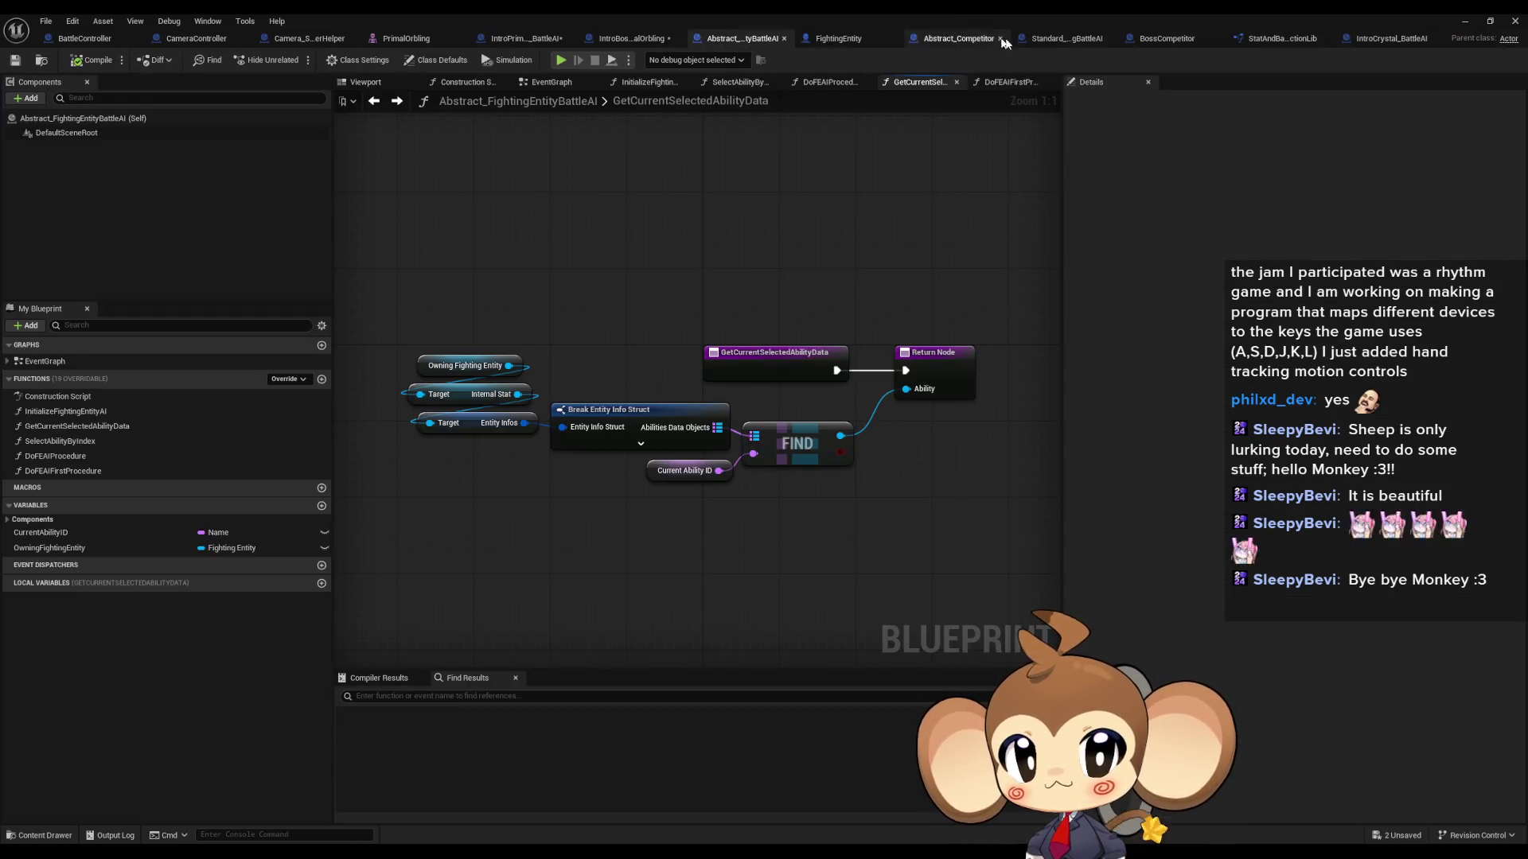
left_click(522, 37)
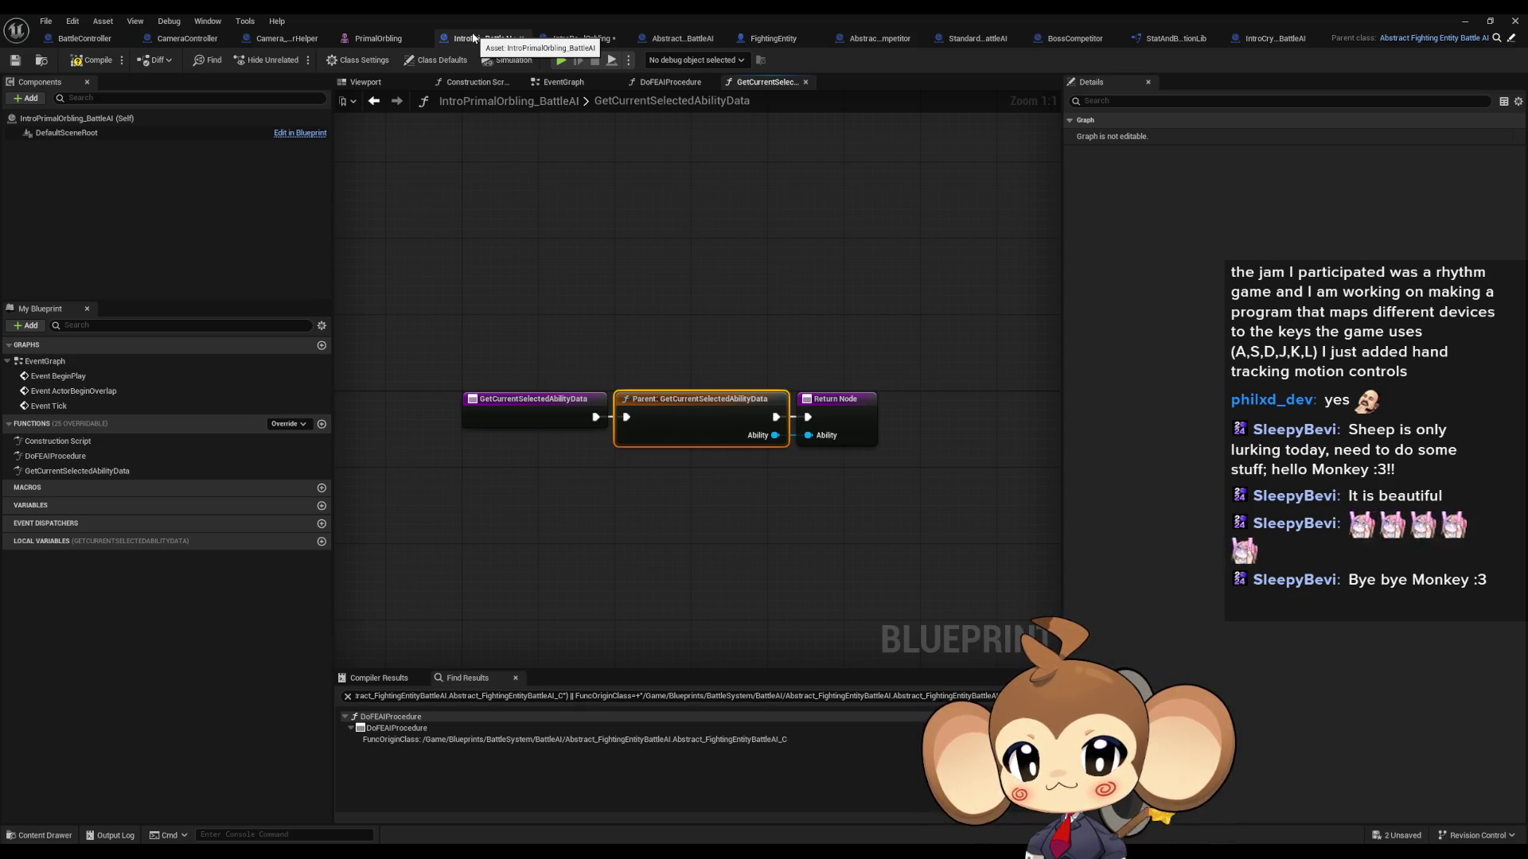
Step: Delete the GetCurrentSelectedAbilityData override from IntroPrimalOrbling_BattleAI's function list
left_click(145, 475)
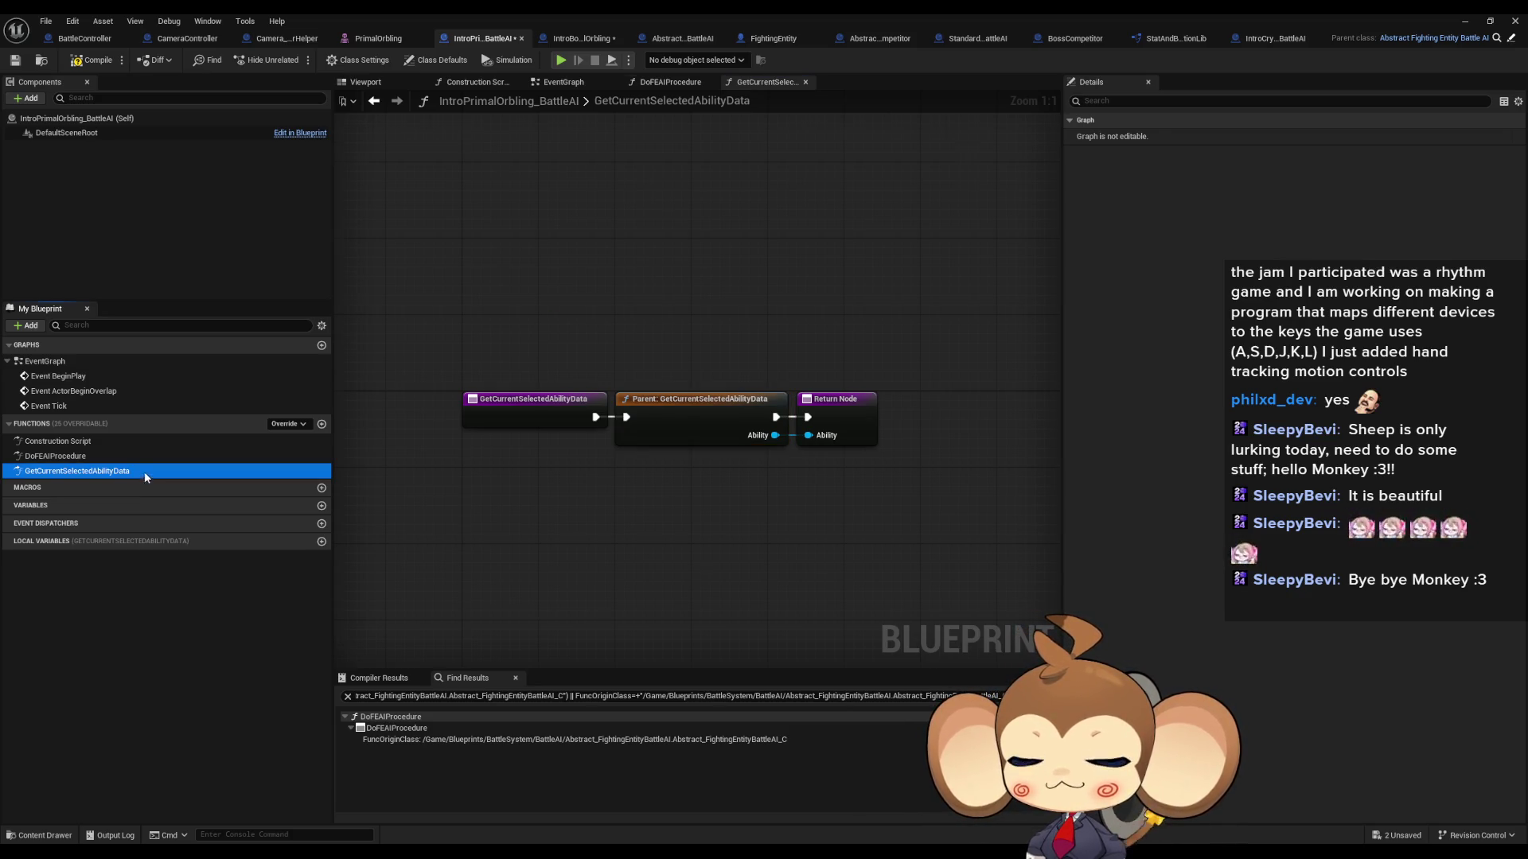
key("Delete")
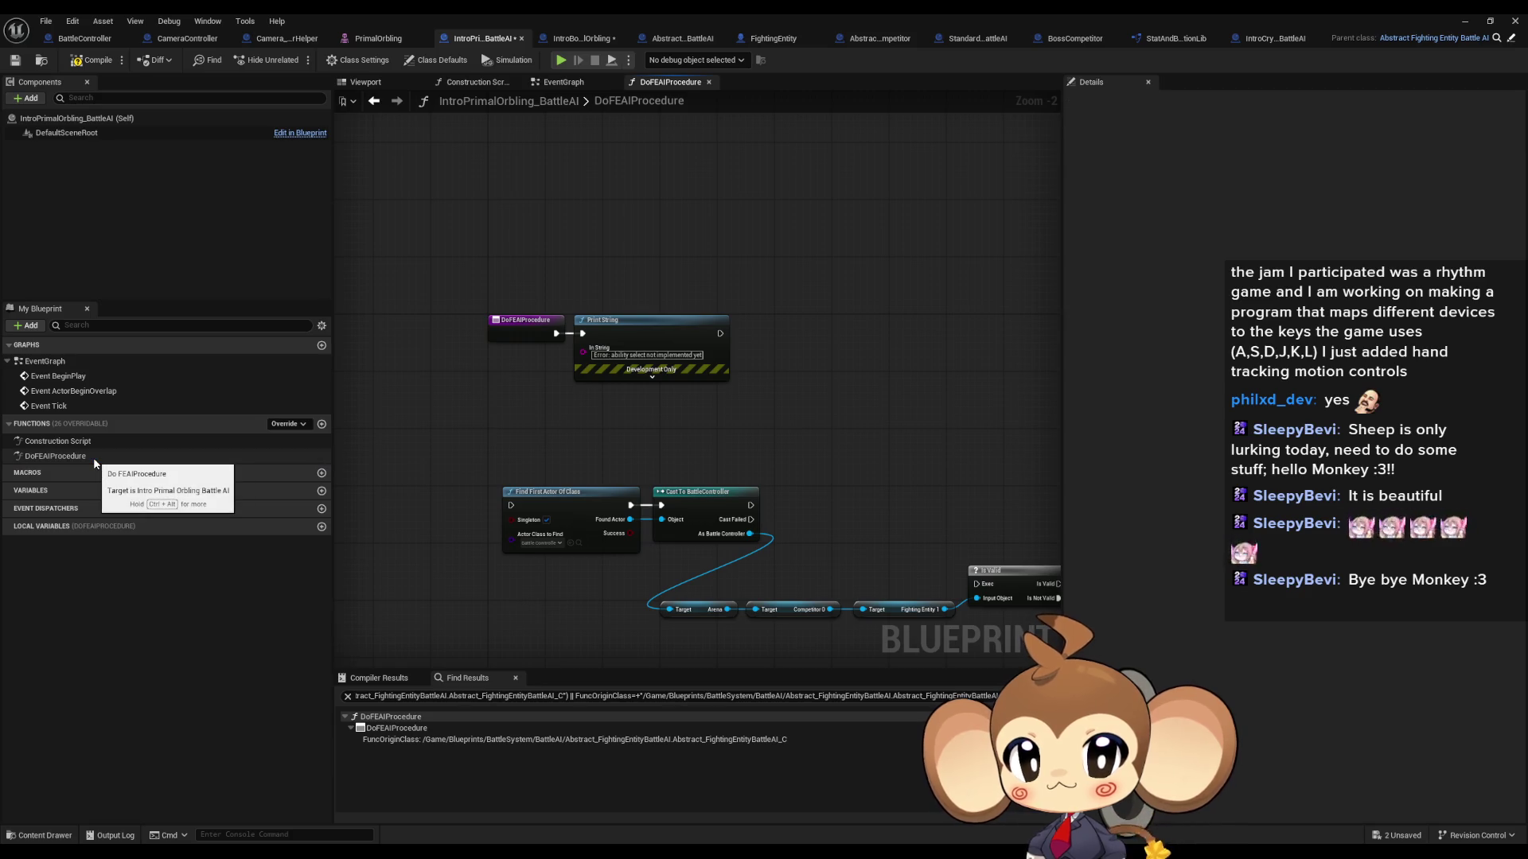
mouse_move(852, 482)
left_mouse_down()
mouse_move(753, 414)
mouse_move(748, 391)
mouse_move(686, 467)
left_mouse_up()
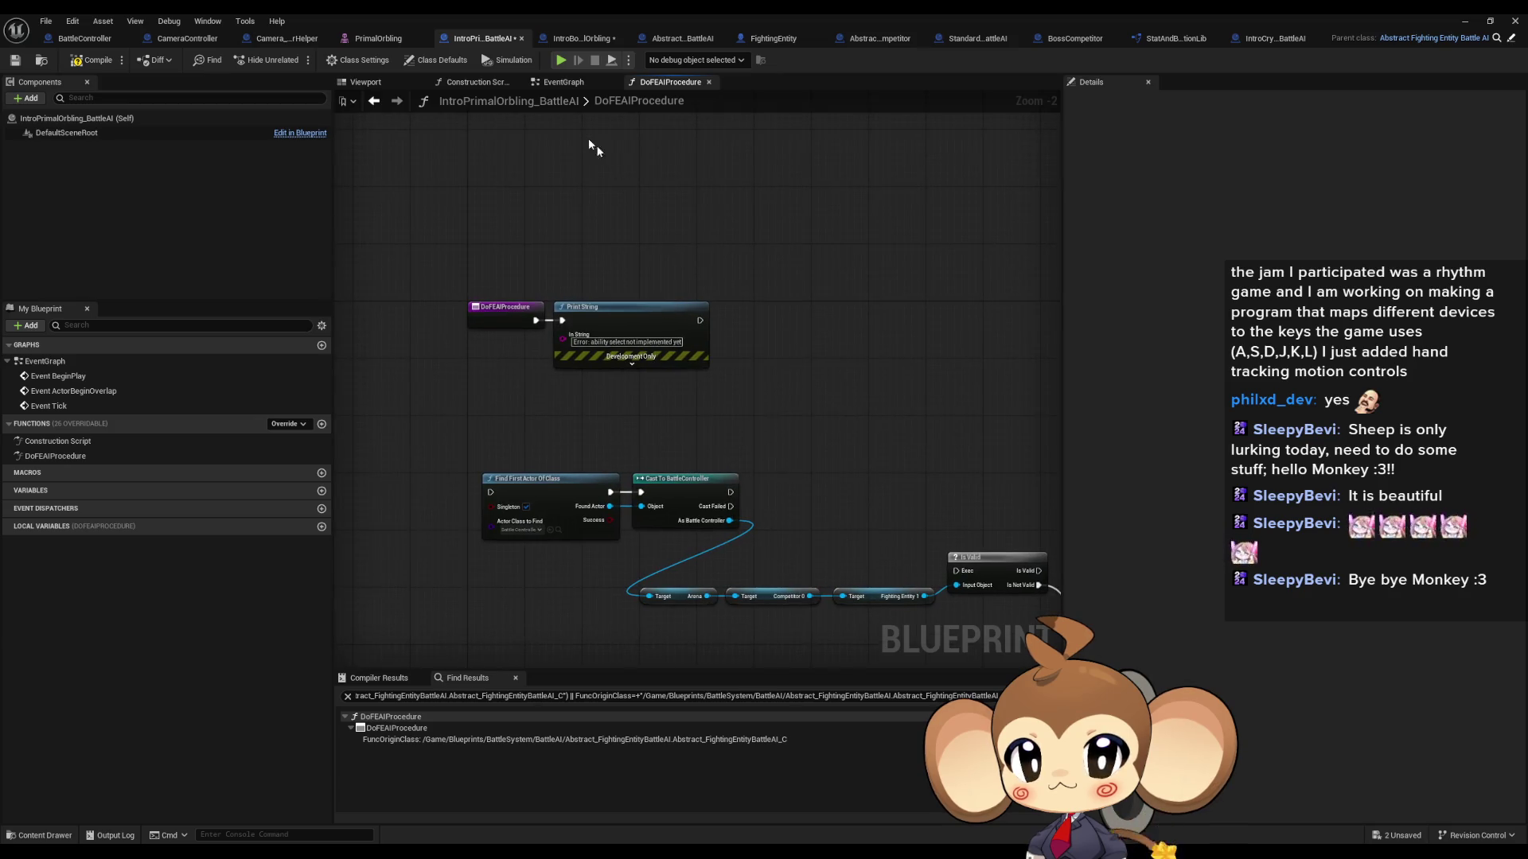
left_click(285, 424)
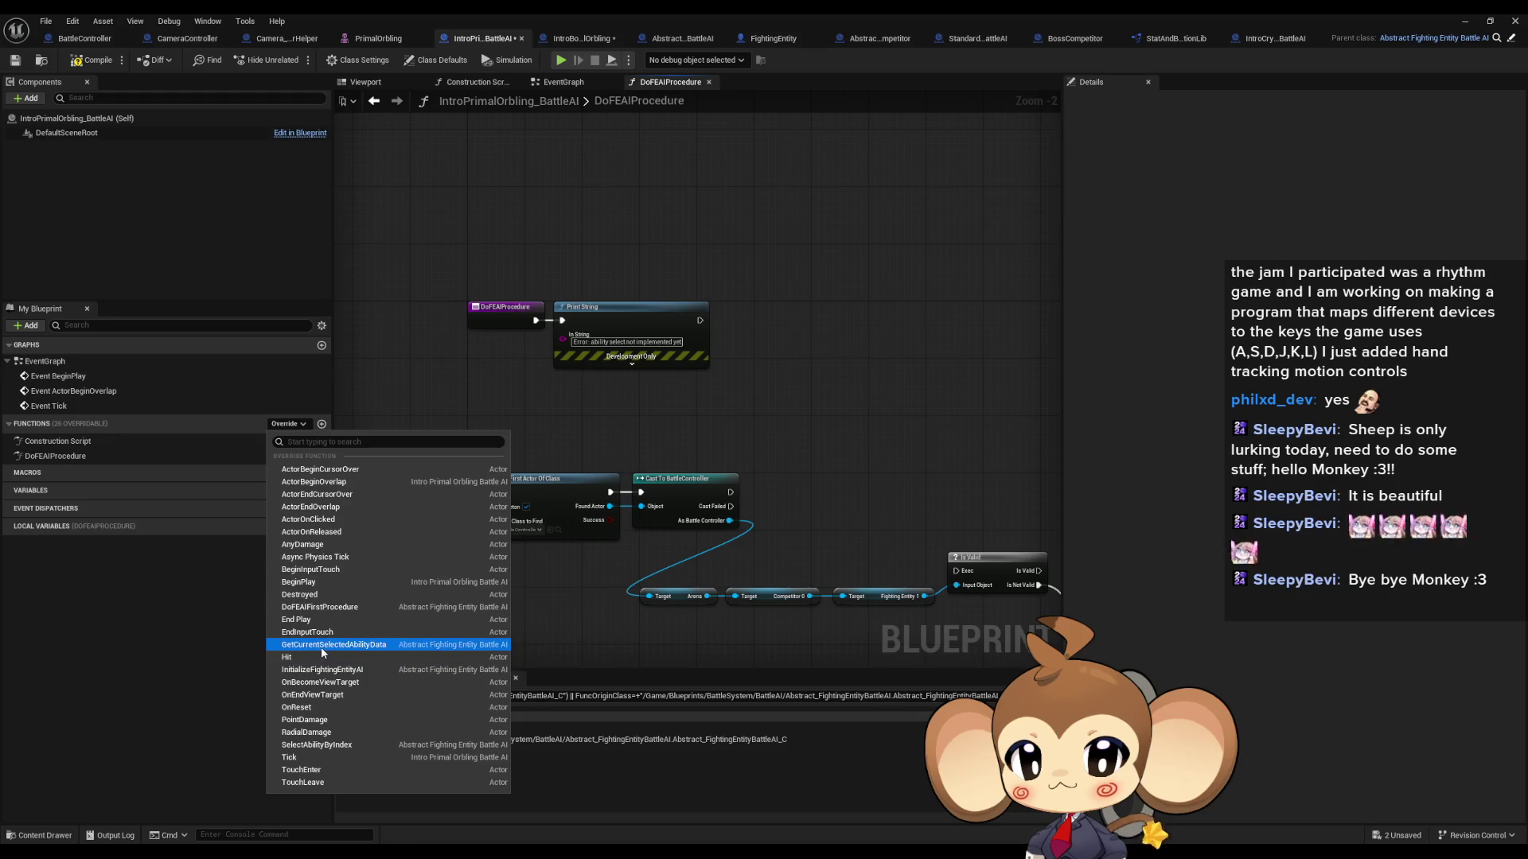
Step: Add a DoFEAIFirstProcedure override and check the parent's version of it
left_click(330, 607)
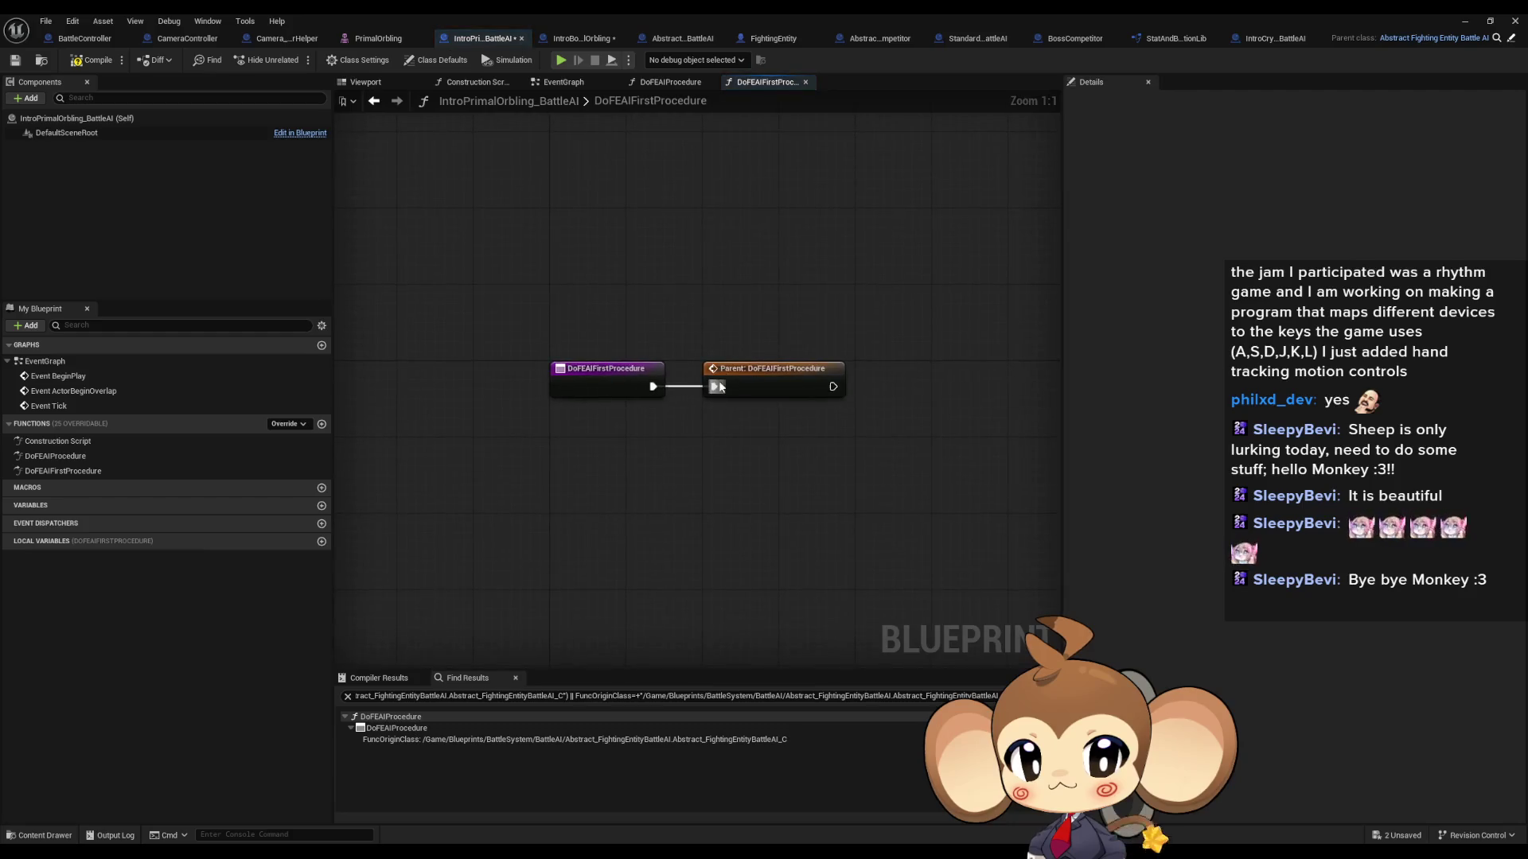
double_click(740, 366)
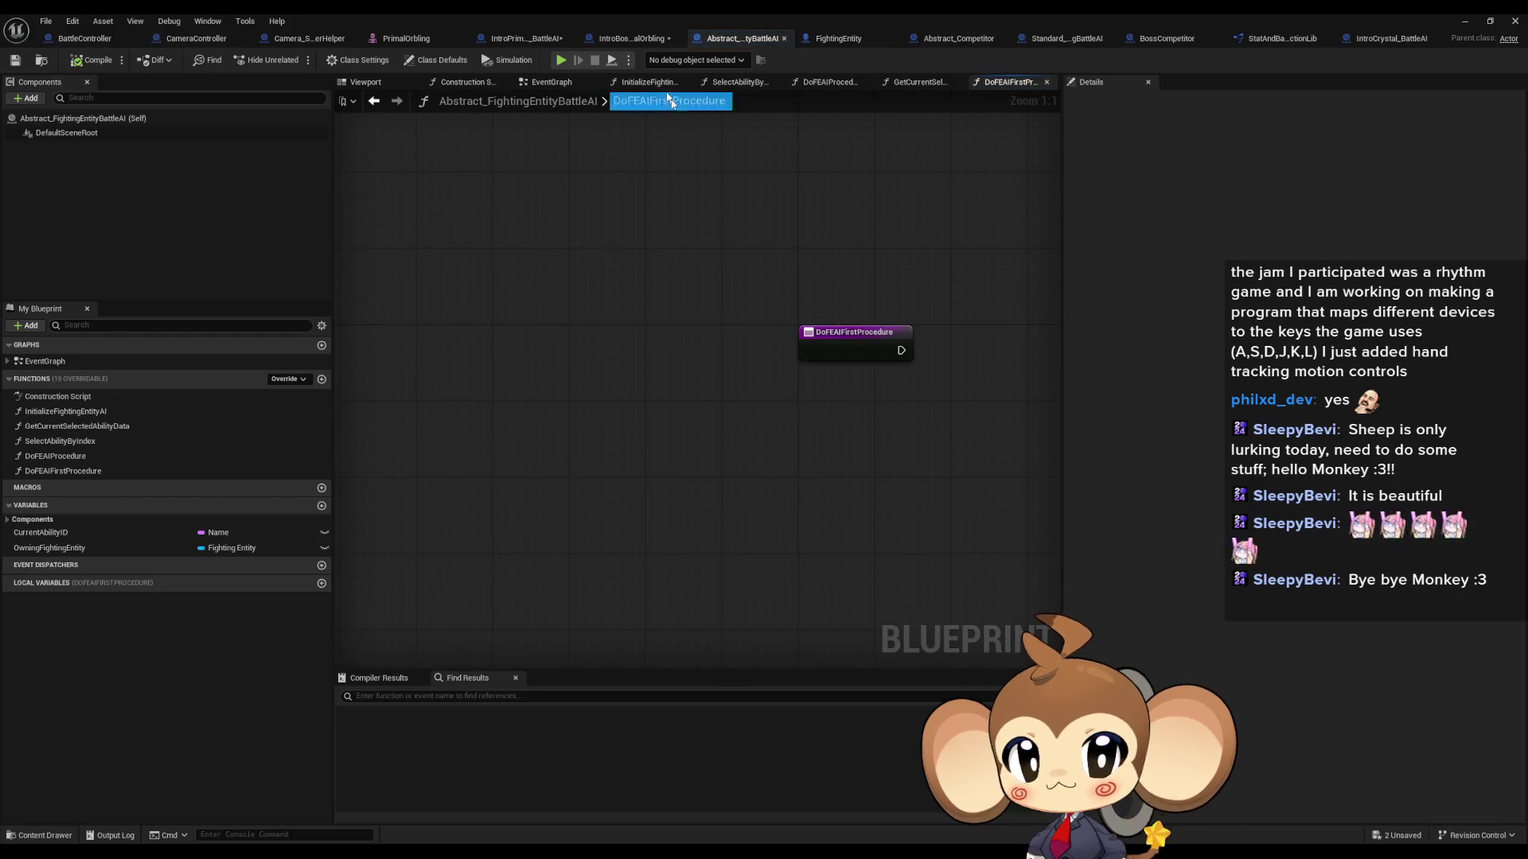
left_click(622, 38)
left_click(502, 39)
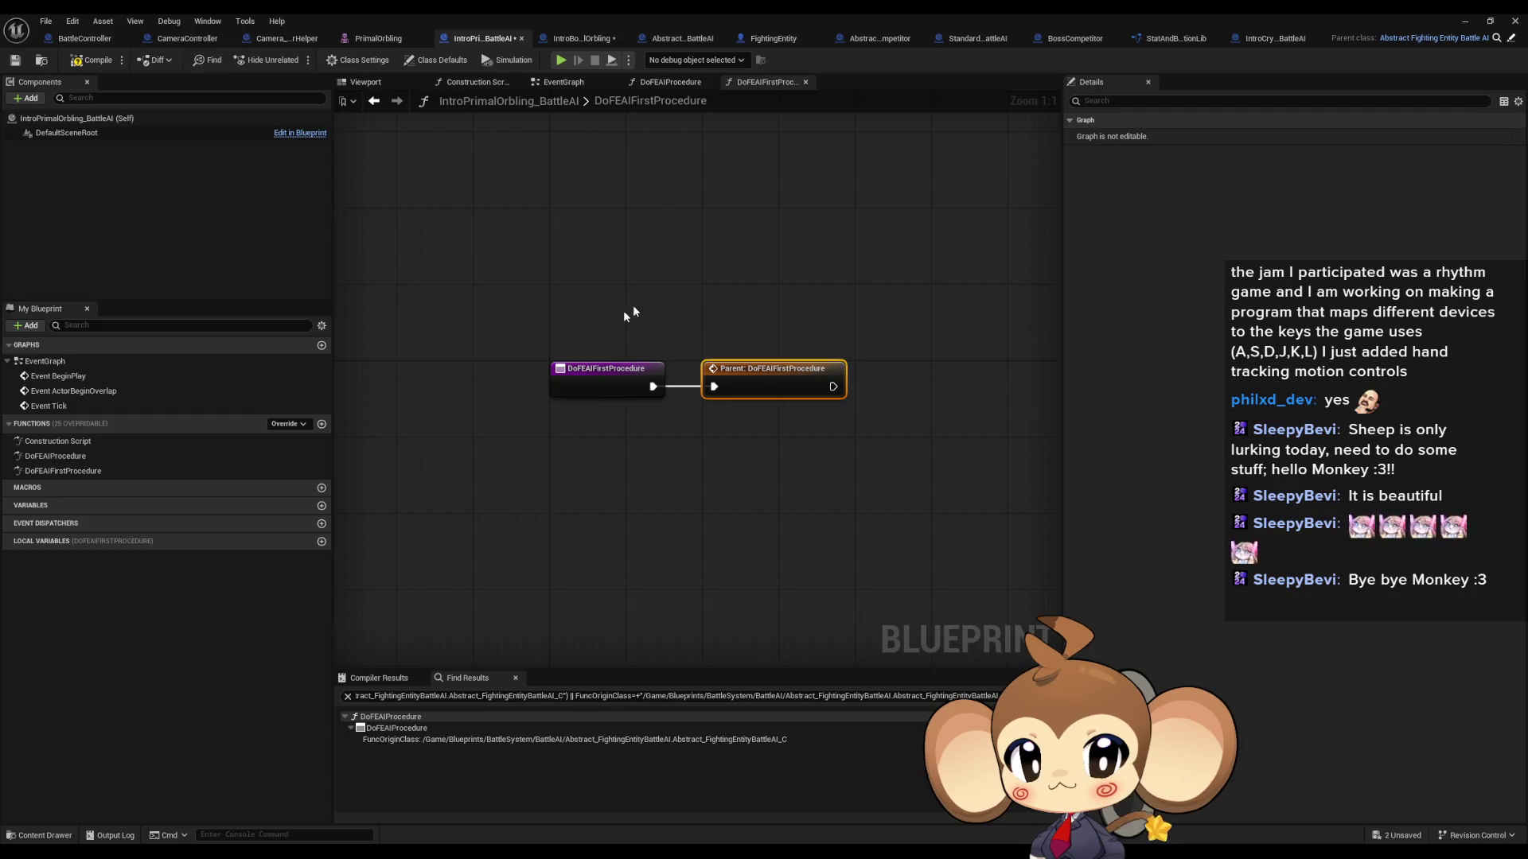
Step: Make the override print 'Error: doing this' and remove the Parent call
left_click_drag(653, 387, 683, 454)
type("print")
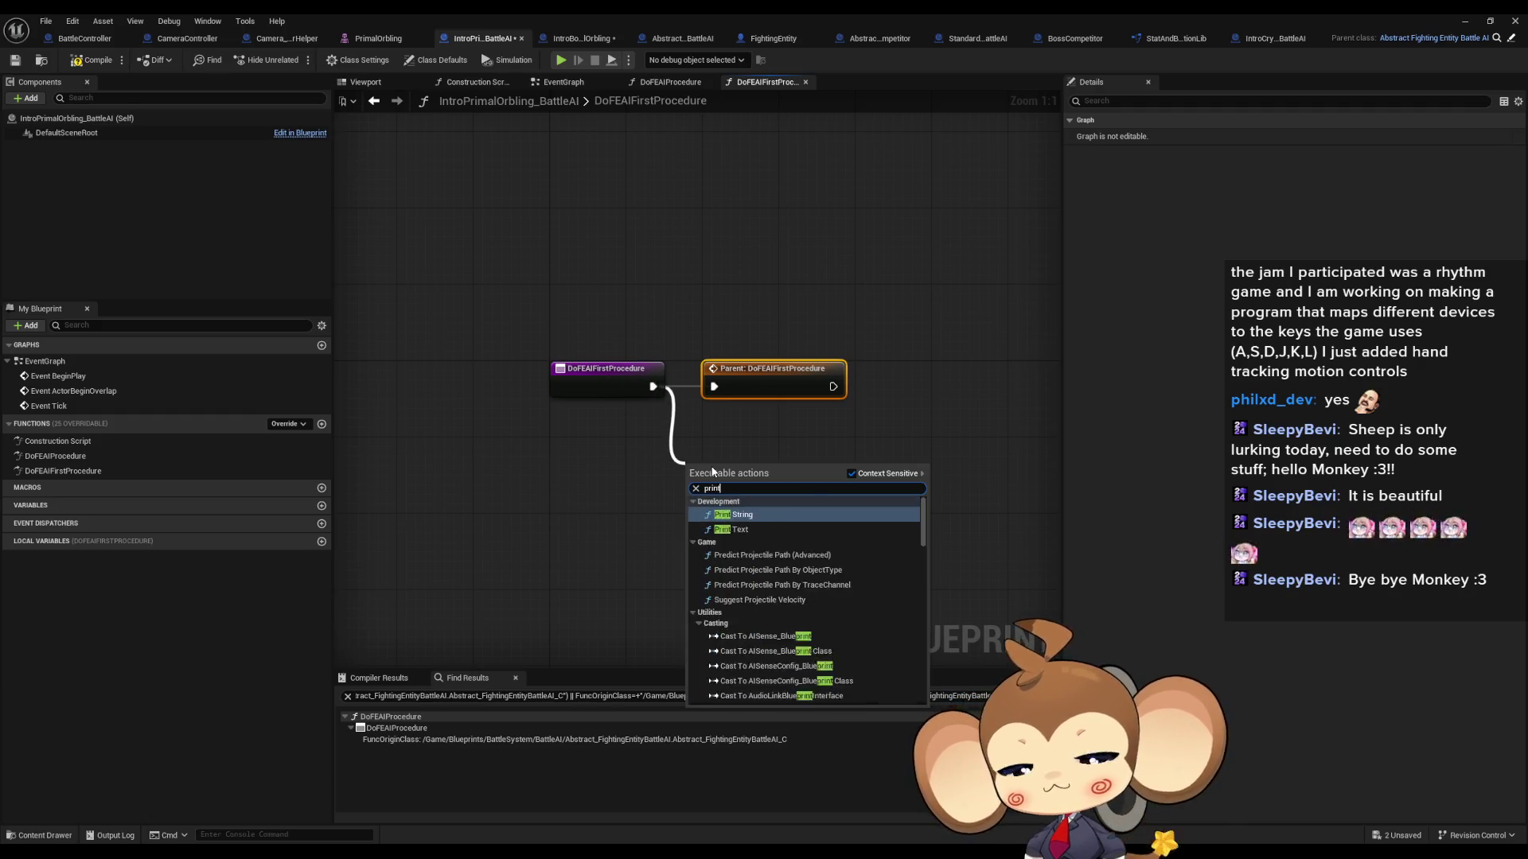
left_click(712, 467)
left_click(740, 501)
key("BackSpace")
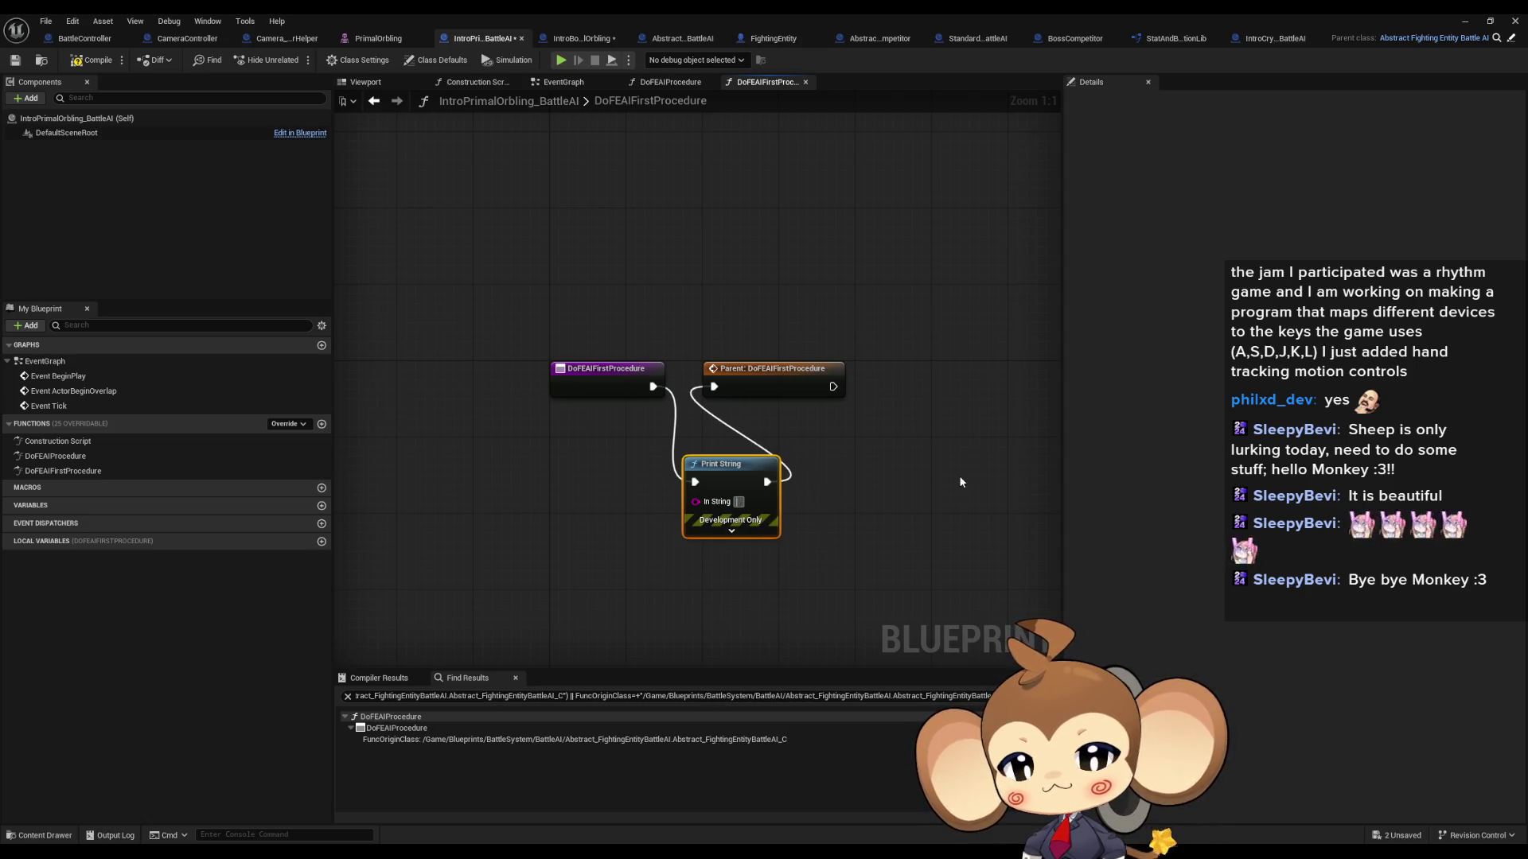
type("Error:")
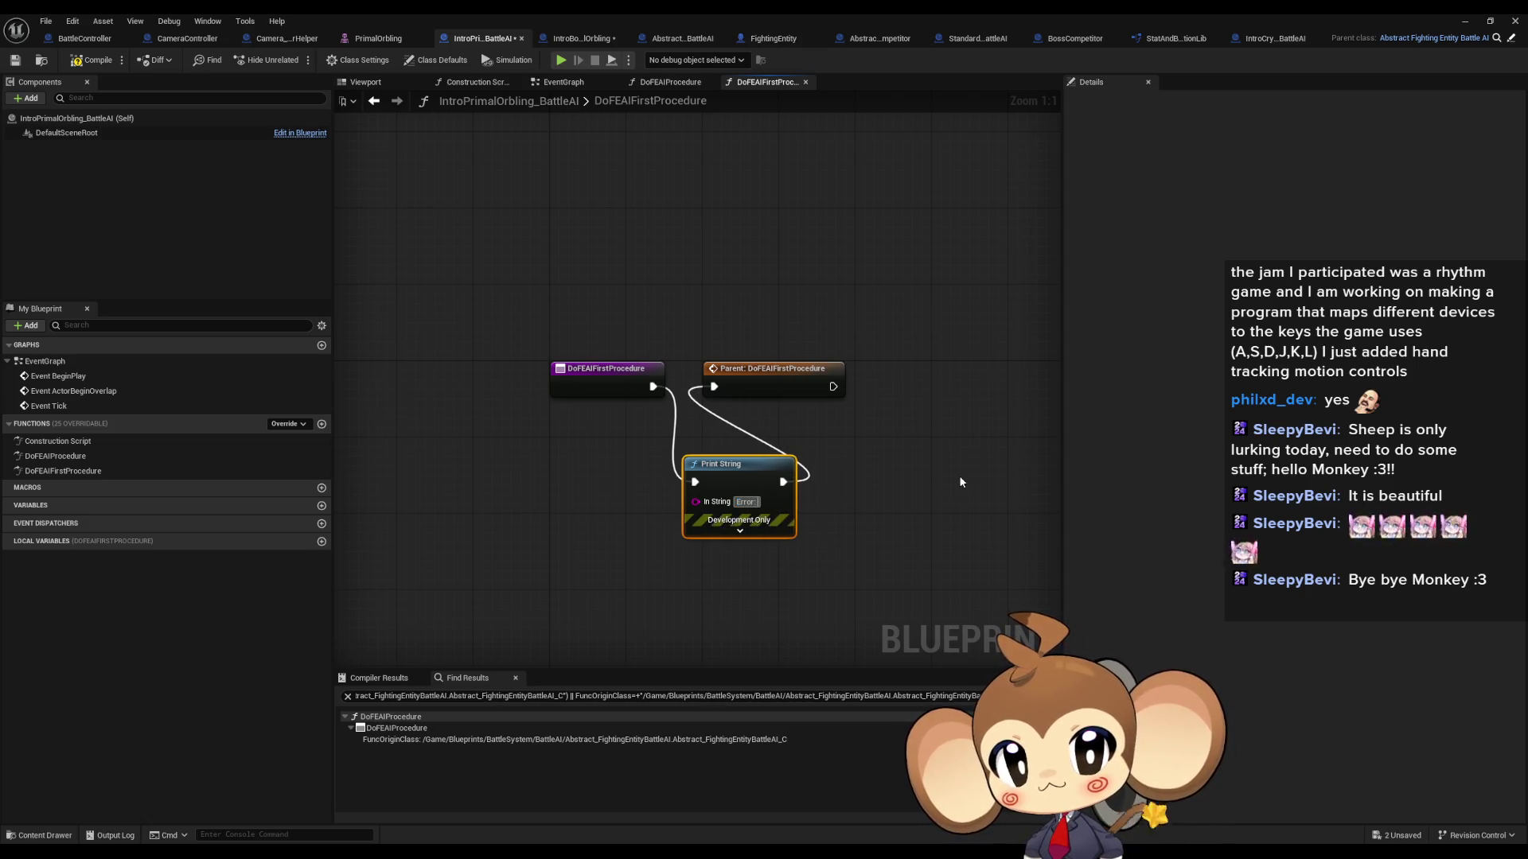
type(" doing this")
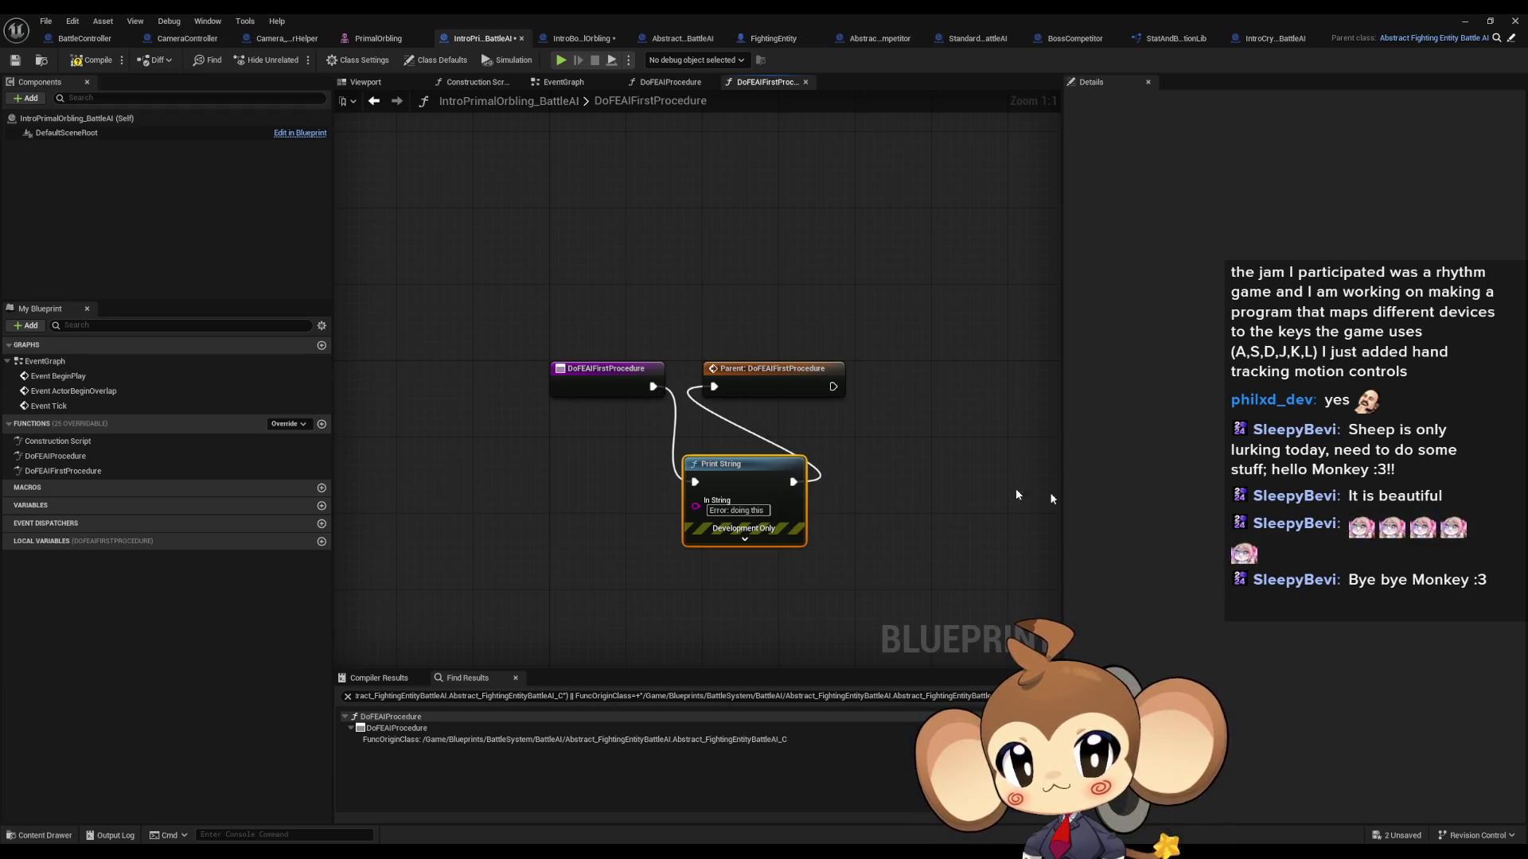
key("Delete")
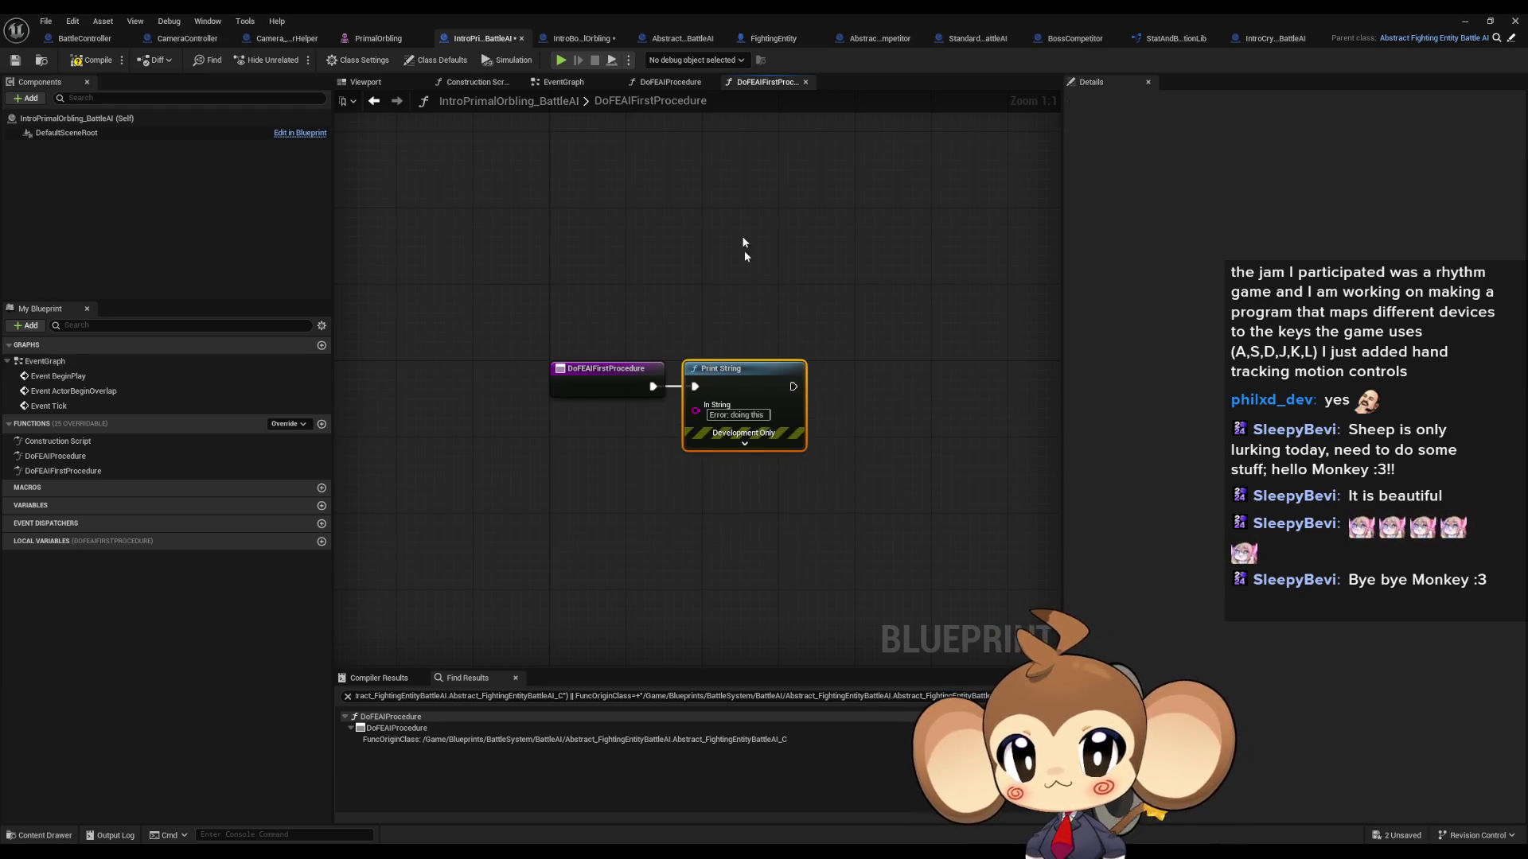
Step: Look over the other tabs, ending on FightingEntity's DoFightingEntityBattleAIProcedure graph
left_click(593, 35)
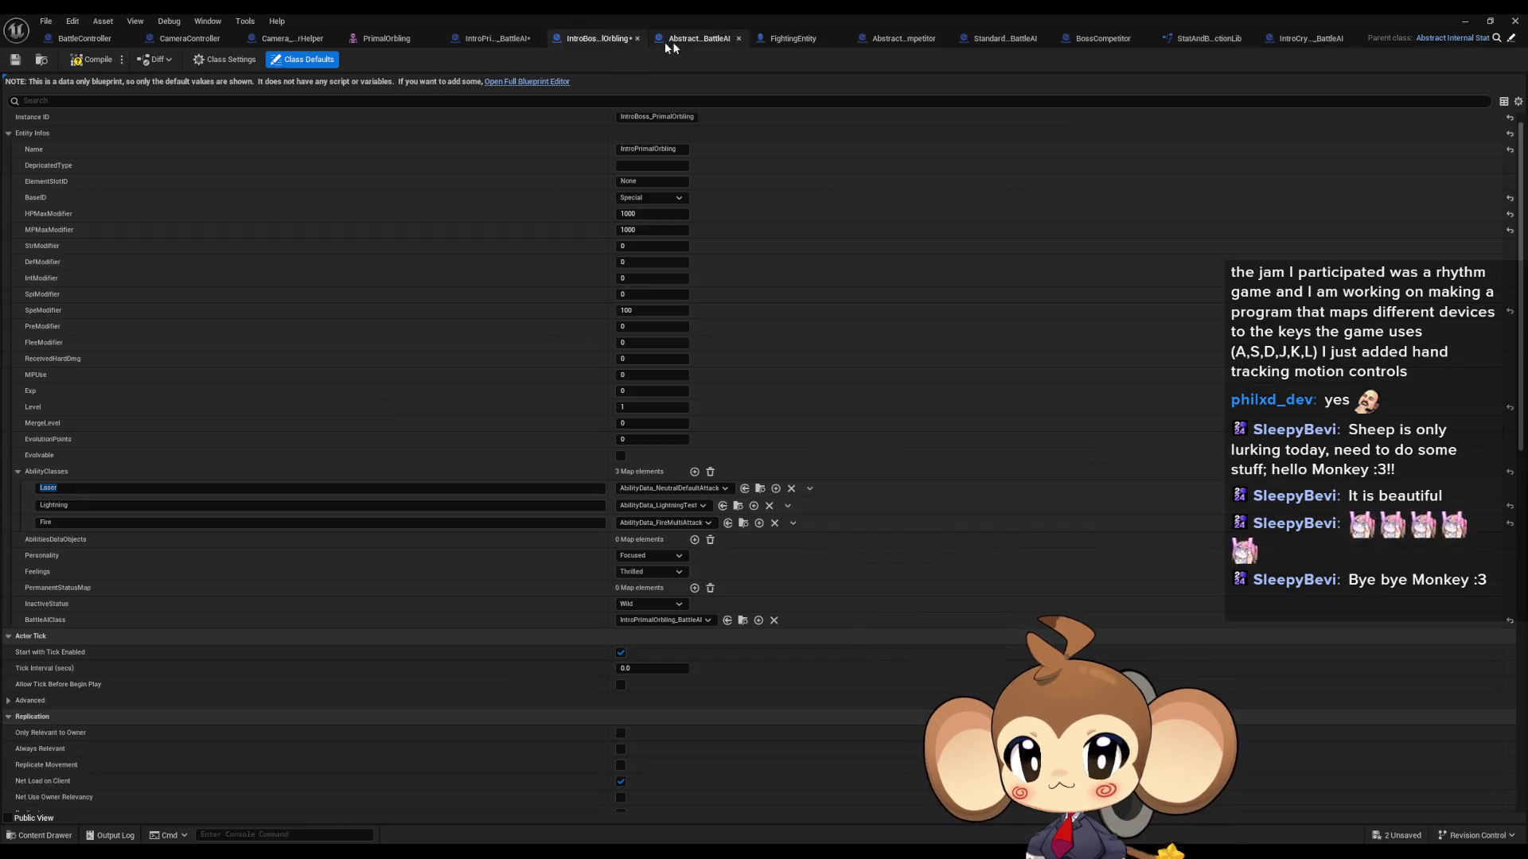
left_click(672, 40)
left_click(834, 45)
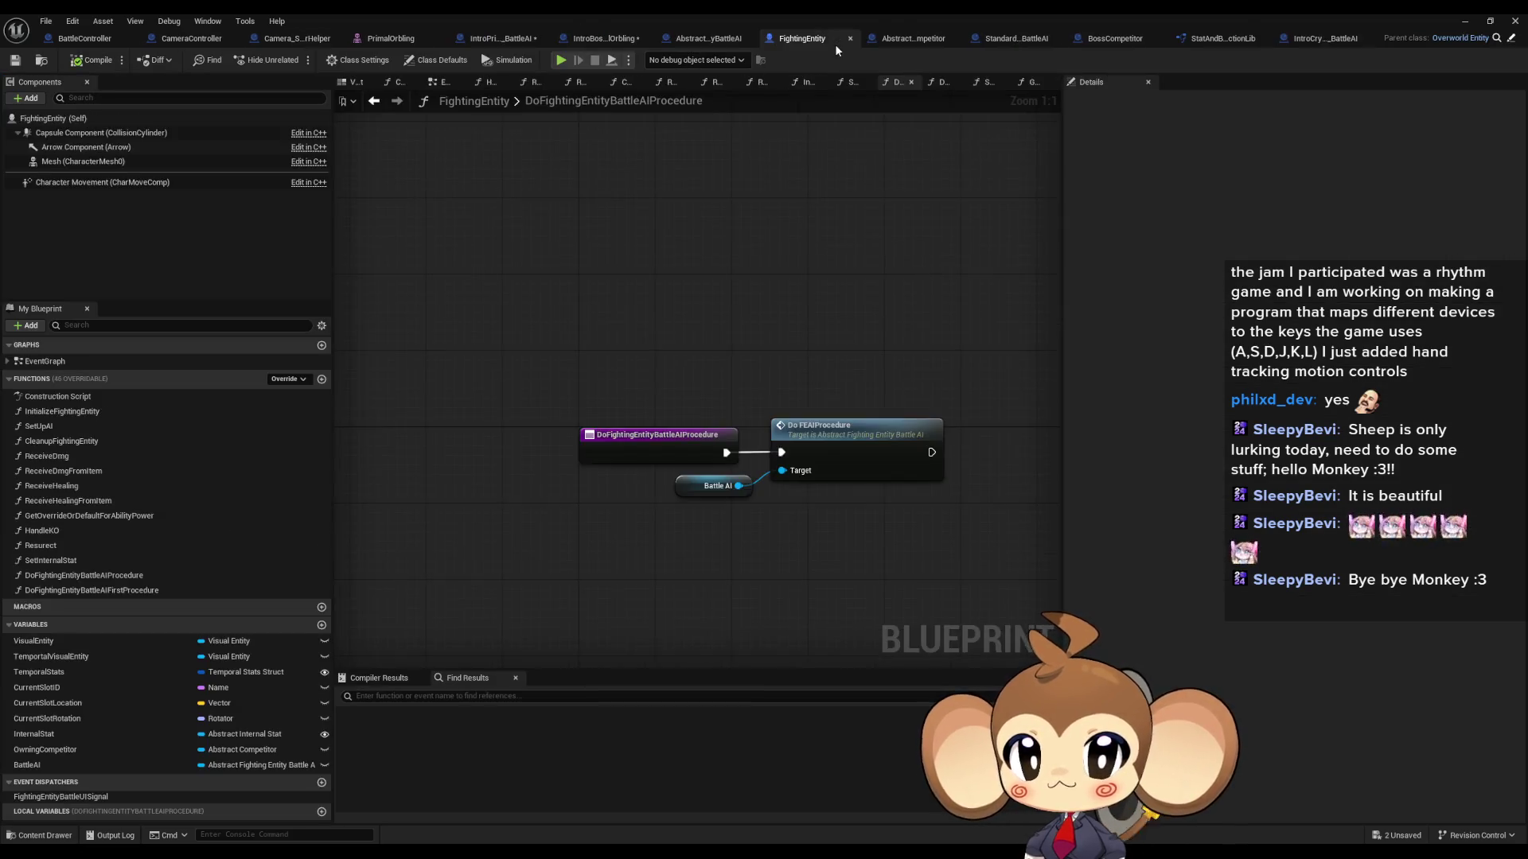
Step: Reopen IntroPrimalOrbling_BattleAI's DoFEAIProcedure graph and start a play session to test the AI
left_click(1305, 38)
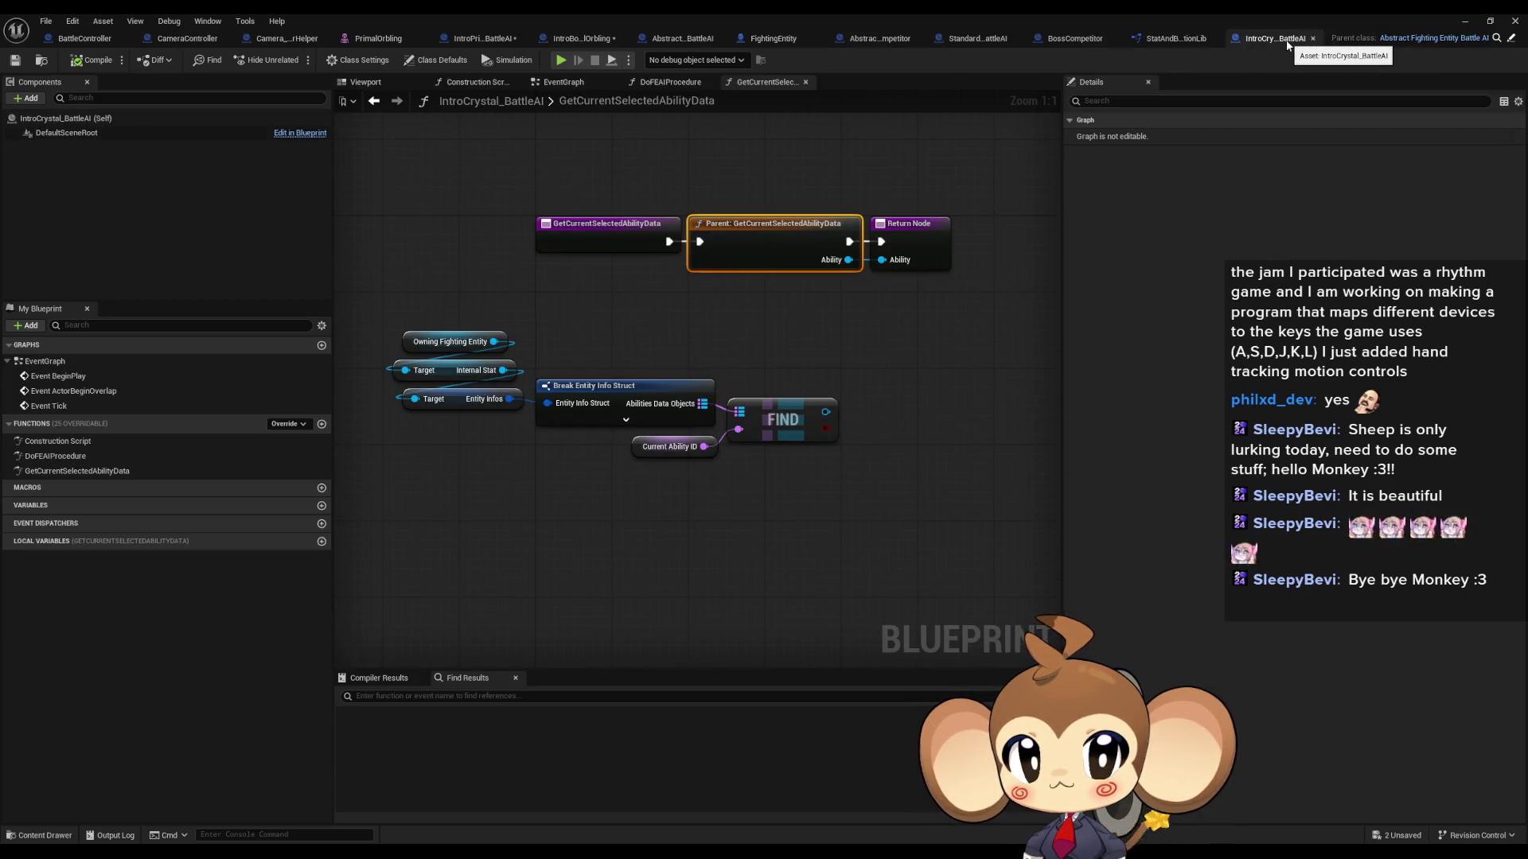
left_click(472, 42)
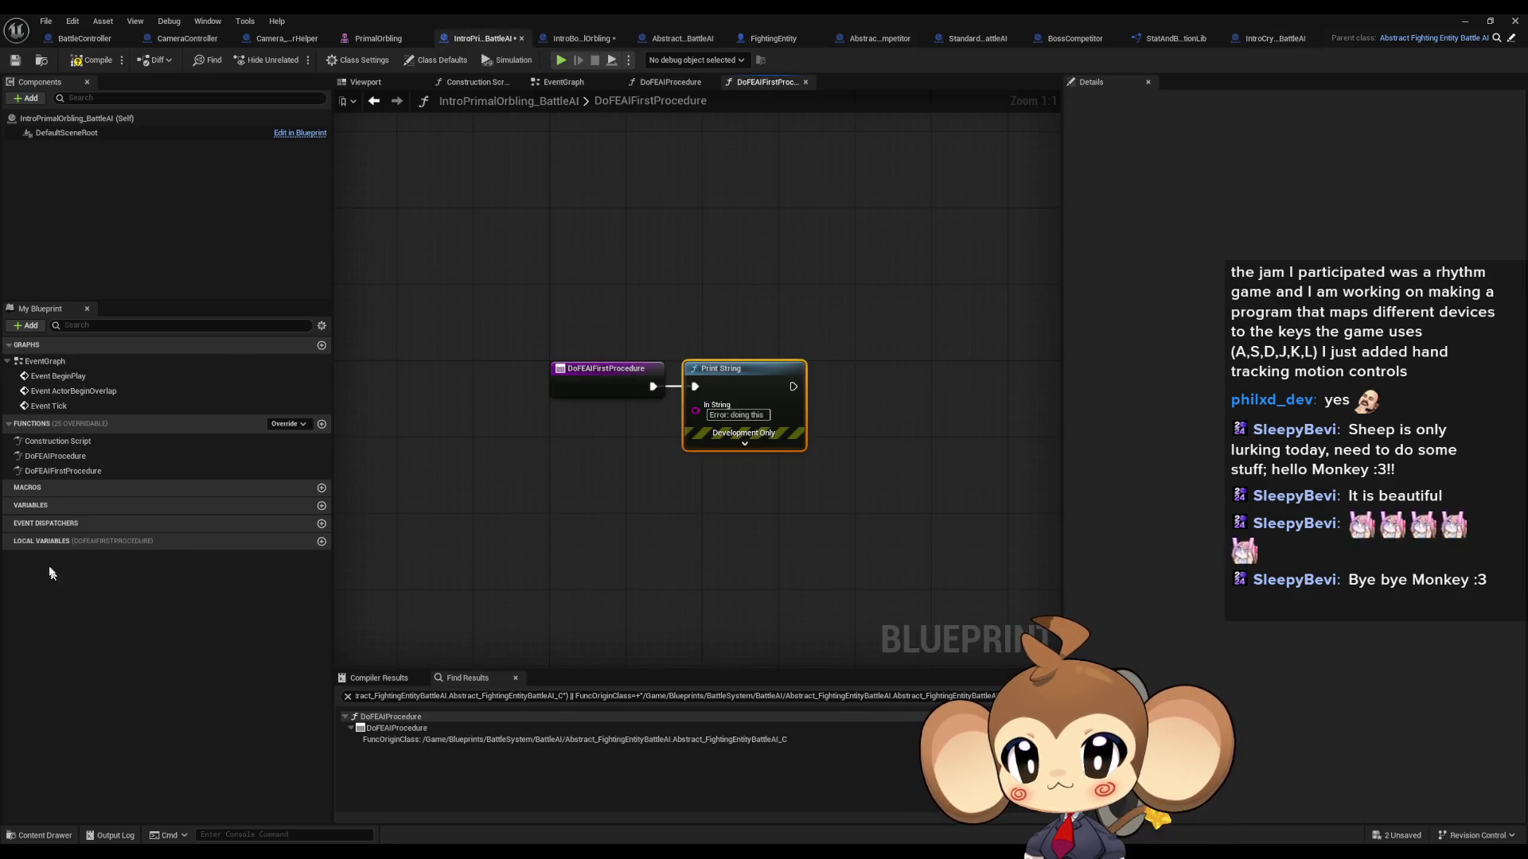
double_click(63, 460)
left_click_drag(632, 253, 557, 367)
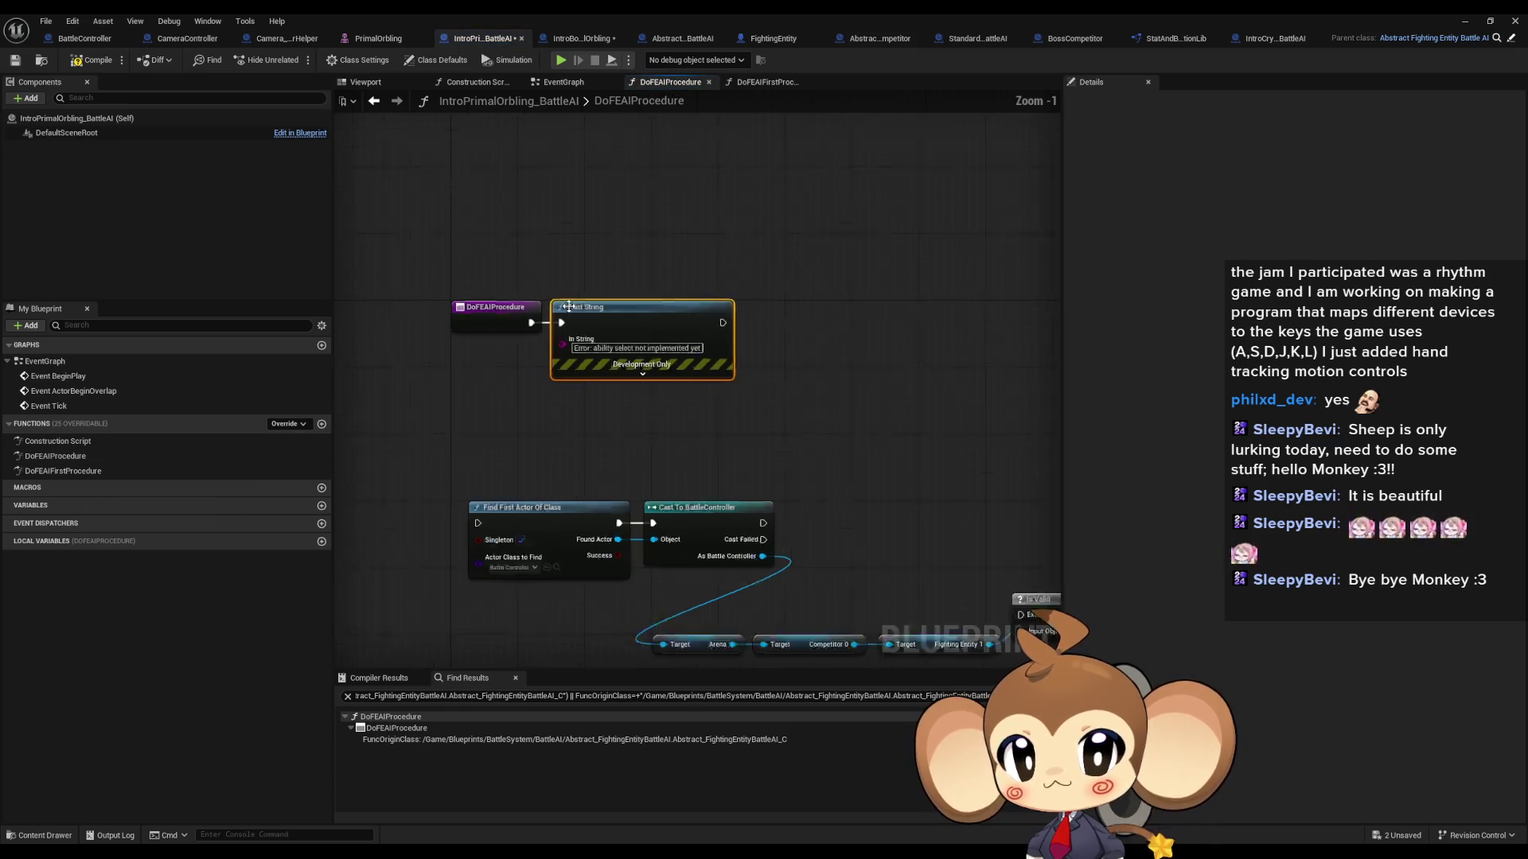
scroll(754, 434, "up", 2)
left_click(754, 435)
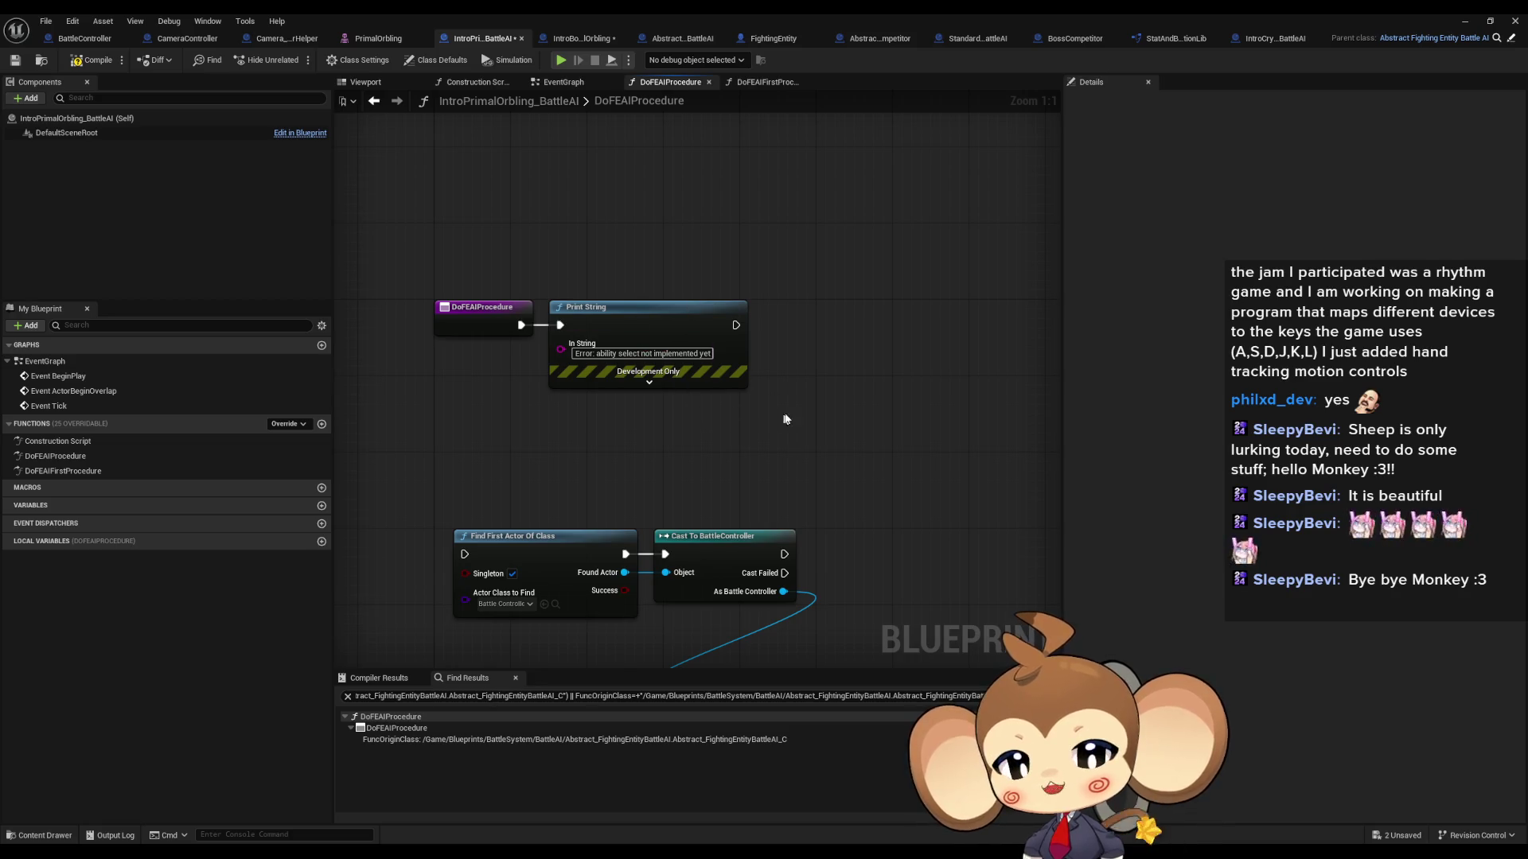
left_click(1463, 22)
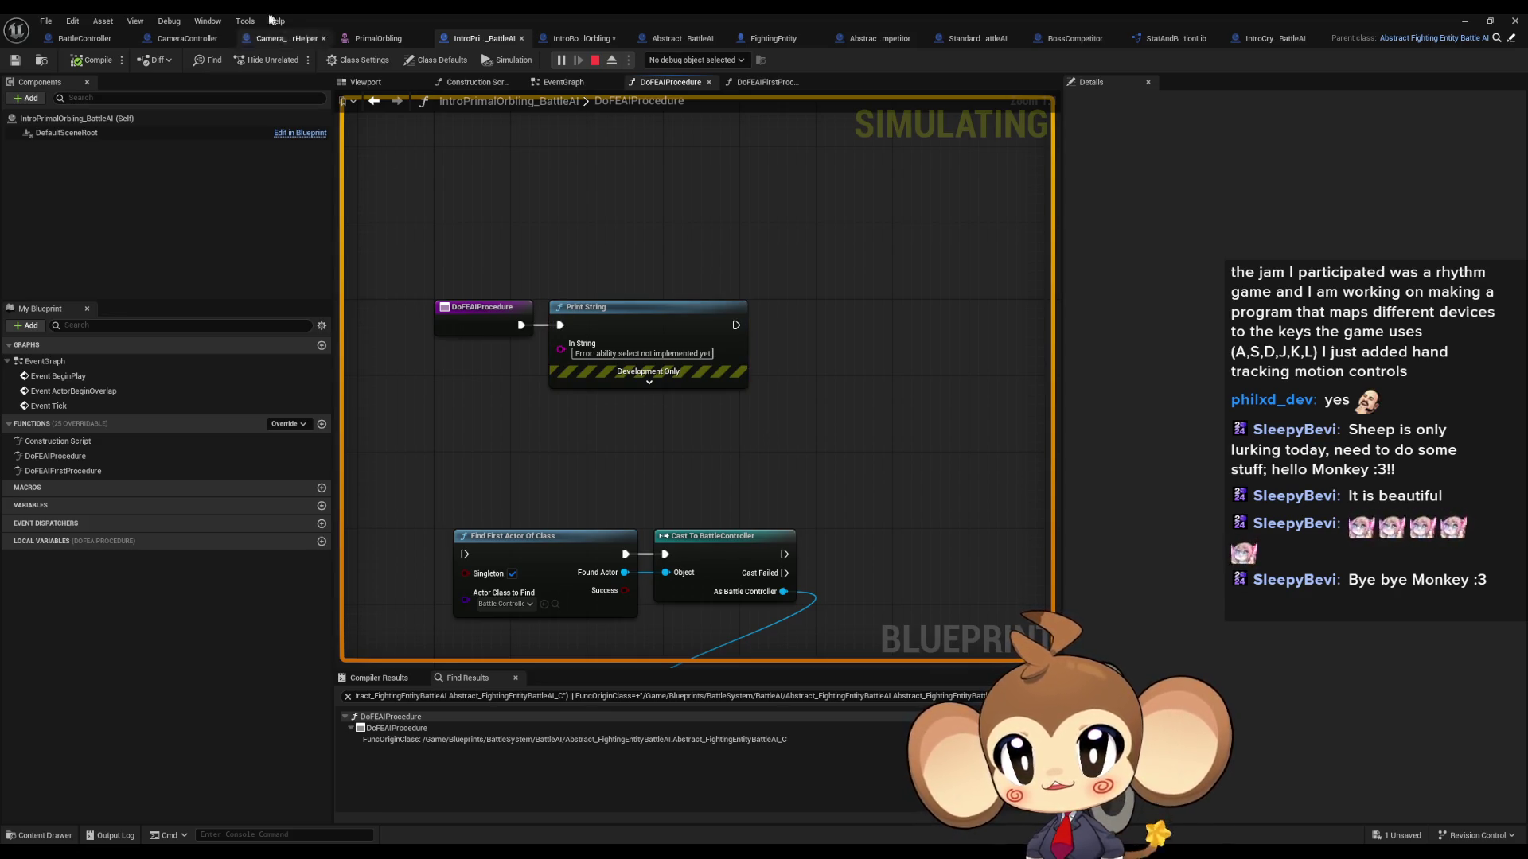
Step: Stop the play session, select the DoFEAIProcedure entry node, and switch to Standard_OrblingBattleAI
left_click(595, 60)
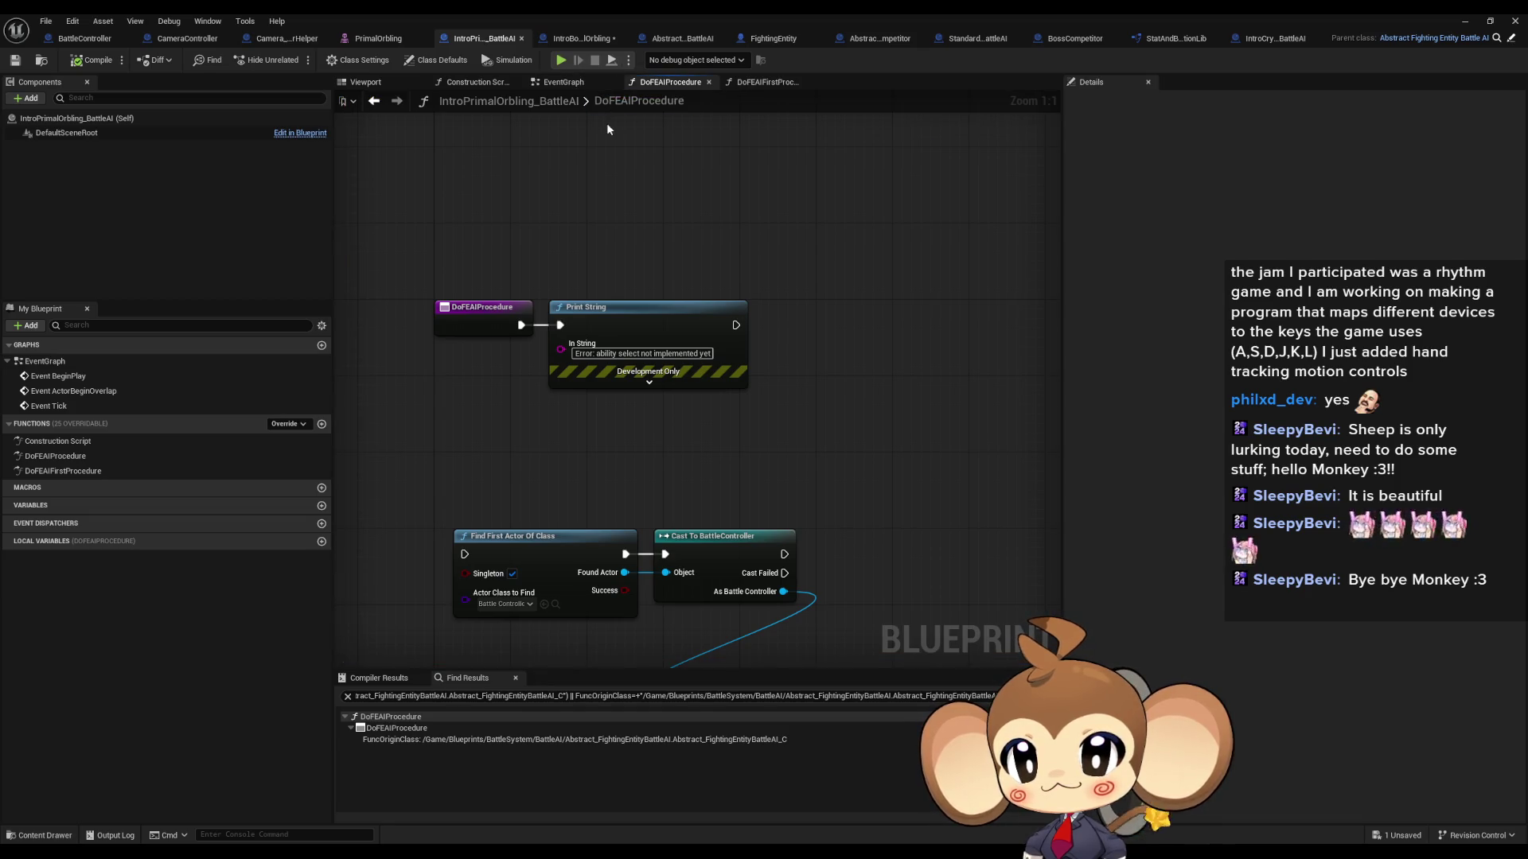
mouse_move(426, 232)
left_mouse_down()
mouse_move(493, 366)
mouse_move(509, 350)
mouse_move(533, 406)
mouse_move(470, 308)
mouse_move(478, 318)
left_mouse_up()
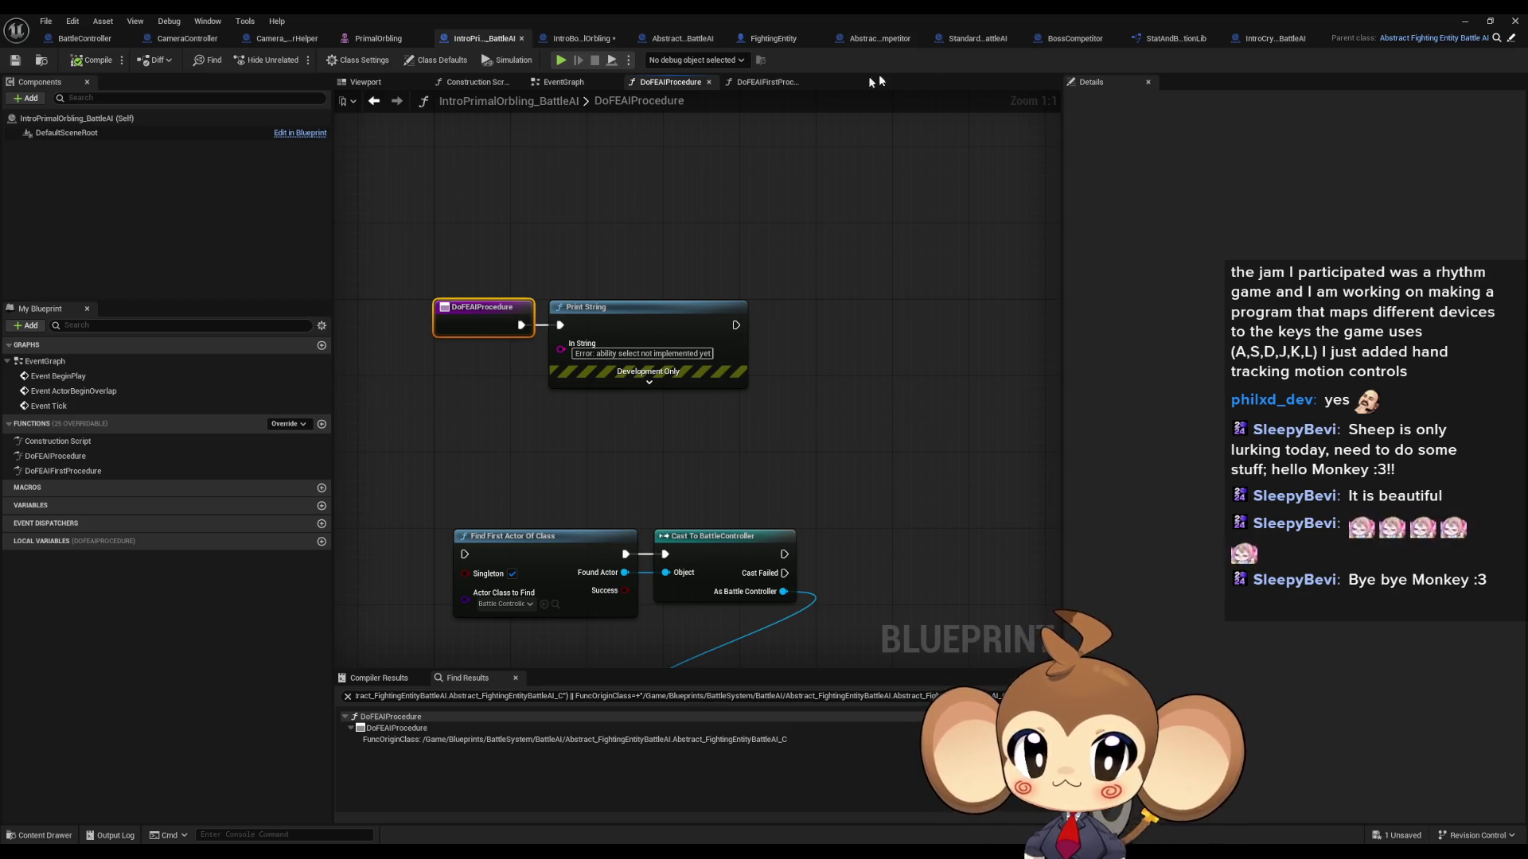
left_click(977, 38)
Step: Open Standard_OrblingBattleAI's DoFEAIProcedure graph and survey its index, length and SET nodes
left_click(53, 445)
double_click(52, 455)
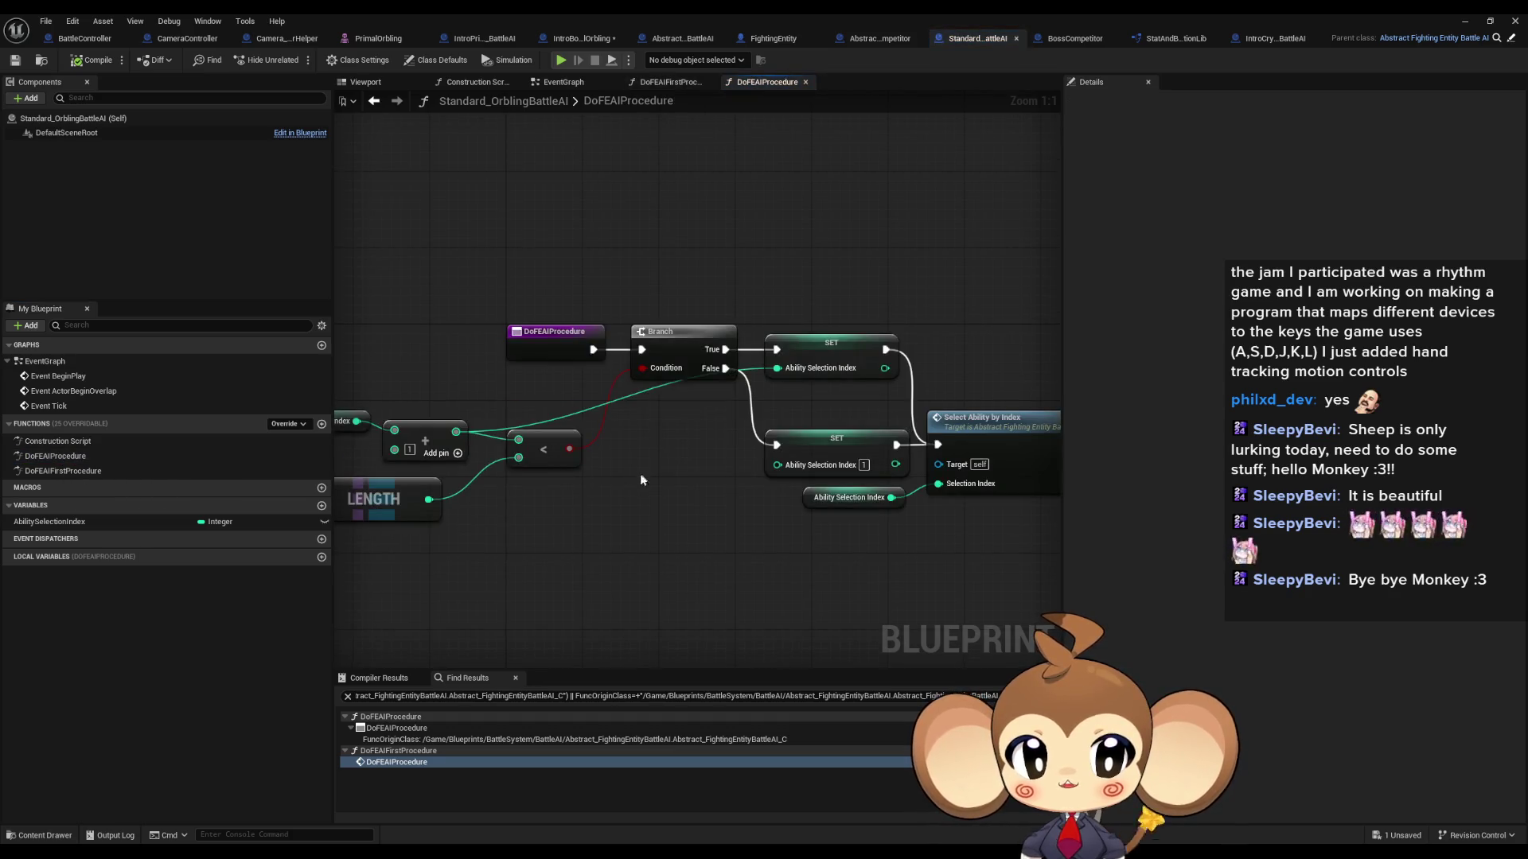
left_click_drag(644, 564, 667, 510)
scroll(703, 499, "down", 1)
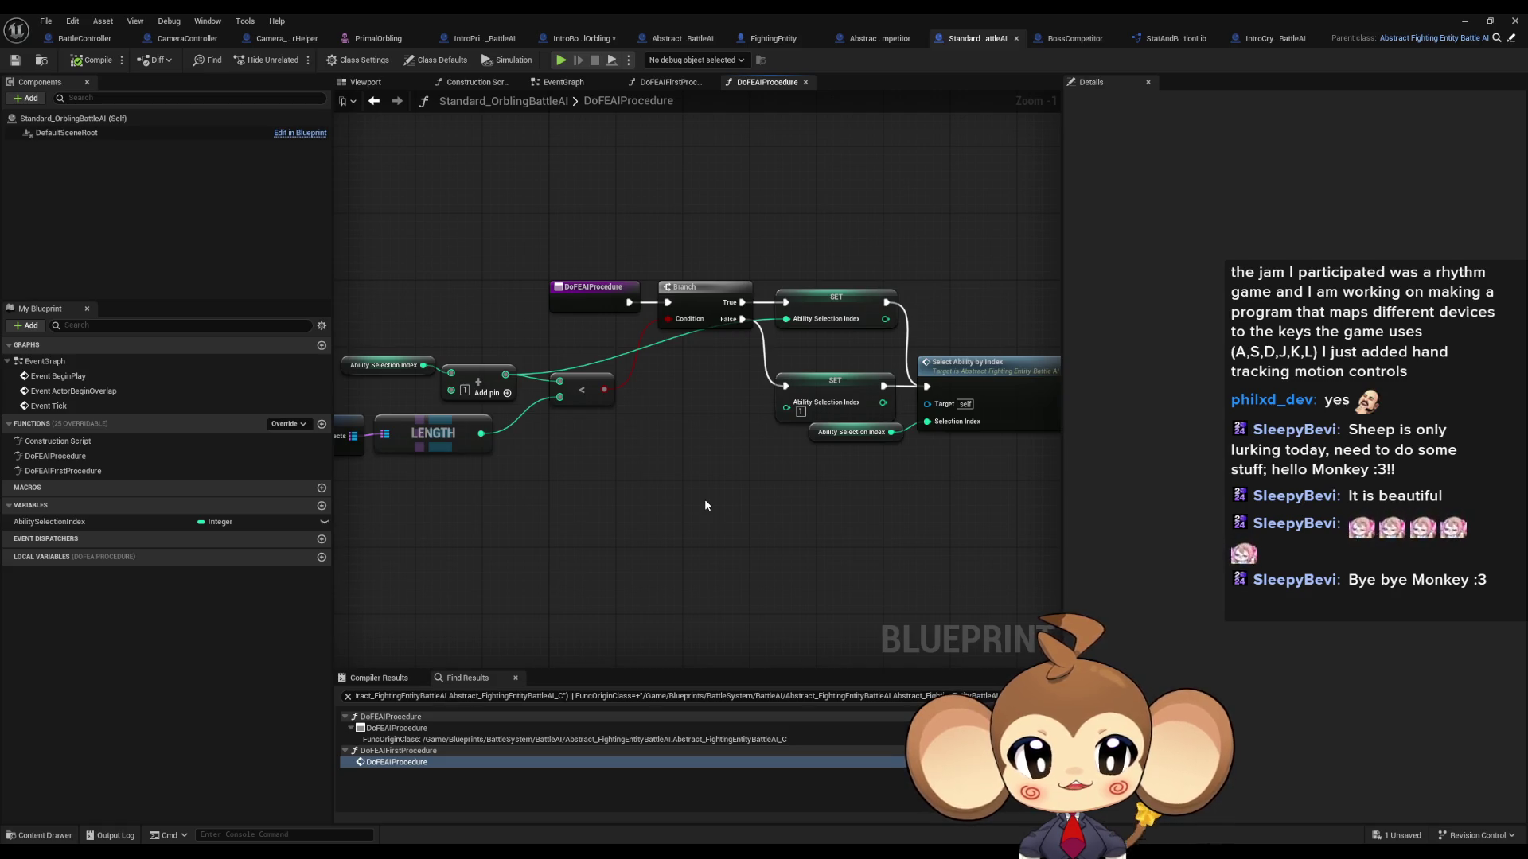
left_click_drag(587, 544, 805, 538)
scroll(468, 459, "up", 1)
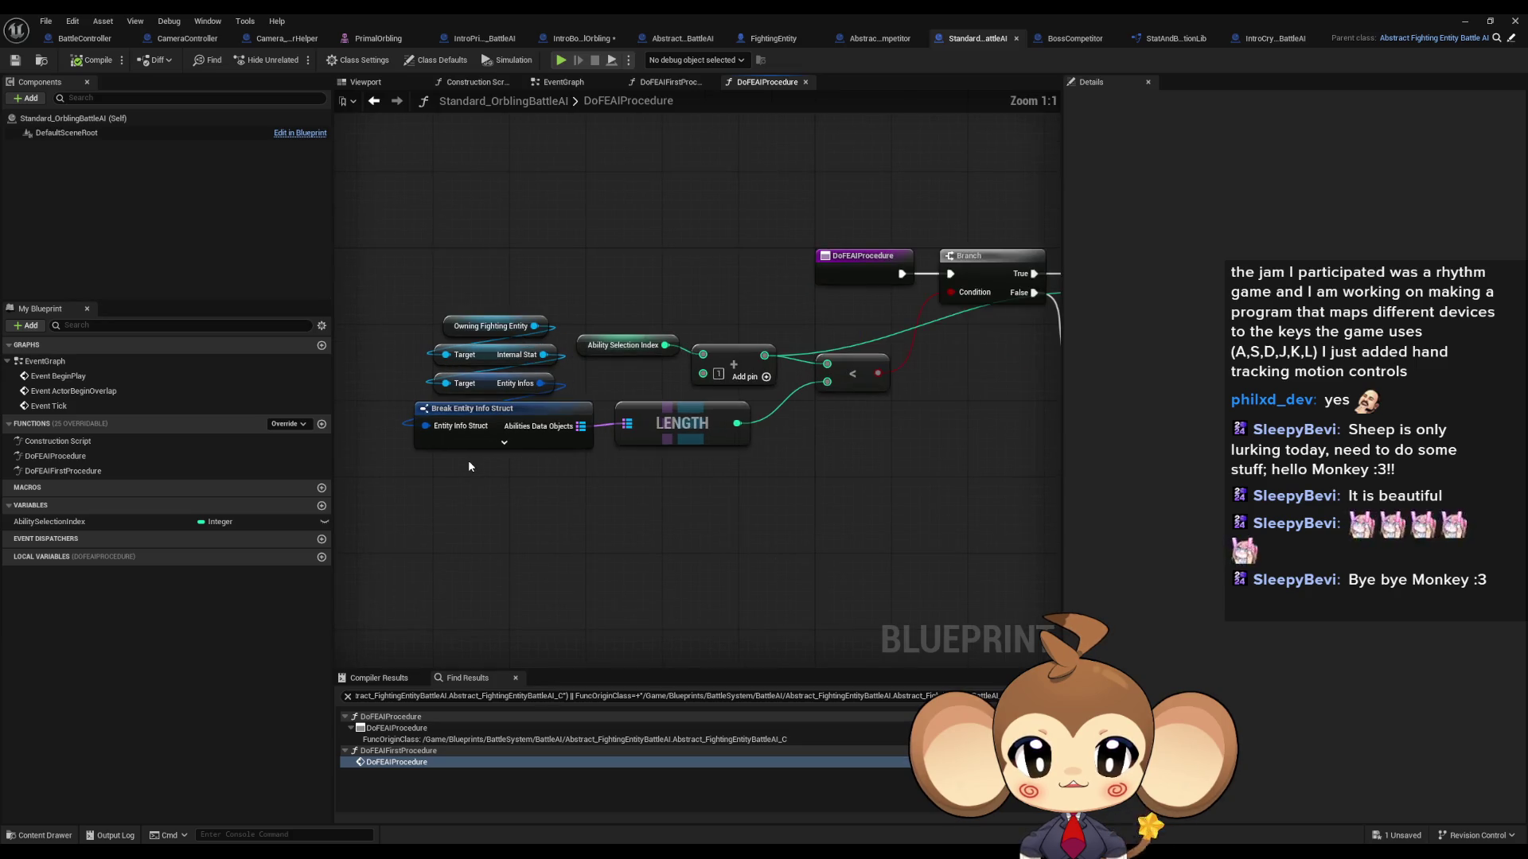
mouse_move(374, 316)
left_mouse_down()
mouse_move(683, 456)
mouse_move(865, 497)
left_mouse_up()
scroll(867, 515, "down", 1)
mouse_move(867, 515)
left_mouse_down()
mouse_move(723, 518)
mouse_move(700, 510)
mouse_move(760, 496)
mouse_move(668, 487)
left_mouse_up()
scroll(760, 500, "down", 1)
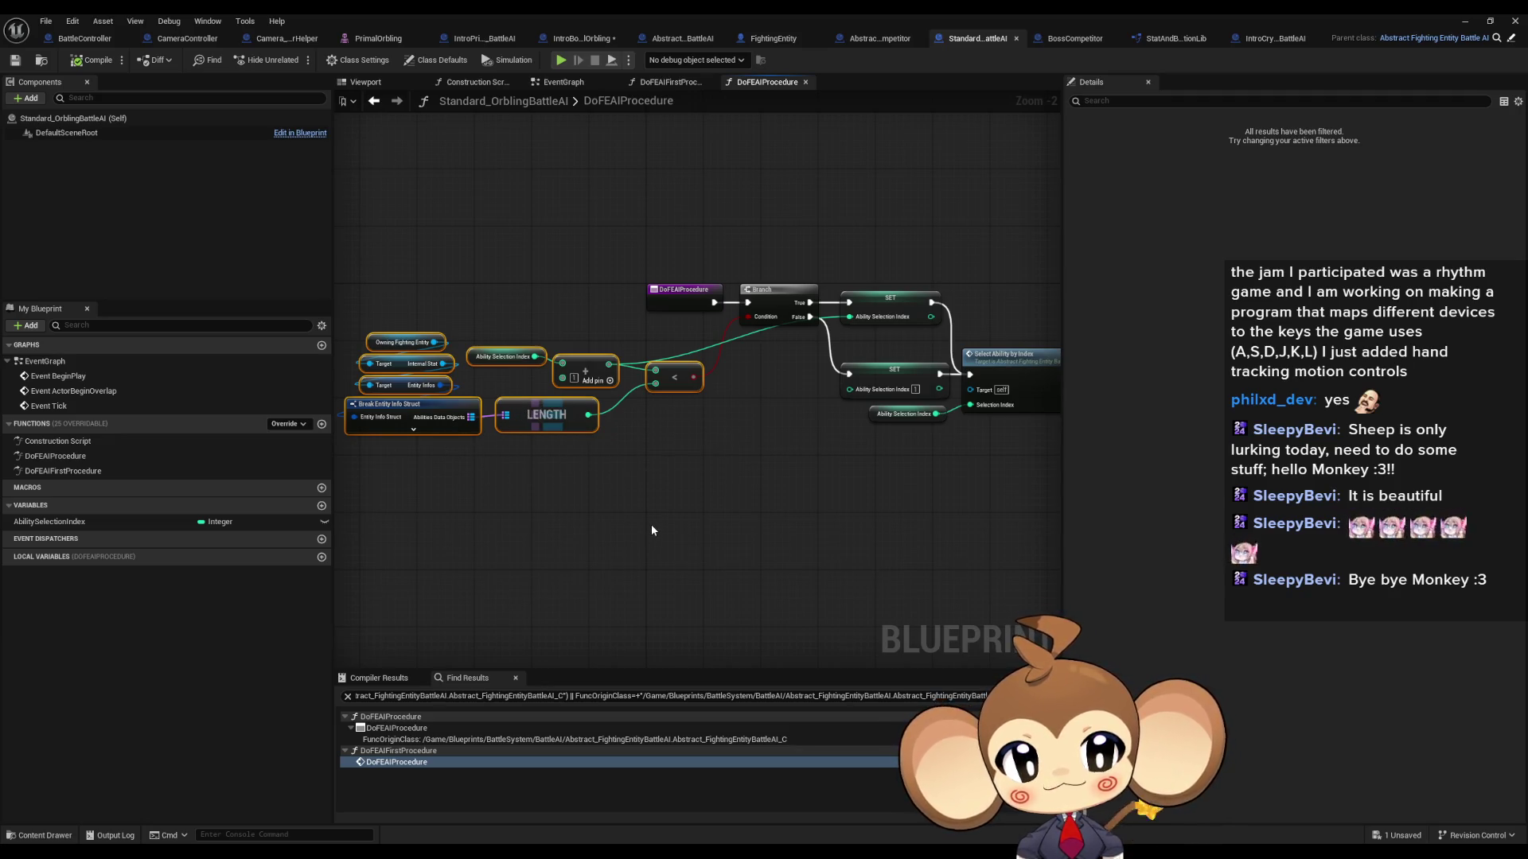
Step: Examine the Select Ability by Index call and the Break Entity Info Struct nodes
mouse_move(651, 526)
left_mouse_down()
mouse_move(848, 505)
mouse_move(733, 518)
mouse_move(746, 499)
mouse_move(808, 501)
left_mouse_up()
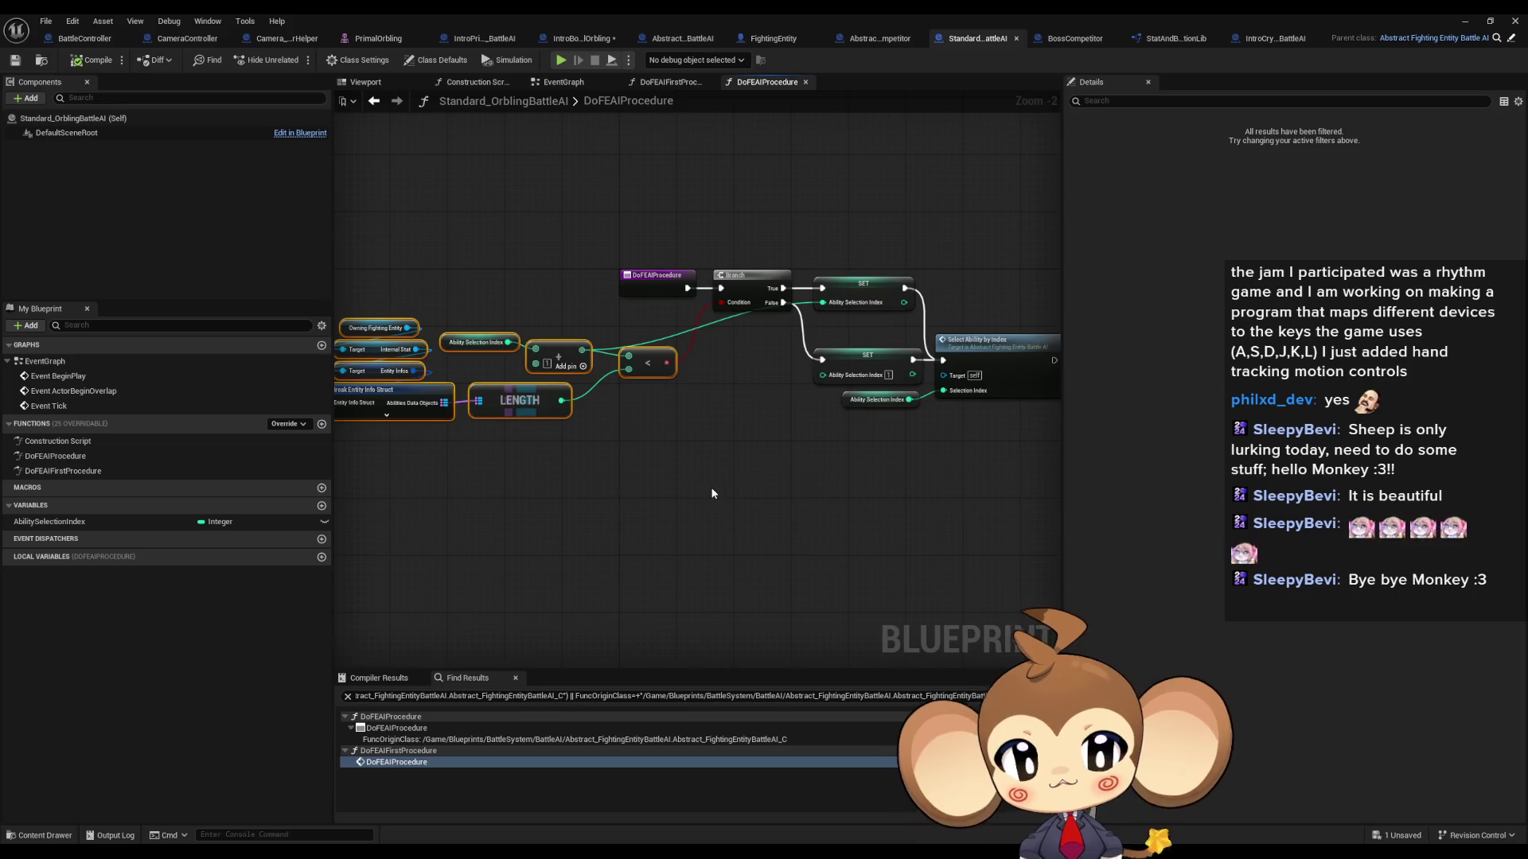
left_click_drag(716, 498, 851, 497)
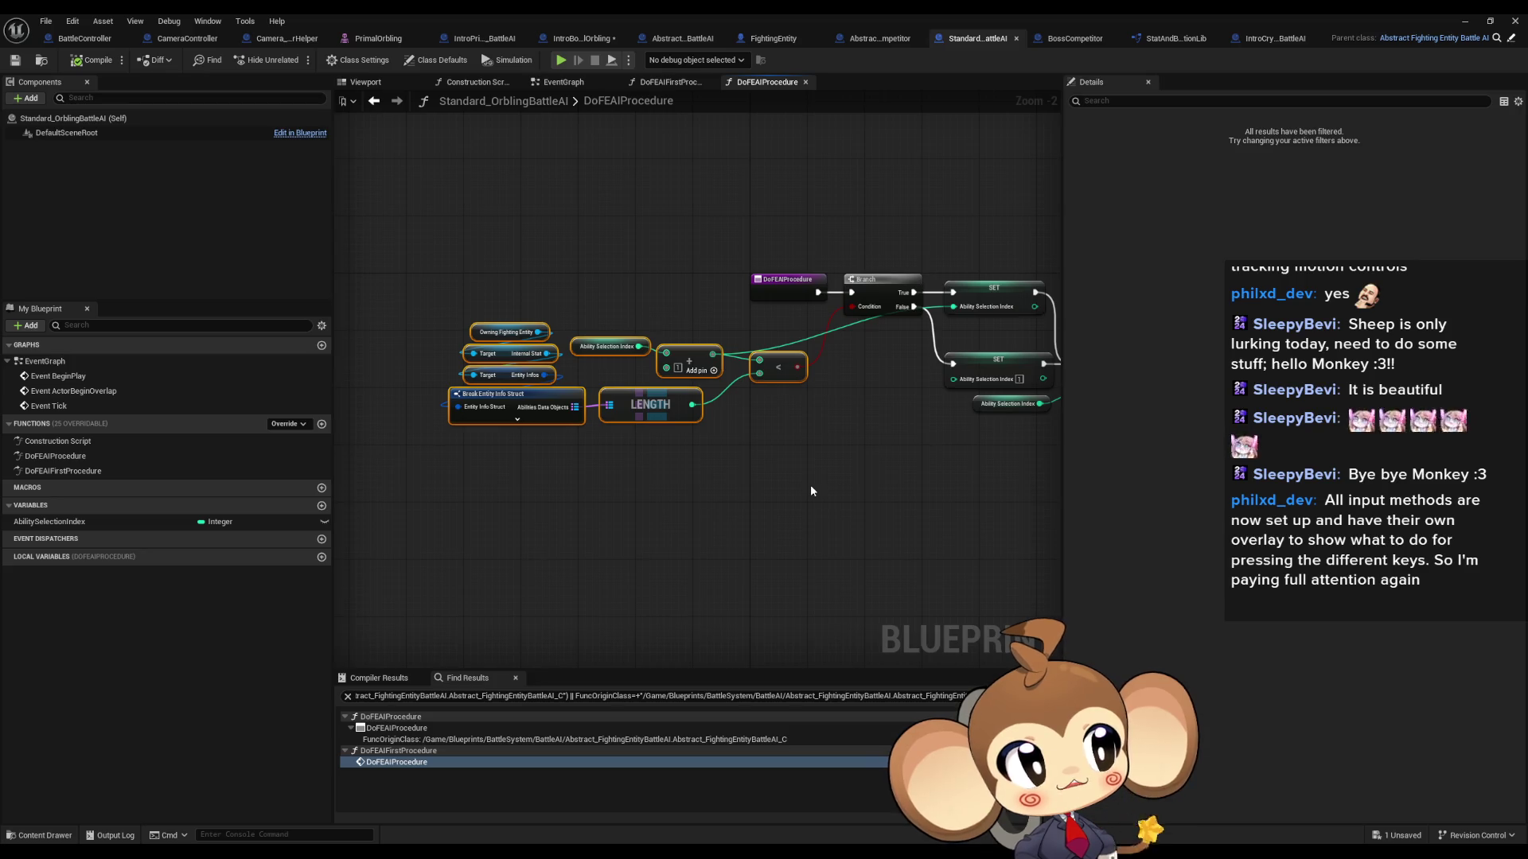
mouse_move(810, 491)
left_mouse_down()
mouse_move(751, 511)
mouse_move(596, 508)
left_mouse_up()
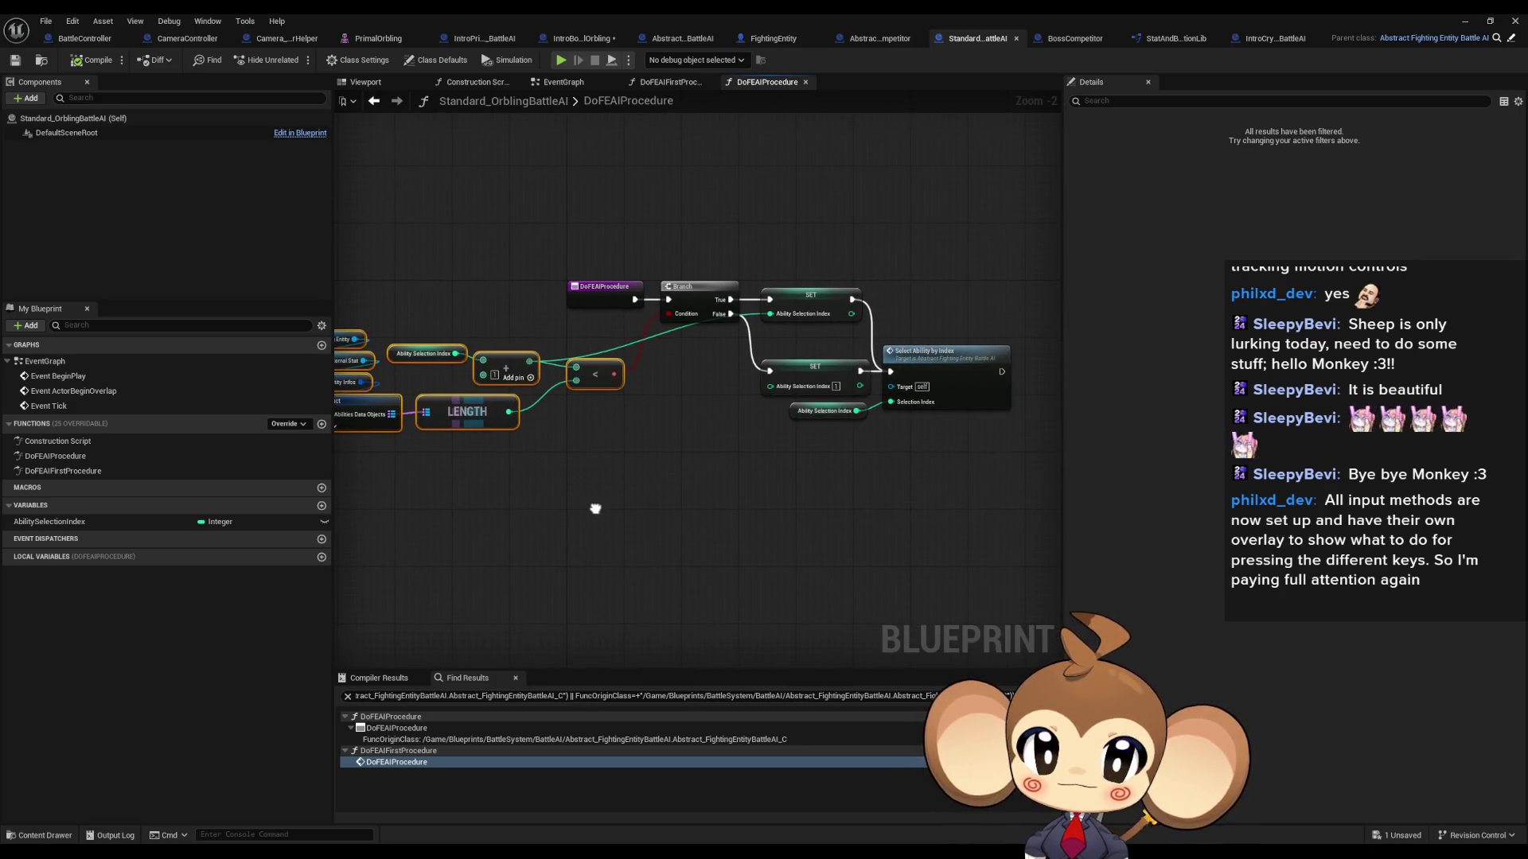
left_click_drag(595, 508, 587, 522)
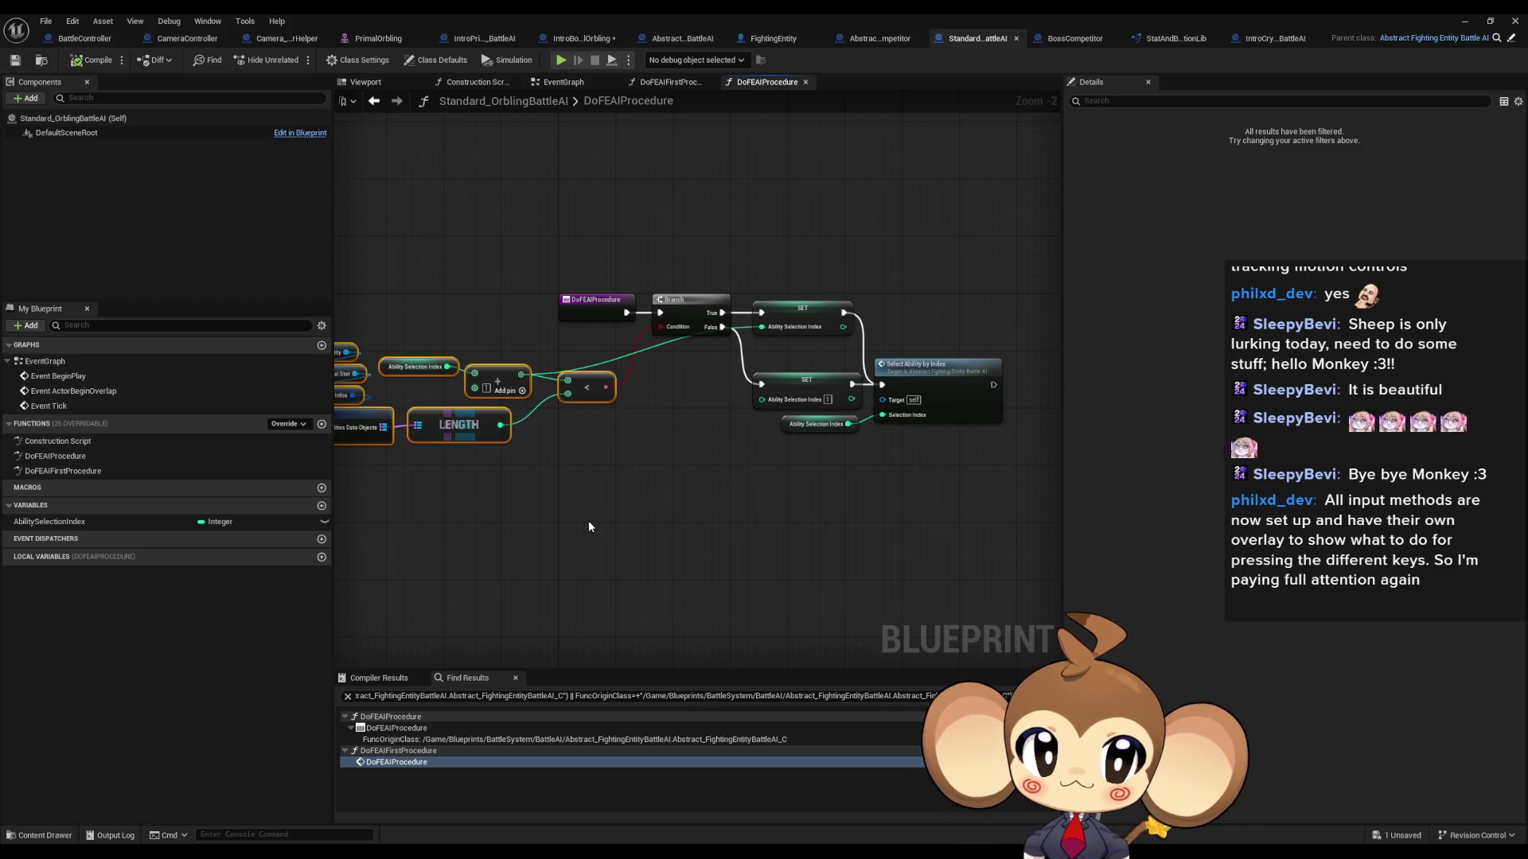
mouse_move(555, 534)
left_mouse_down()
mouse_move(739, 502)
mouse_move(557, 505)
left_mouse_up()
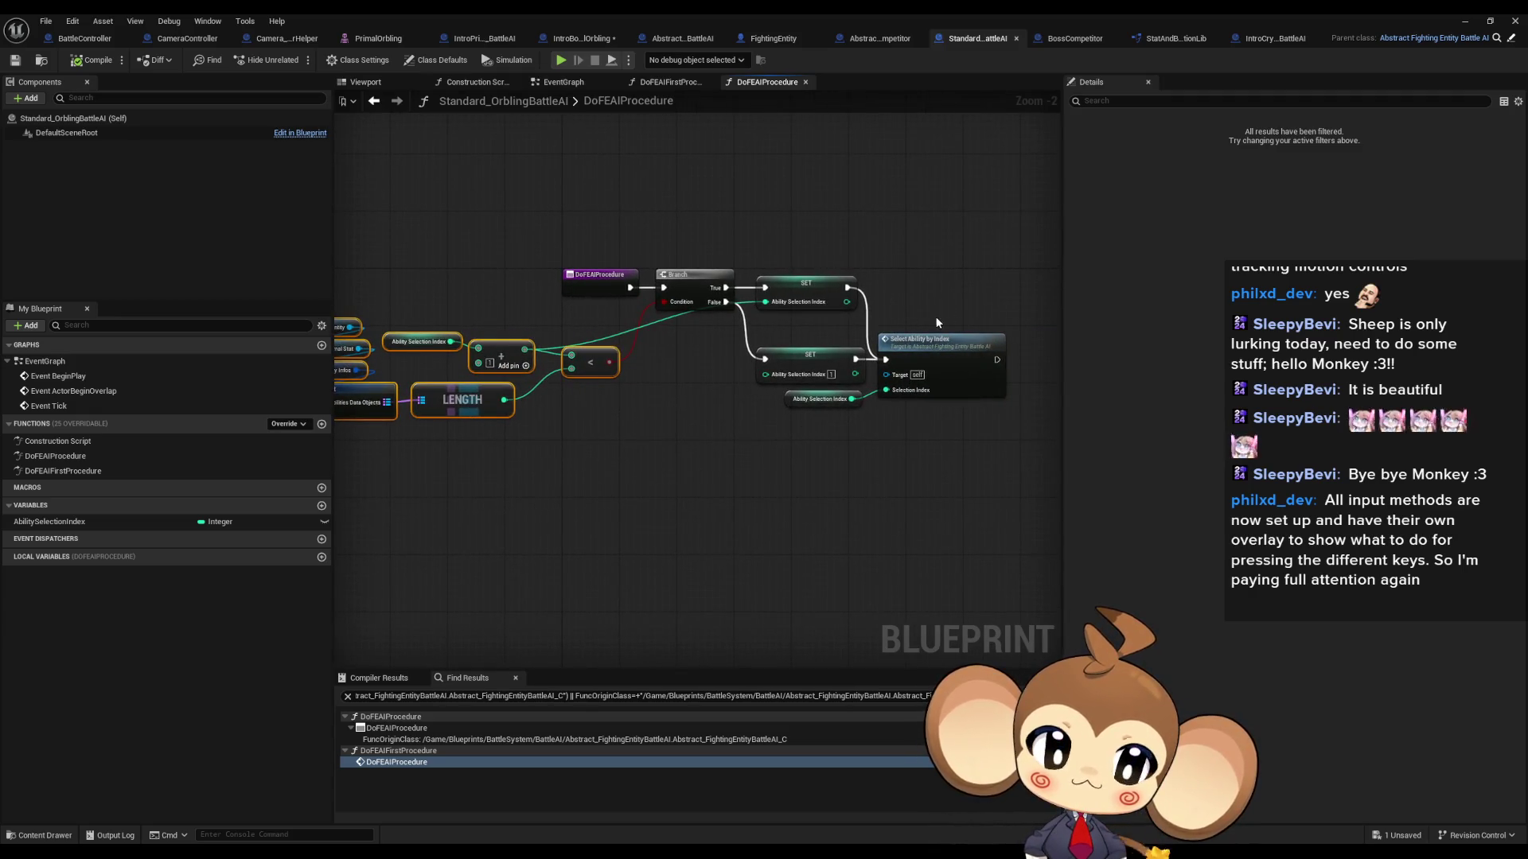
left_click_drag(918, 308, 997, 455)
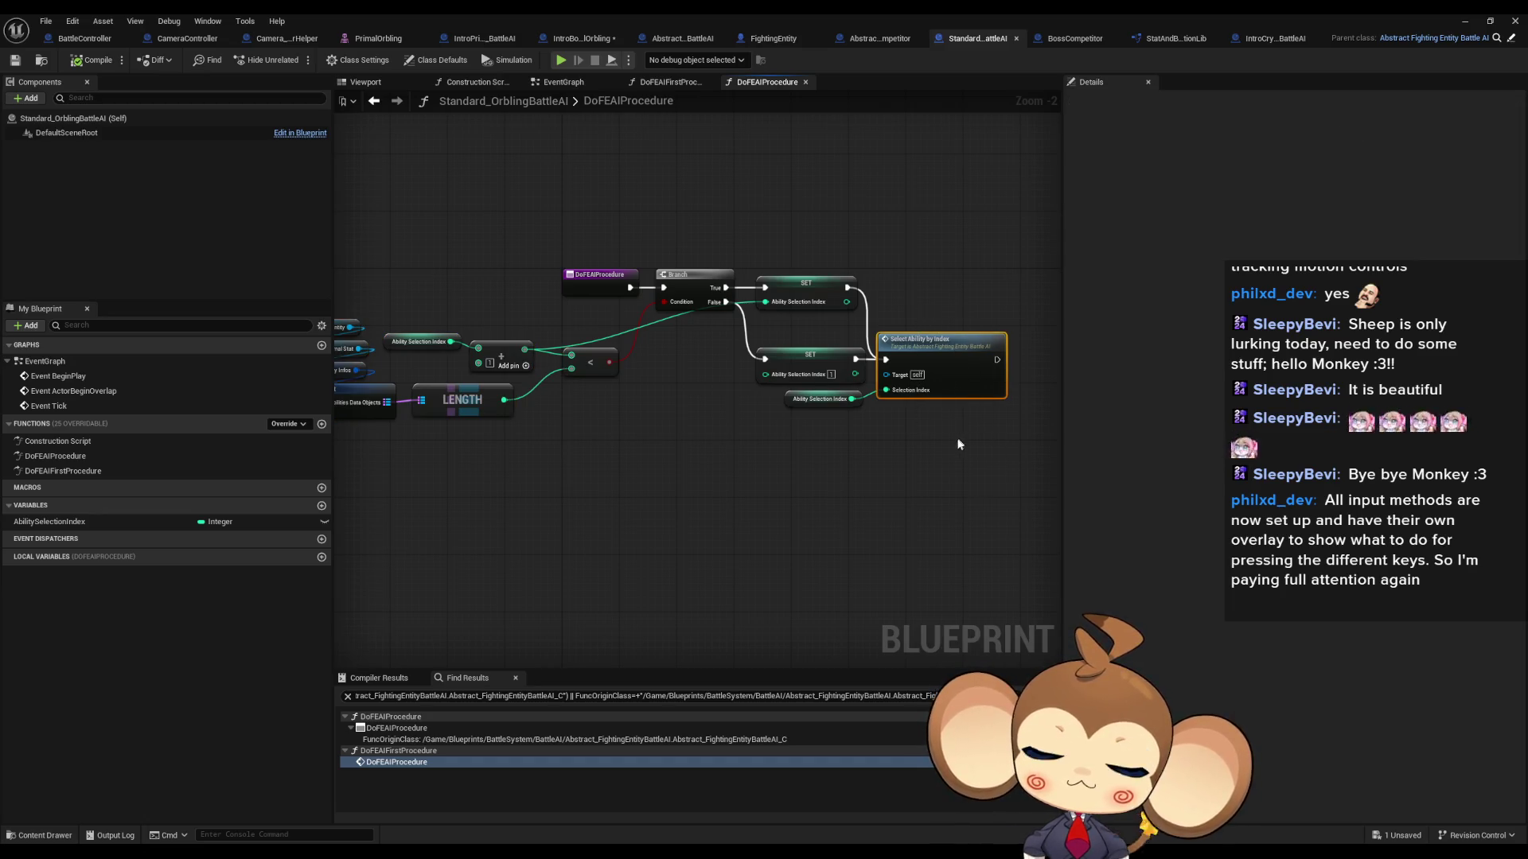
left_click_drag(701, 460, 879, 466)
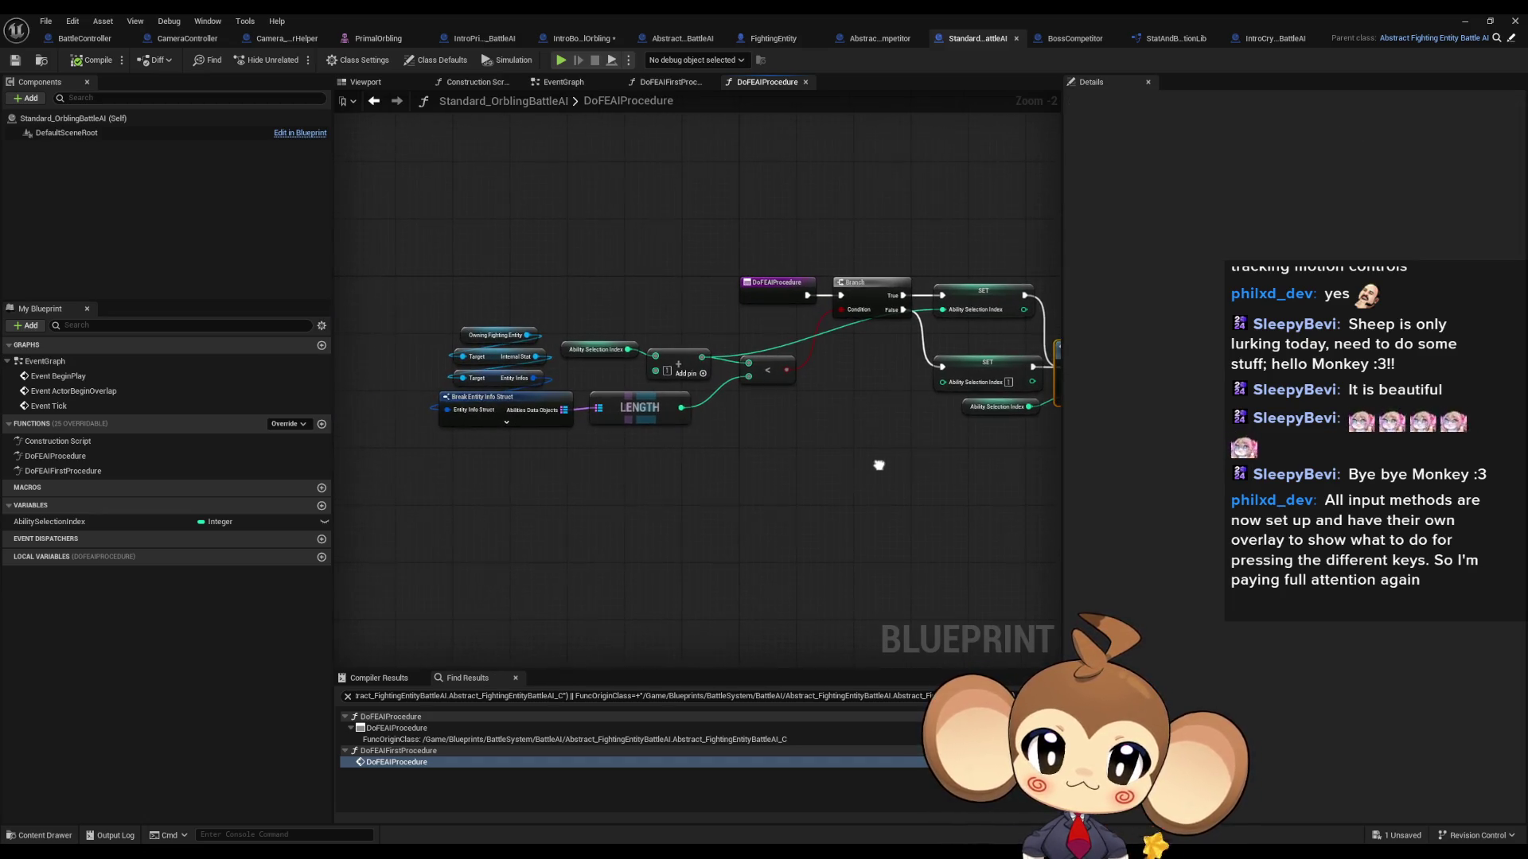
Step: Check DoFEAIFirstProcedure, then centre DoFEAIProcedure's Ability Selection Index getter and ability call
double_click(121, 471)
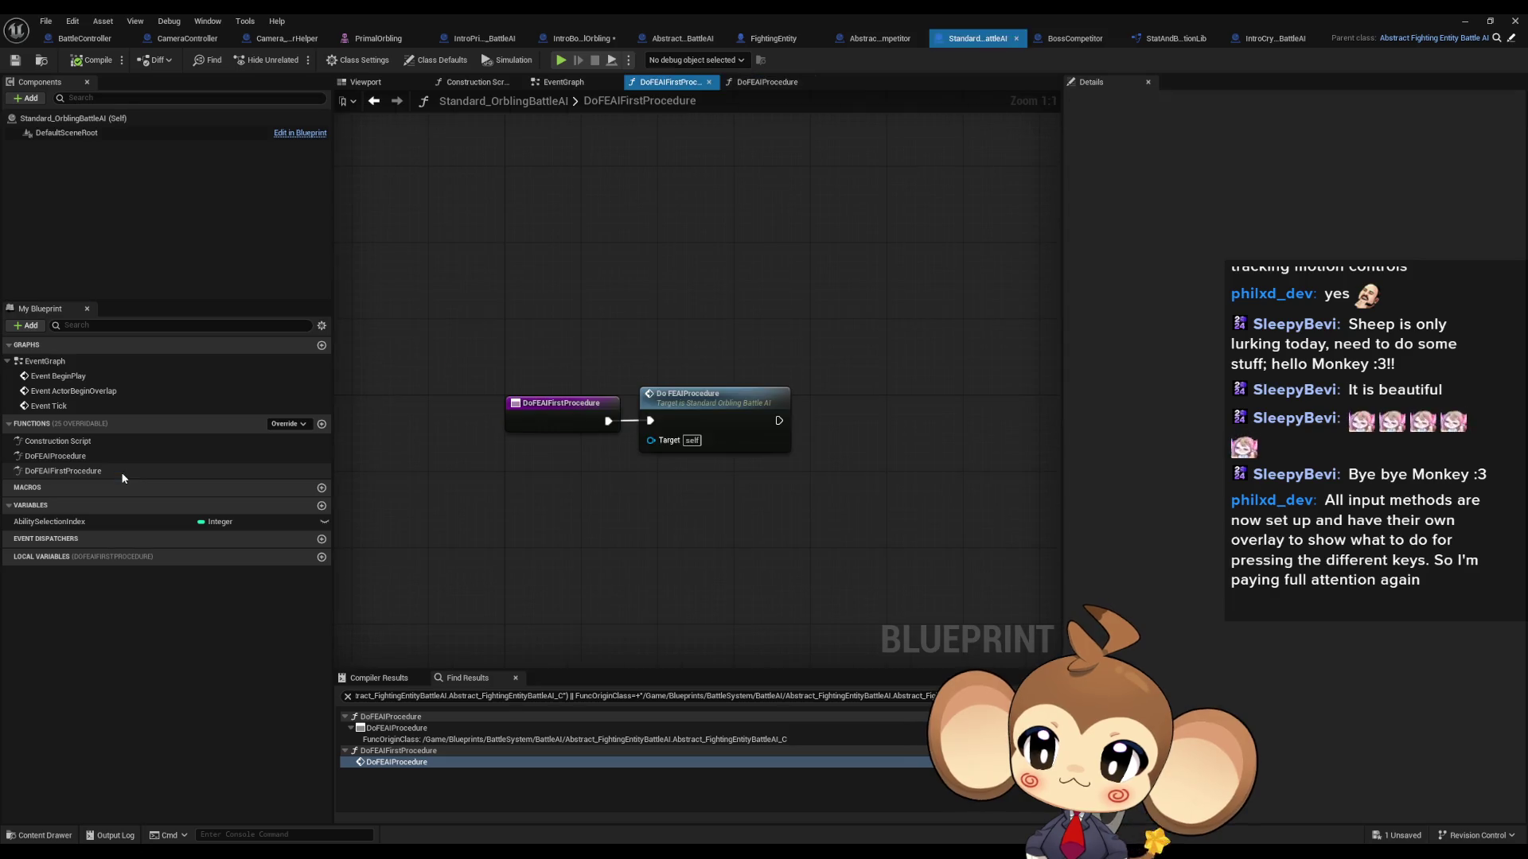
double_click(723, 415)
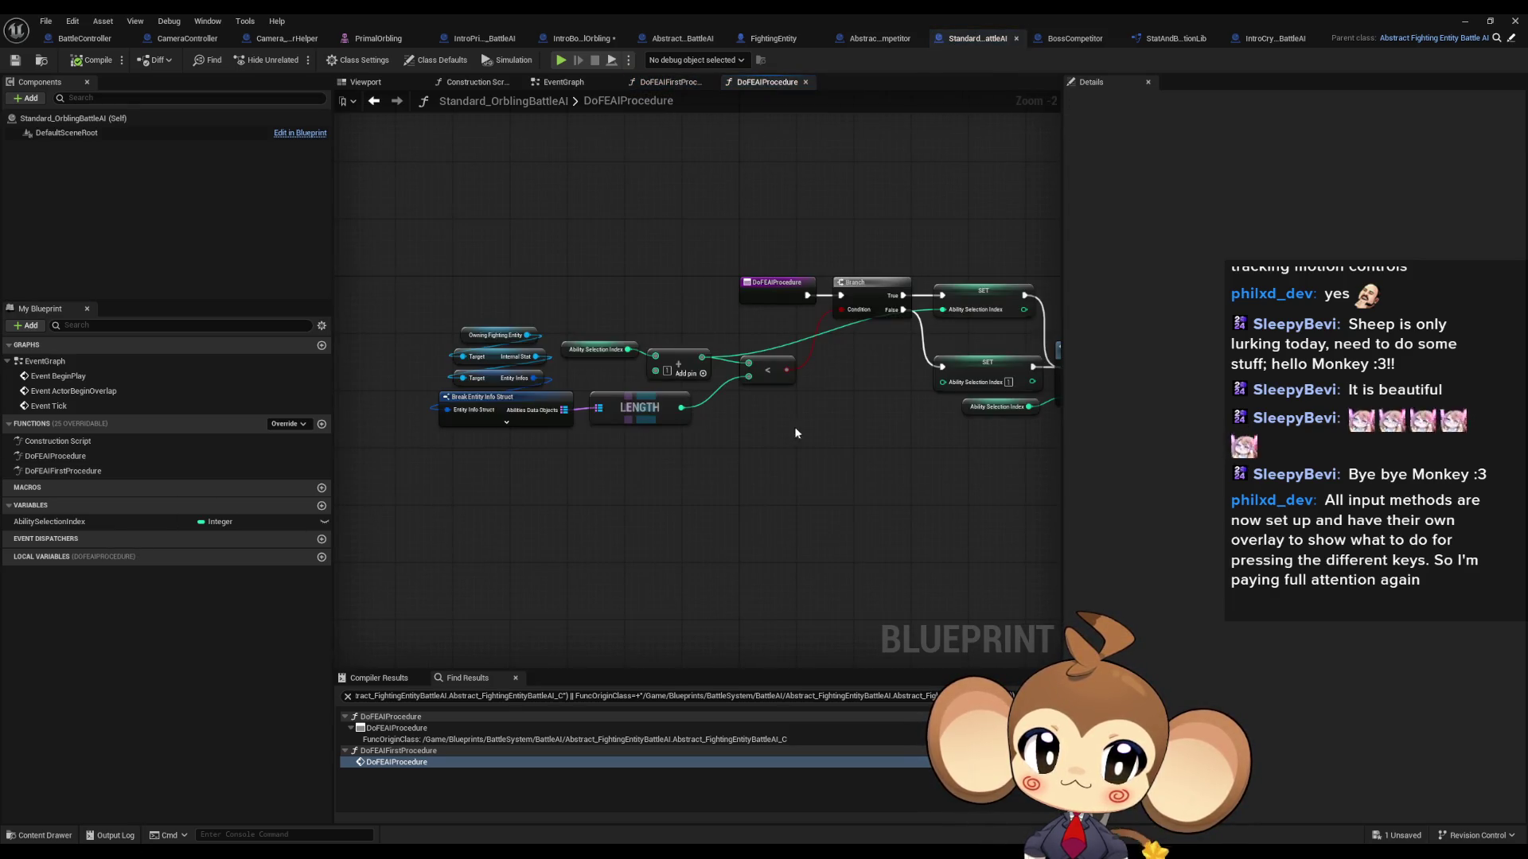
left_click_drag(692, 369, 565, 362)
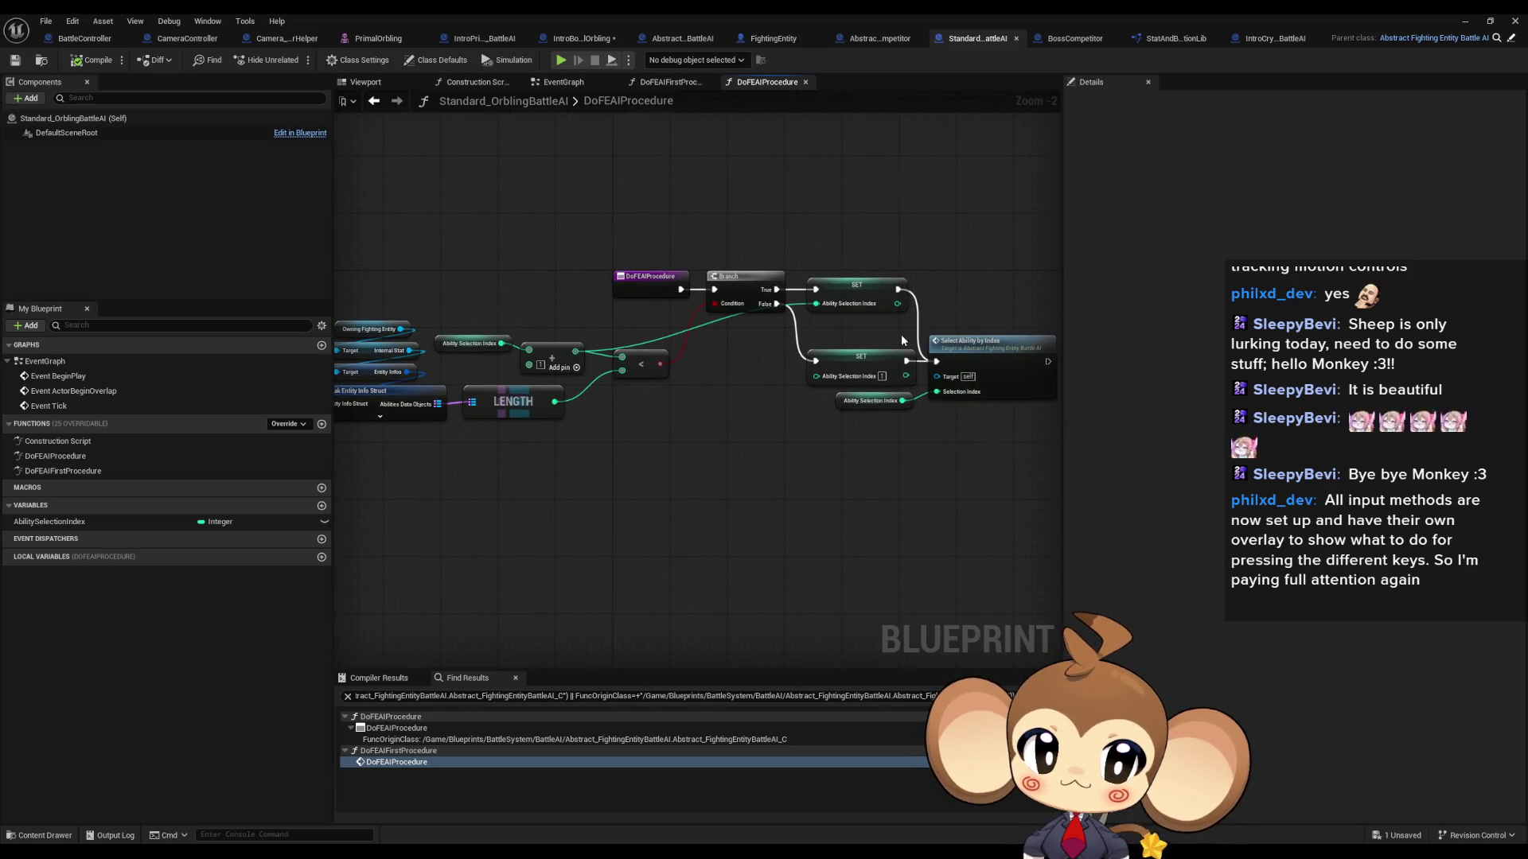
scroll(884, 348, "up", 2)
left_click_drag(772, 412, 1007, 456)
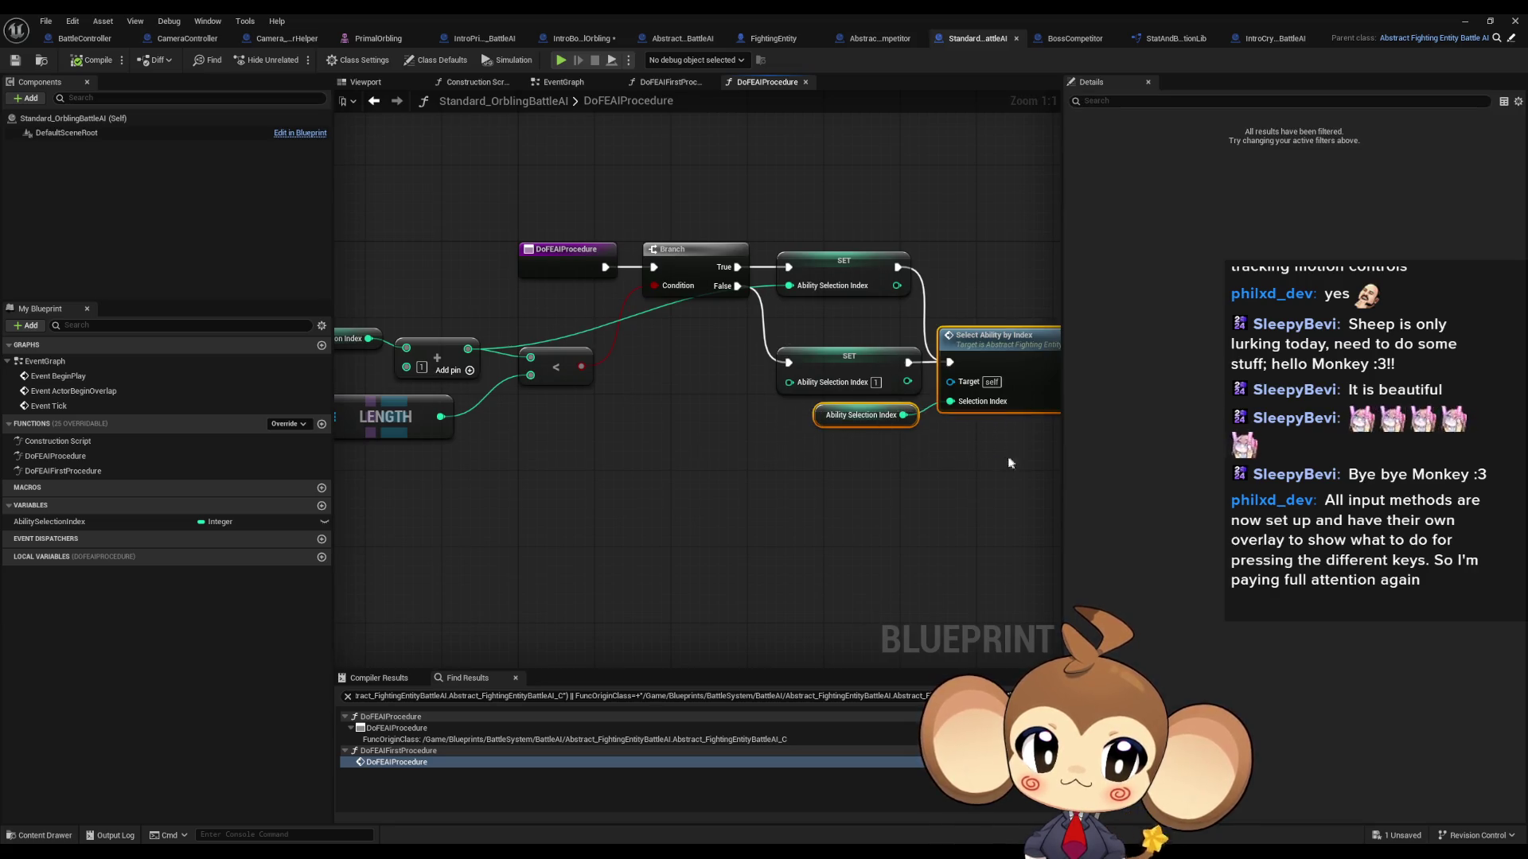
key("Home")
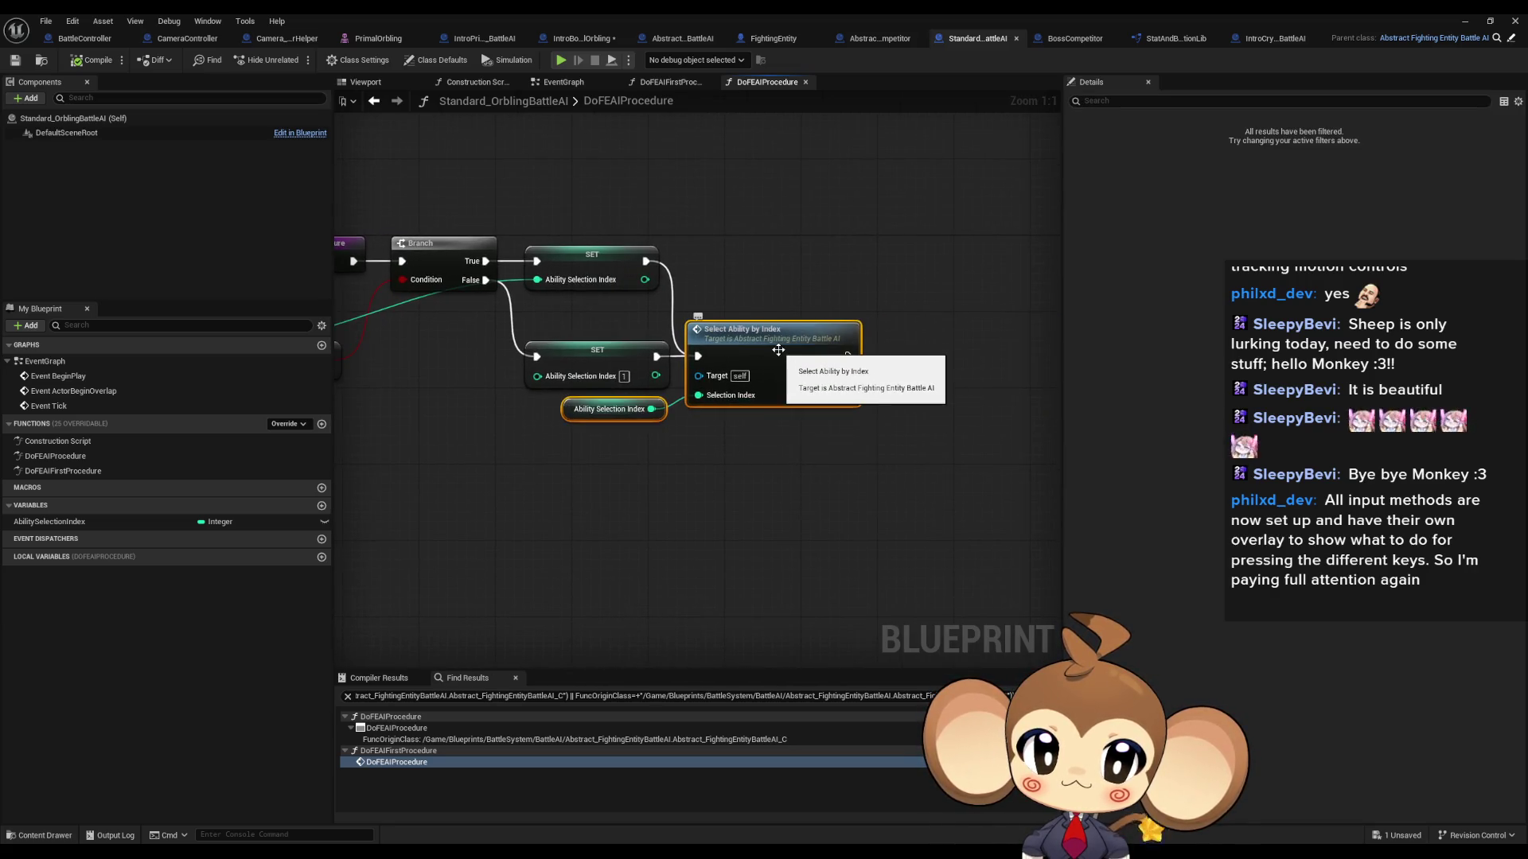
left_click_drag(789, 347, 842, 344)
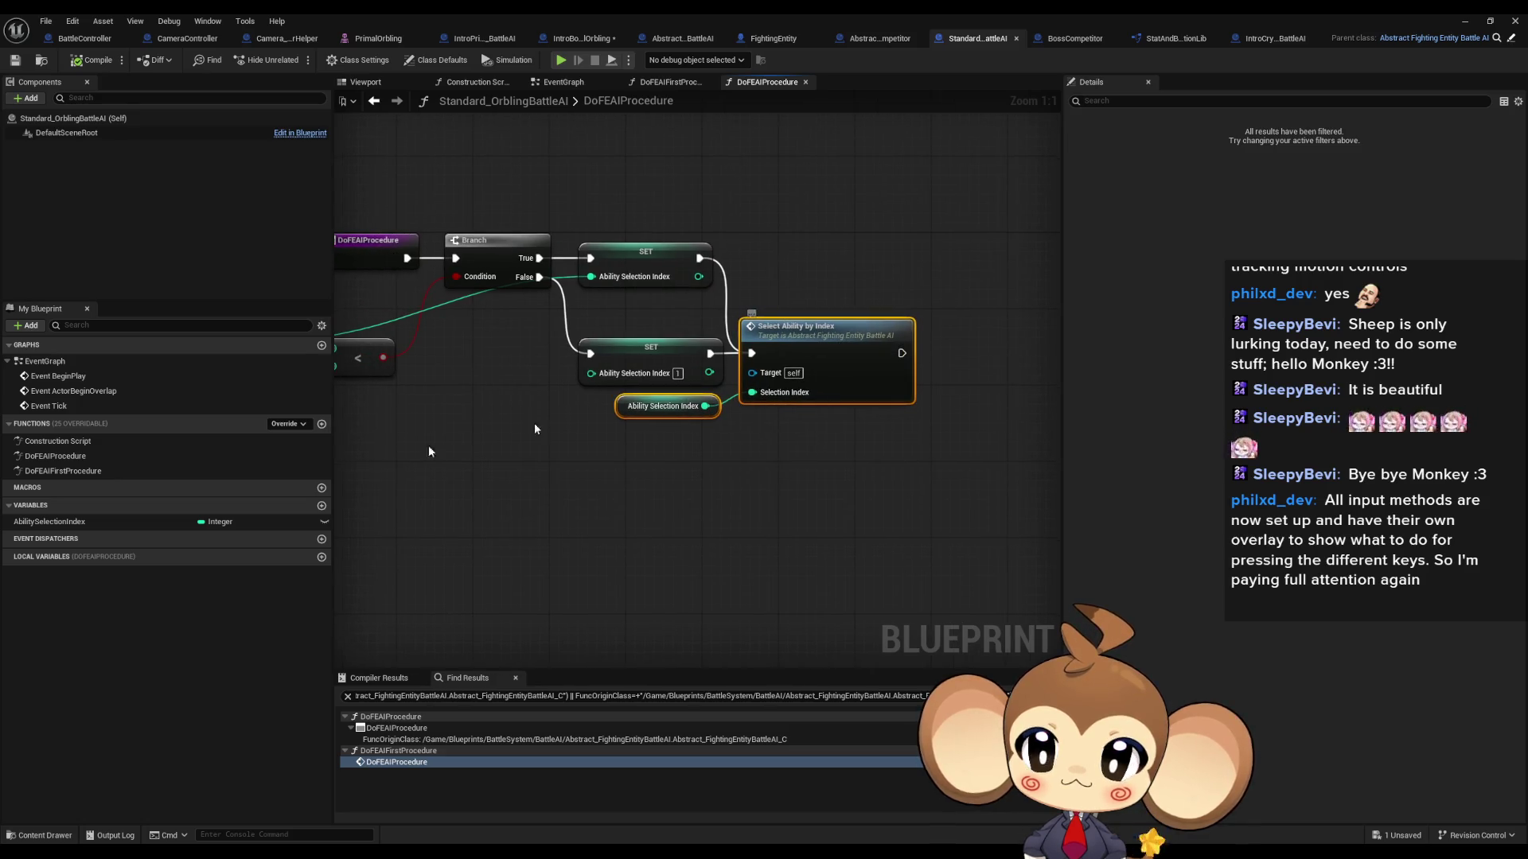
Step: Open Abstract_FightingEntityBattleAI's GetCurrentSelectedAbilityData graph and select all its nodes
left_click(1511, 38)
double_click(104, 427)
mouse_move(450, 278)
left_mouse_down()
mouse_move(535, 425)
mouse_move(645, 495)
left_mouse_up()
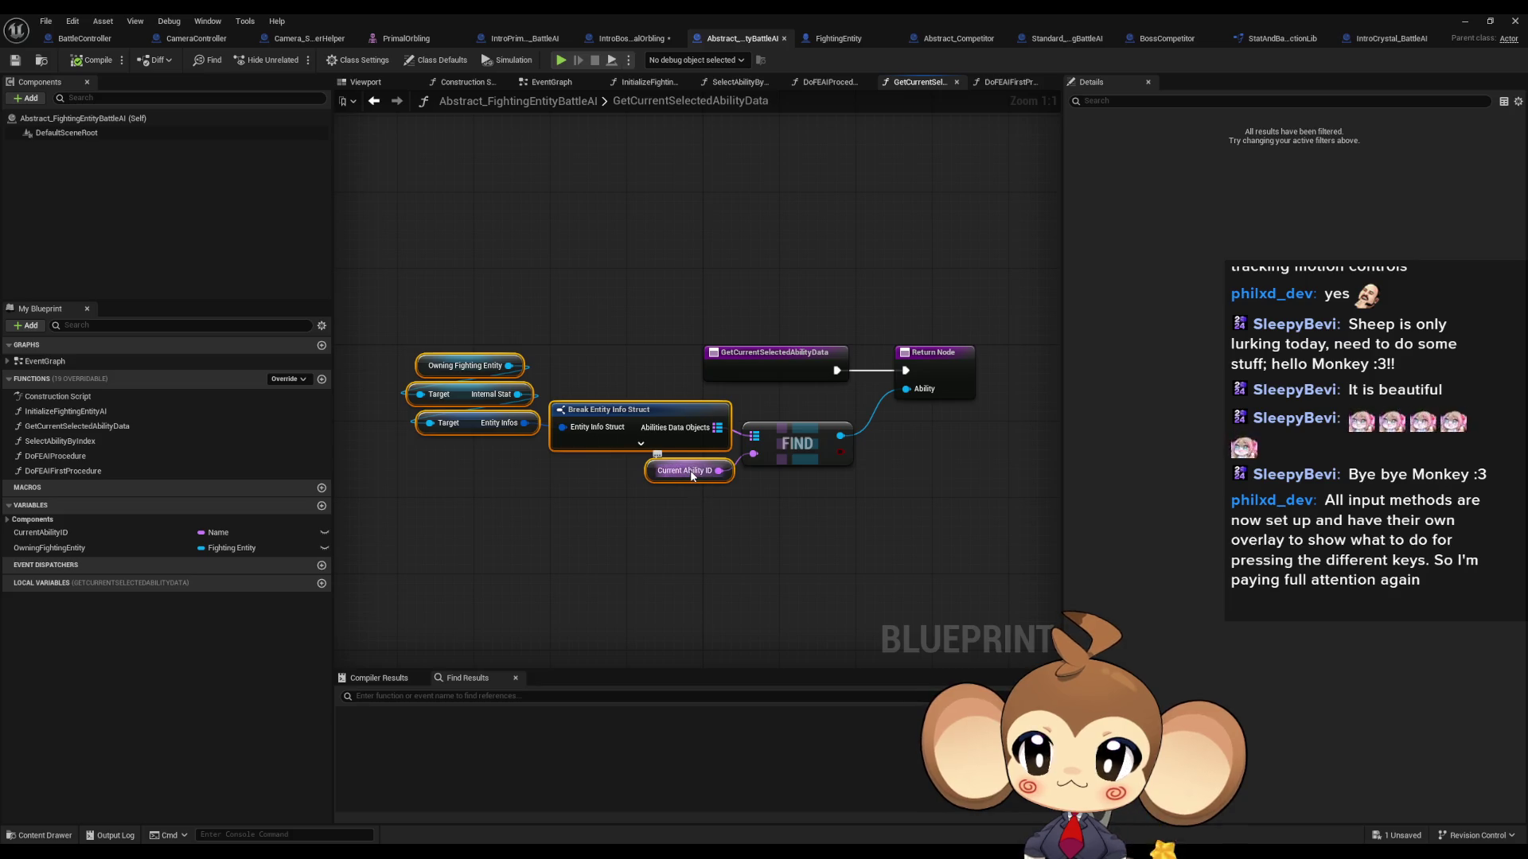
Step: Inspect SelectAbilityByIndex's entry node and its Current Ability ID SET node
double_click(78, 441)
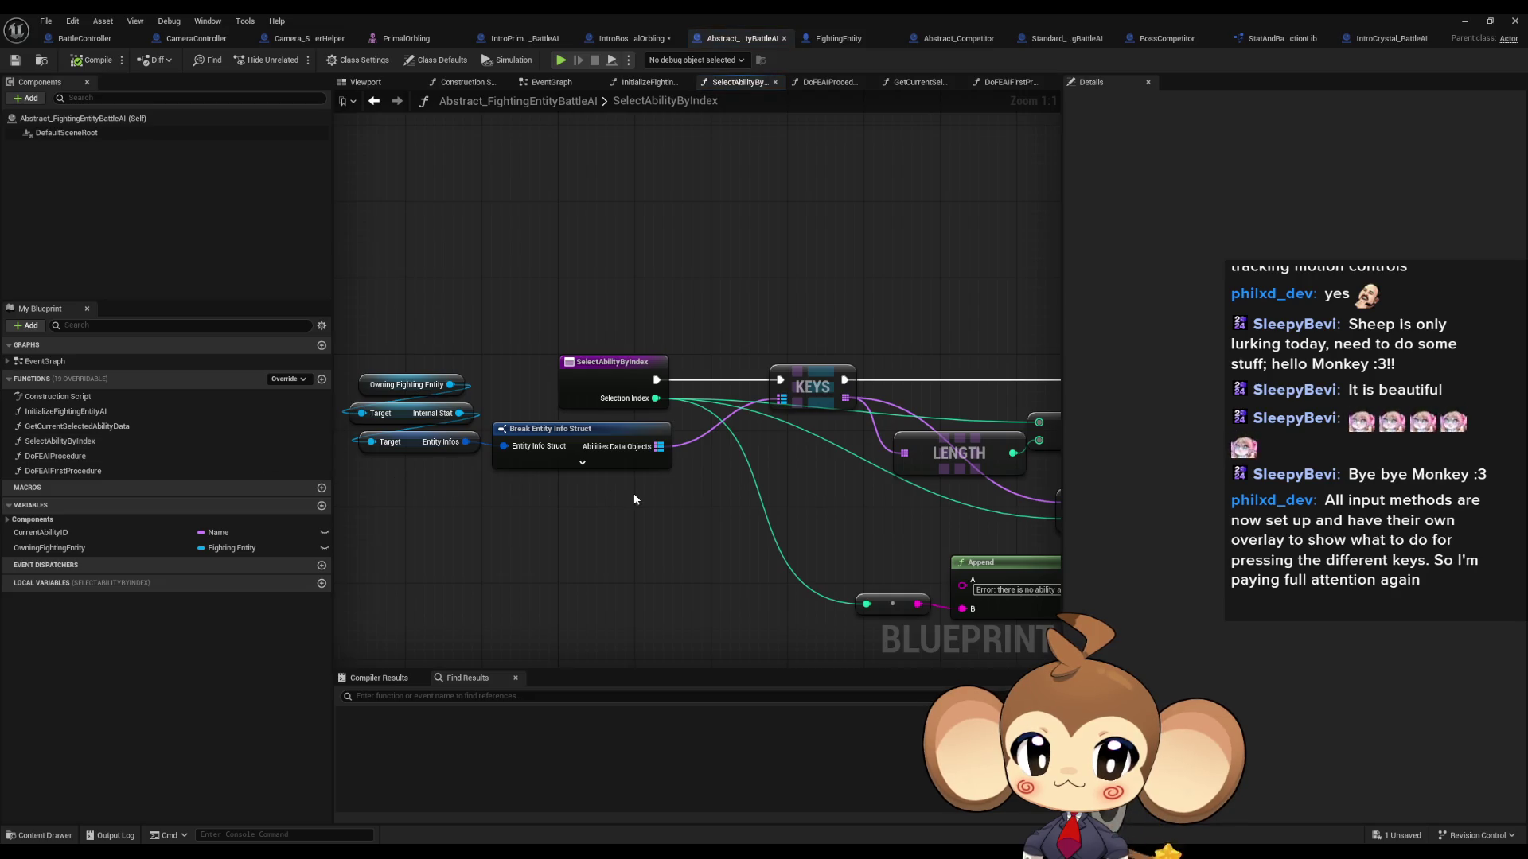
left_click_drag(669, 402, 486, 356)
scroll(467, 350, "down", 3)
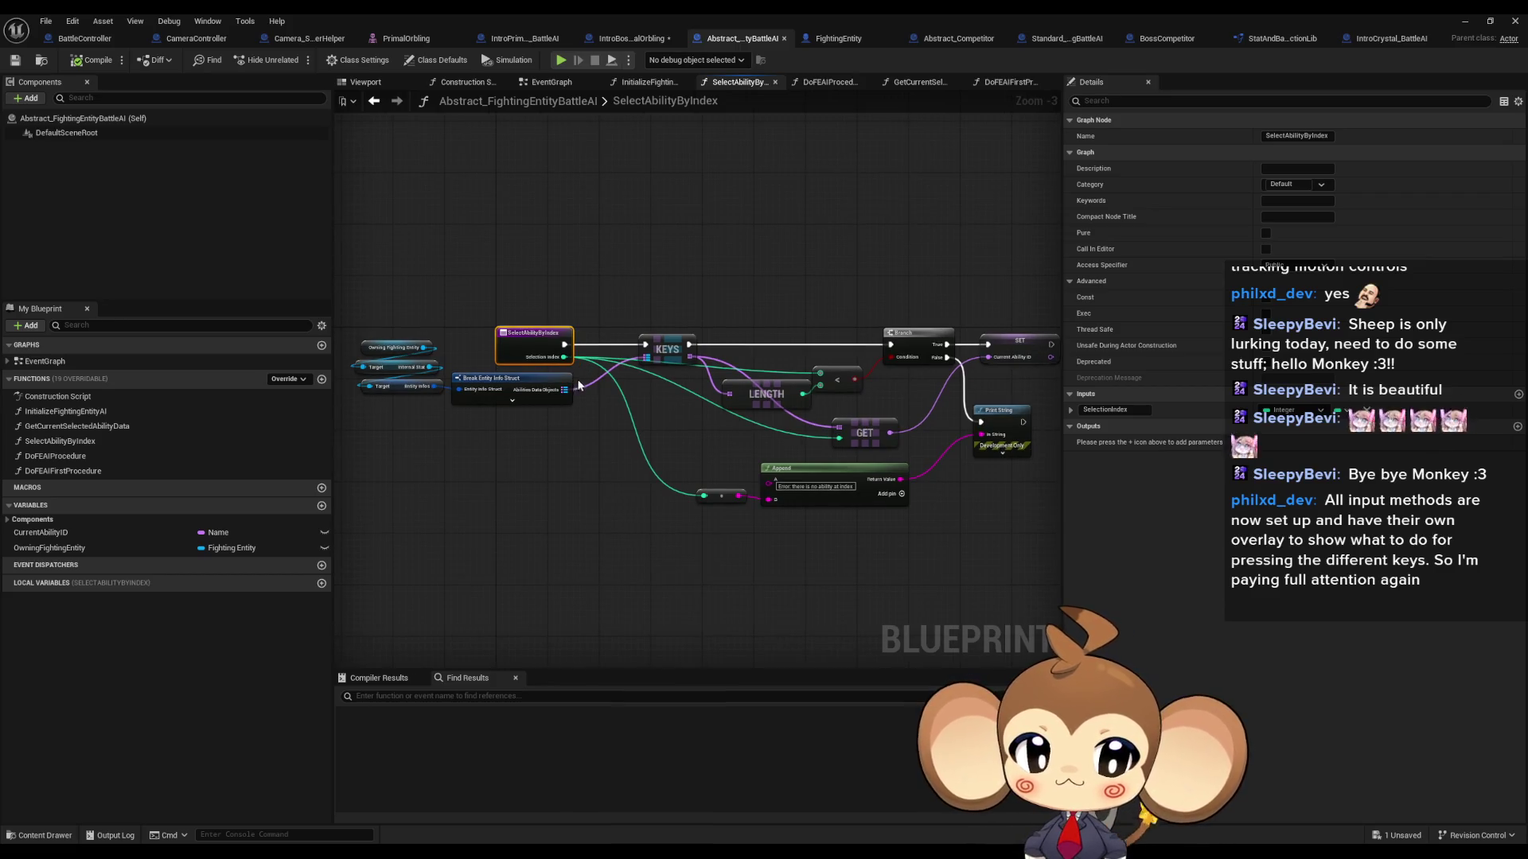
mouse_move(1025, 308)
left_mouse_down()
mouse_move(1051, 366)
mouse_move(1001, 379)
left_mouse_up()
left_click_drag(464, 335, 589, 329)
left_click(562, 282)
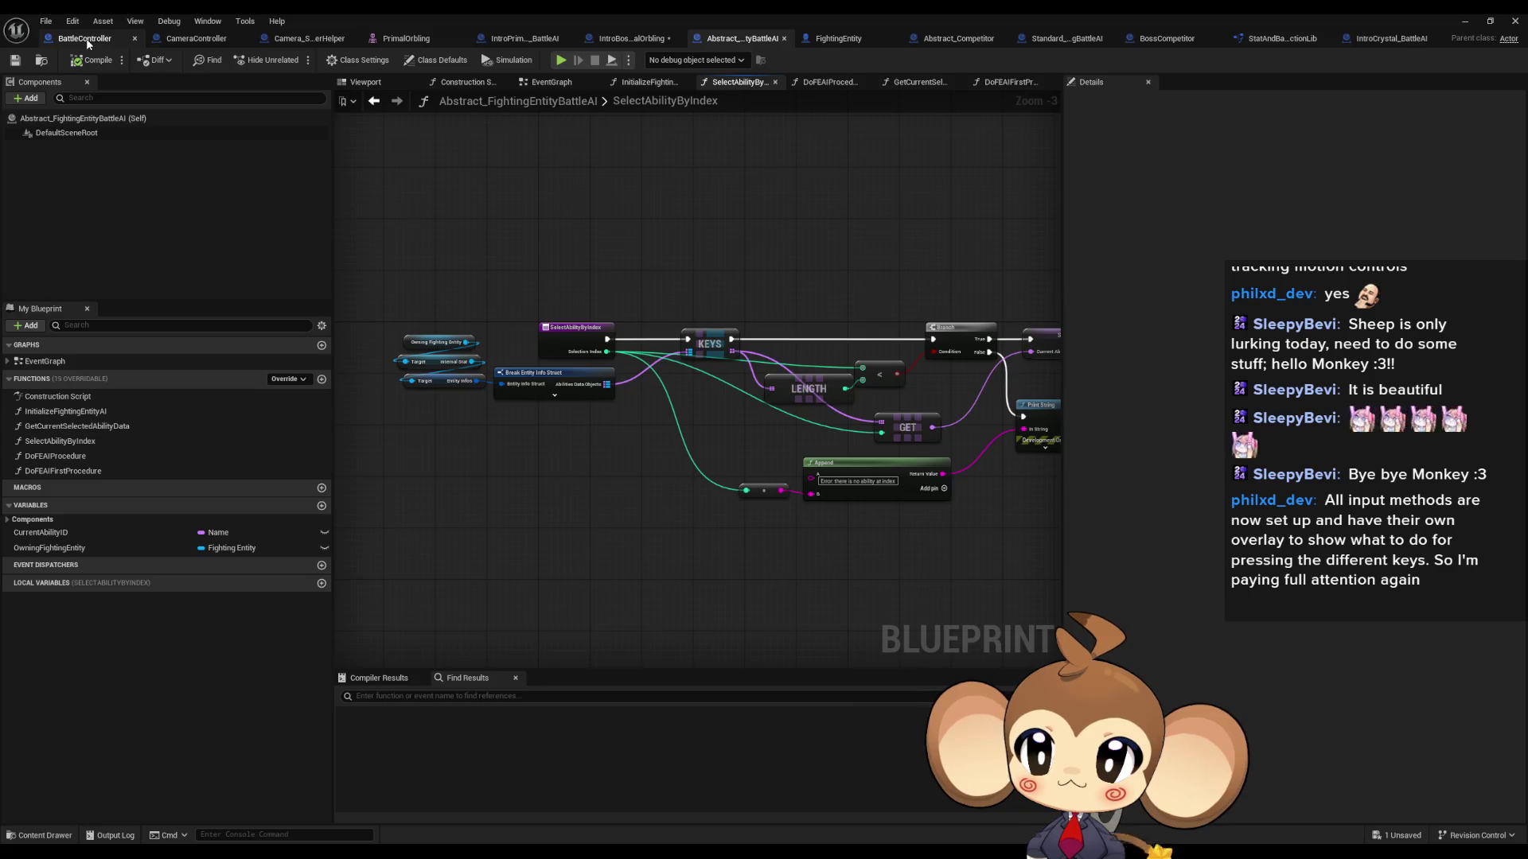
Step: In BattleController, pan GetAbilityDataAsset from its entry node through the Switch, Branch and Return nodes
left_click(88, 42)
left_click_drag(697, 506, 716, 287)
scroll(694, 297, "up", 5)
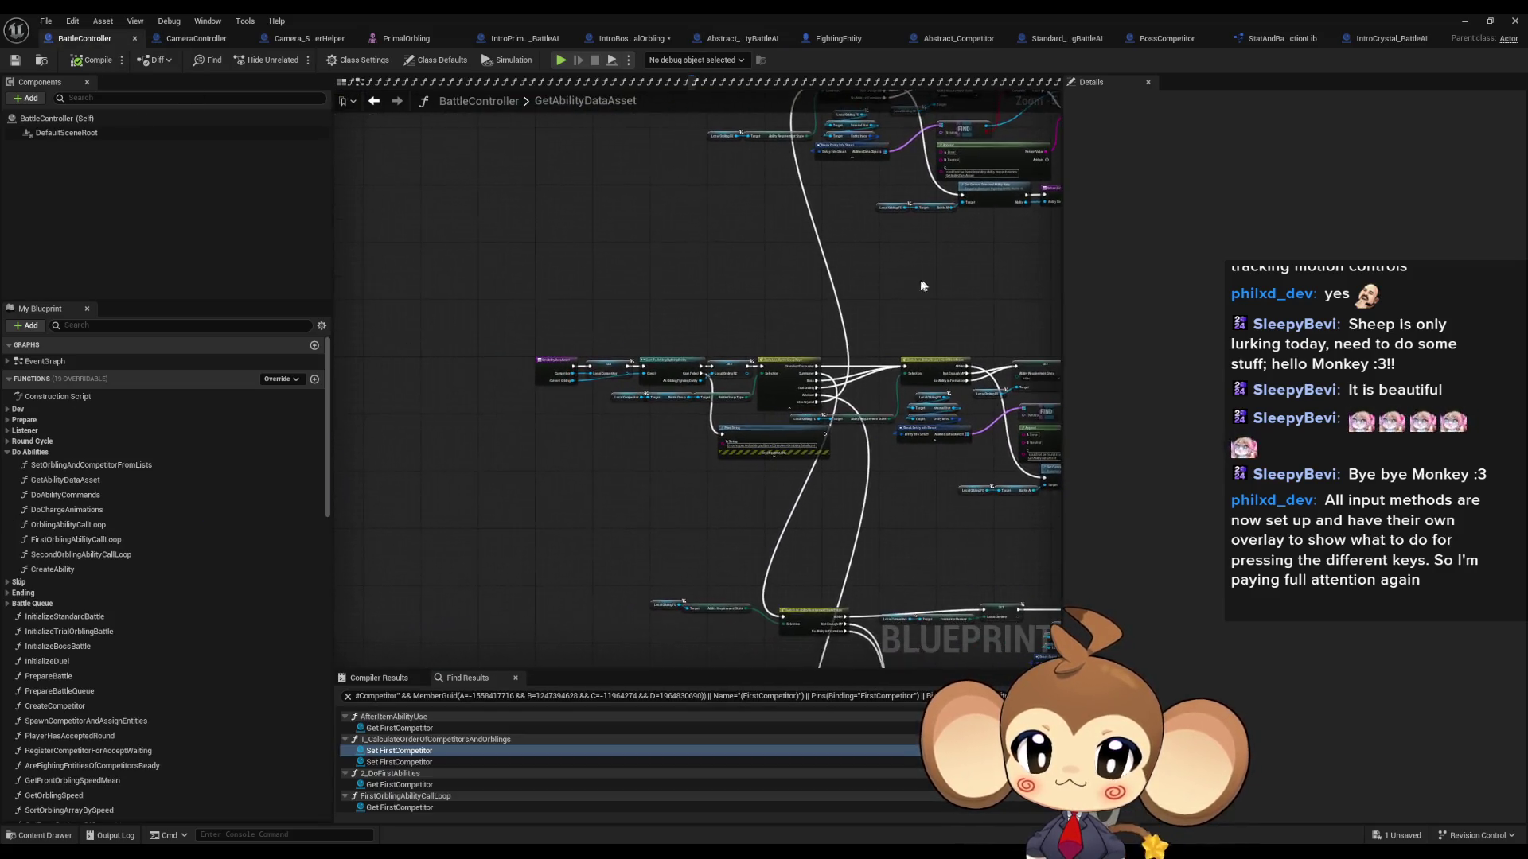
left_click_drag(513, 271, 596, 442)
left_click_drag(700, 415, 350, 358)
left_click_drag(761, 348, 411, 314)
mouse_move(737, 379)
left_mouse_down()
mouse_move(523, 350)
mouse_move(602, 339)
left_mouse_up()
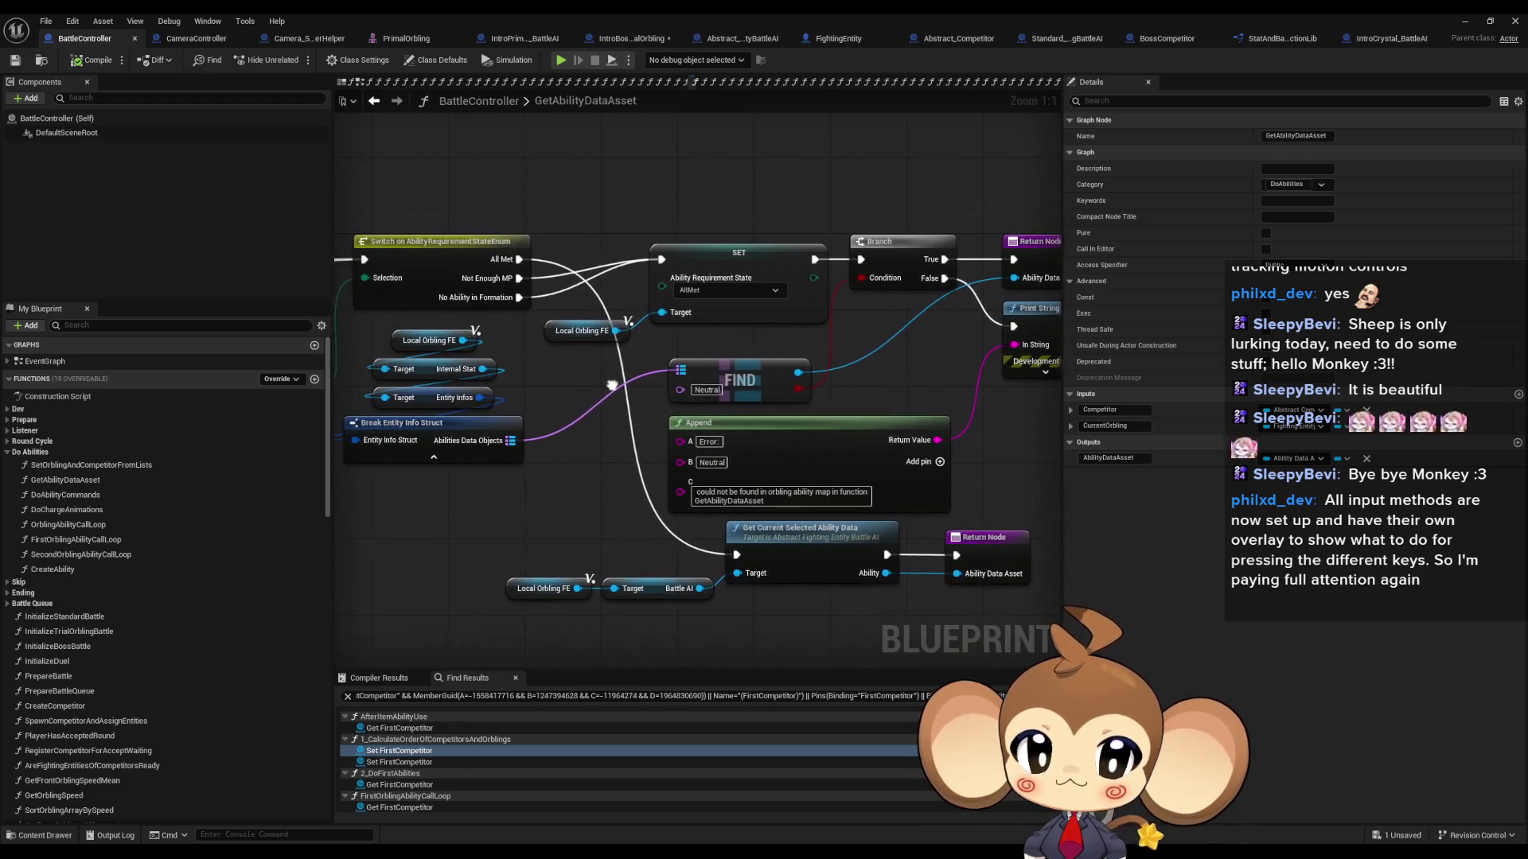
Step: Select the FIND node, then the Local Orbling FE, Target and Break Entity Info Struct nodes, and return to DoFEAIProcedure
left_click(752, 393)
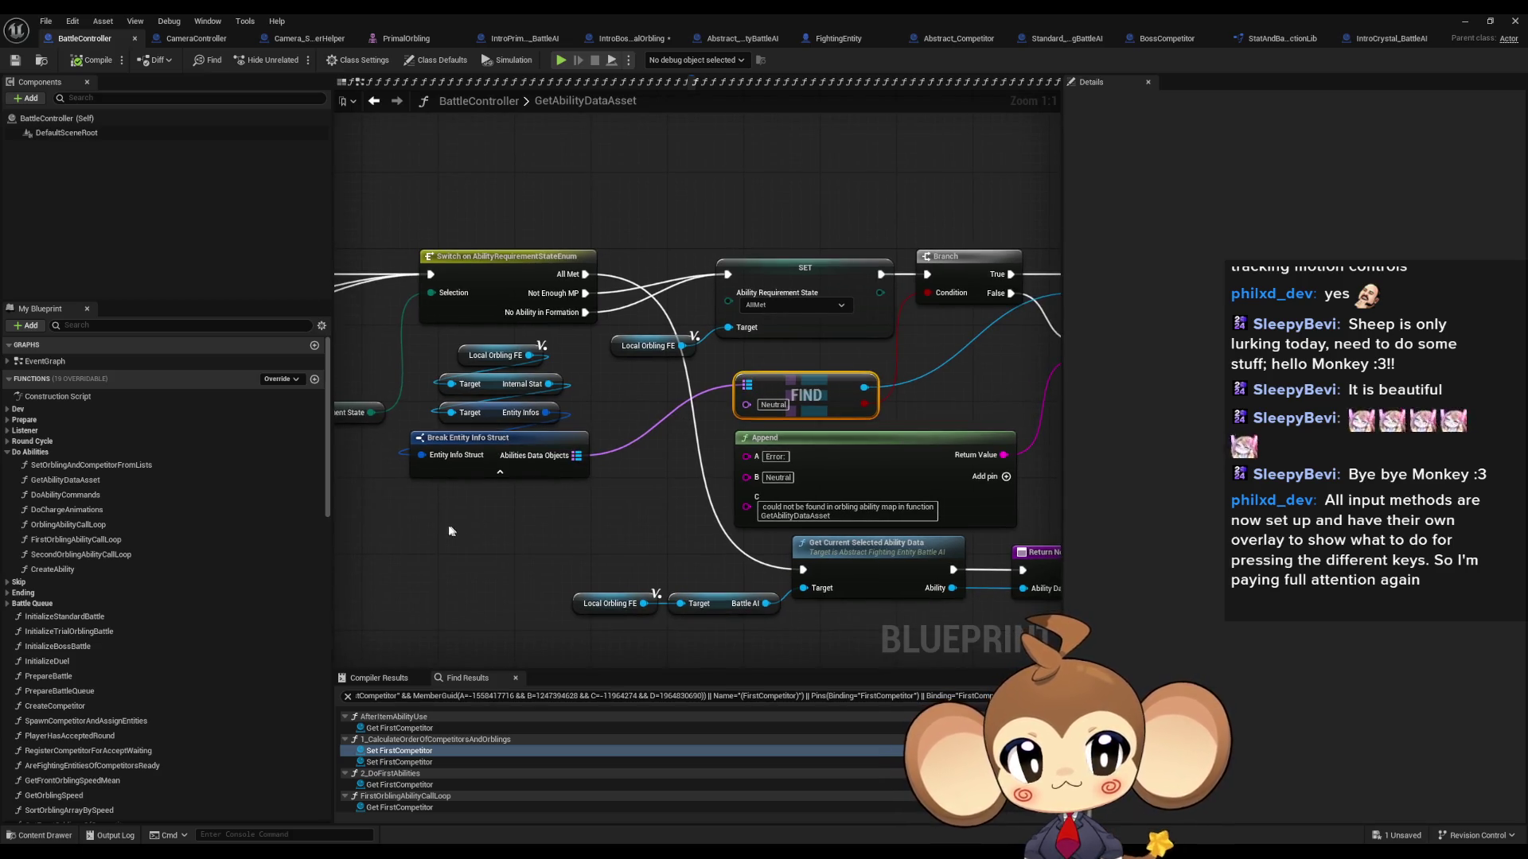
left_click_drag(449, 531, 557, 347)
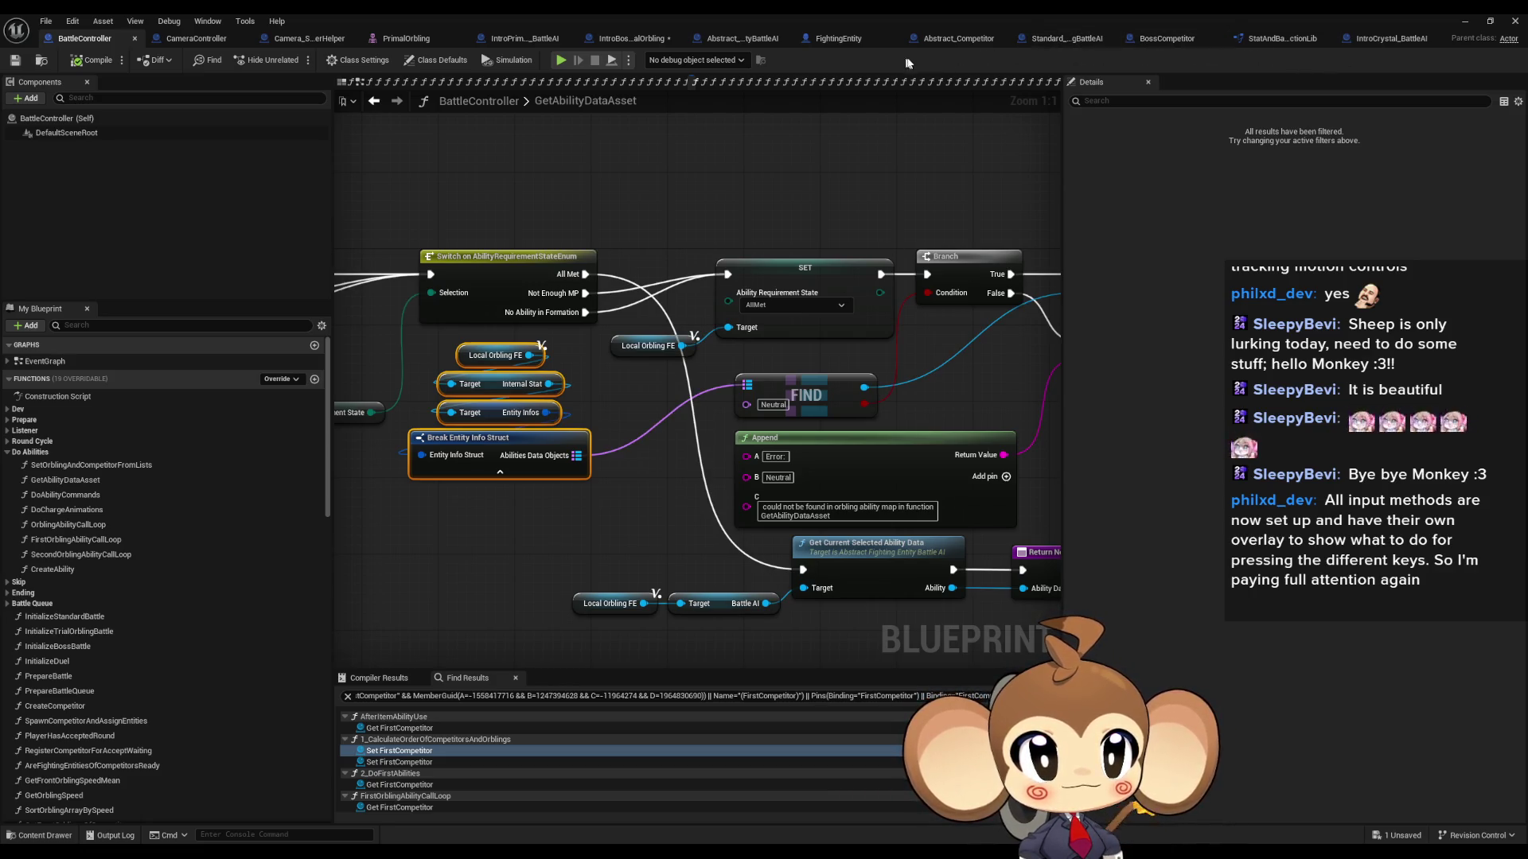
left_click(1059, 41)
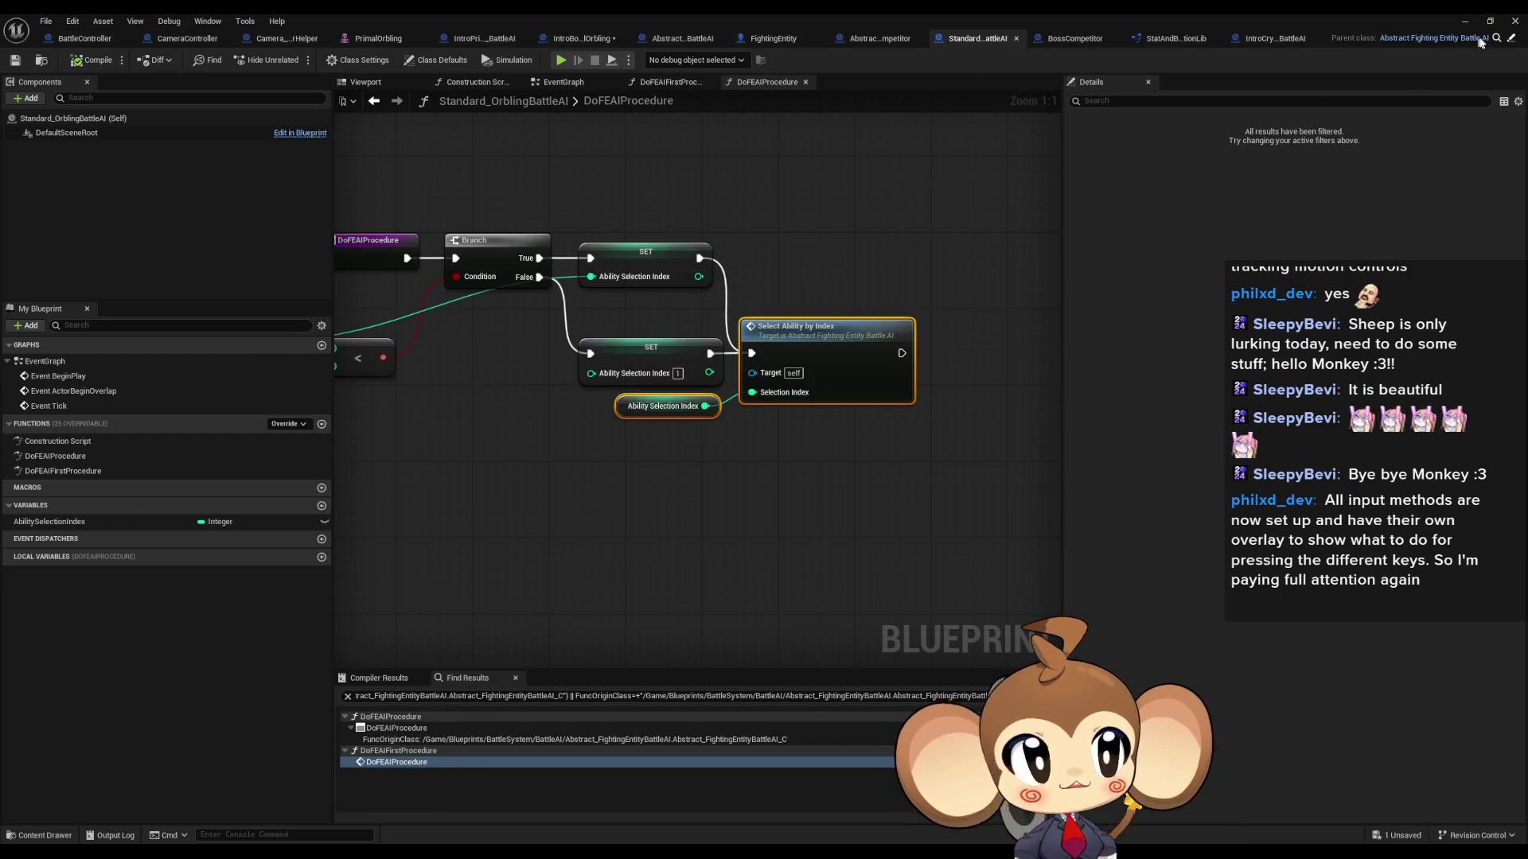
Step: Check the SET CurrentAbilityID node in SelectAbilityByIndex, then go back to Standard_OrblingBattleAI's DoFEAIProcedure
left_click(1510, 39)
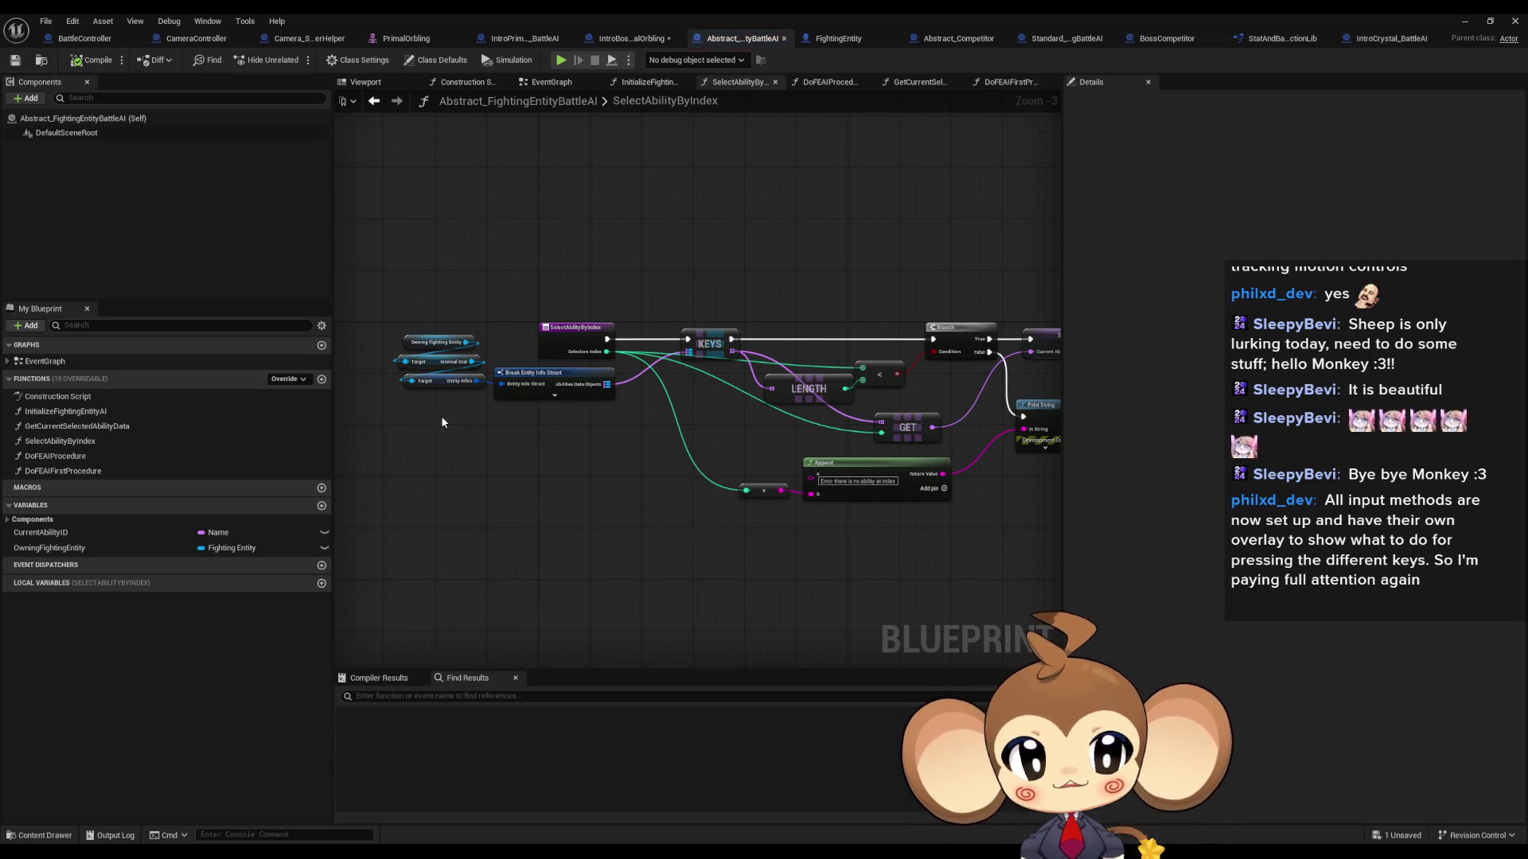
scroll(646, 473, "up", 1)
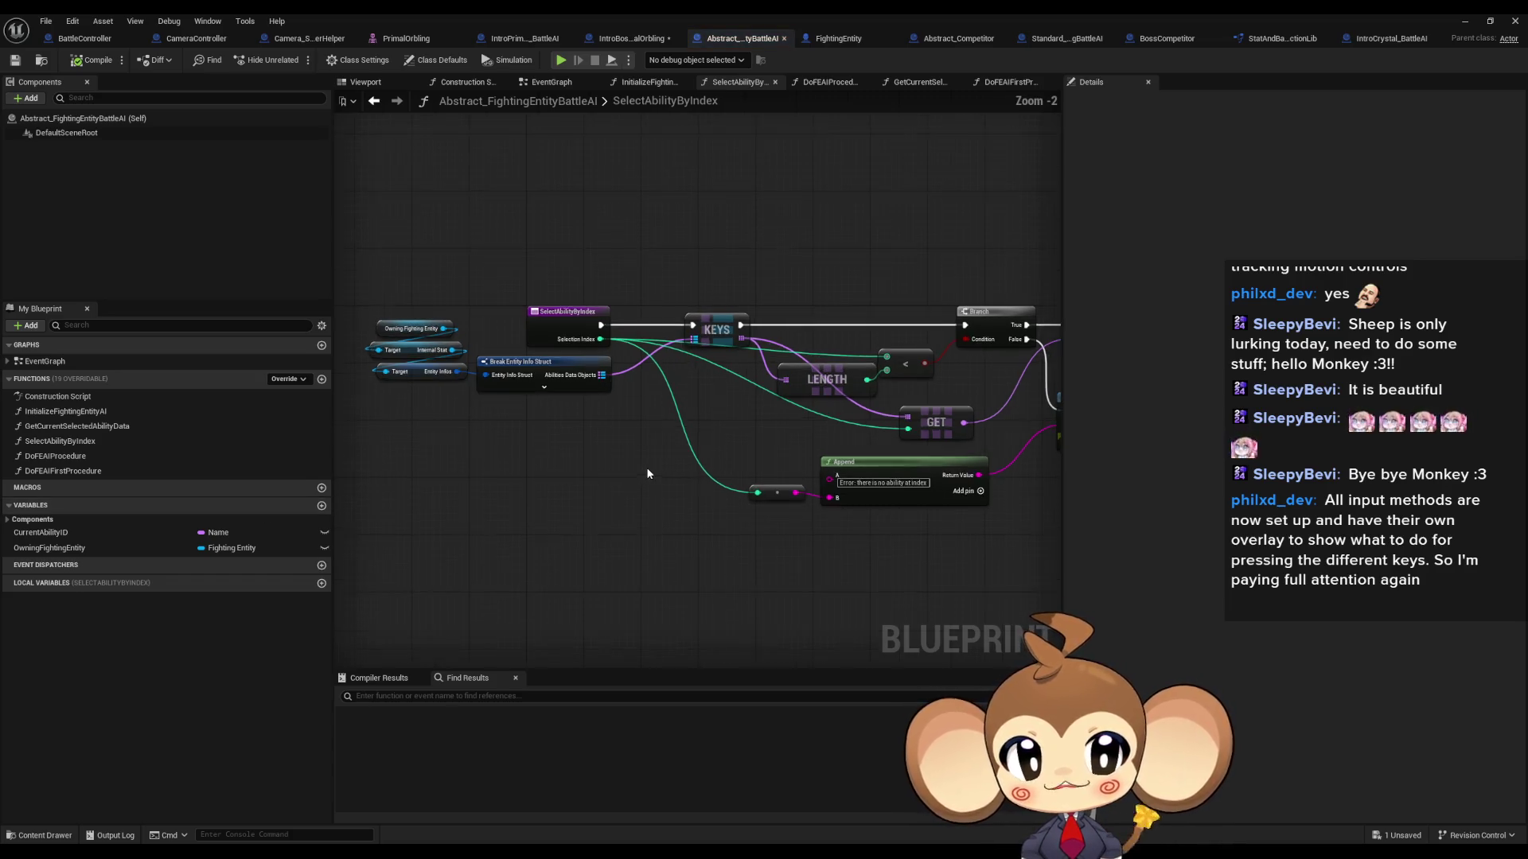
left_click_drag(646, 474, 353, 465)
left_click(713, 326)
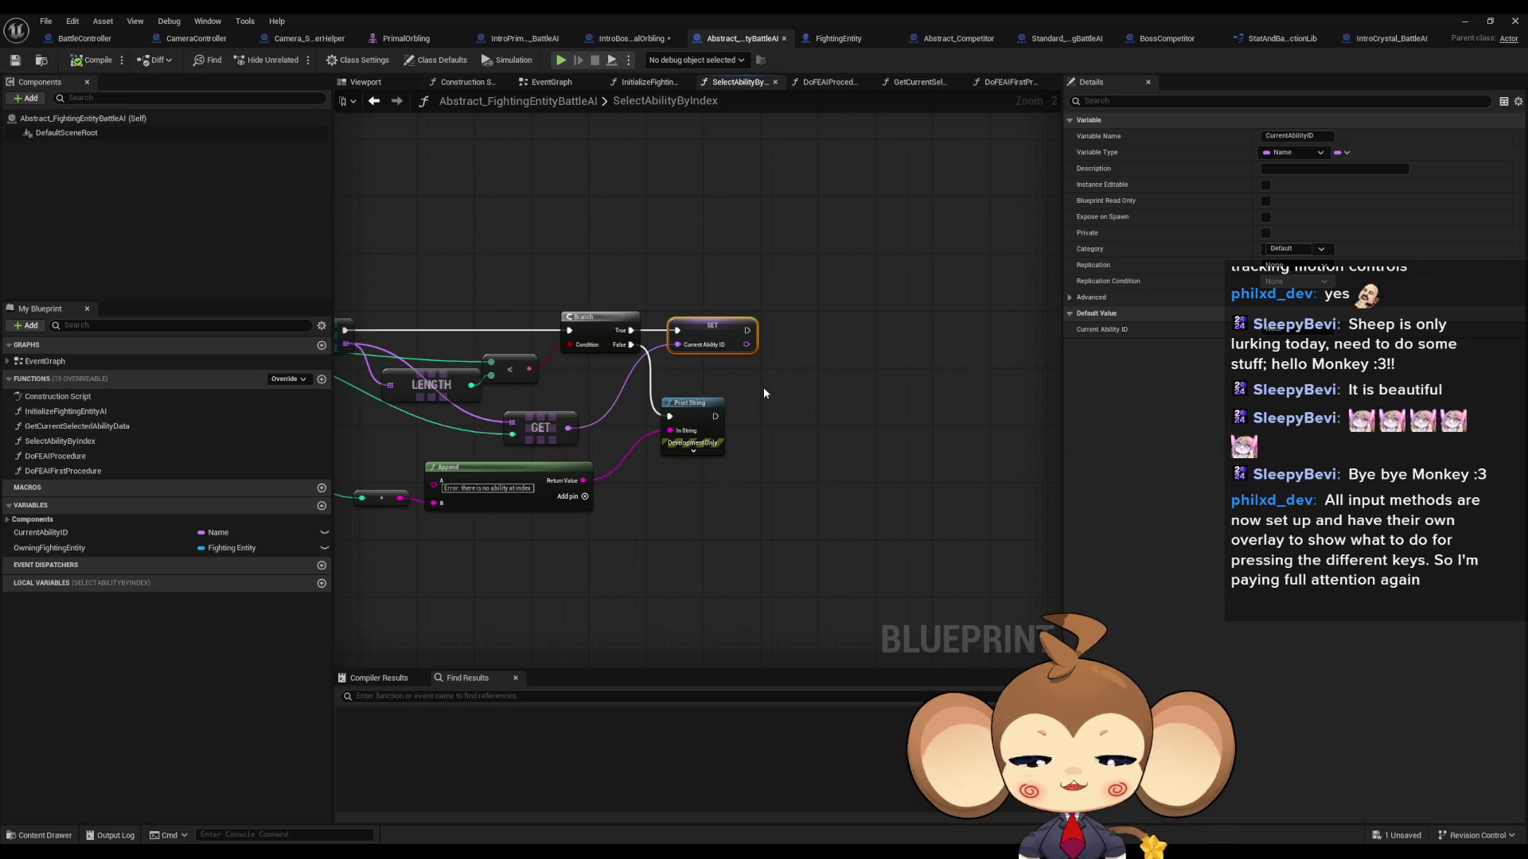
scroll(692, 356, "up", 2)
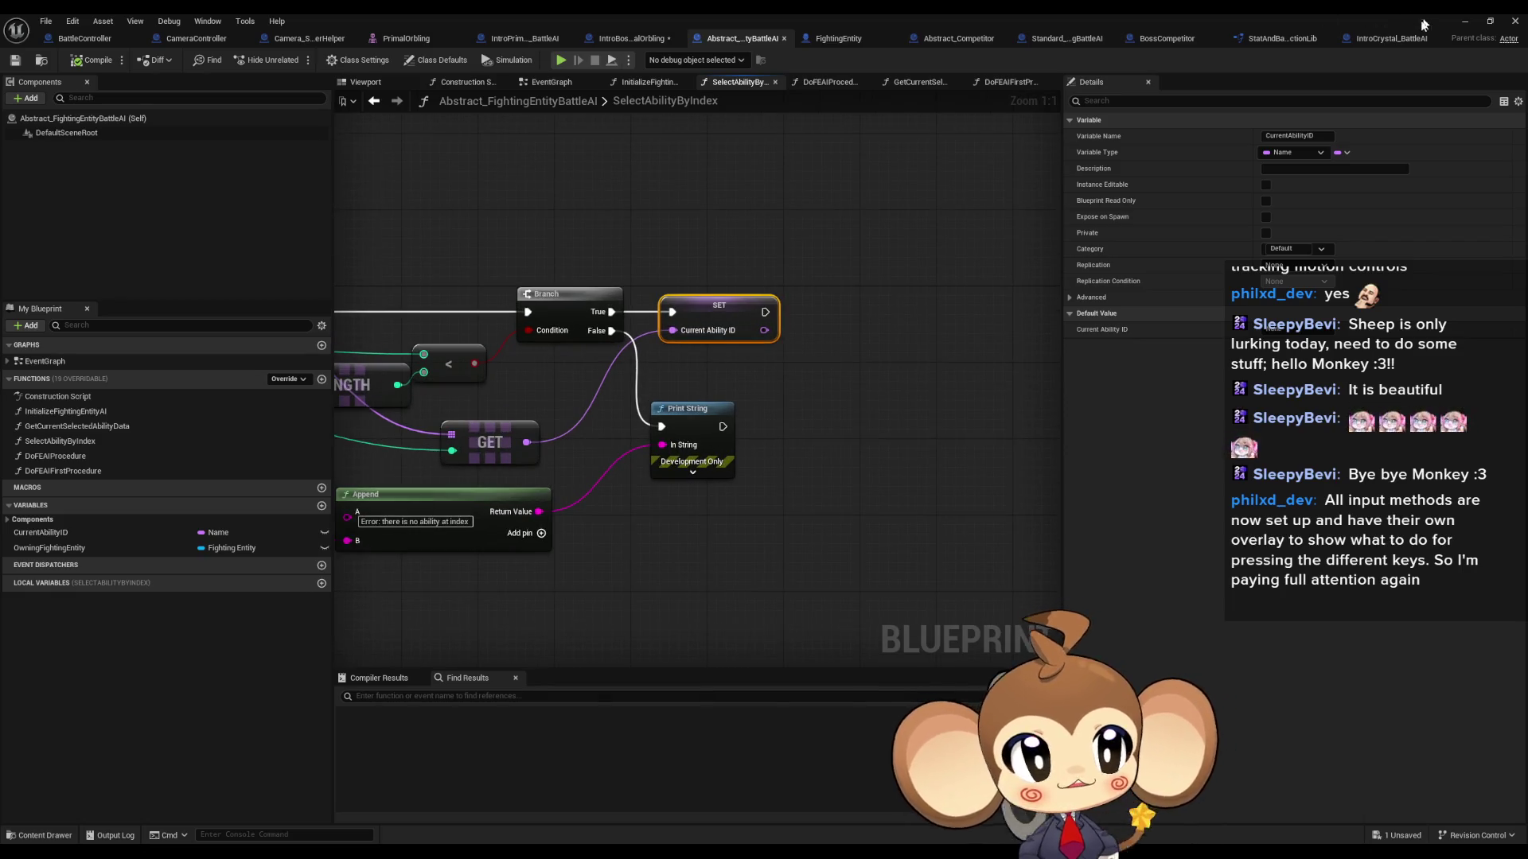
left_click(1055, 39)
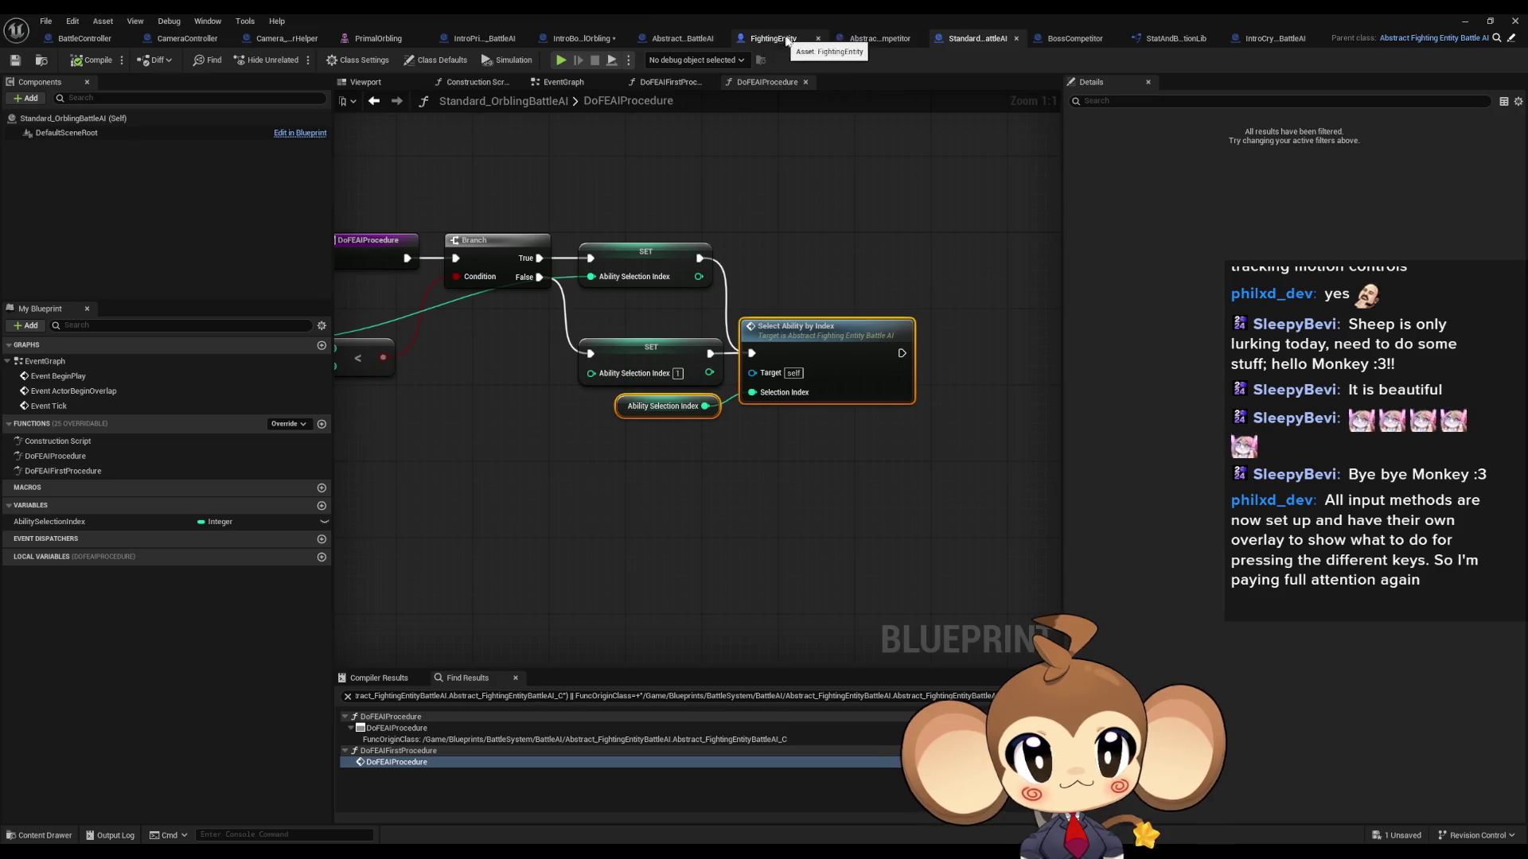
Step: In GetAbilityDataAsset, select and inspect the Get Current Selected Ability Data node
left_click(86, 39)
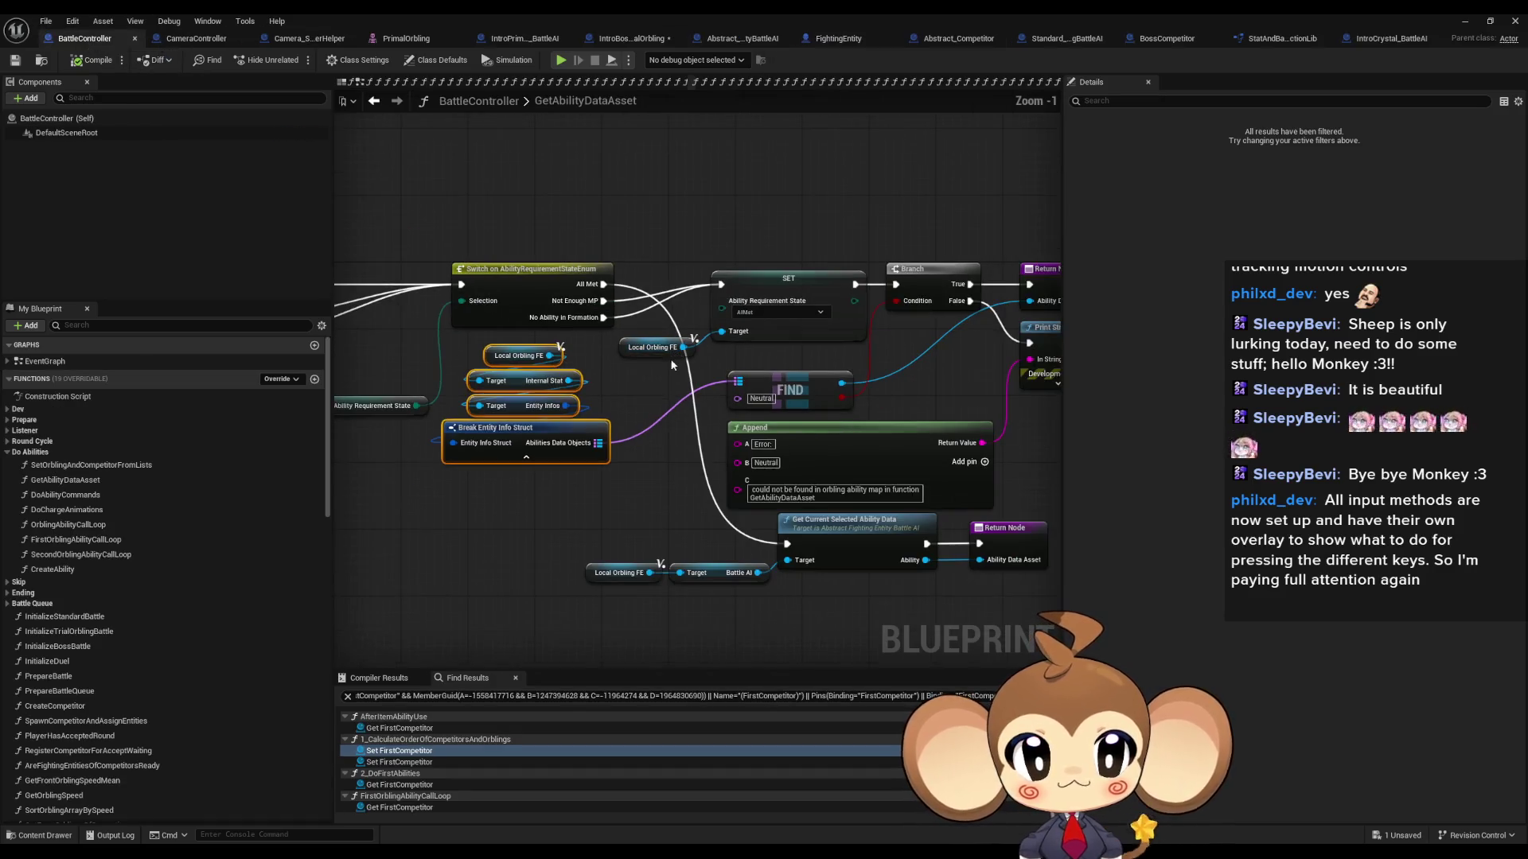
scroll(516, 334, "up", 1)
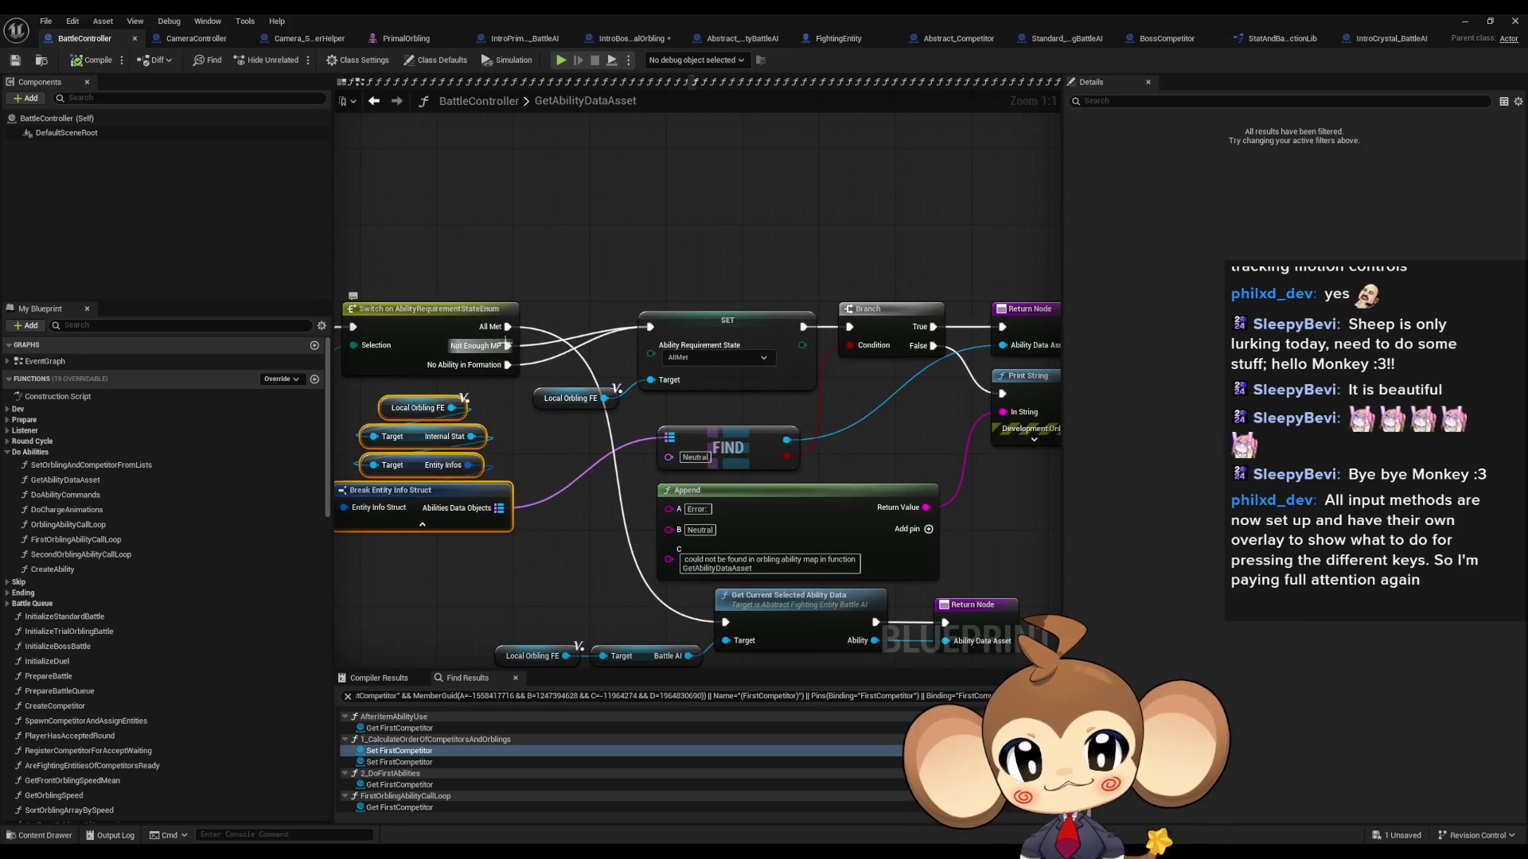
left_click_drag(553, 409, 537, 298)
left_click(745, 489)
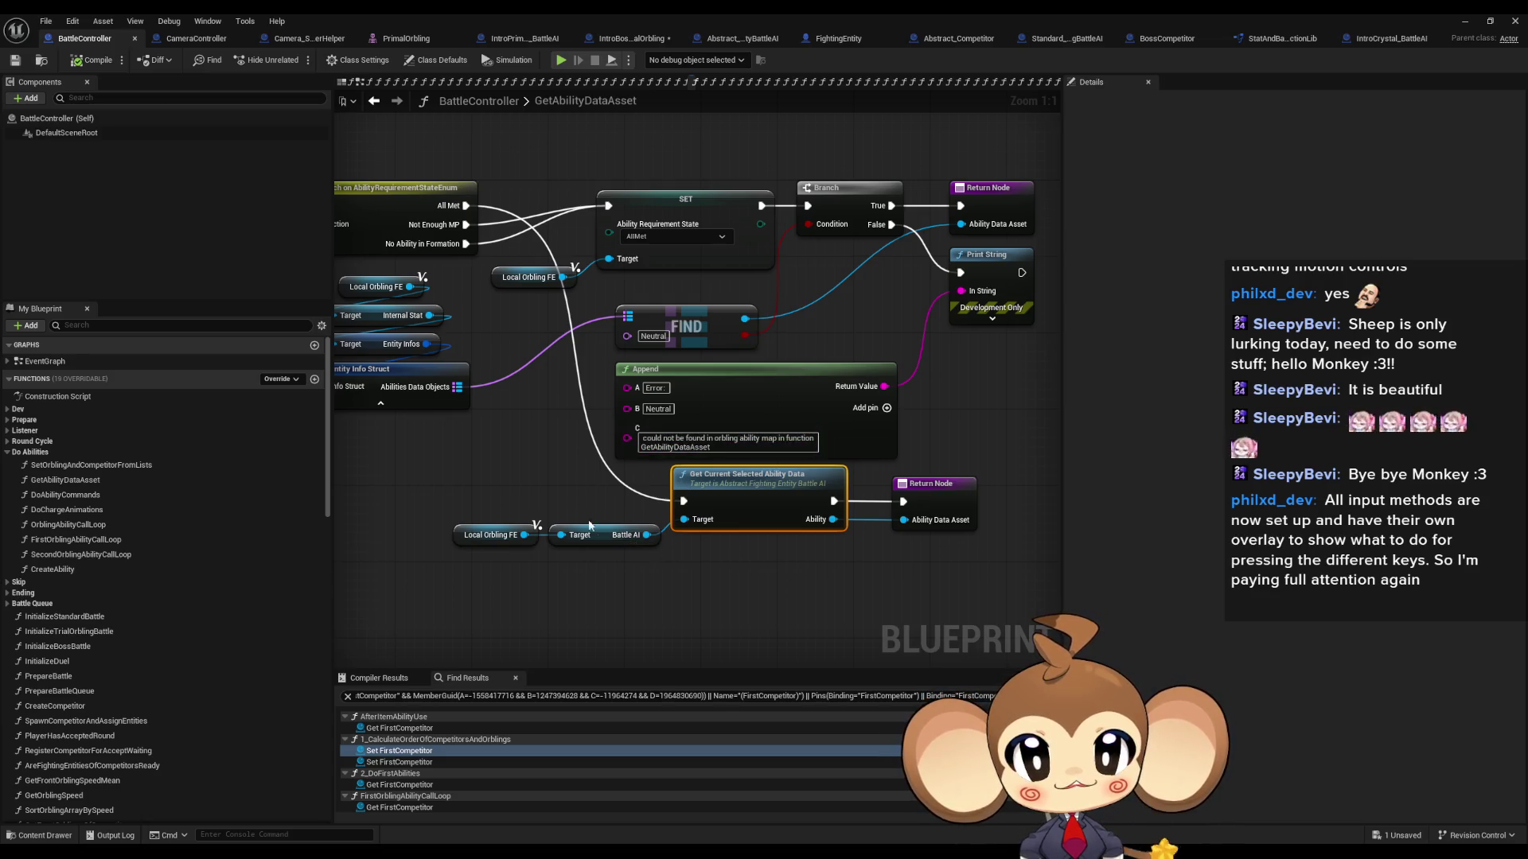
left_click_drag(744, 543, 777, 607)
Step: Inspect the FIND, Switch and Break nodes and the Local Orbling FE, Battle AI and ability-data nodes
left_click(764, 398)
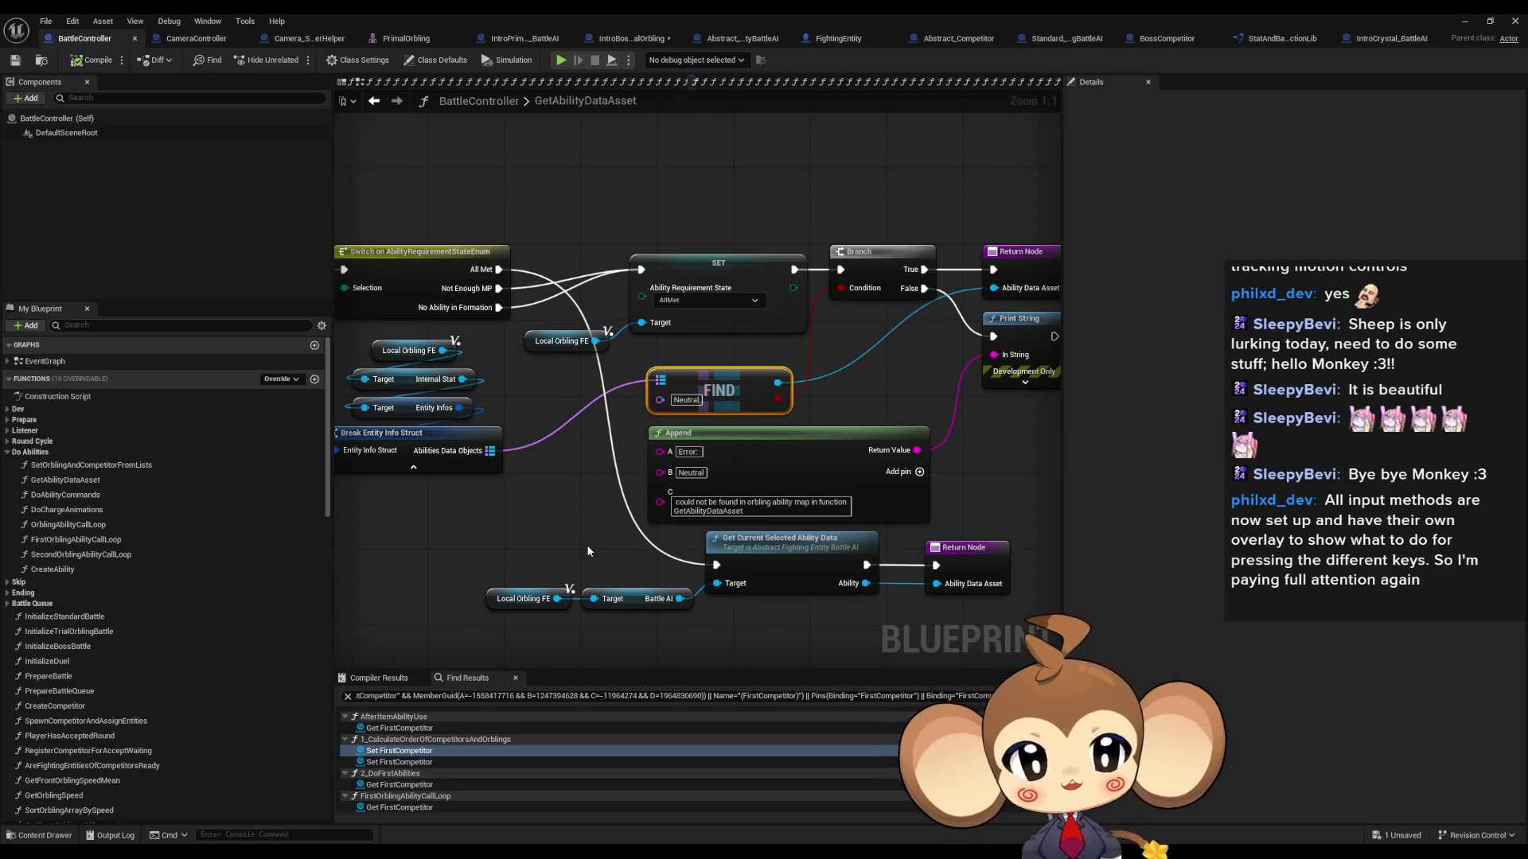
left_click(589, 549)
scroll(597, 557, "down", 3)
scroll(598, 566, "up", 3)
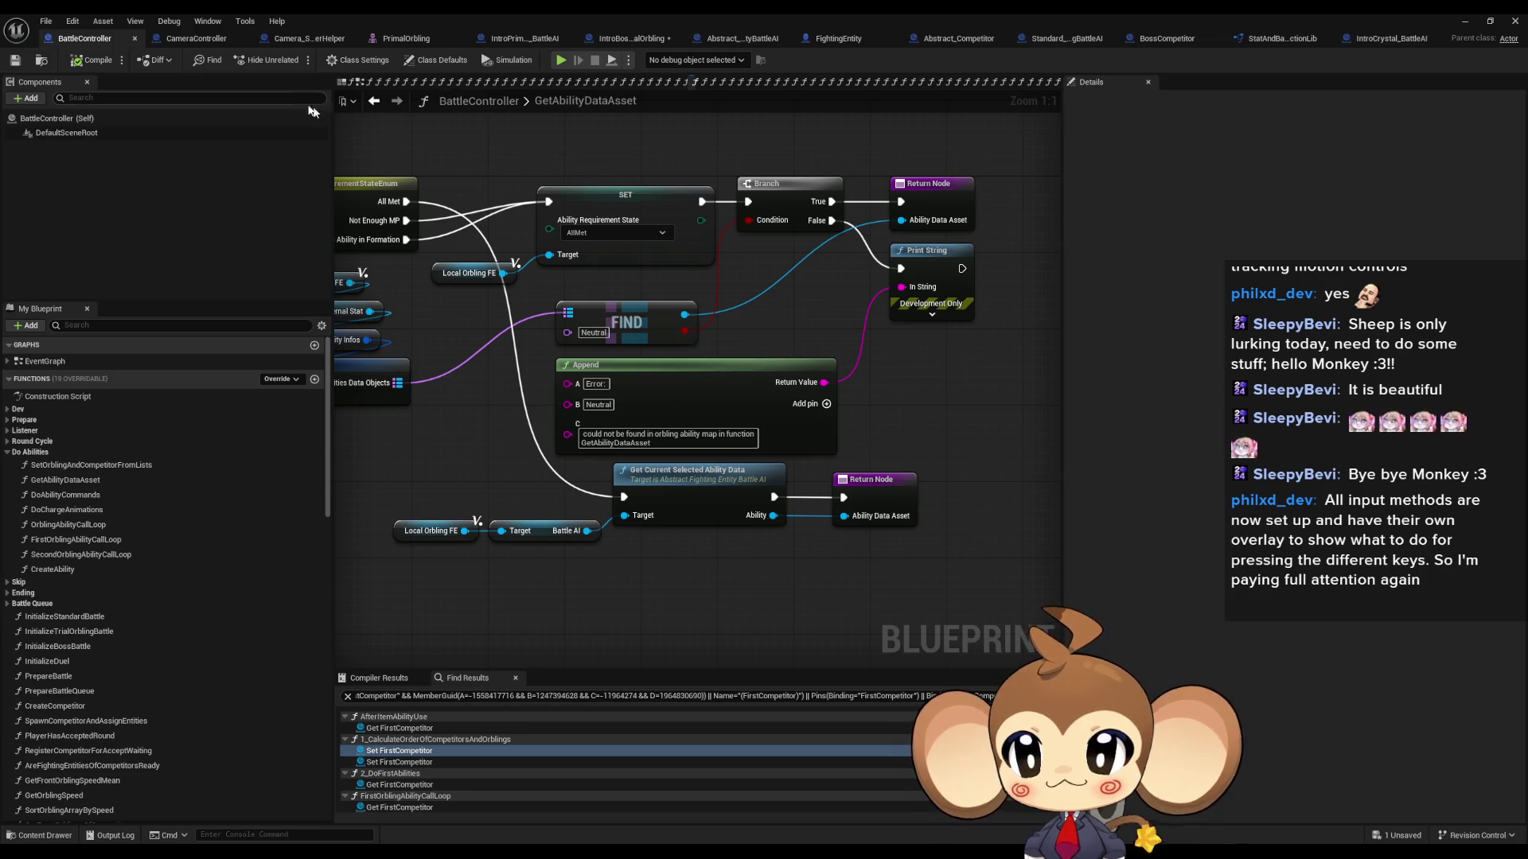
left_click_drag(532, 348, 589, 381)
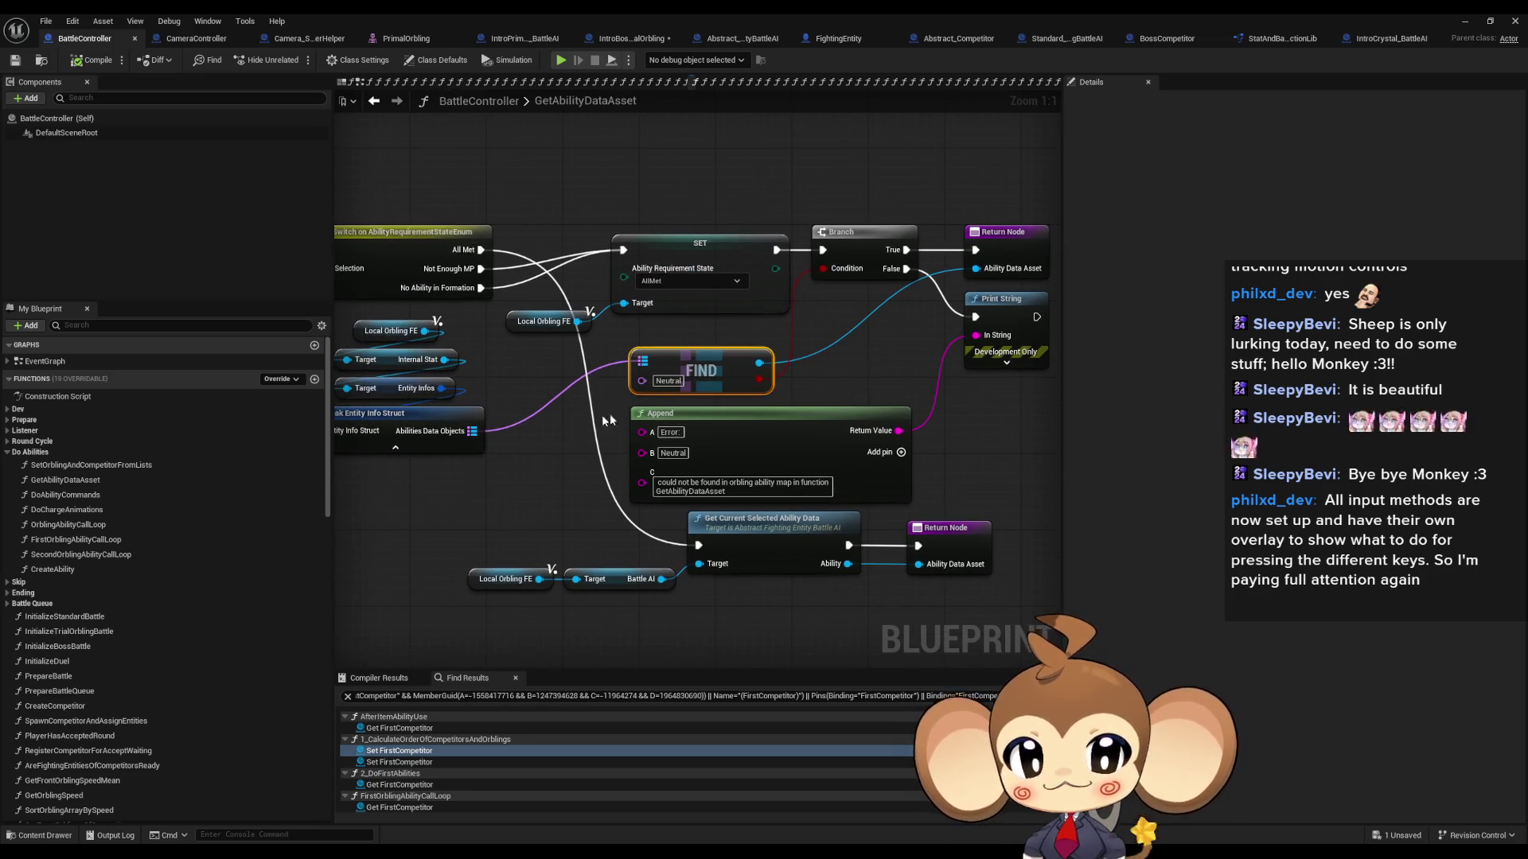
left_click_drag(476, 527, 750, 654)
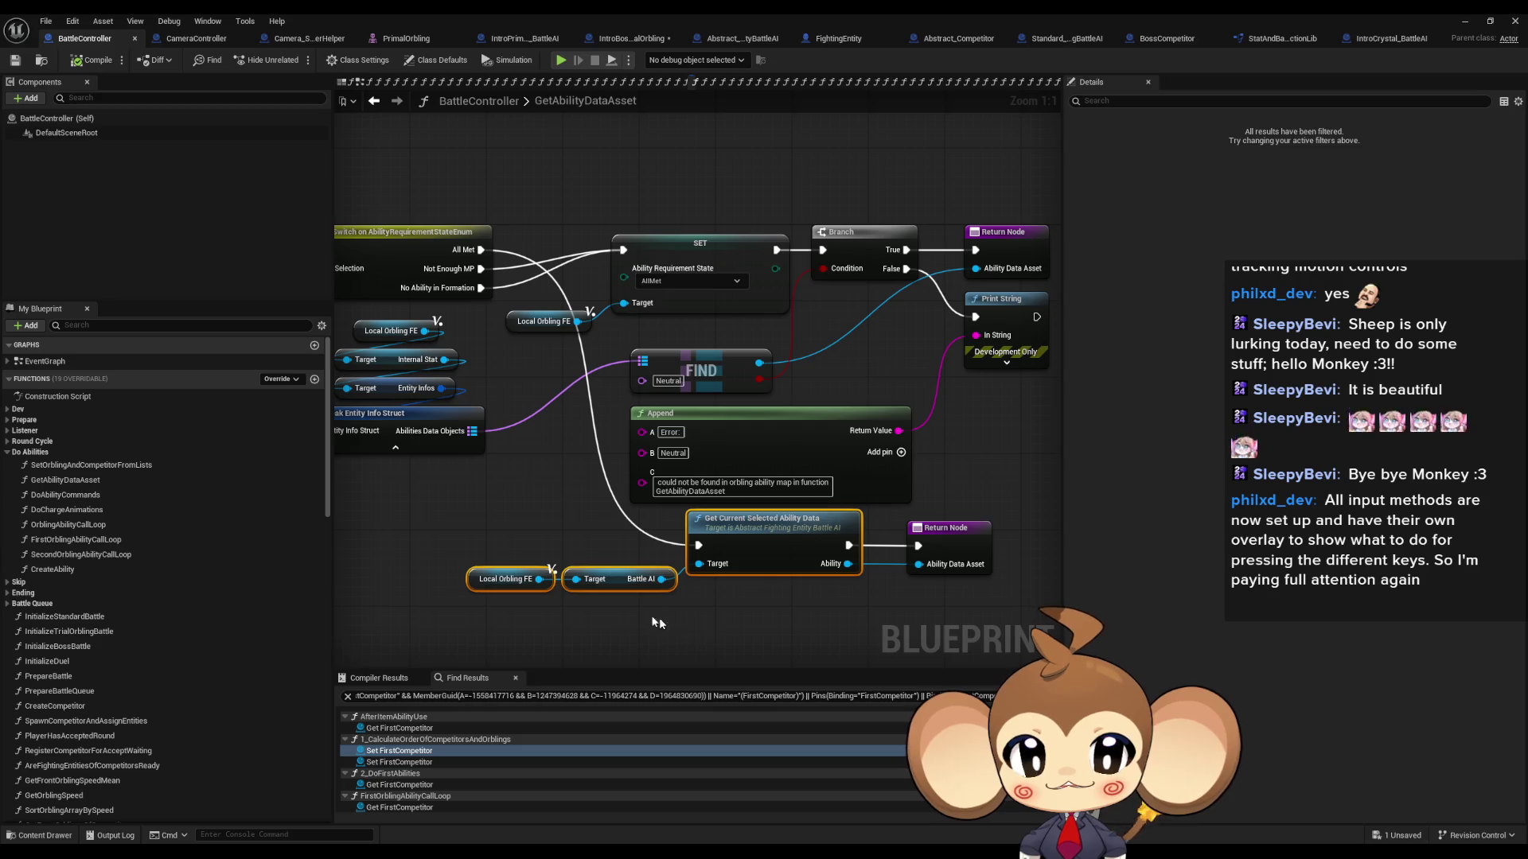
left_click(748, 622)
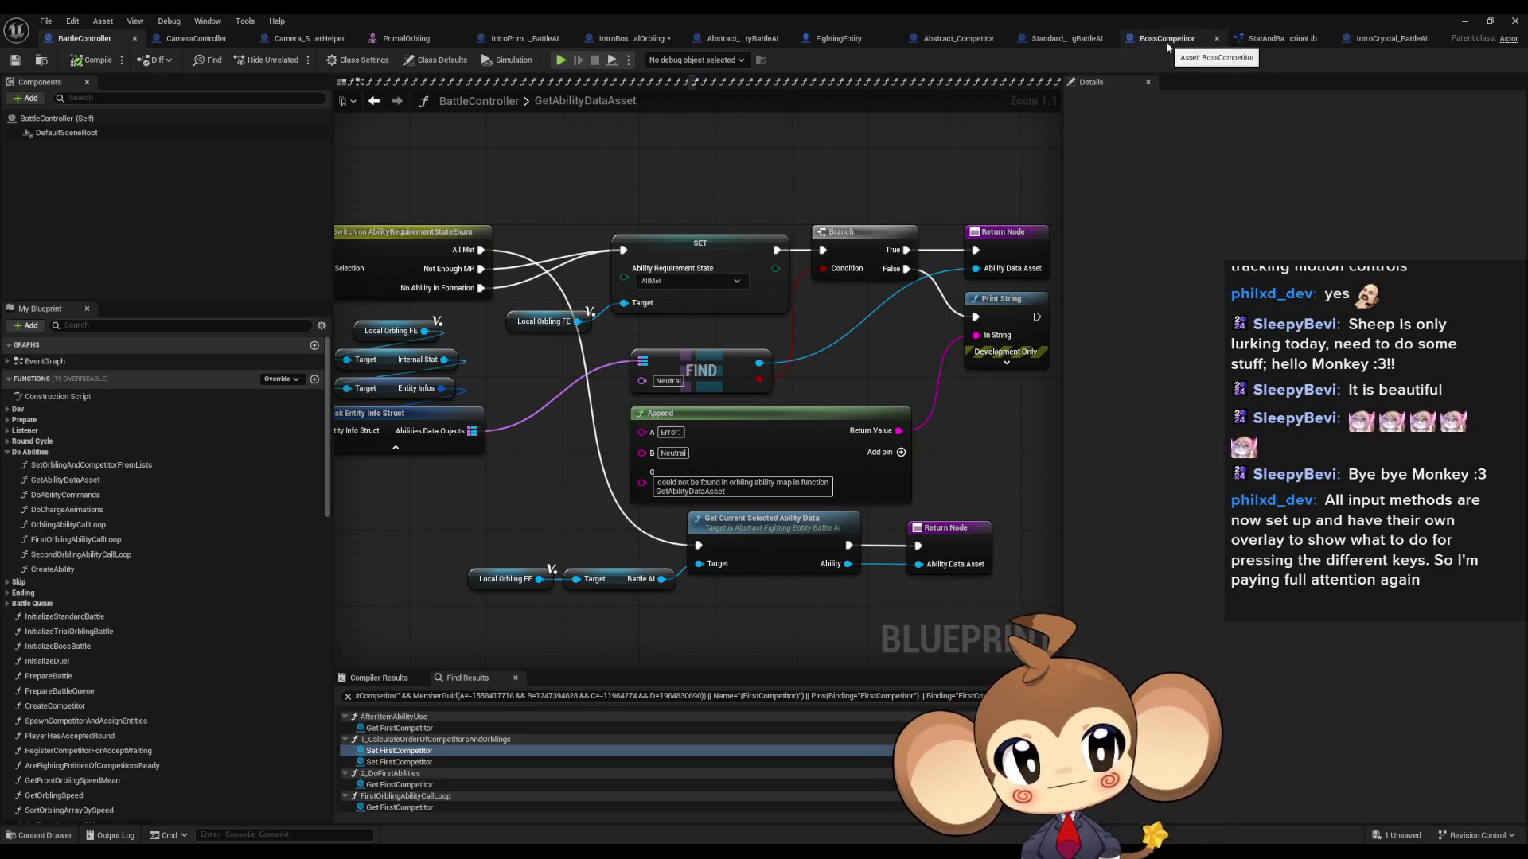
left_click(1011, 39)
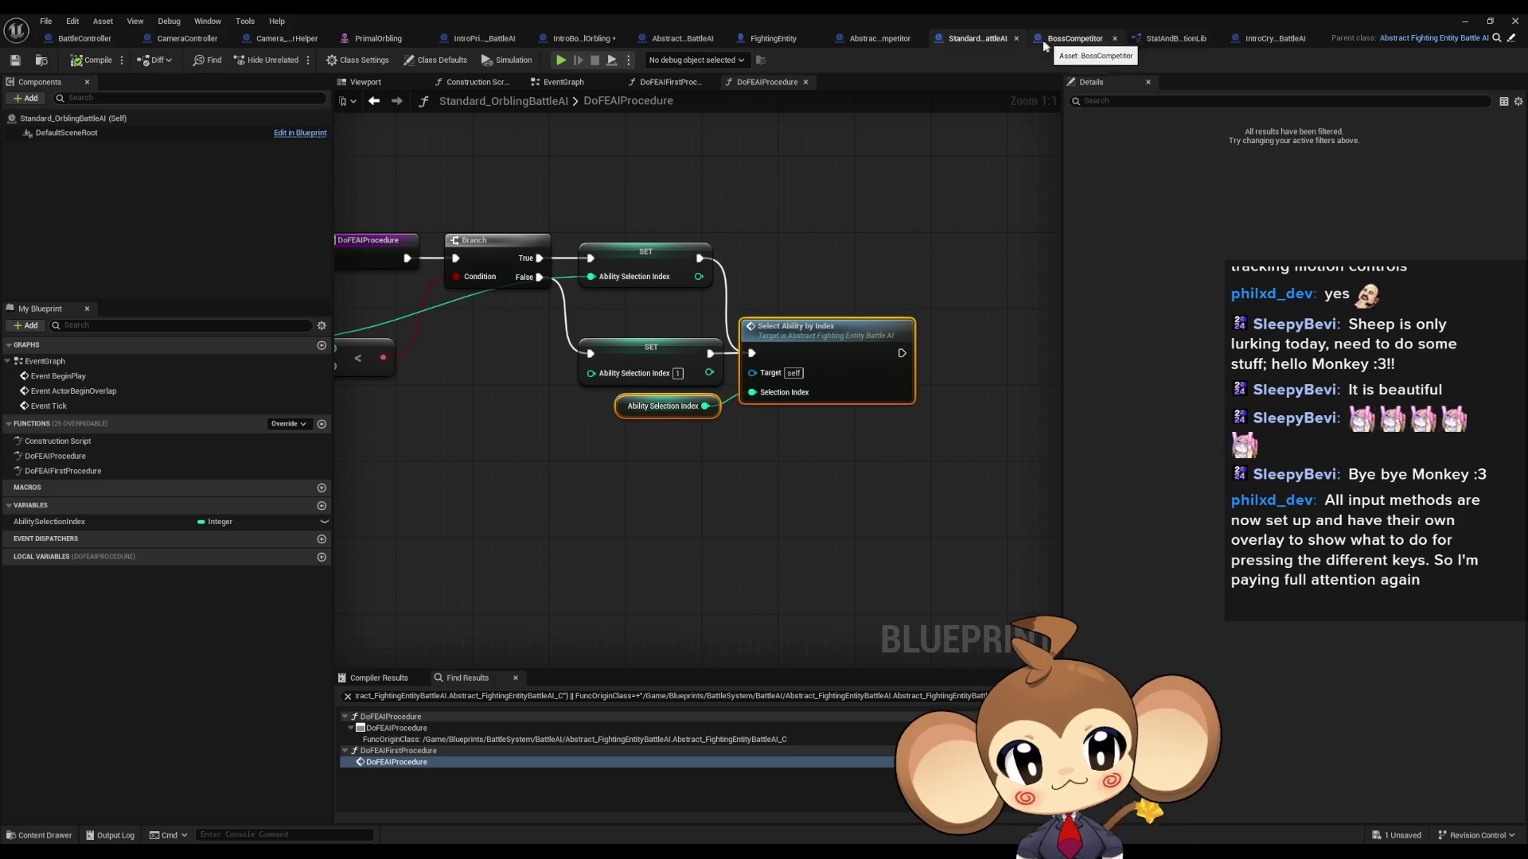
Step: Select and review the DoFEAIProcedure entry node
scroll(882, 332, "down", 4)
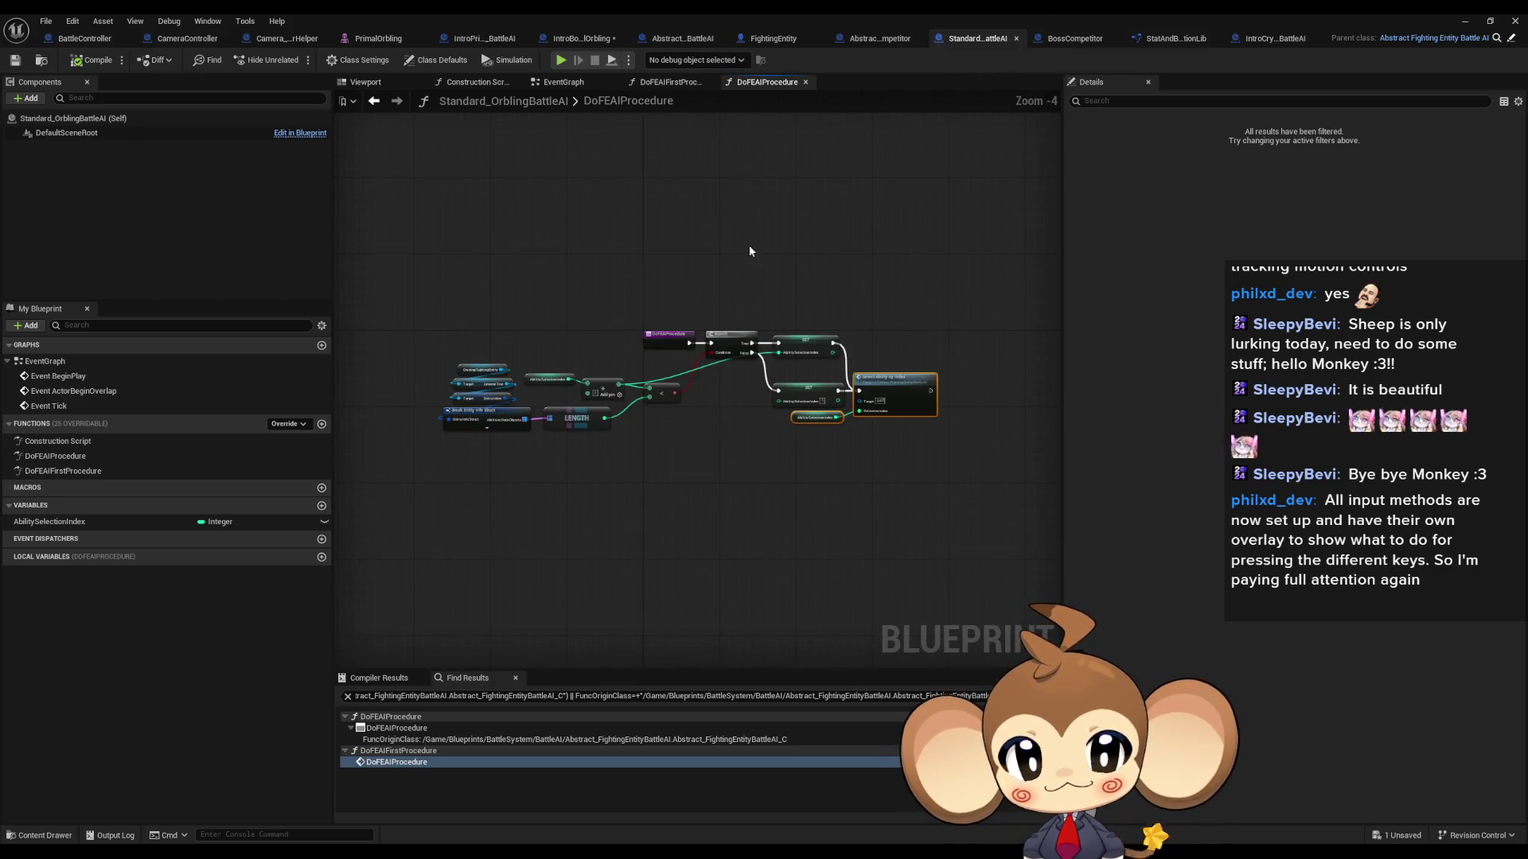
scroll(748, 290, "up", 5)
mouse_move(979, 229)
left_mouse_down()
mouse_move(926, 211)
mouse_move(778, 226)
left_mouse_up()
left_click_drag(515, 243, 622, 376)
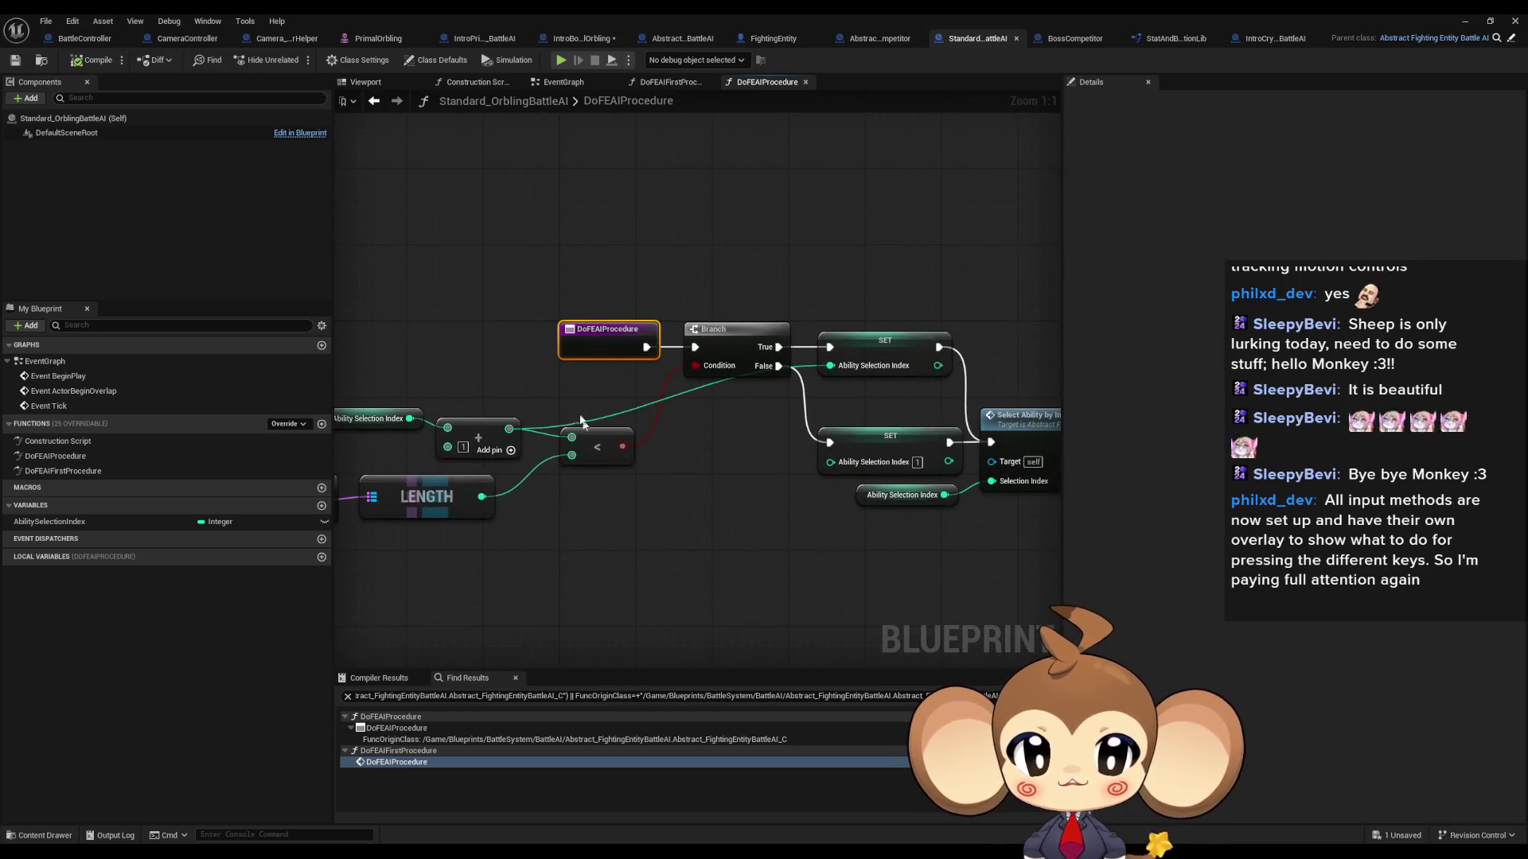
mouse_move(766, 453)
left_mouse_down()
mouse_move(637, 452)
mouse_move(780, 443)
left_mouse_up()
left_click(722, 503)
Step: Inspect the upper and lower SET nodes that set Ability Selection Index
scroll(636, 452, "down", 1)
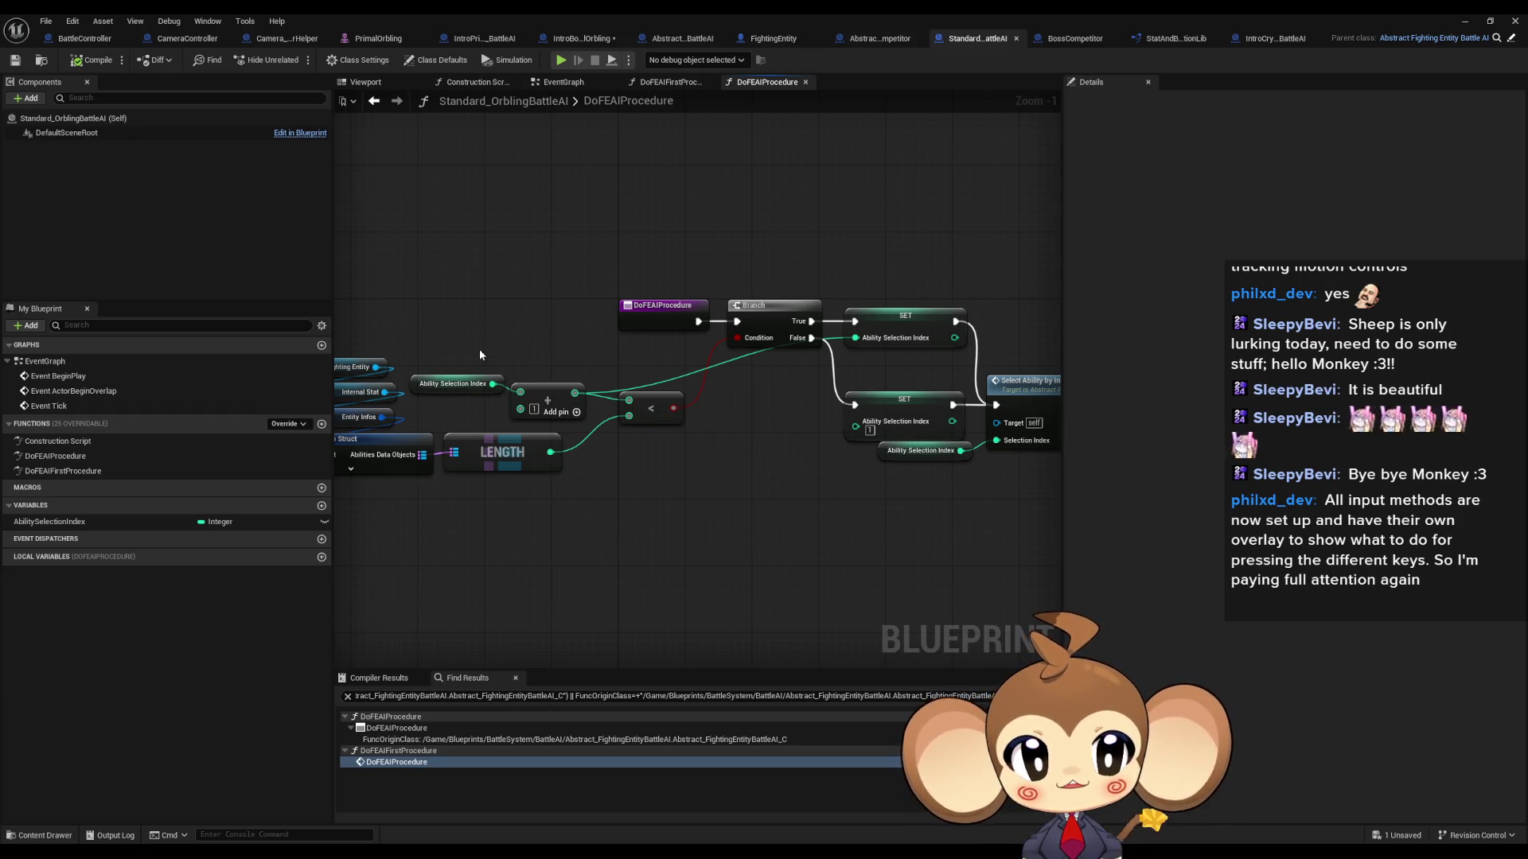
left_click_drag(861, 259, 913, 342)
left_click_drag(882, 387, 904, 425)
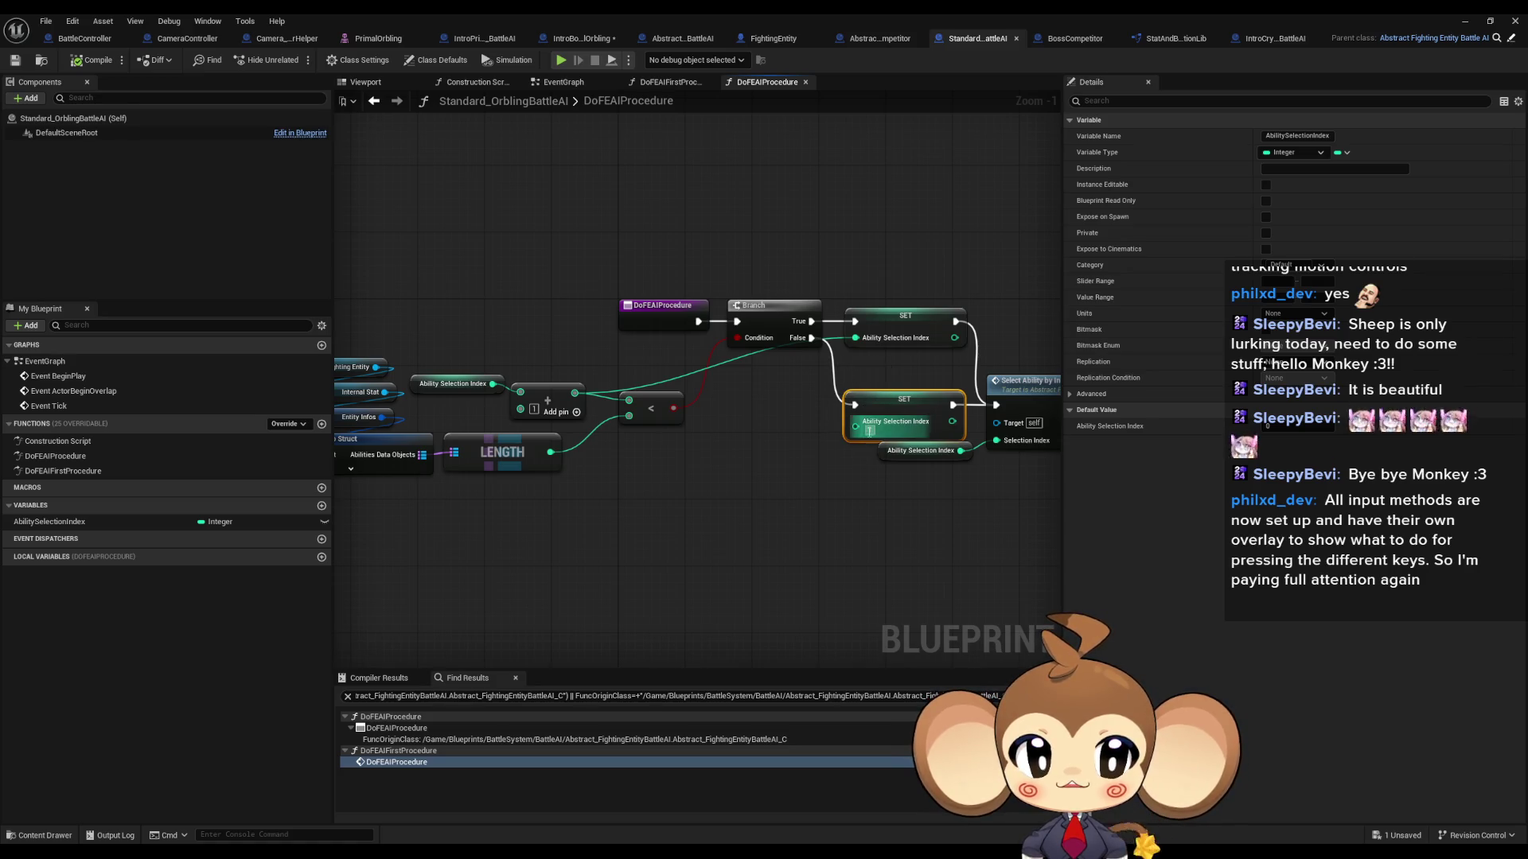
left_click_drag(714, 421, 860, 372)
scroll(716, 358, "up", 1)
Step: Review the Ability Selection Index, +, <, Break Entity Info Struct and LENGTH nodes and the lower SET's variable
left_click_drag(598, 316, 858, 388)
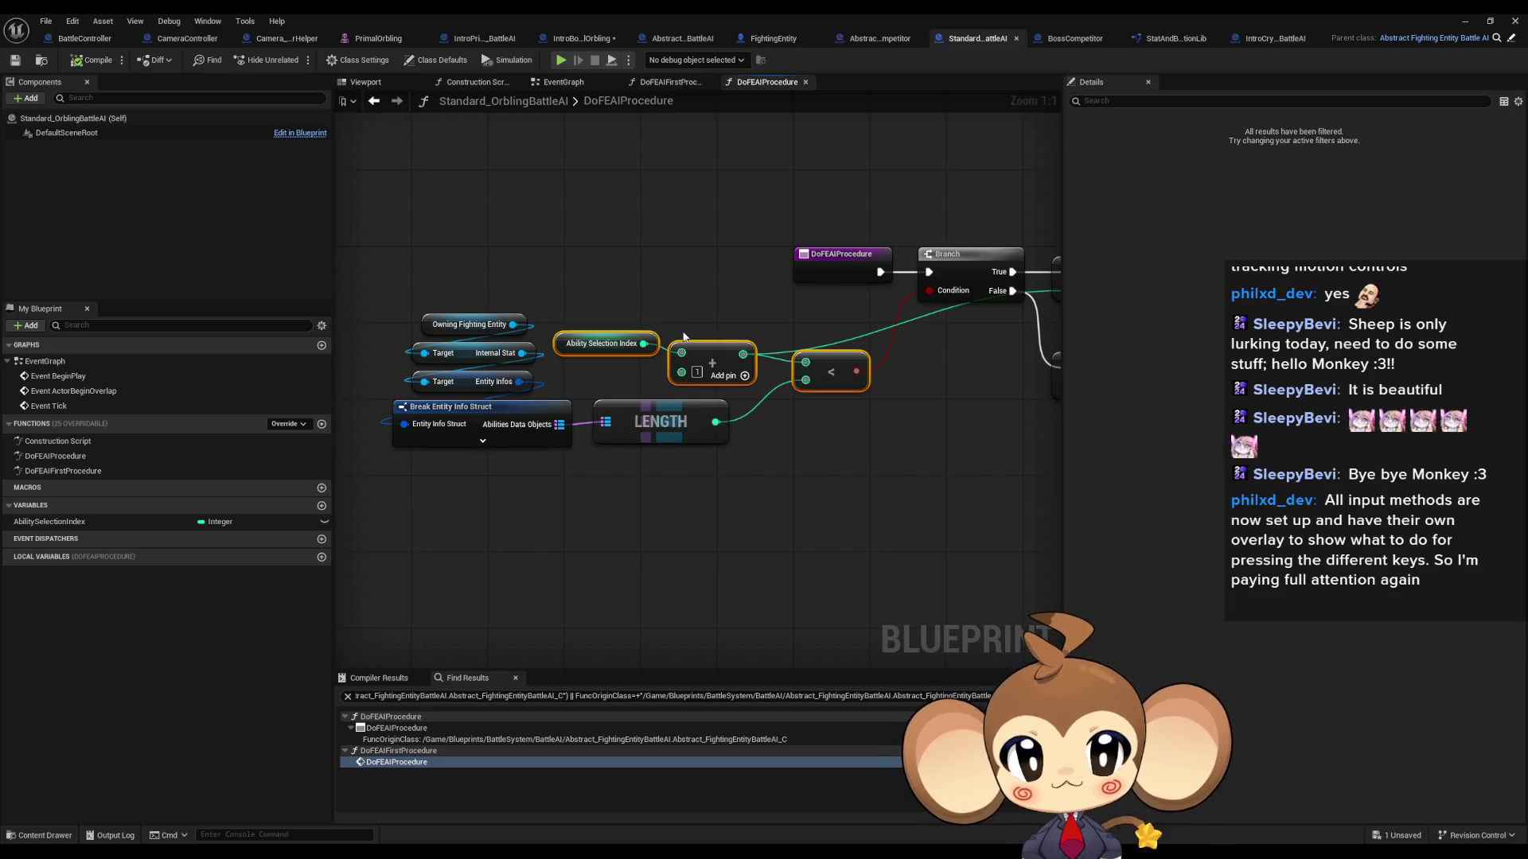
mouse_move(389, 513)
left_mouse_down()
mouse_move(700, 454)
mouse_move(736, 394)
left_mouse_up()
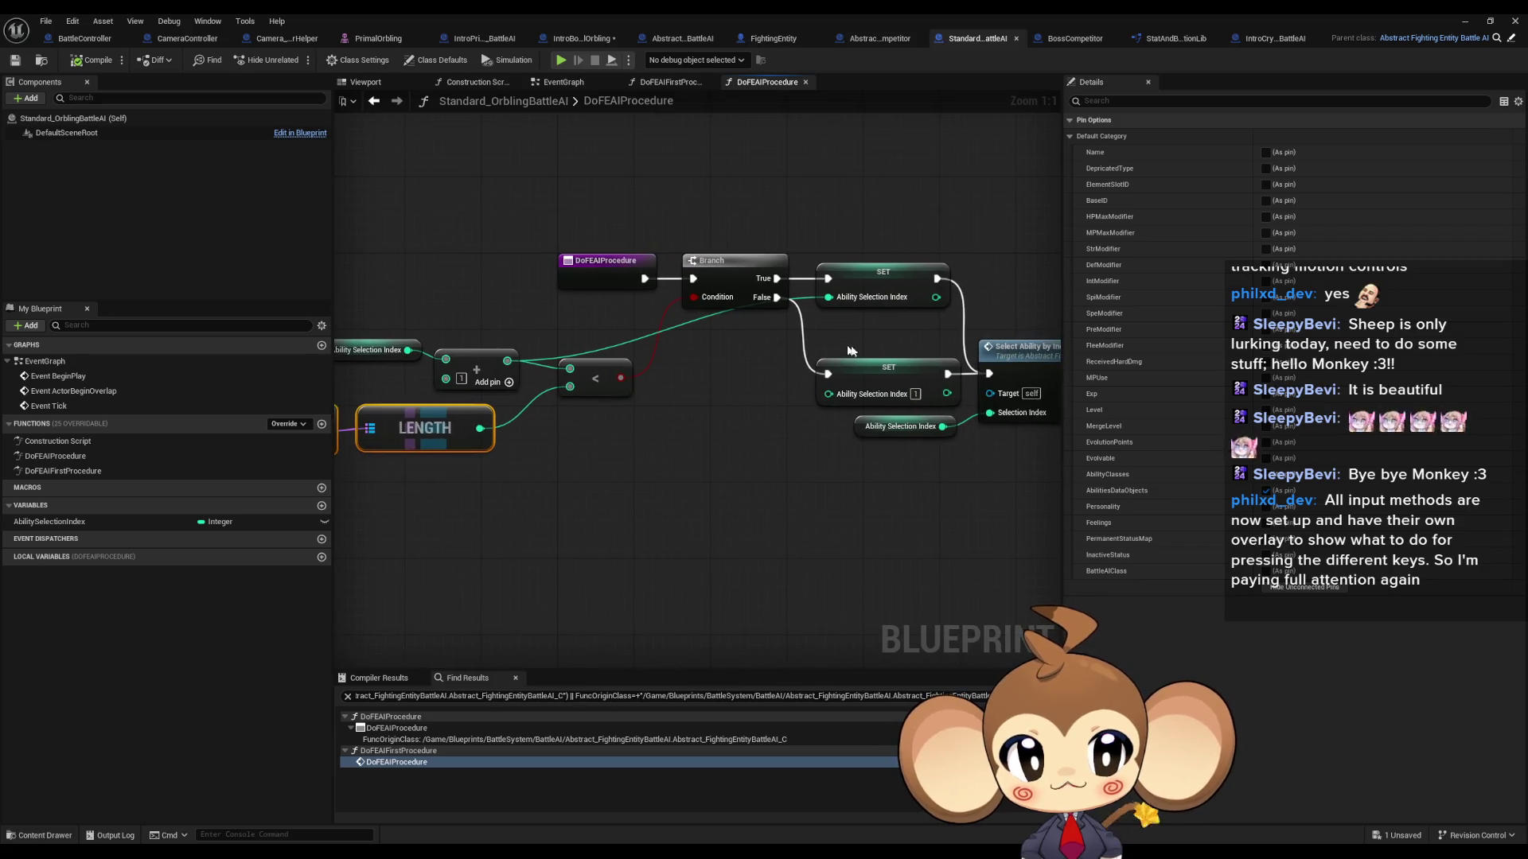
left_click(883, 374)
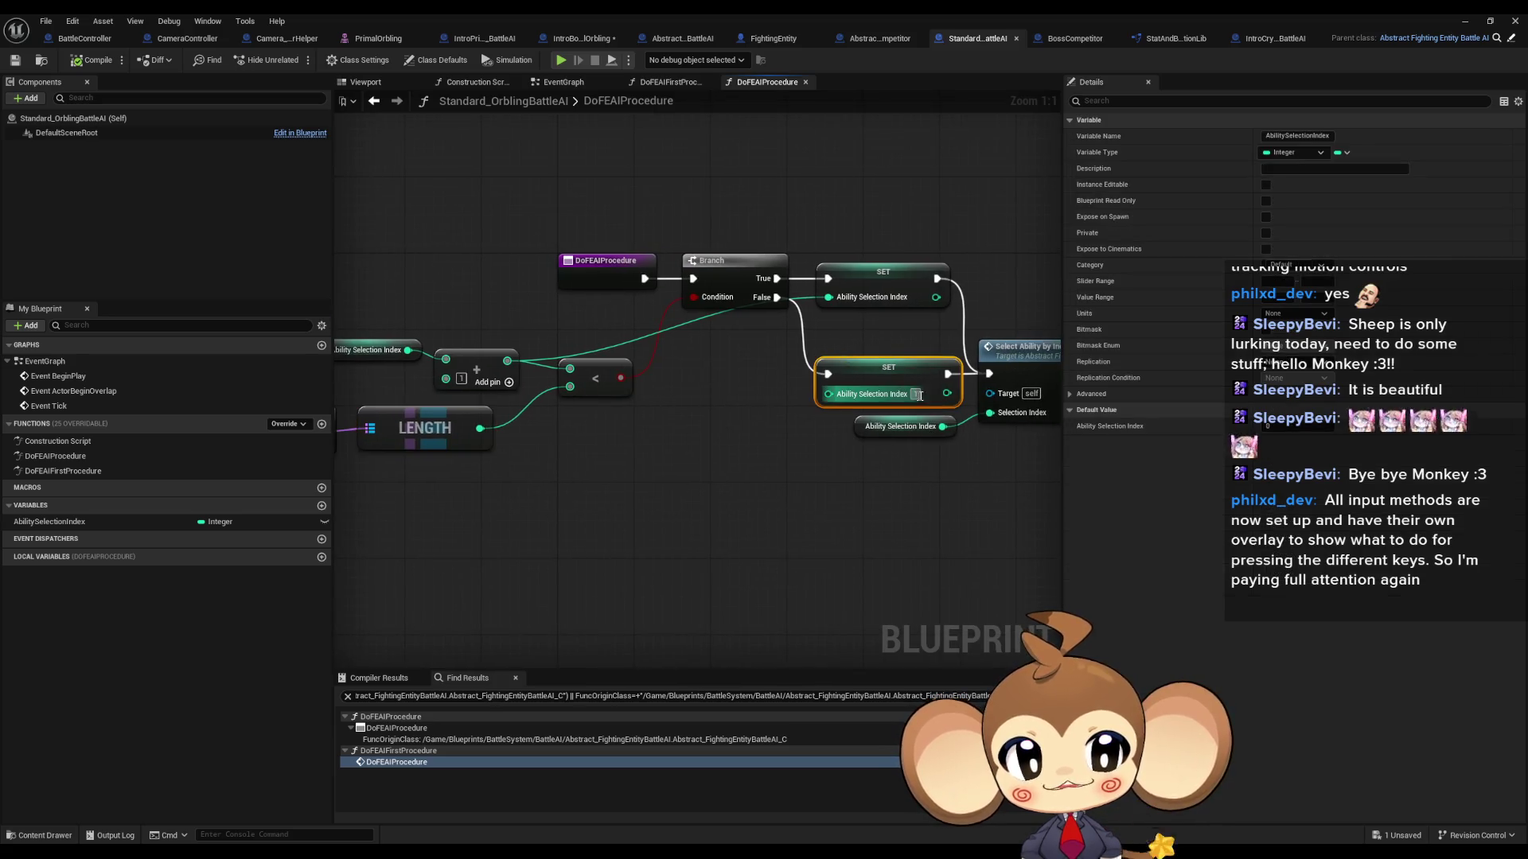
left_click(756, 482)
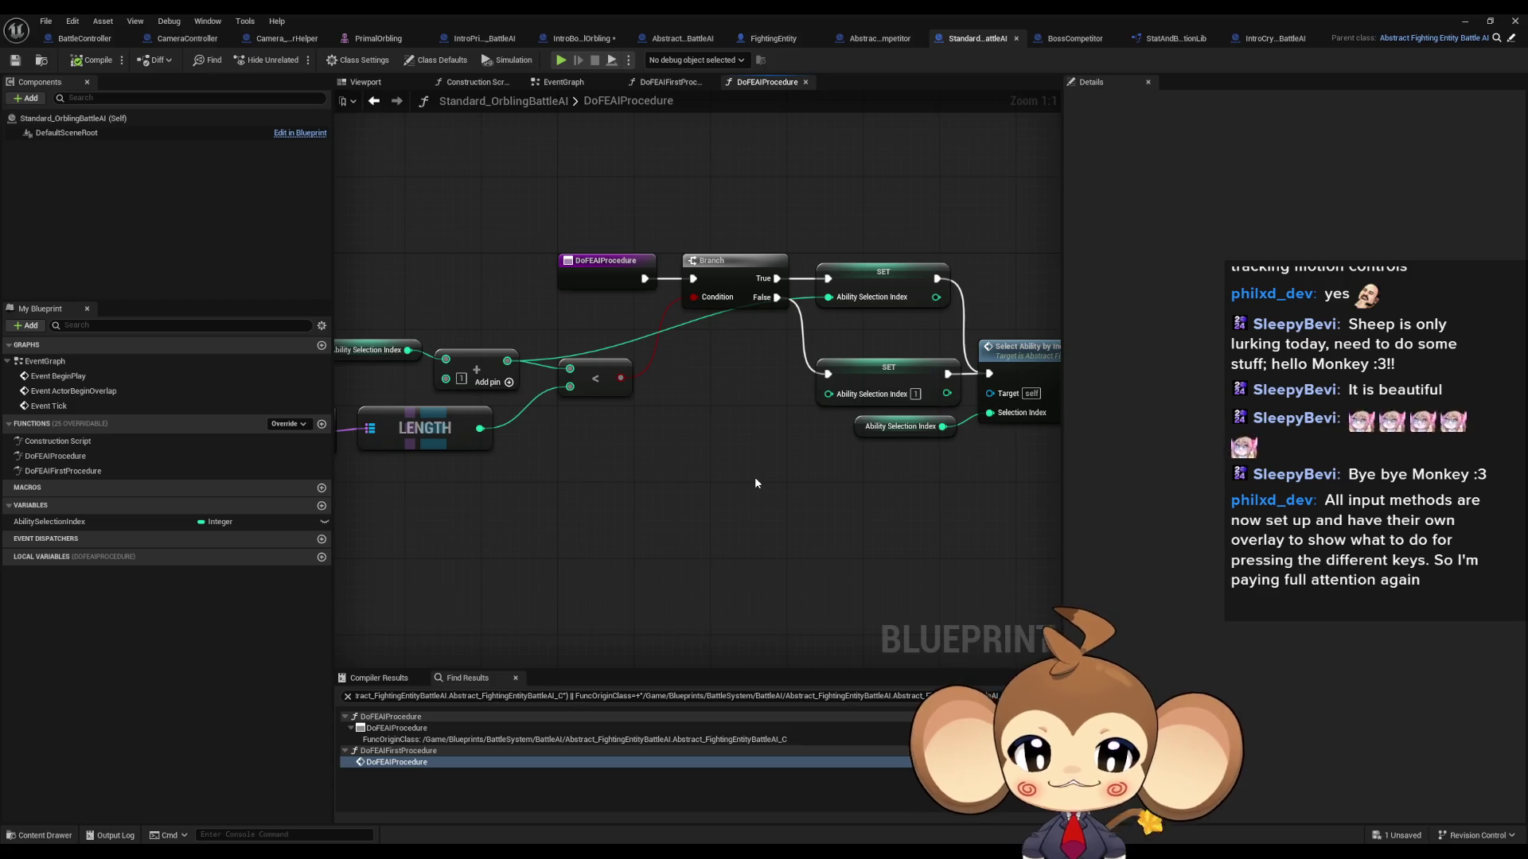
Step: Check the DoFEAIProcedure entry node and the Select Ability by Index call
left_click(605, 262)
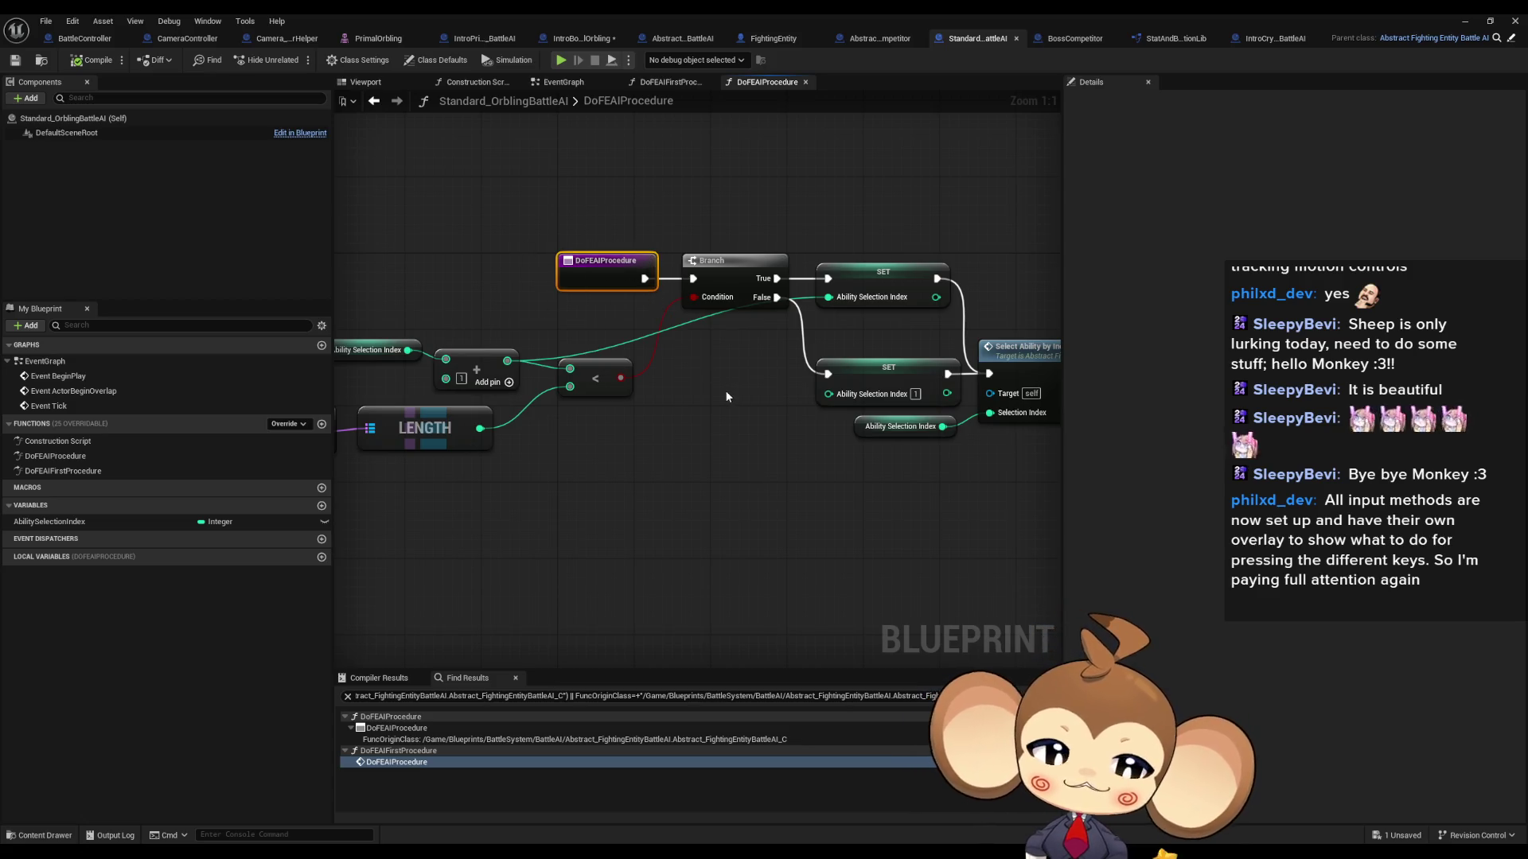
mouse_move(718, 397)
left_mouse_down()
mouse_move(565, 401)
mouse_move(666, 412)
mouse_move(563, 416)
left_mouse_up()
left_click(866, 368)
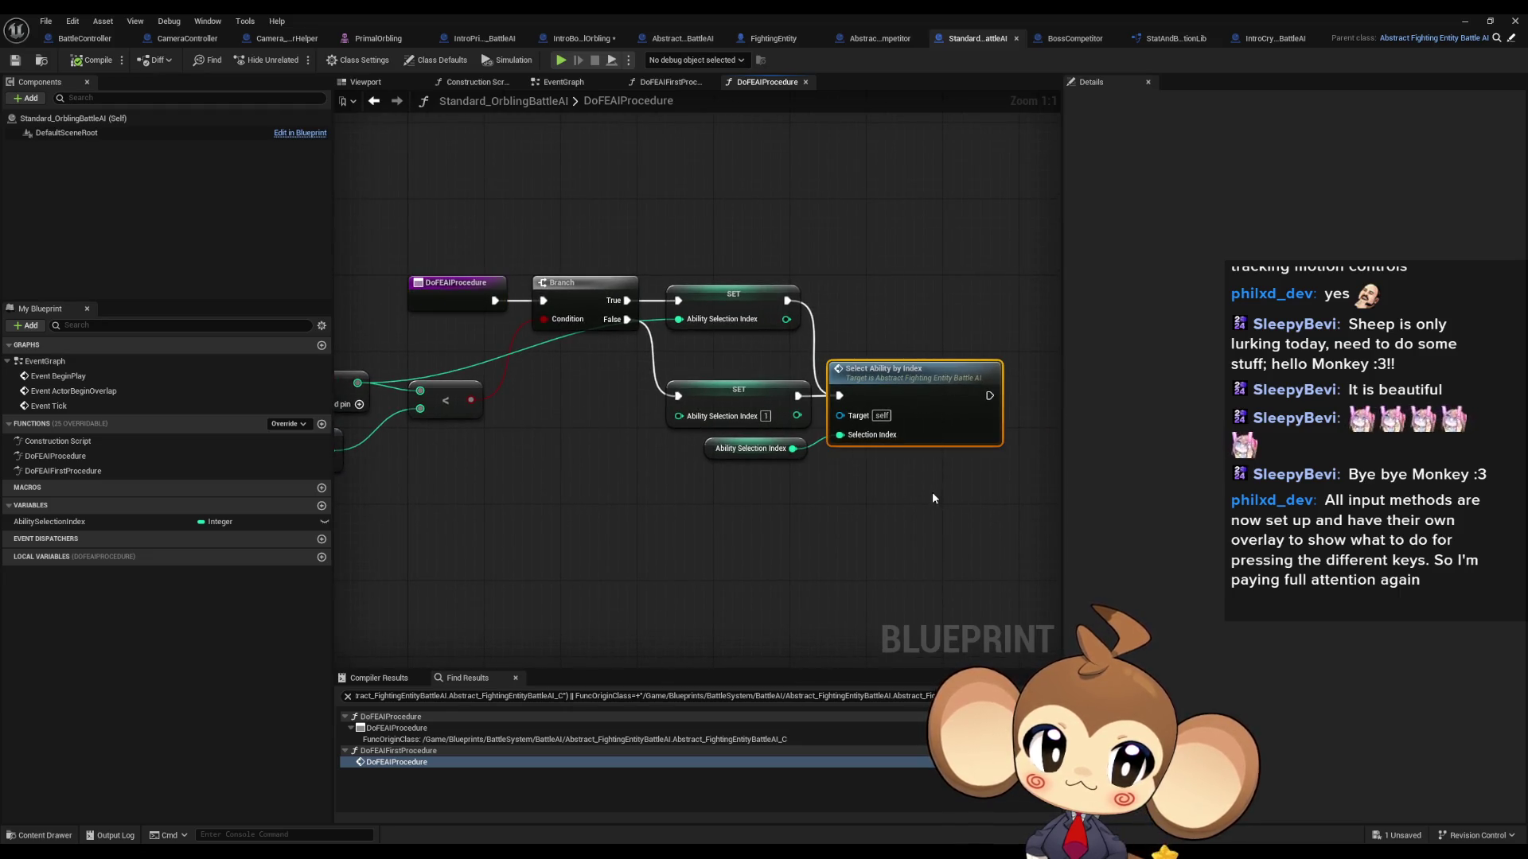
left_click(84, 38)
Step: Survey the GetAbilityDataAsset graph and select the Append and Get Current Selected Ability Data nodes
scroll(581, 389, "down", 3)
left_click_drag(571, 433, 653, 434)
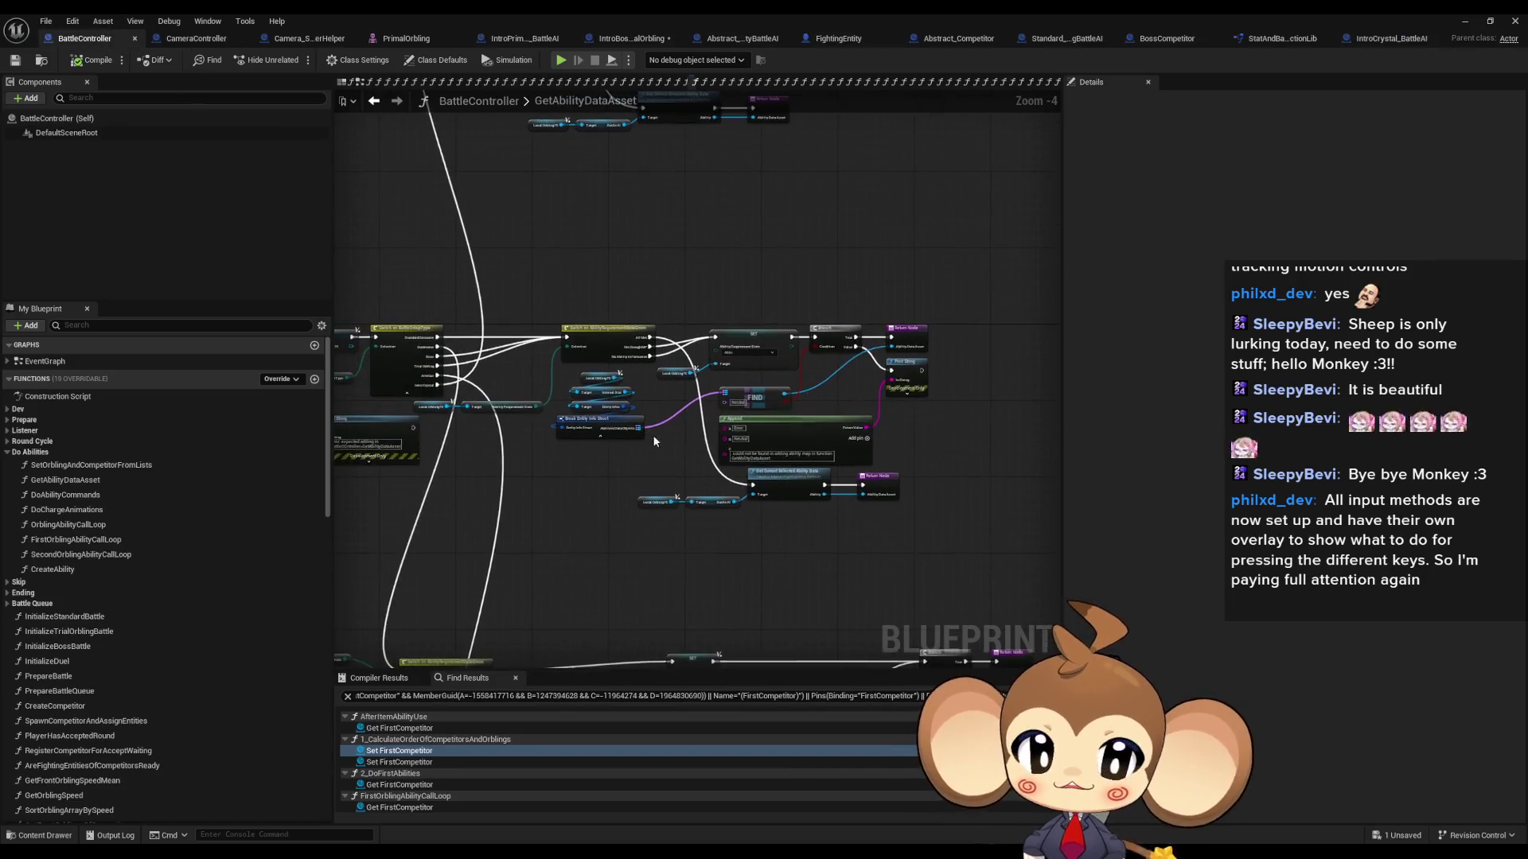
scroll(653, 435, "up", 3)
scroll(605, 434, "down", 3)
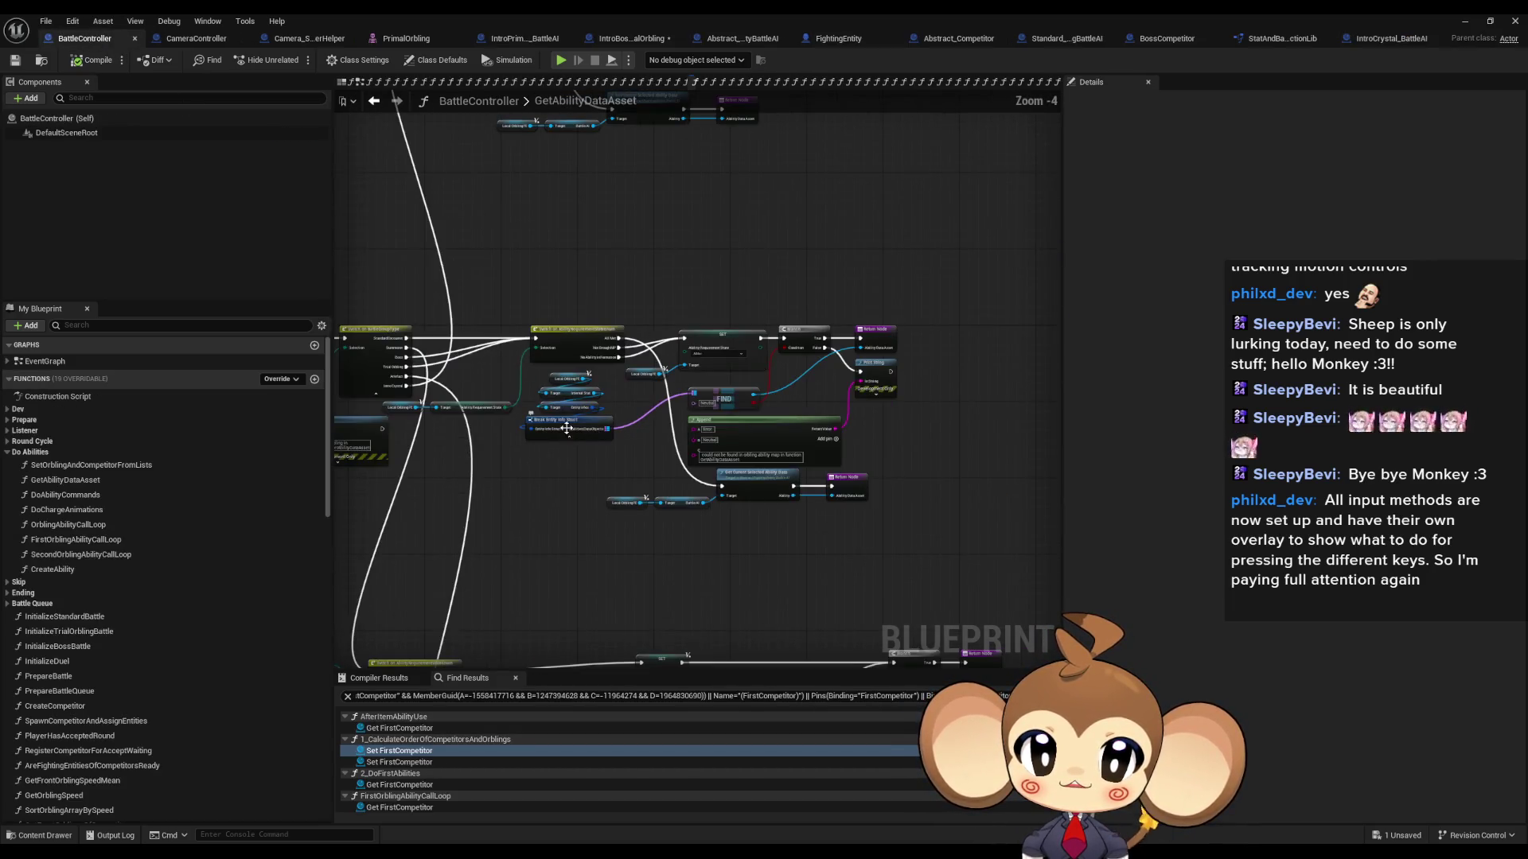
scroll(619, 333, "up", 3)
left_click_drag(673, 314, 667, 274)
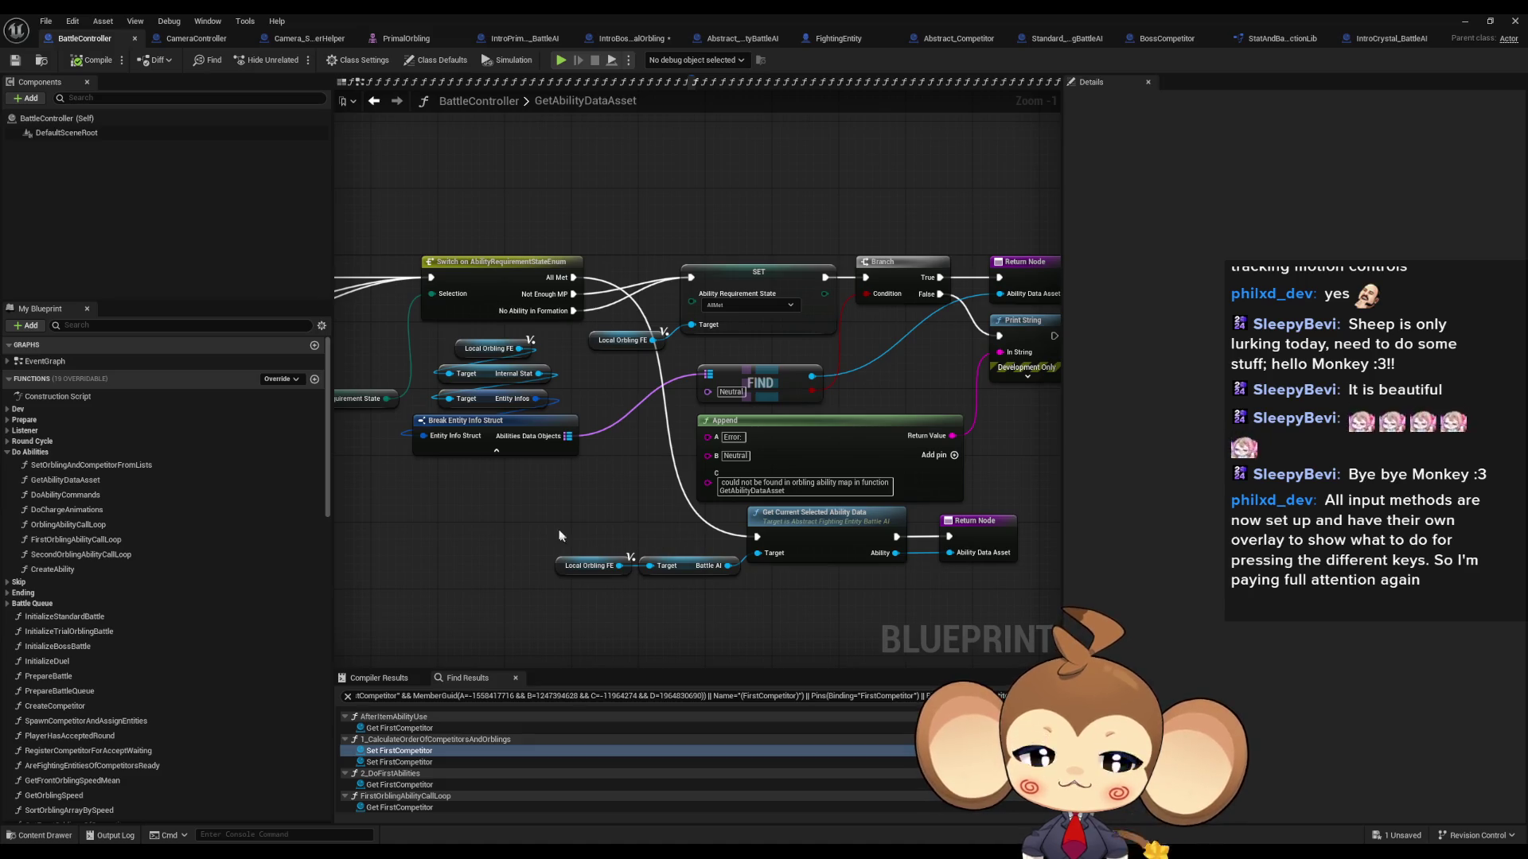
left_click_drag(667, 490, 799, 597)
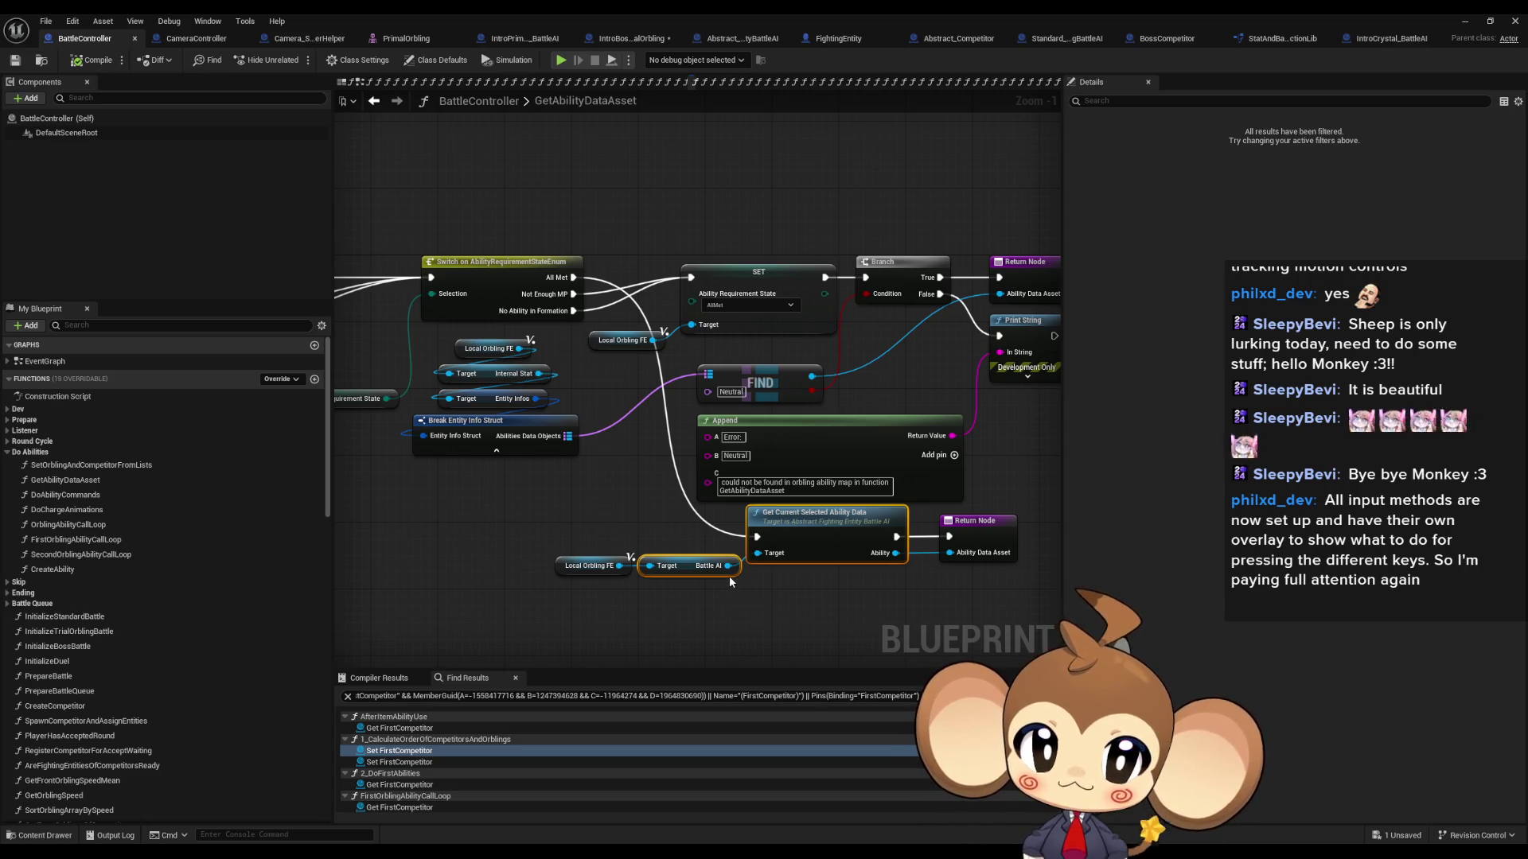
Step: Select the GetAbilityDataAsset entry node to review its Competitor and Current Orbling inputs and Ability Data Asset output
scroll(729, 575, "down", 5)
scroll(544, 499, "up", 6)
left_click_drag(436, 350, 499, 505)
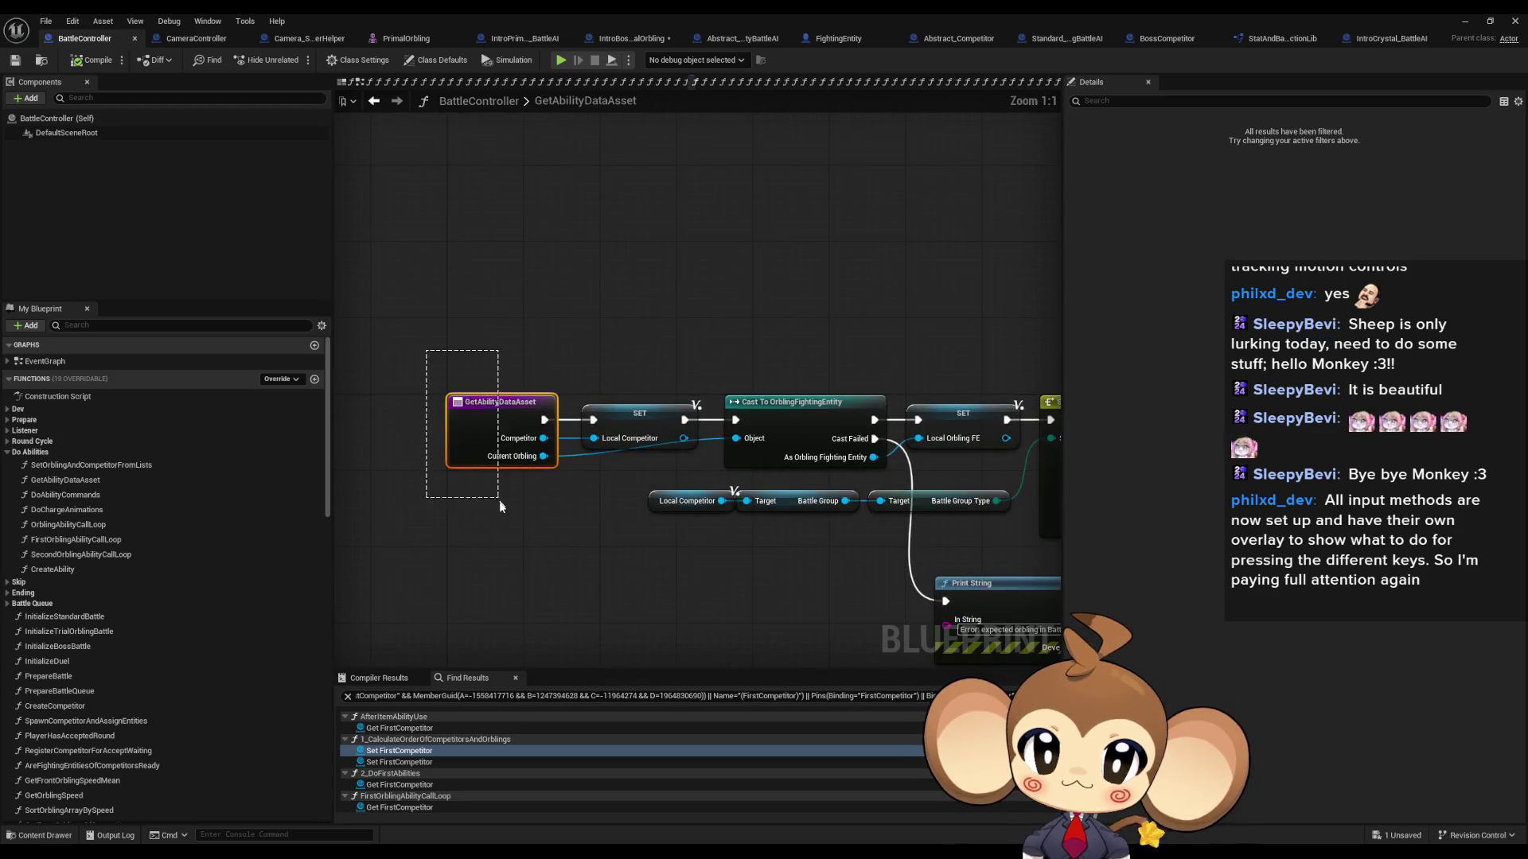
scroll(496, 506, "down", 5)
scroll(658, 519, "up", 5)
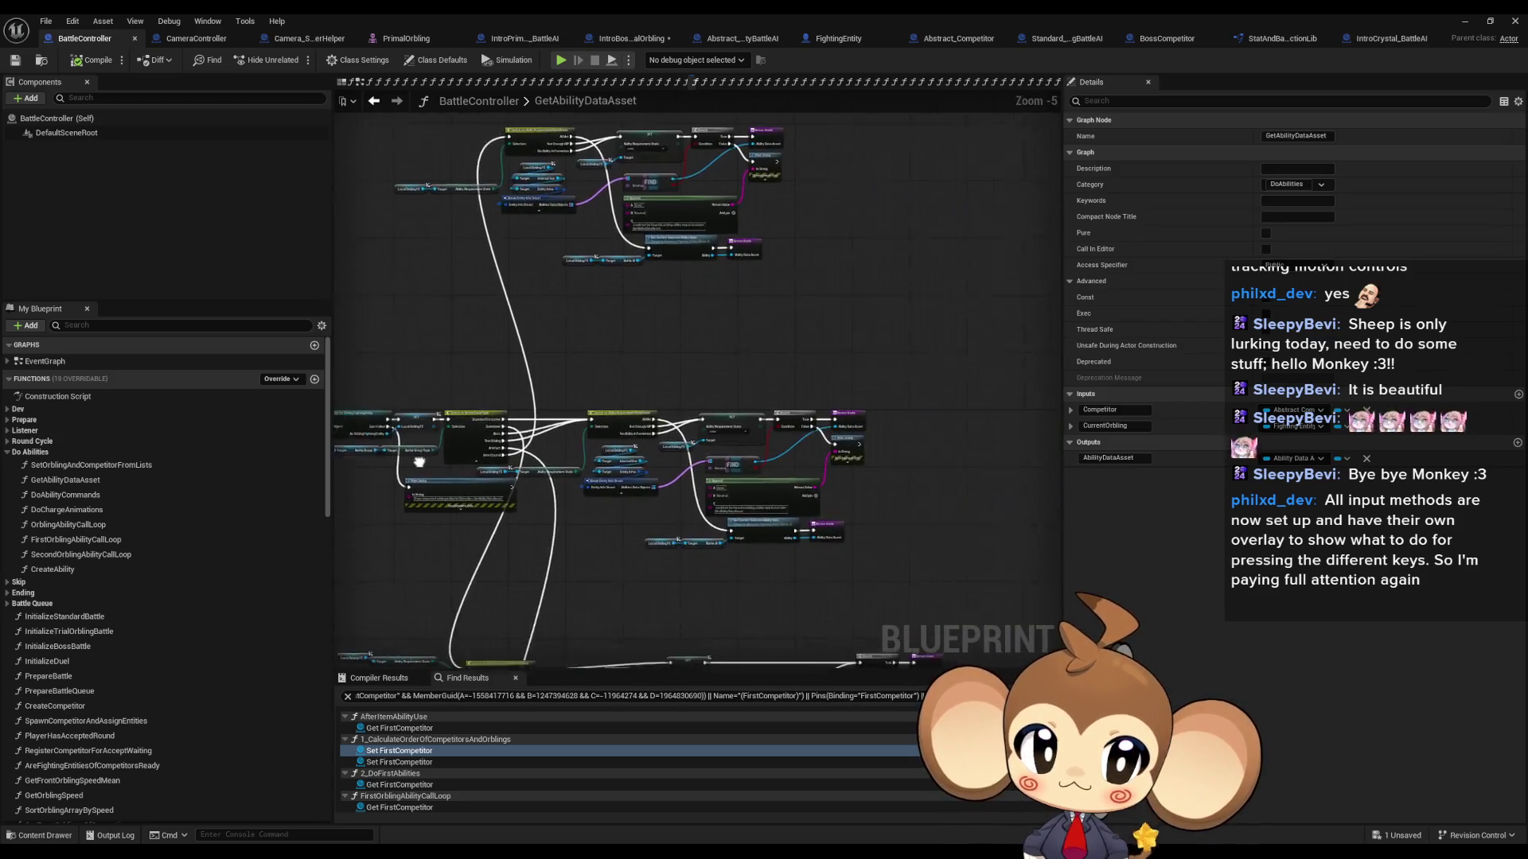
left_click_drag(511, 476, 509, 469)
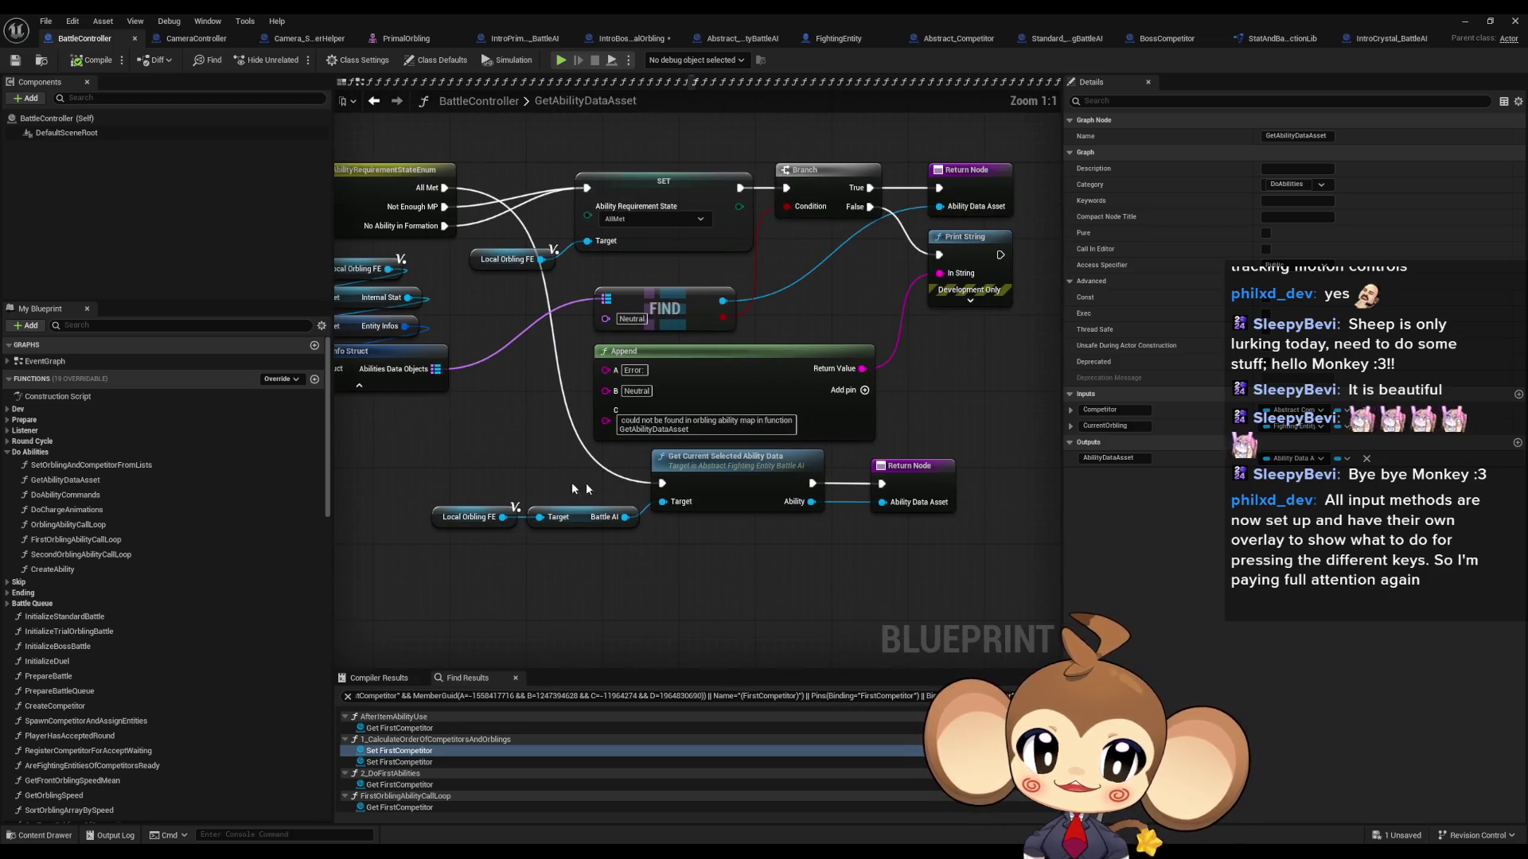